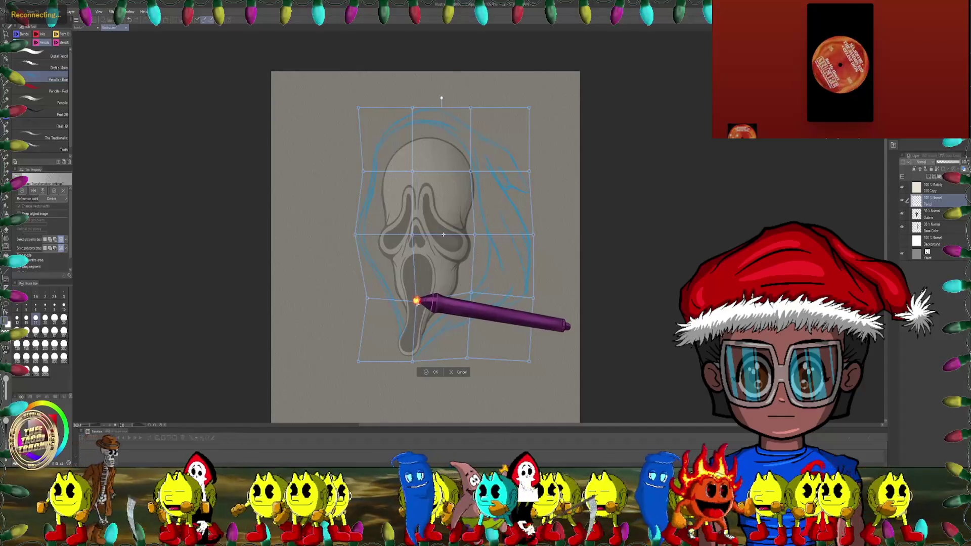
Step: Commit the mesh warp on the sketch layer with OK and zoom in
left_click_drag(481, 183, 466, 210)
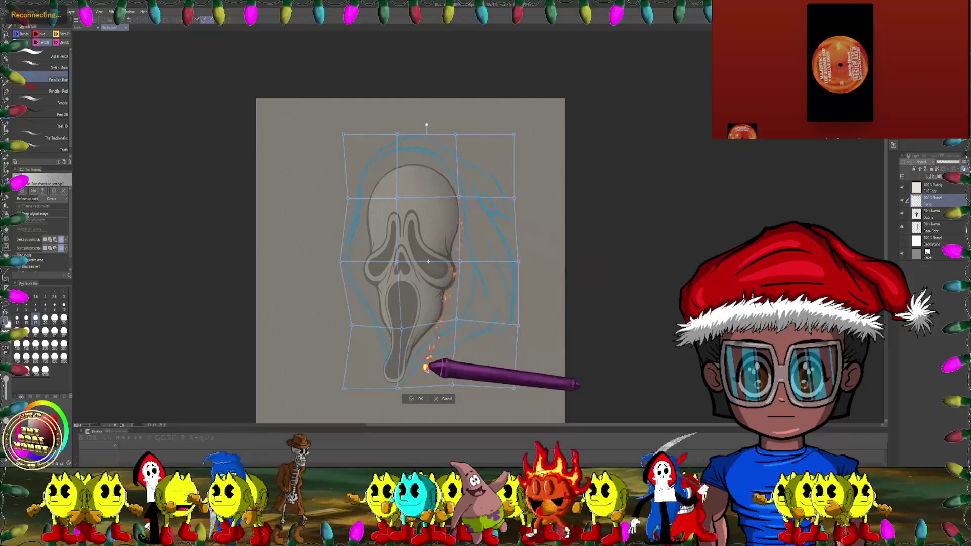
left_click(417, 399)
scroll(491, 313, "up", 2)
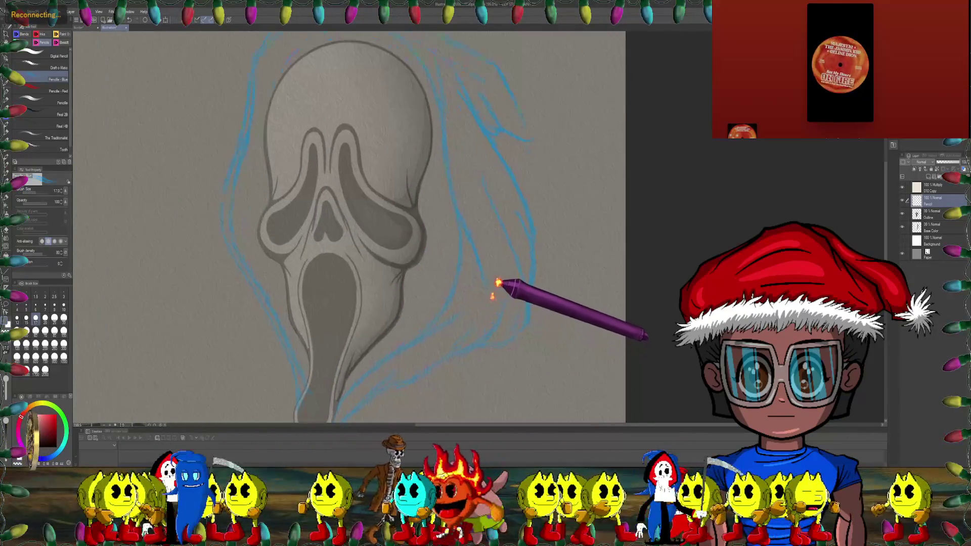
Step: Select the thin tech pen sub tool at size 5
scroll(617, 330, "up", 1)
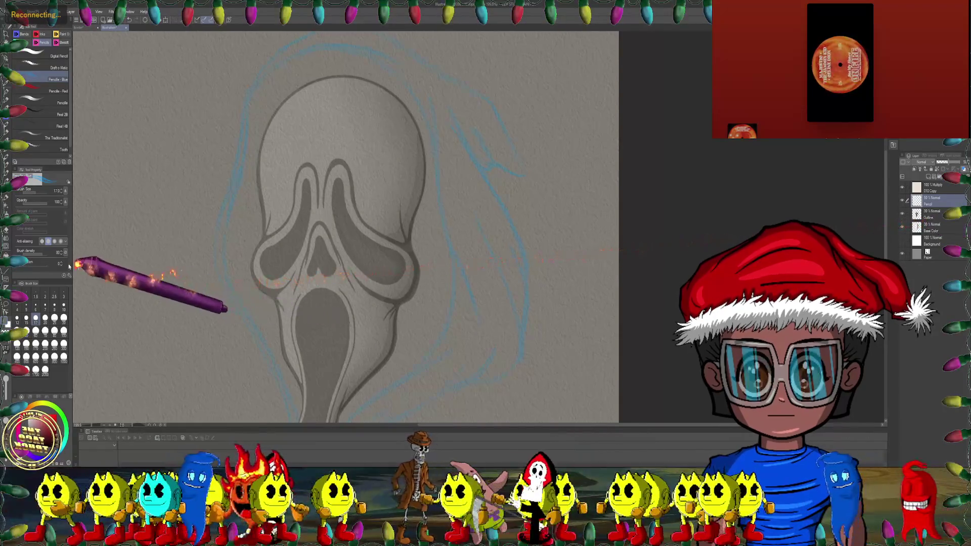
left_click(6, 130)
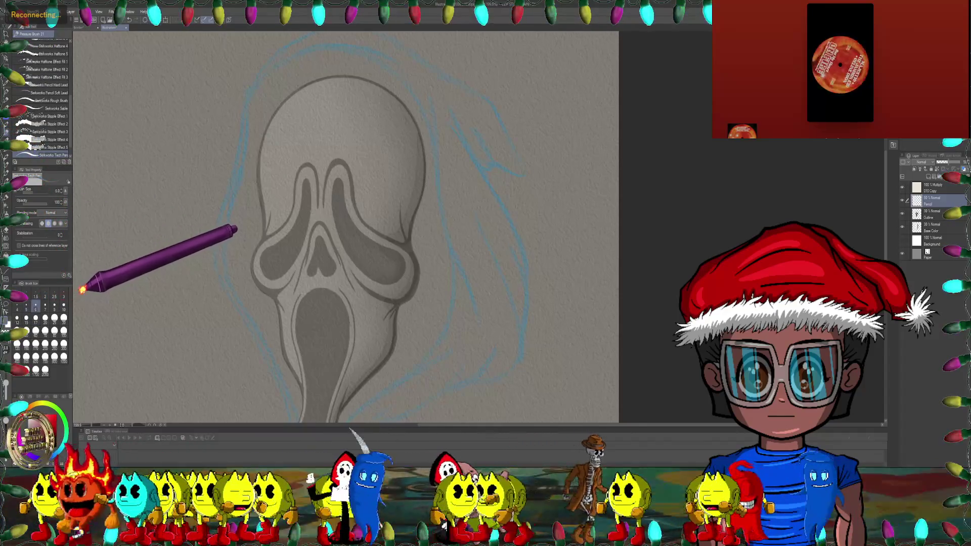
scroll(404, 217, "up", 5)
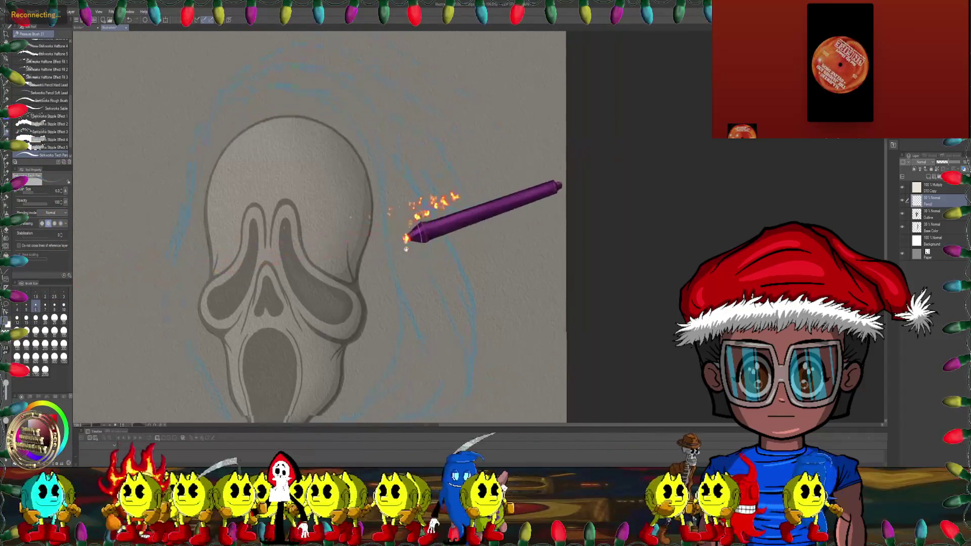
scroll(403, 193, "up", 5)
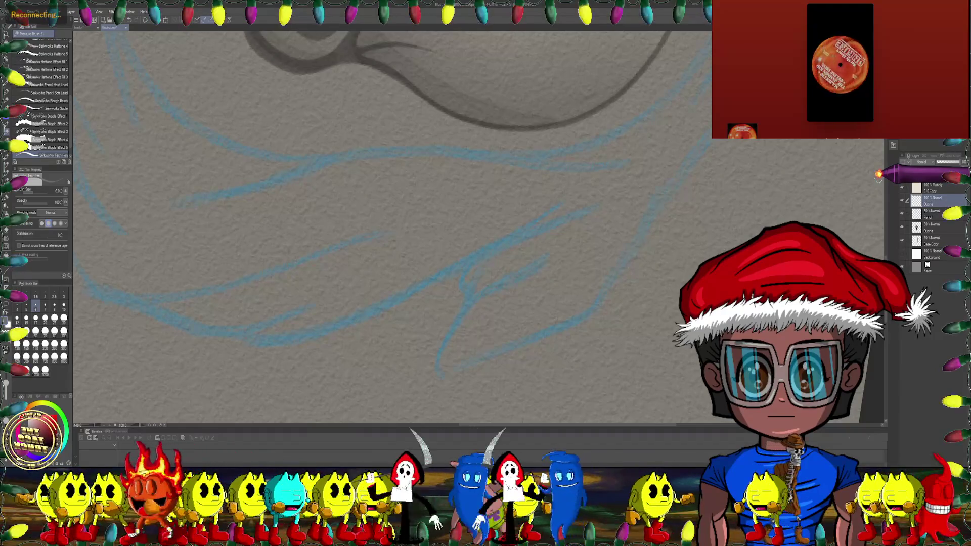
Step: Frame the hood roughs and make the Outline layer the drawing target
left_click_drag(388, 97, 471, 136)
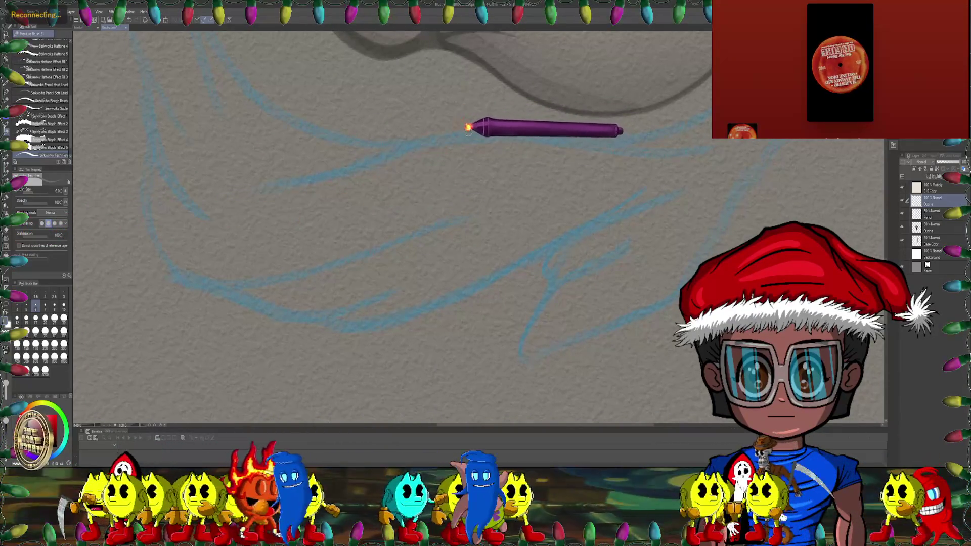
left_click_drag(443, 128, 423, 134)
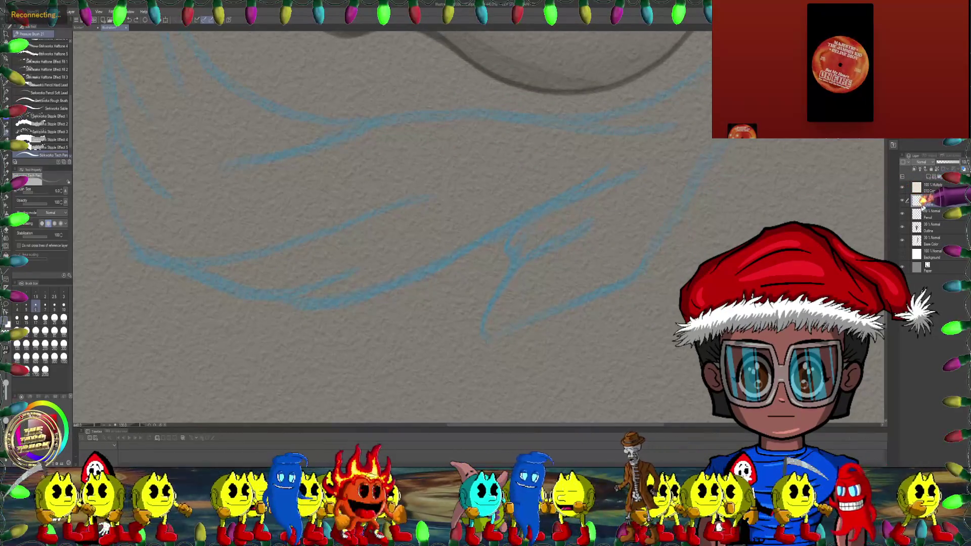
left_click(911, 201)
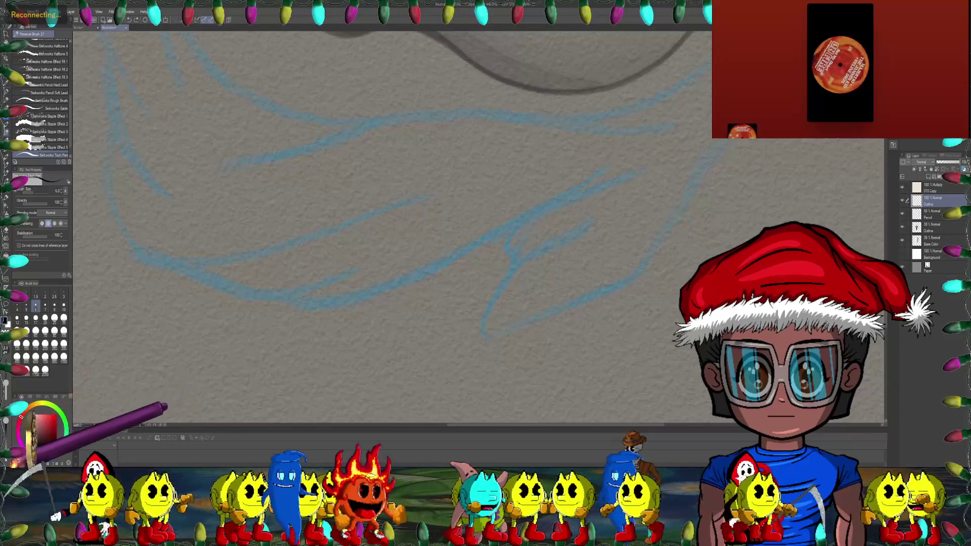
Step: Ink a long black stroke along the blue hood rough above the mask, then thicken it
left_click_drag(375, 172, 357, 216)
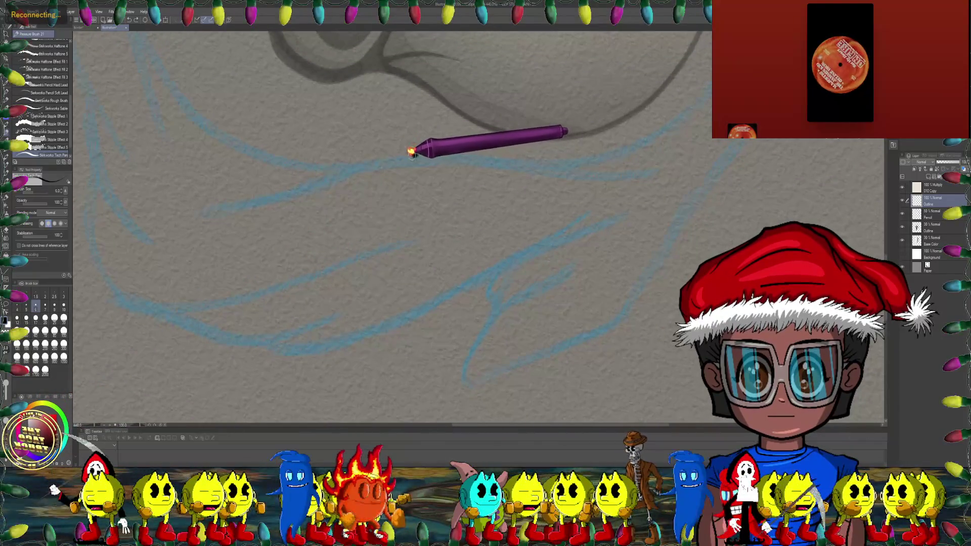
left_click_drag(434, 150, 195, 200)
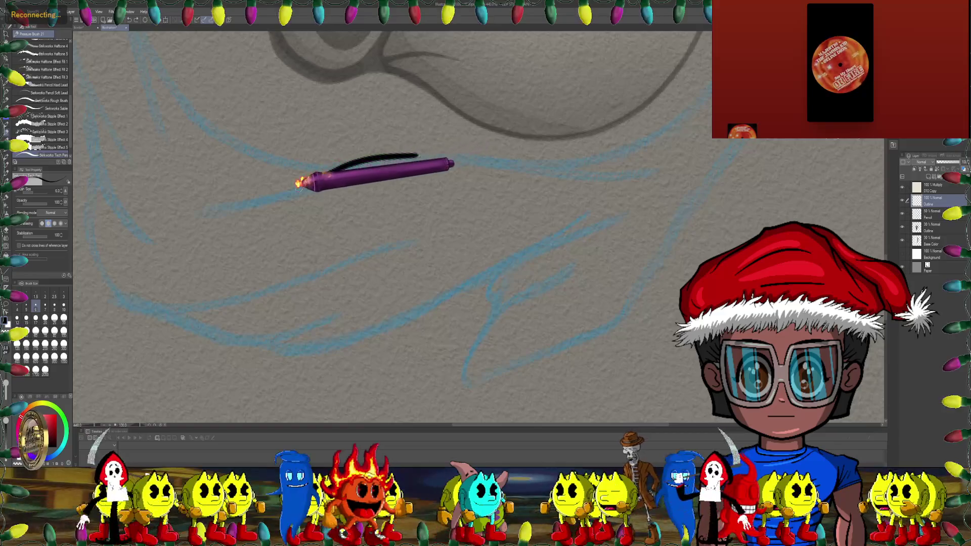
scroll(303, 147, "up", 2)
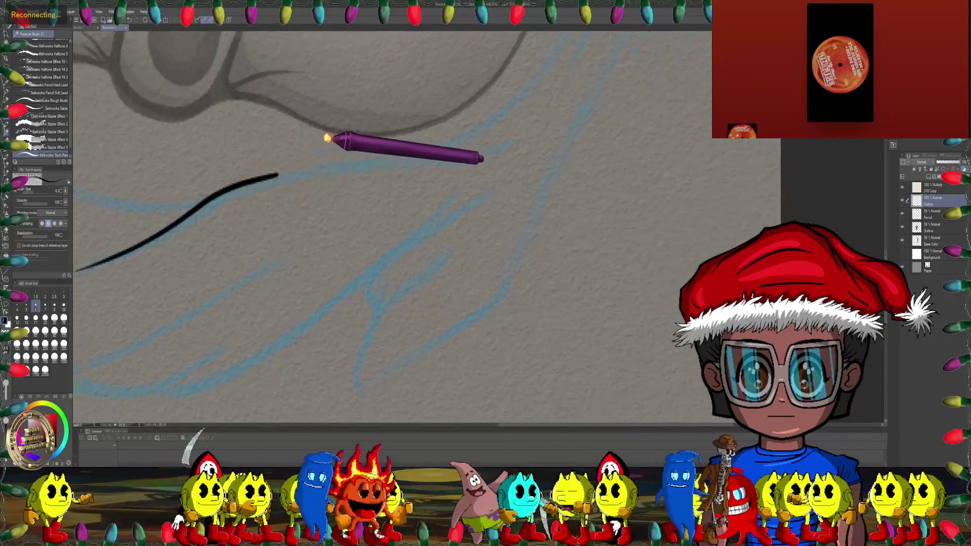
left_click_drag(230, 185, 448, 141)
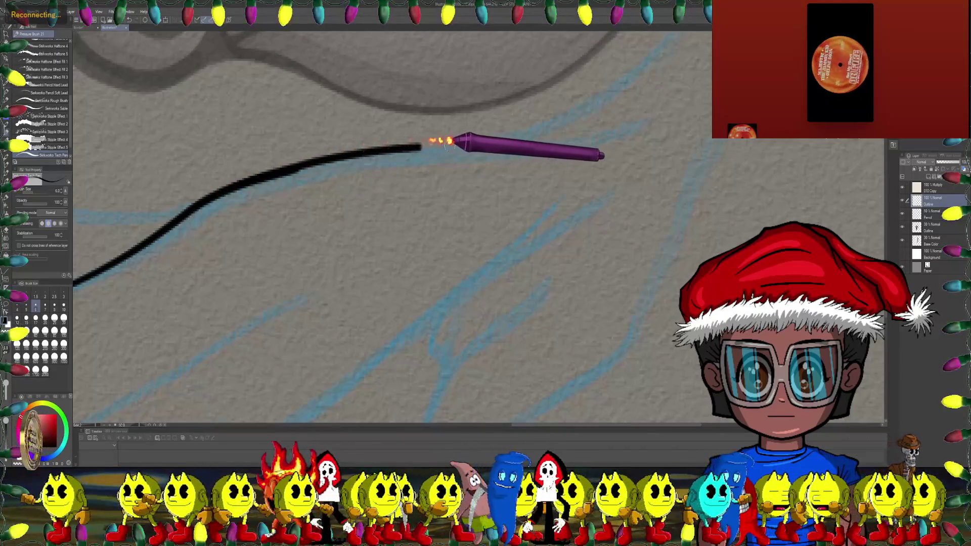
left_click_drag(565, 143, 629, 127)
scroll(499, 108, "left", 3)
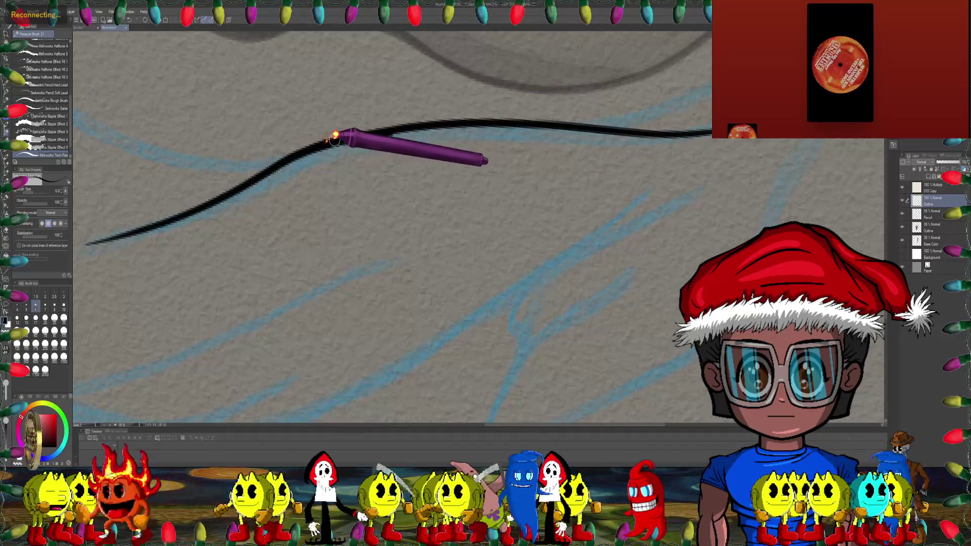
left_click_drag(334, 139, 438, 122)
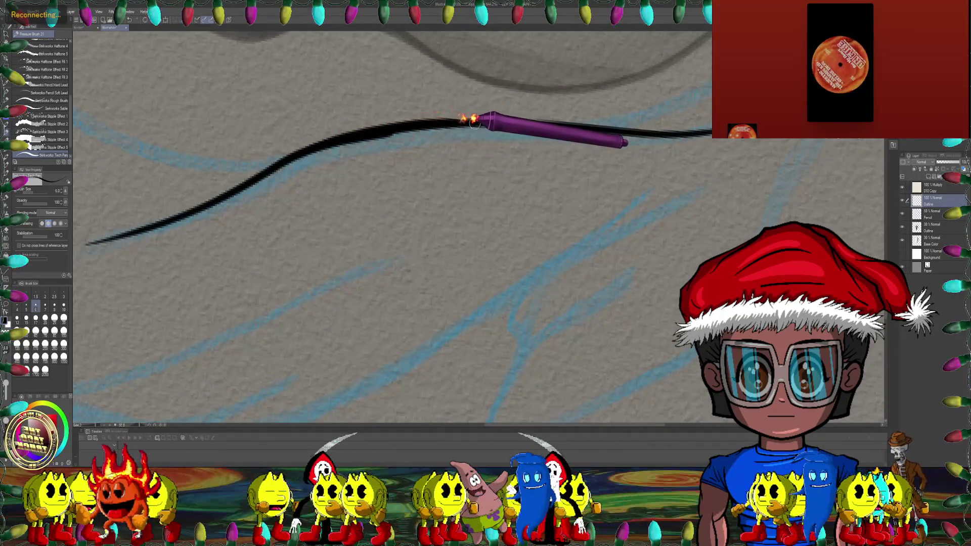
scroll(436, 134, "down", 2)
scroll(469, 86, "left", 3)
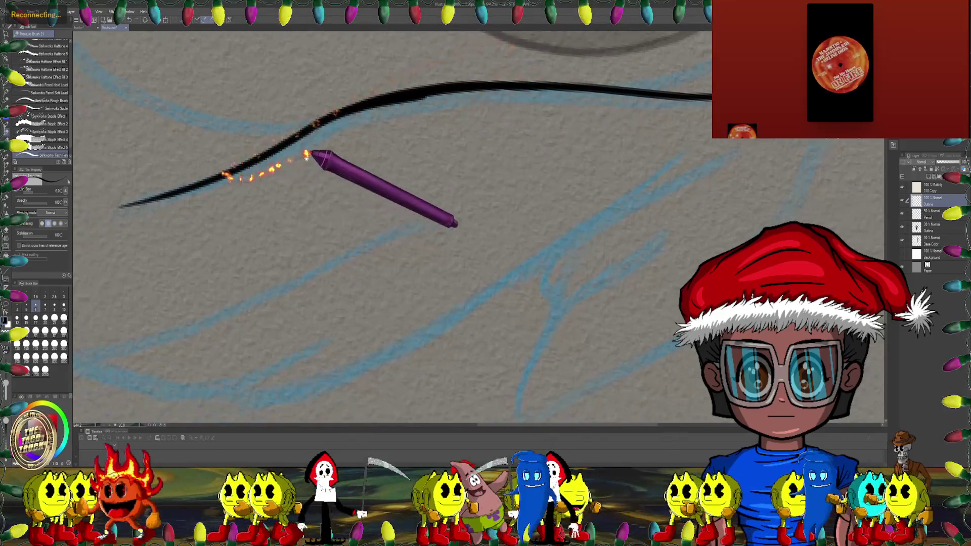
scroll(354, 152, "down", 1)
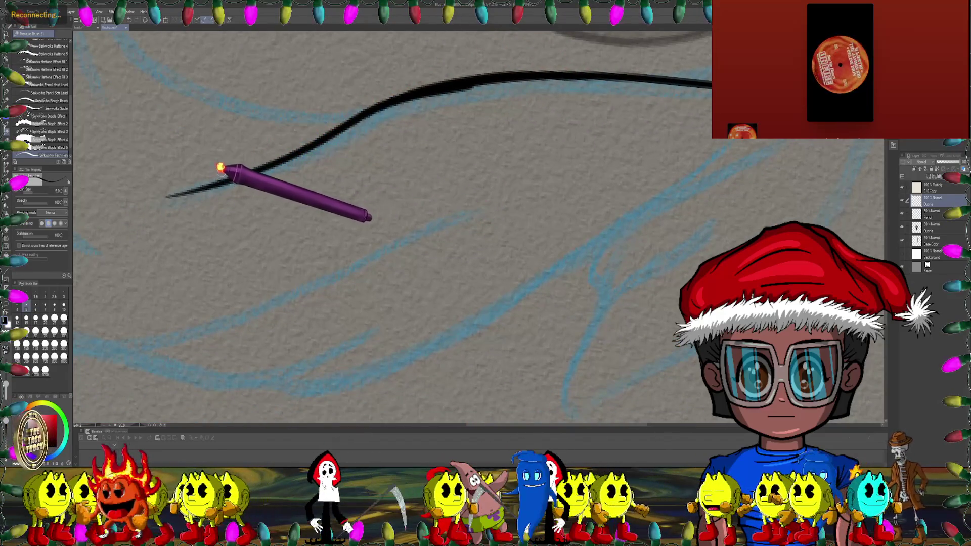
Step: Extend the hood stroke further right with a slightly thicker pen, rotating the canvas
mouse_move(215, 180)
left_mouse_down()
mouse_move(200, 139)
mouse_move(315, 128)
mouse_move(502, 88)
mouse_move(559, 94)
left_mouse_up()
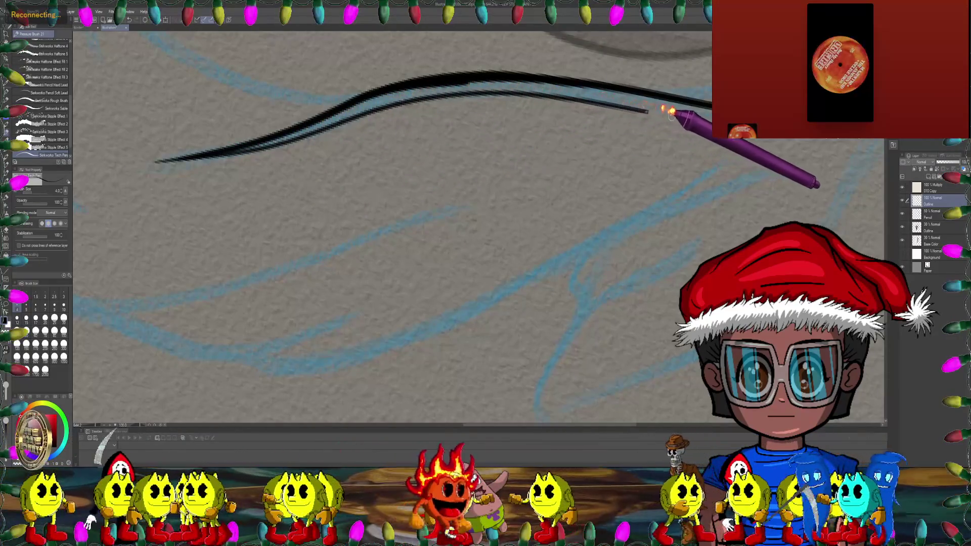
left_click_drag(623, 103, 718, 109)
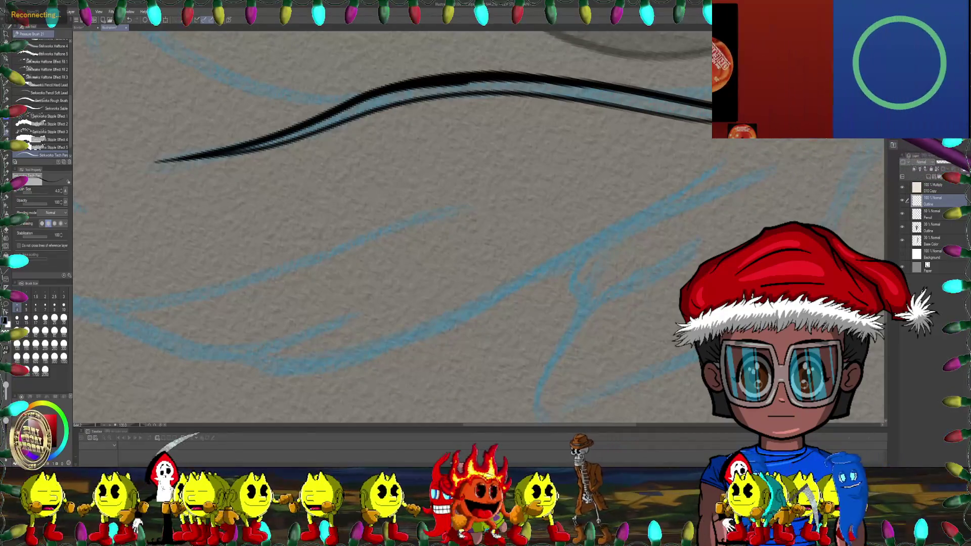
left_click_drag(560, 65, 445, 173)
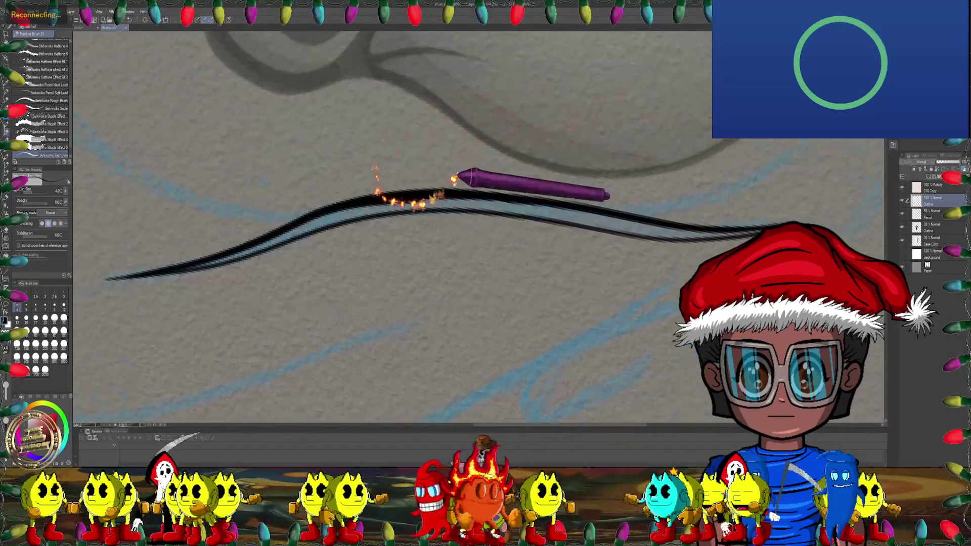
left_click_drag(315, 190, 342, 172)
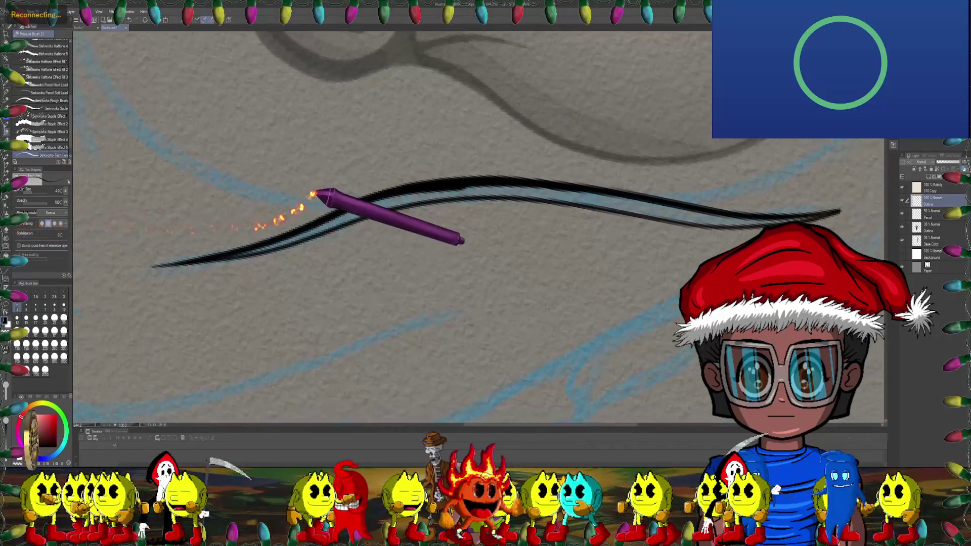
key("bracketright")
key("bracketright")
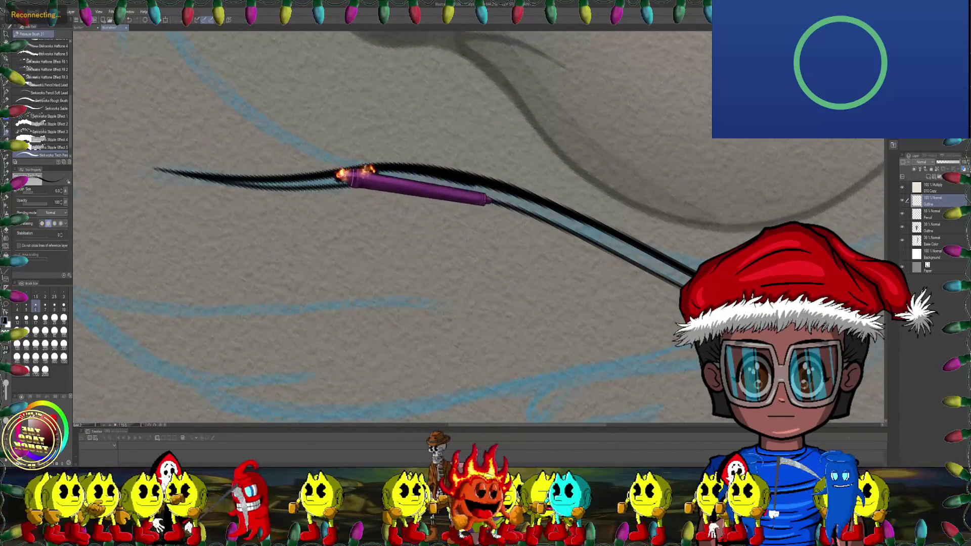
left_click_drag(354, 176, 389, 166)
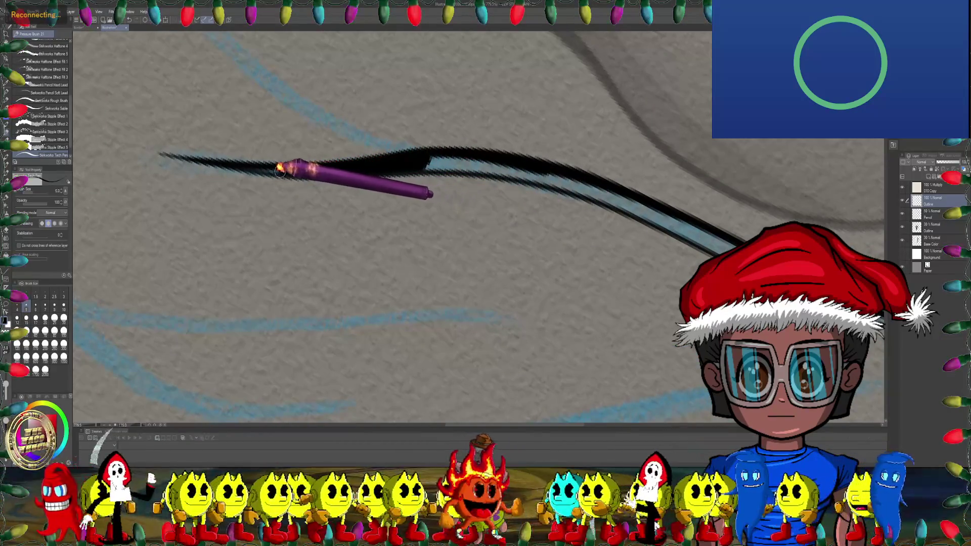
mouse_move(328, 174)
left_mouse_down()
mouse_move(393, 218)
mouse_move(407, 182)
mouse_move(503, 190)
mouse_move(508, 180)
mouse_move(521, 199)
mouse_move(448, 169)
mouse_move(433, 141)
mouse_move(345, 194)
left_mouse_up()
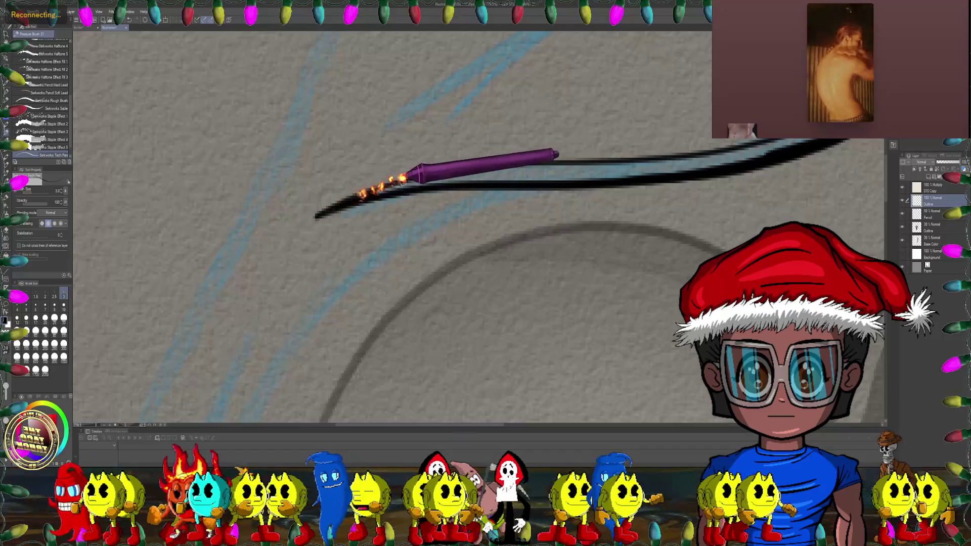
left_click_drag(433, 182, 371, 175)
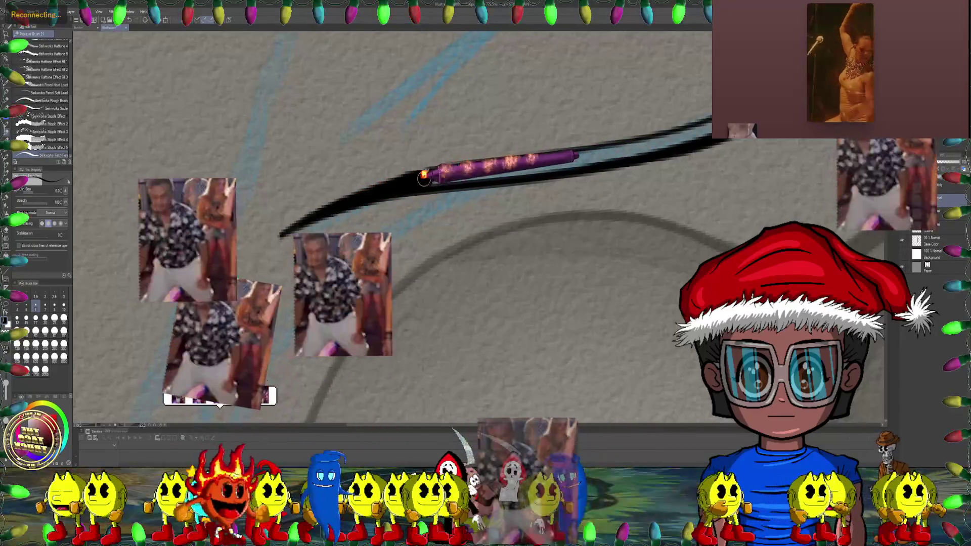
mouse_move(424, 178)
left_mouse_down()
mouse_move(449, 188)
mouse_move(390, 150)
left_mouse_up()
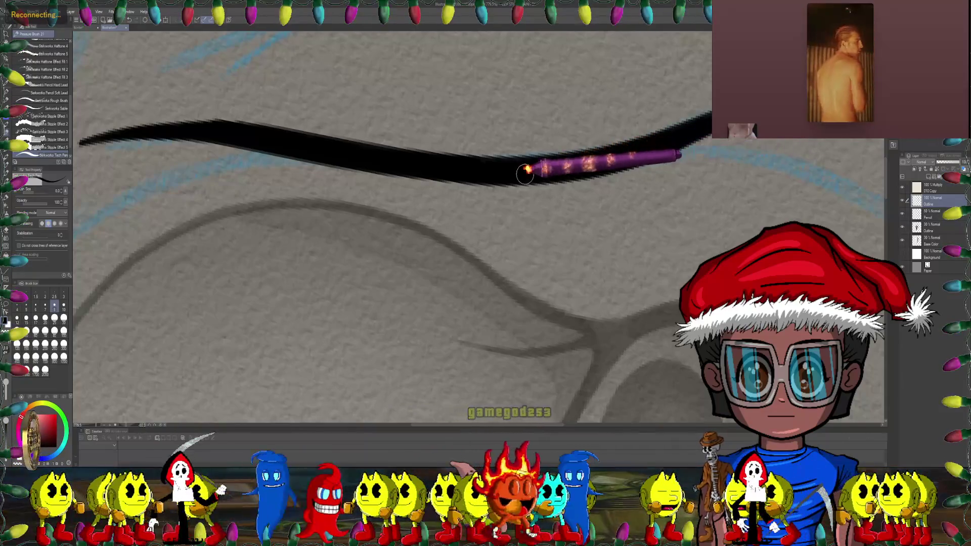
left_click_drag(542, 162, 228, 159)
scroll(228, 159, "down", 5)
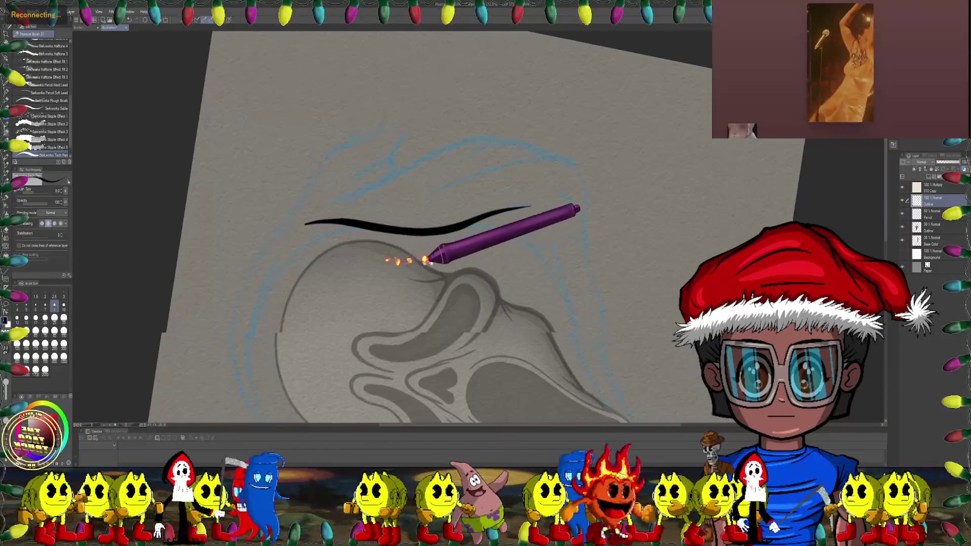
Step: Switch to a hard eraser and make it smaller
scroll(379, 200, "up", 3)
scroll(383, 204, "up", 2)
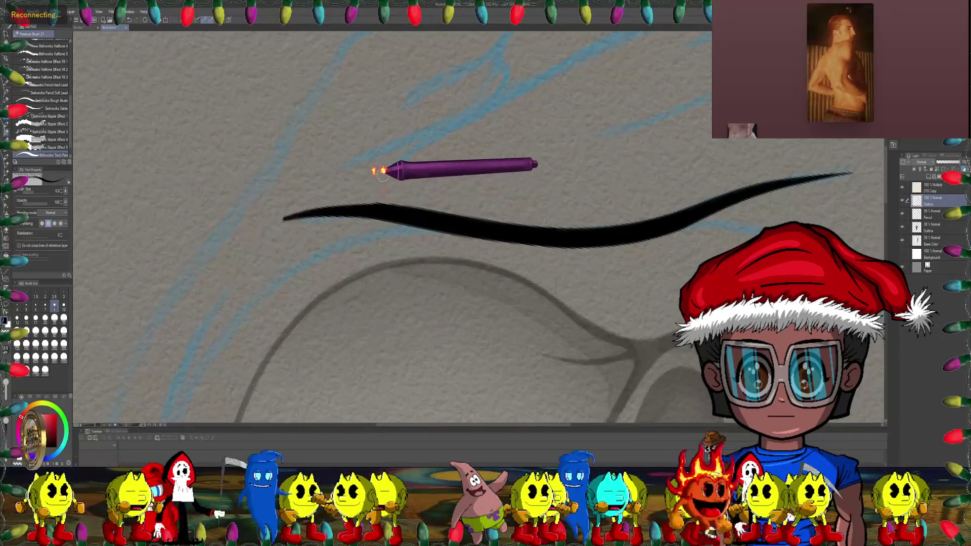
key("e")
key("bracketleft")
key("bracketleft")
key("bracketleft")
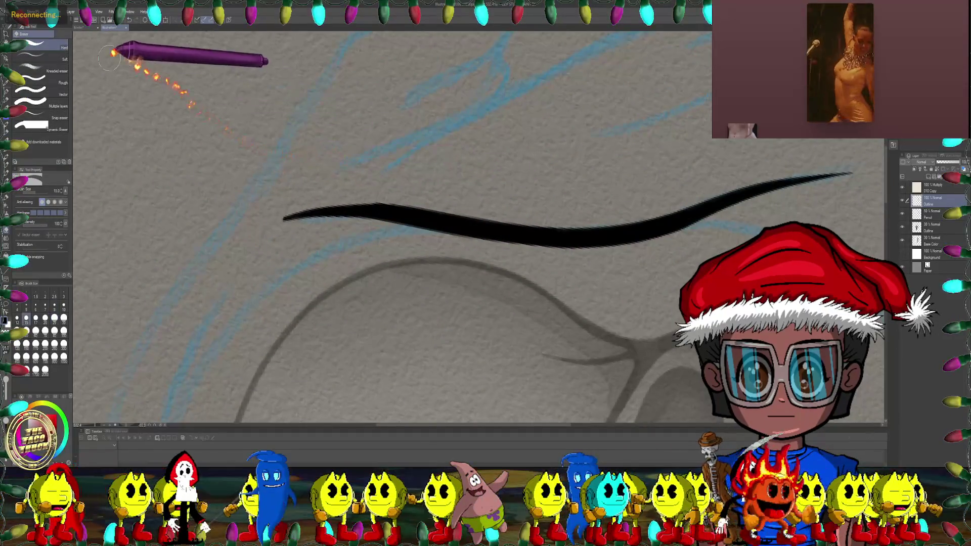
Step: Turn the face sketch upright, zoom on the ear, and return to the Tech Pen
scroll(354, 183, "up", 2)
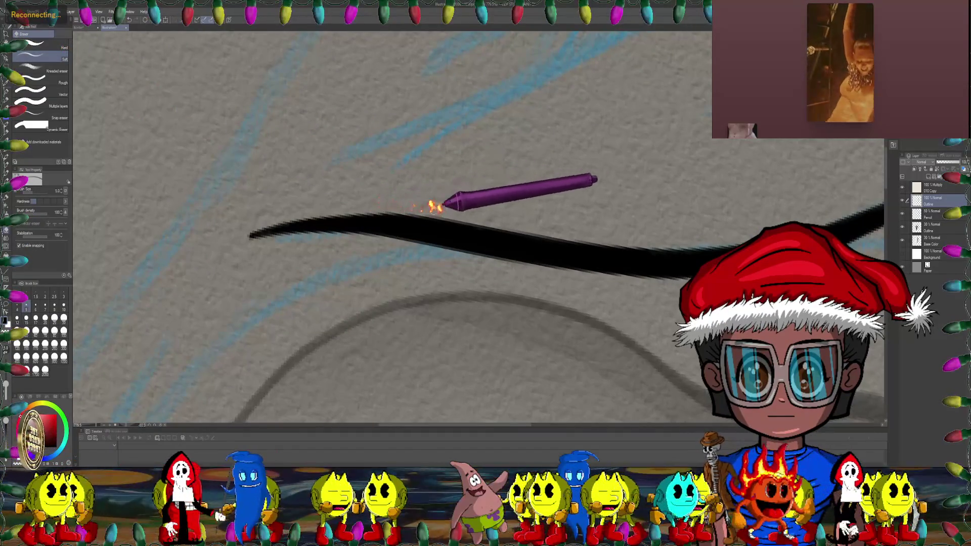
scroll(397, 200, "down", 1)
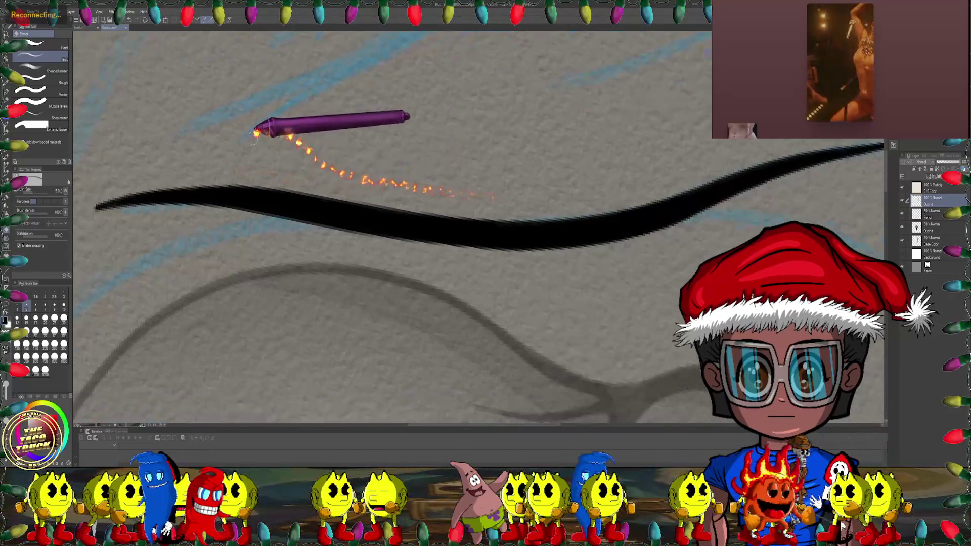
scroll(261, 130, "down", 1)
scroll(506, 243, "down", 2)
mouse_move(514, 243)
left_mouse_down()
mouse_move(474, 274)
mouse_move(473, 265)
mouse_move(433, 264)
left_mouse_up()
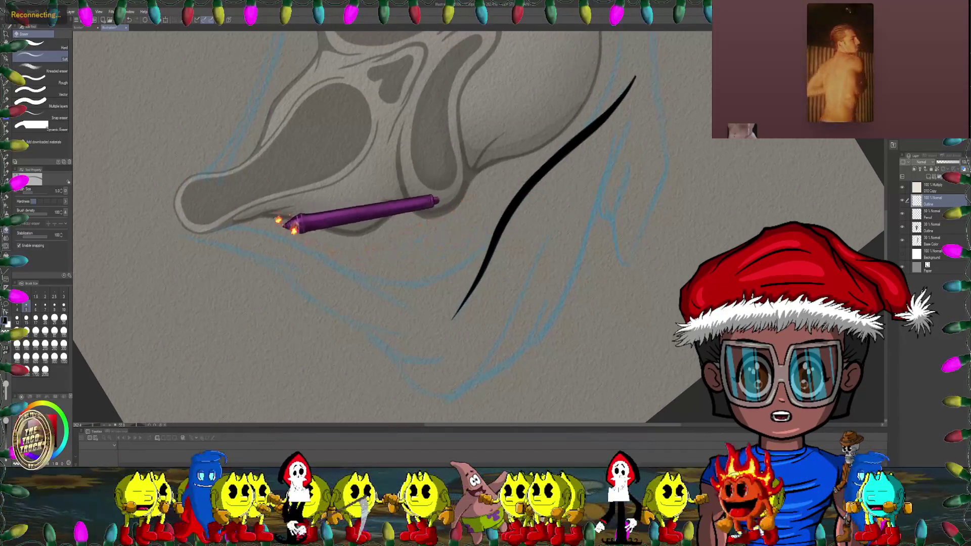
left_click_drag(278, 221, 143, 187)
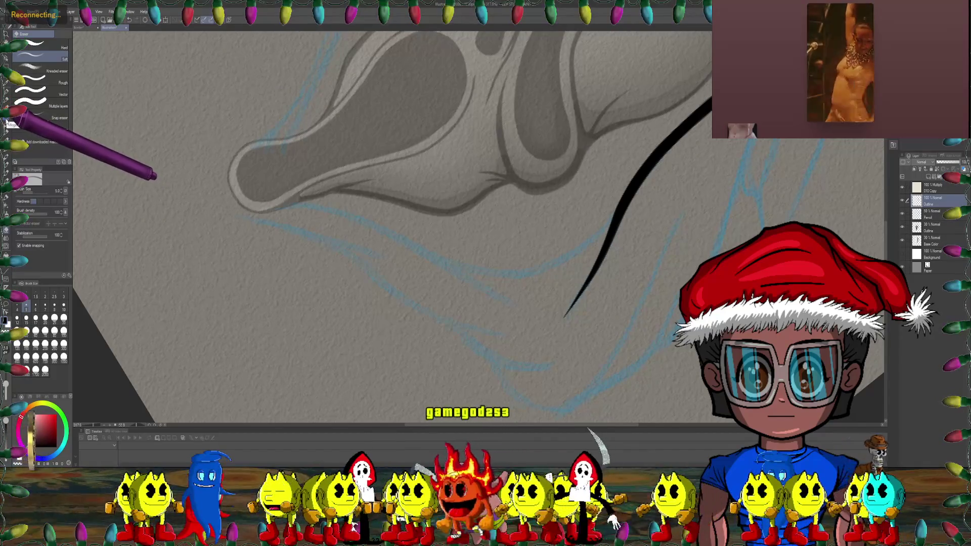
key("p")
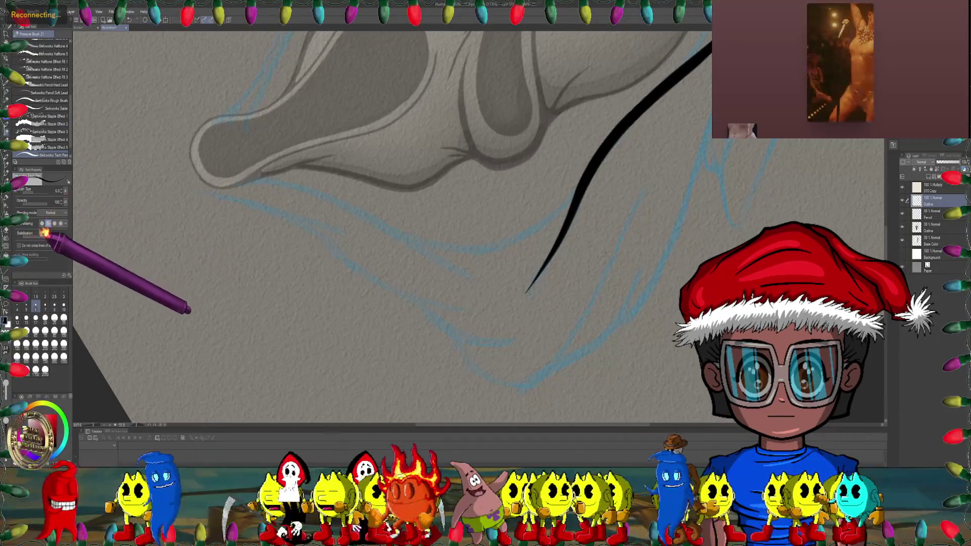
scroll(246, 148, "up", 3)
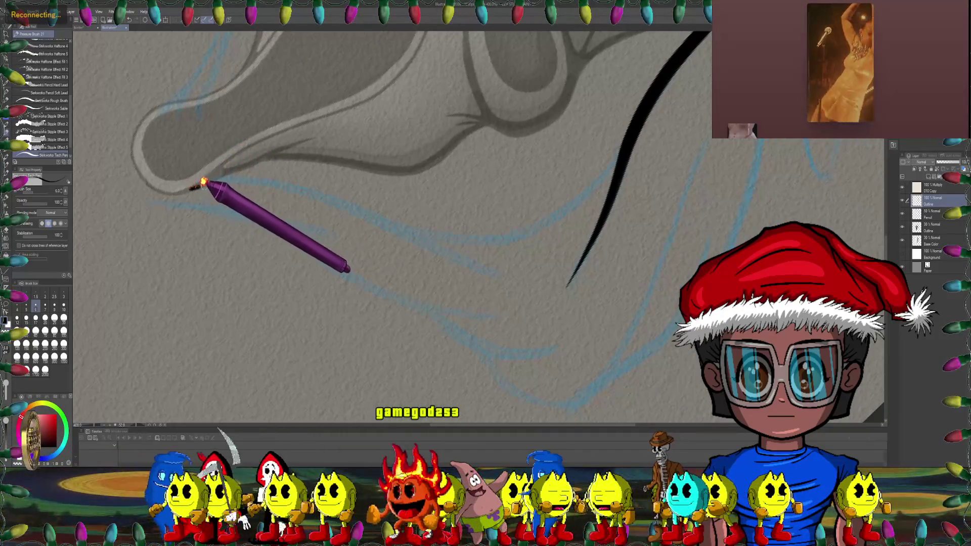
Step: Ink a long tapered stroke from under the mask's ear extending rightward
left_click_drag(202, 182, 321, 180)
key("minus")
key("minus")
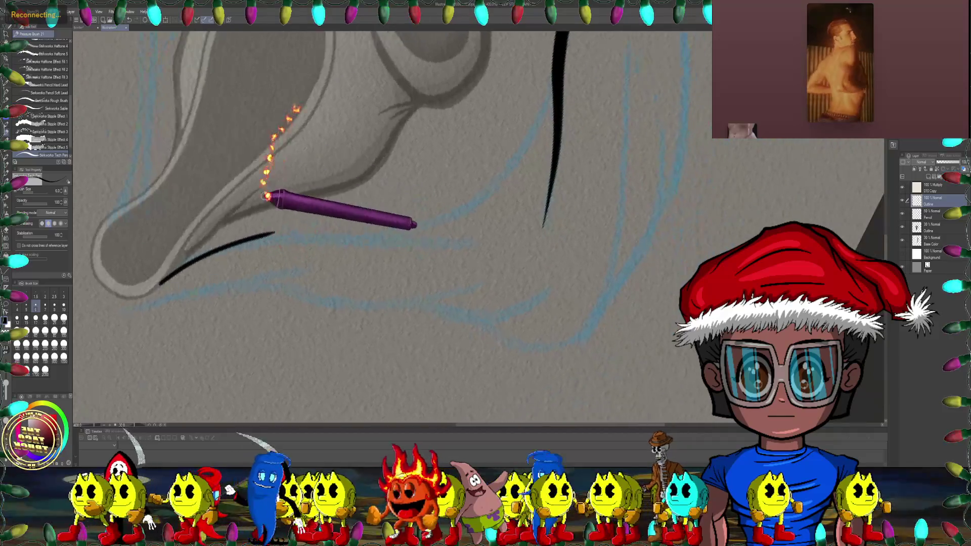
scroll(273, 197, "down", 3)
scroll(145, 202, "up", 1)
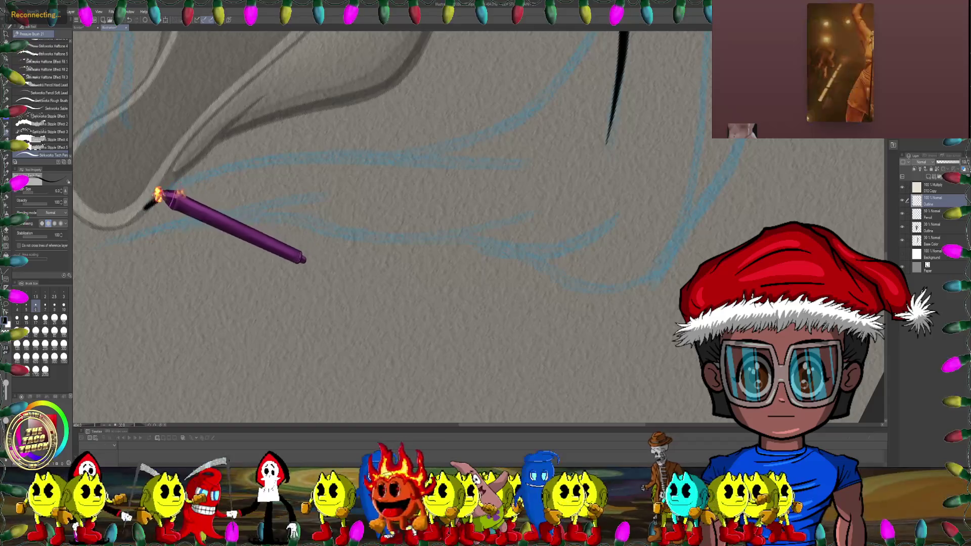
left_click_drag(151, 204, 307, 150)
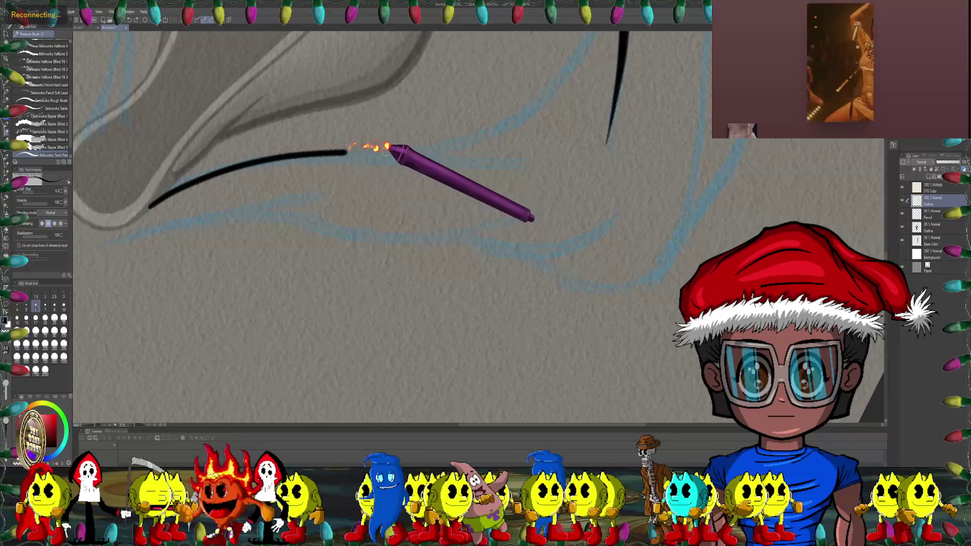
left_click_drag(387, 149, 551, 148)
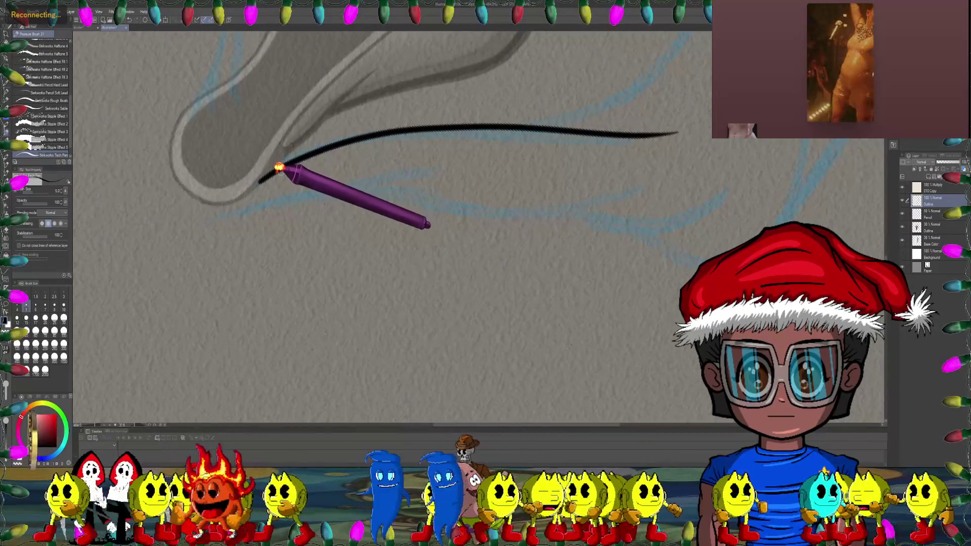
left_click_drag(279, 167, 259, 146)
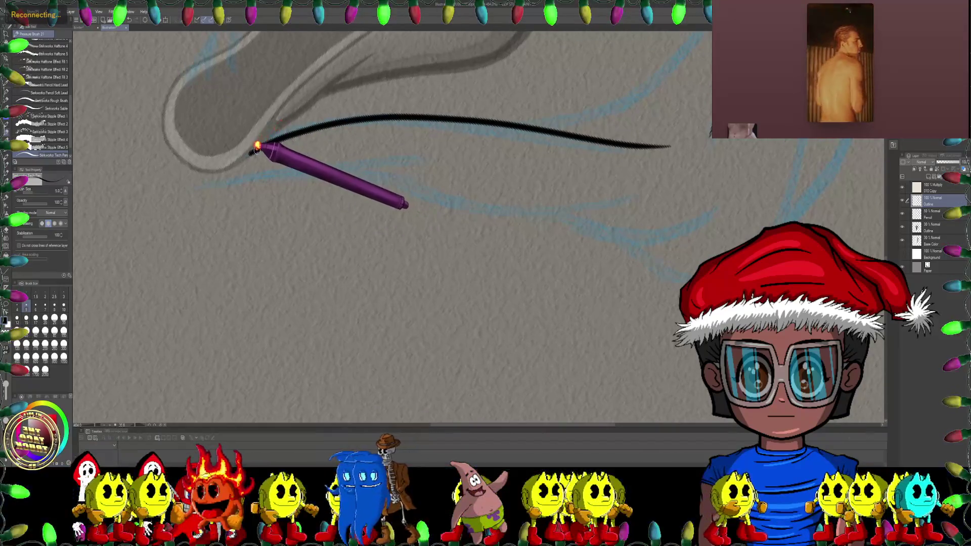
scroll(257, 147, "up", 3)
mouse_move(263, 147)
left_mouse_down()
mouse_move(462, 110)
mouse_move(647, 128)
left_mouse_up()
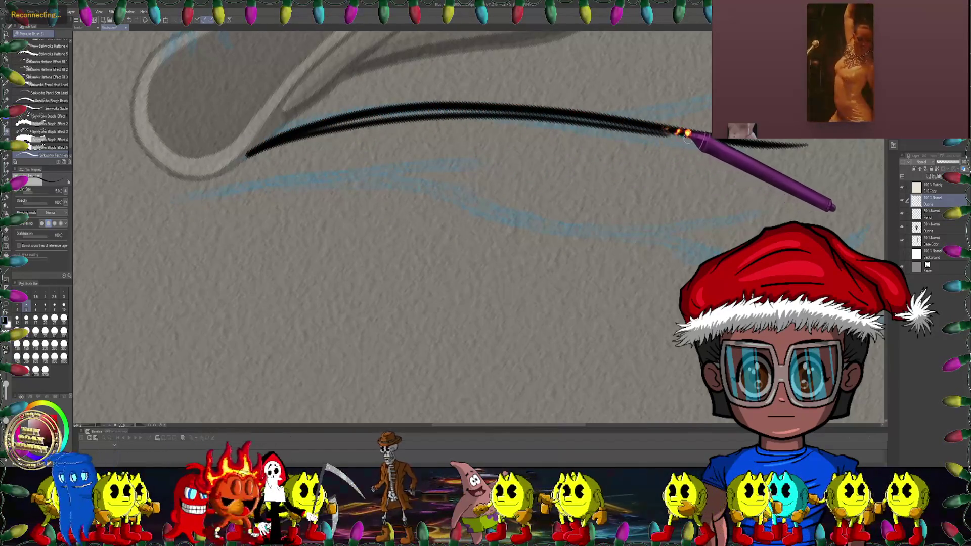
left_click_drag(508, 111, 445, 135)
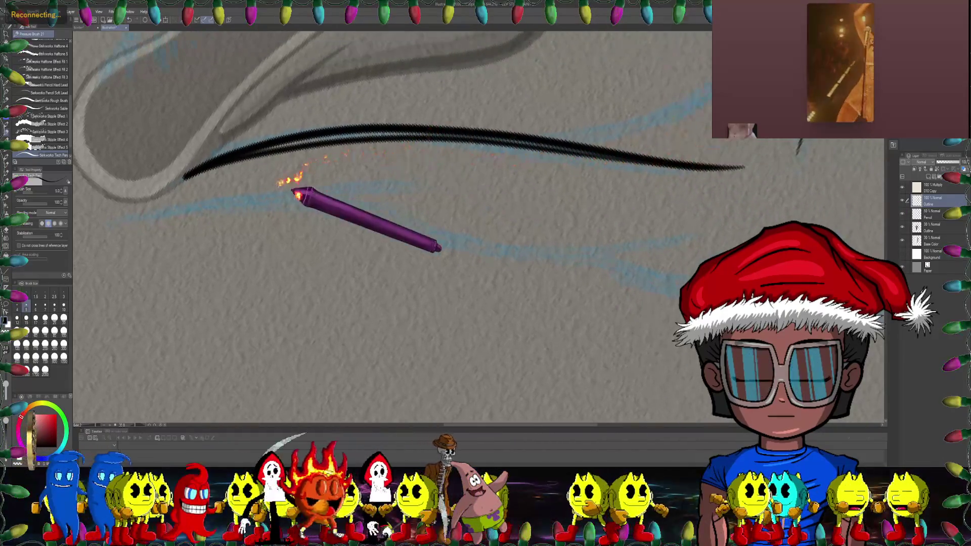
Step: Set pen Stabilization to 0 and reinforce the upper edge of the long stroke
left_click_drag(57, 235, 43, 235)
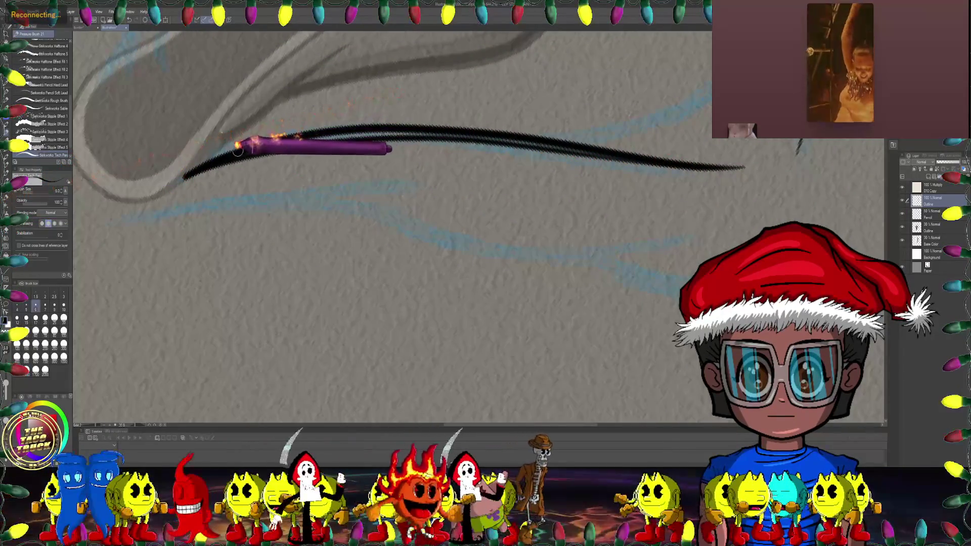
mouse_move(232, 154)
left_mouse_down()
mouse_move(250, 142)
mouse_move(355, 132)
left_mouse_up()
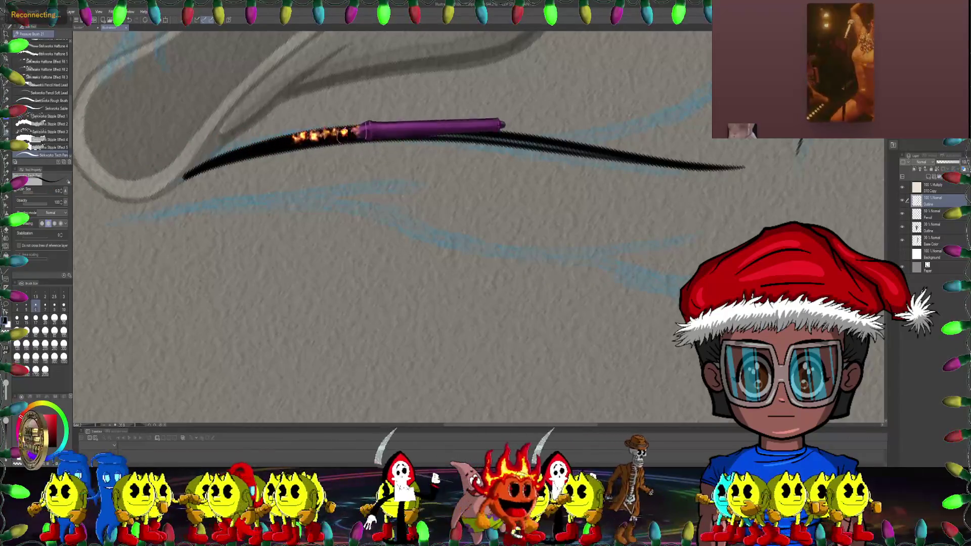
key("minus")
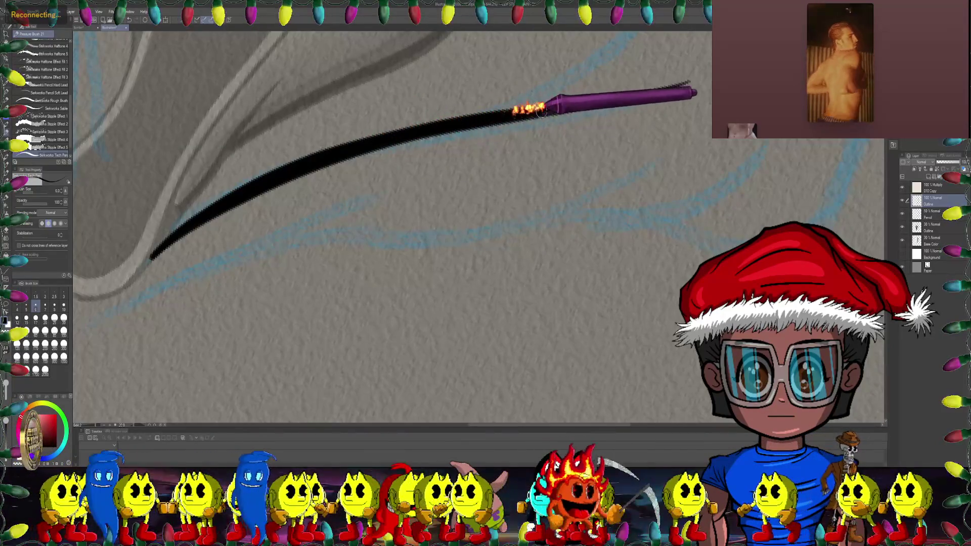
key("ctrl+minus")
key("ctrl+minus")
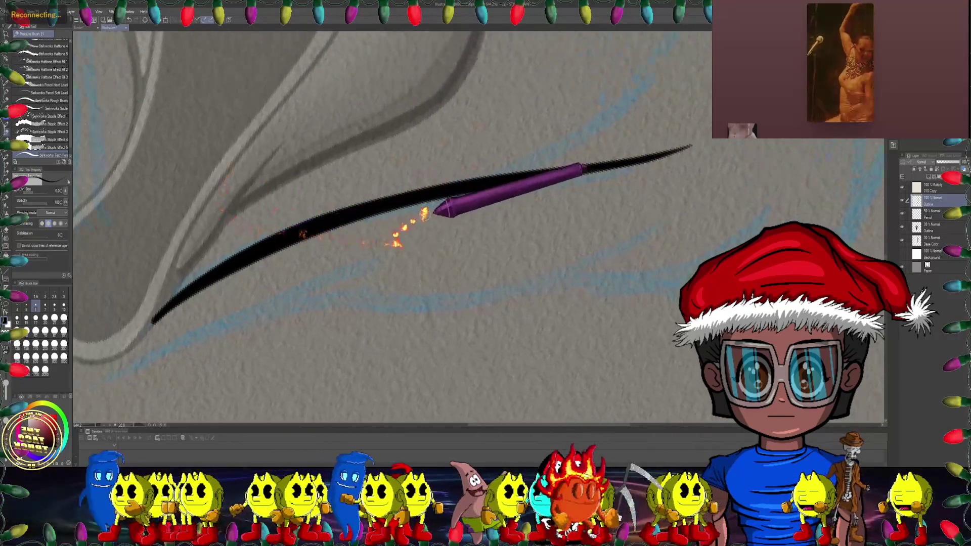
key("ctrl+minus")
key("minus")
key("minus")
key("minus")
key("minus")
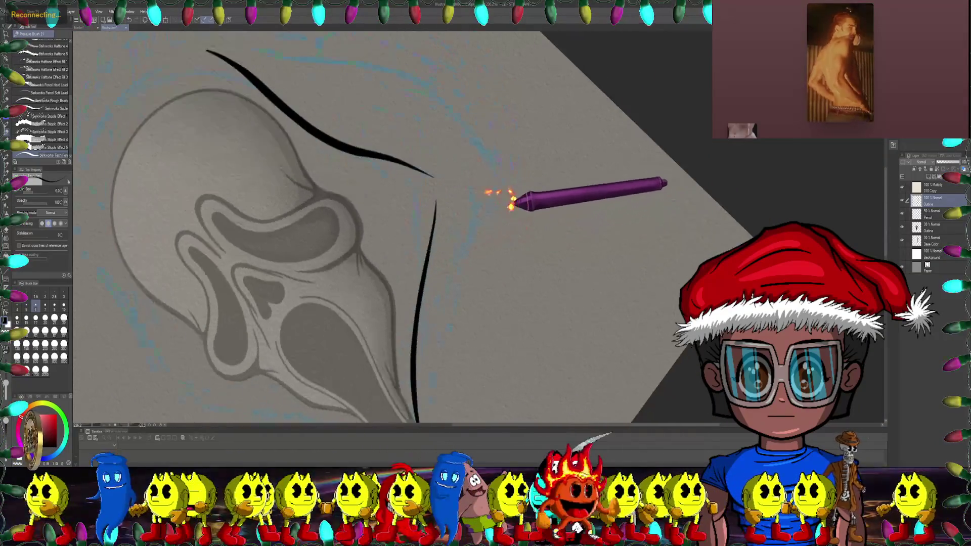
key("ctrl+plus")
key("ctrl+plus")
key("minus")
key("minus")
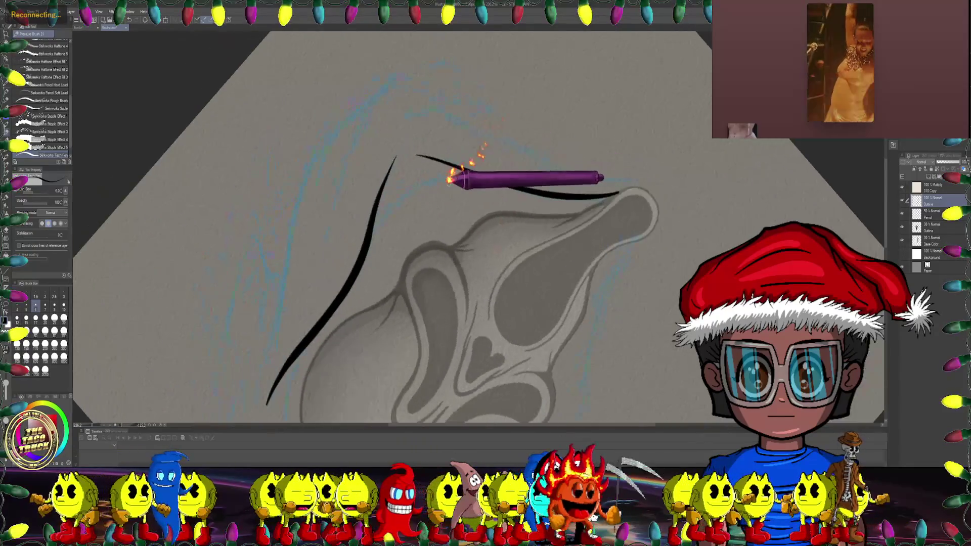
key("ctrl+plus")
key("ctrl+plus")
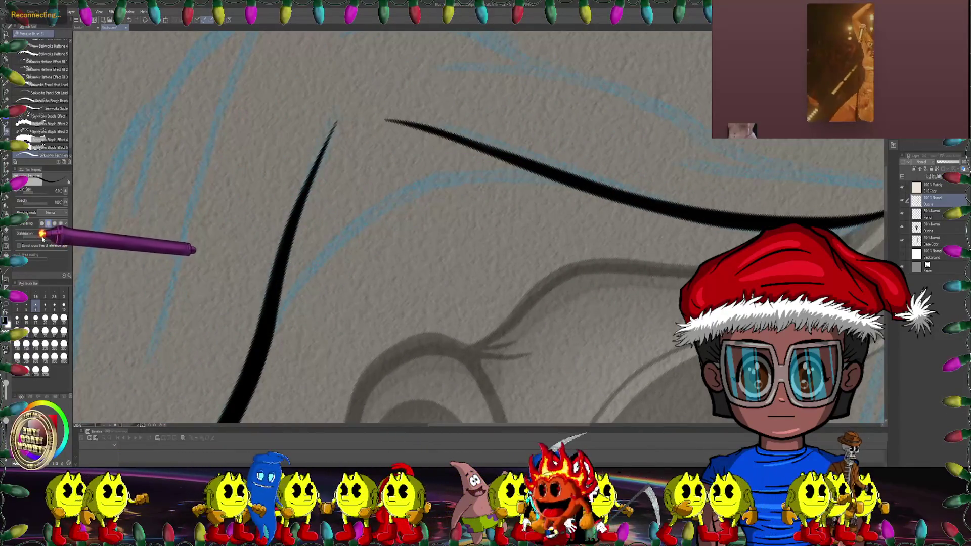
key("ctrl+plus")
key("ctrl+plus")
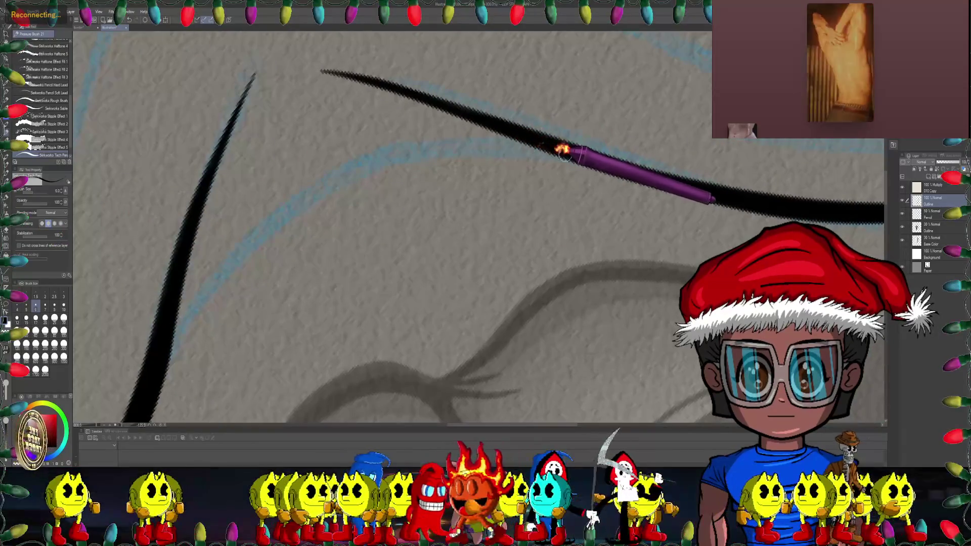
Step: Ink a forked branch below the main hood stroke
mouse_move(486, 146)
left_mouse_down()
mouse_move(298, 170)
mouse_move(410, 154)
left_mouse_up()
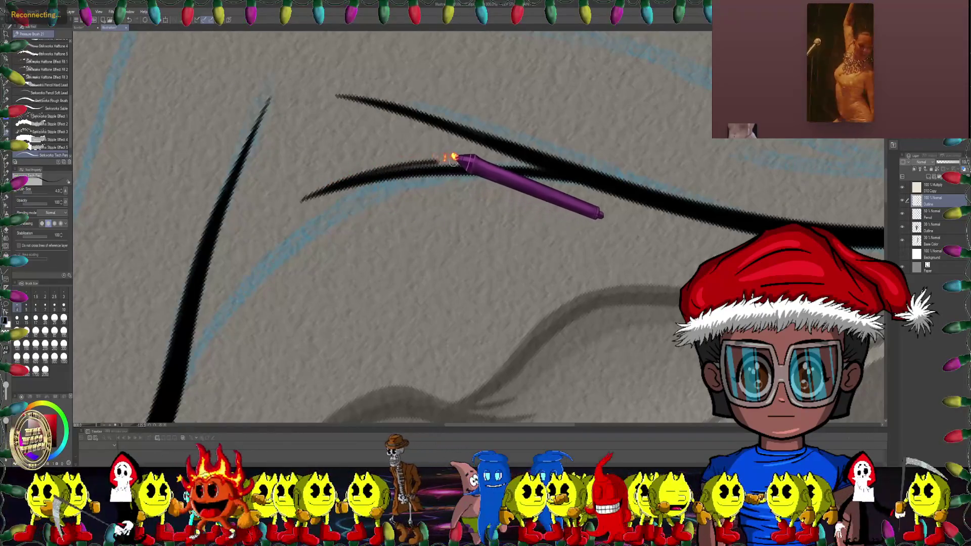
scroll(468, 139, "up", 2)
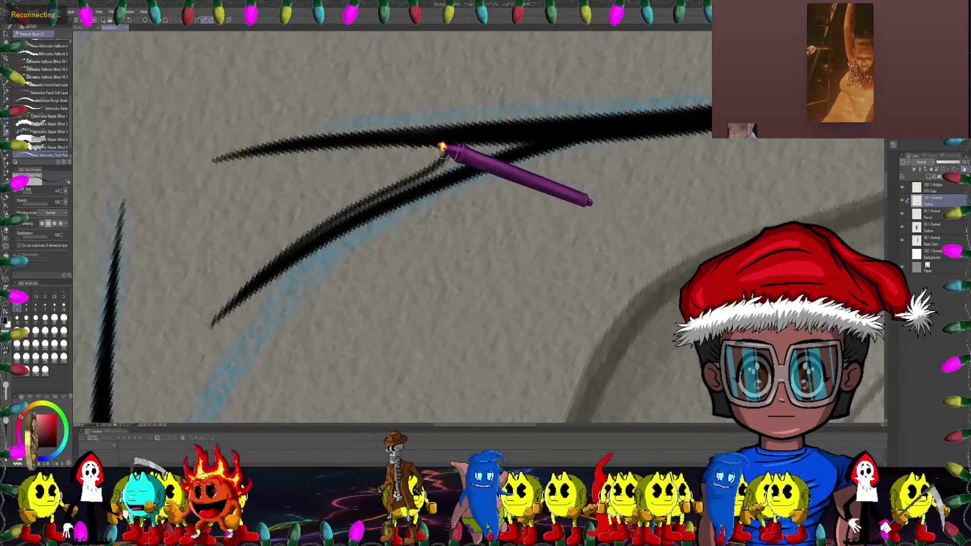
scroll(412, 137, "down", 2)
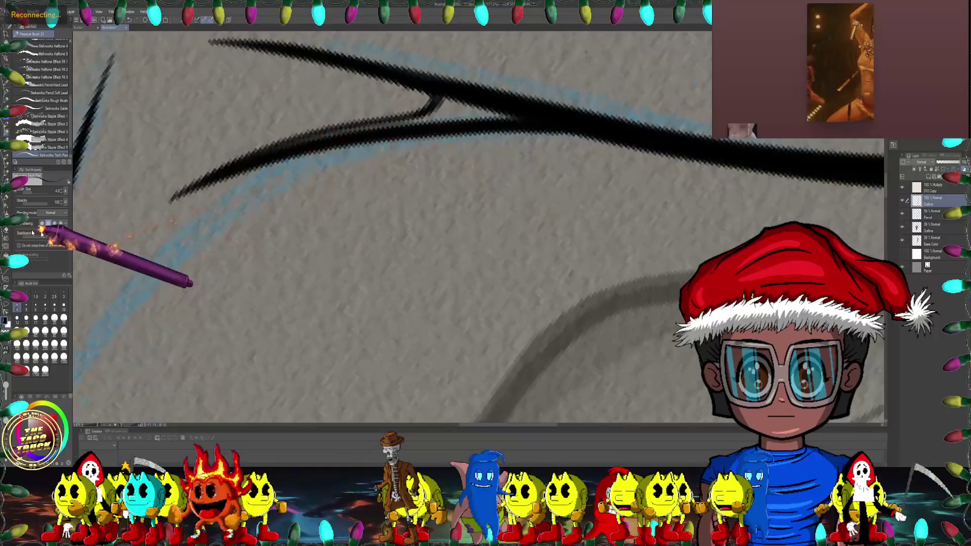
scroll(285, 194, "up", 2)
scroll(286, 194, "up", 1)
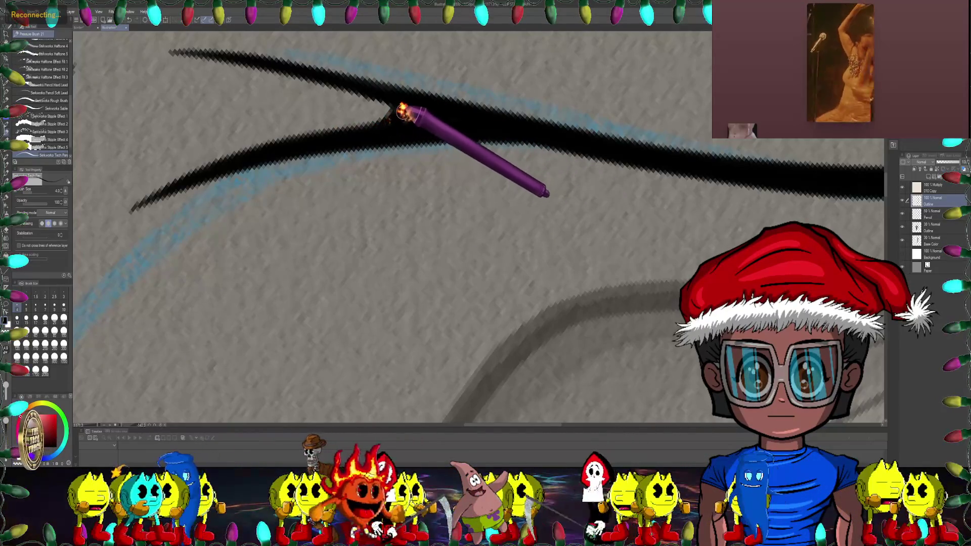
scroll(398, 104, "down", 5)
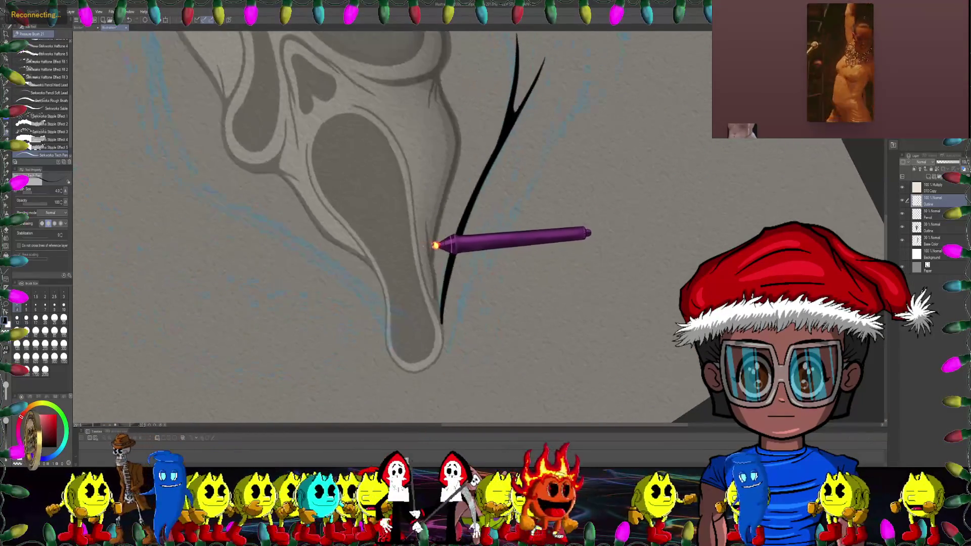
Step: Ink a curve branching off the lower line and extend it rightward along the mask's edge
scroll(440, 245, "up", 3)
scroll(440, 245, "up", 3)
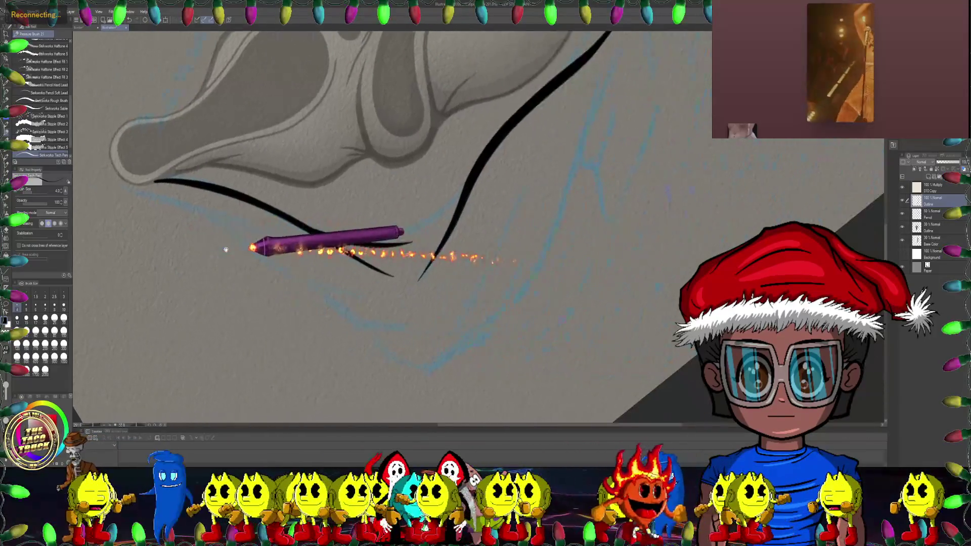
left_click_drag(332, 245, 319, 167)
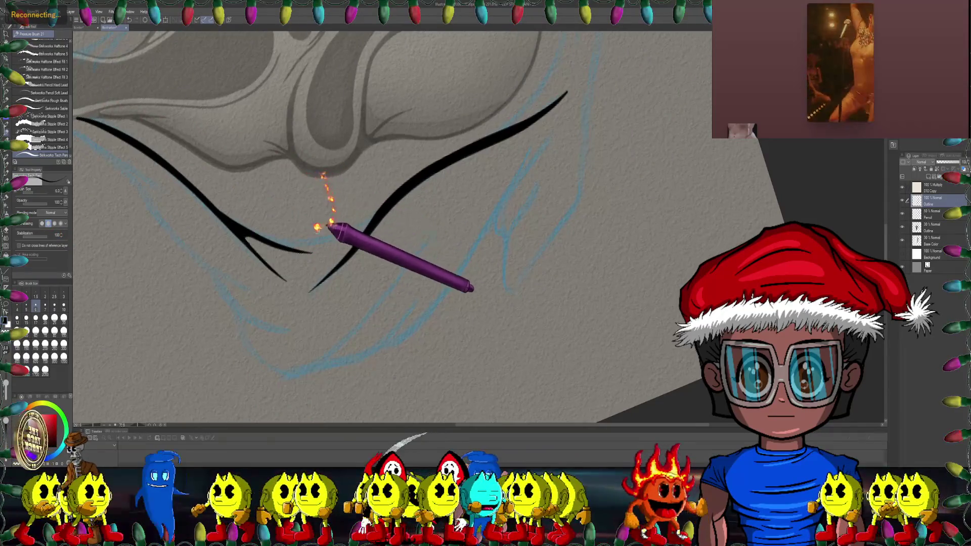
scroll(330, 226, "up", 3)
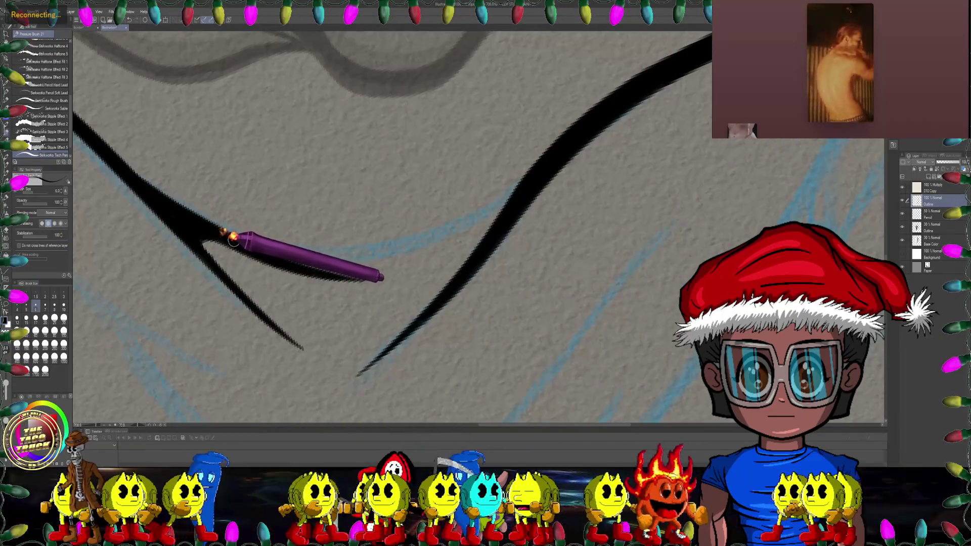
mouse_move(282, 249)
left_mouse_down()
mouse_move(468, 228)
mouse_move(521, 182)
left_mouse_up()
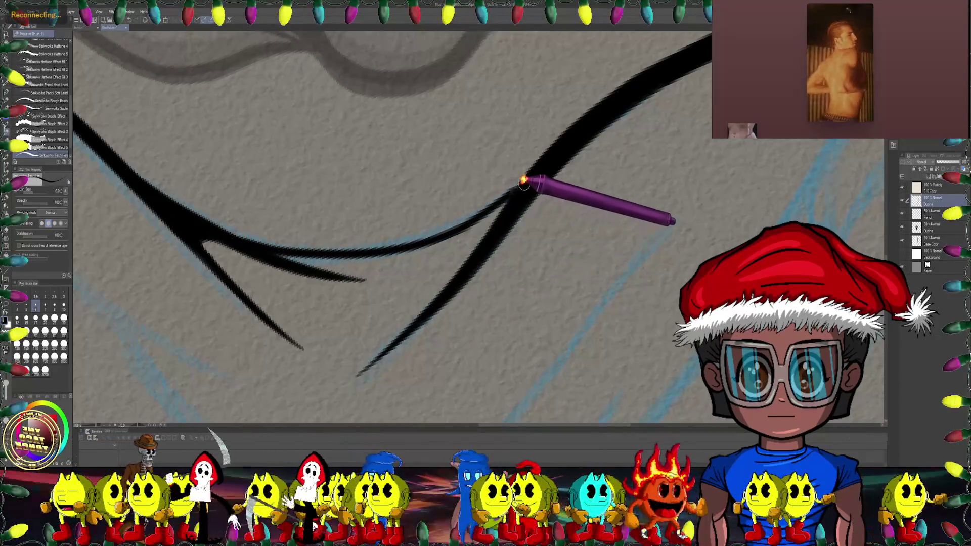
scroll(357, 185, "up", 2)
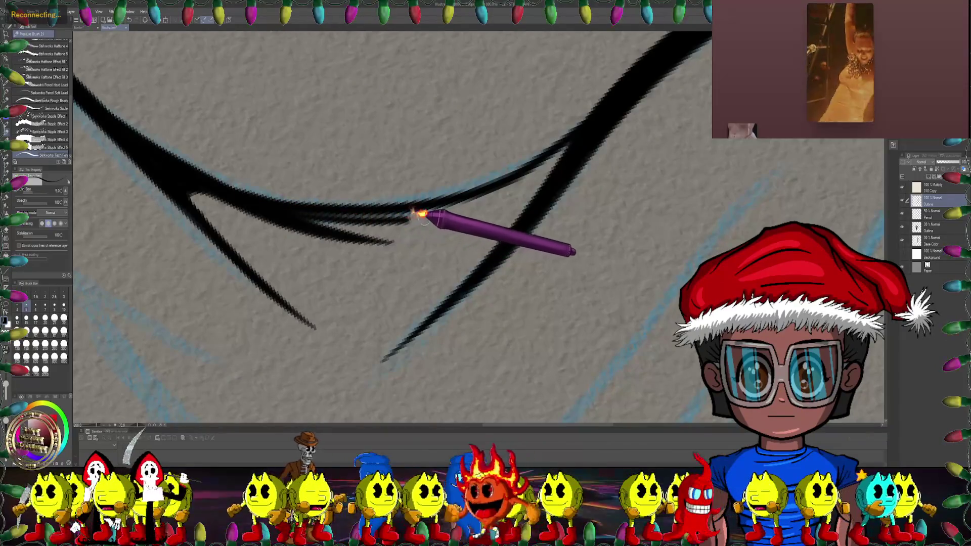
scroll(419, 215, "up", 3)
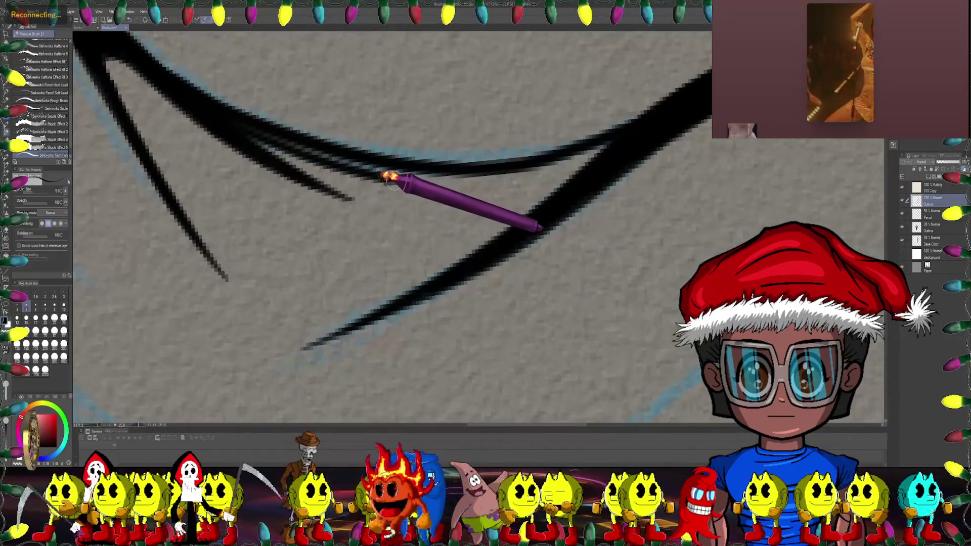
left_click_drag(390, 177, 539, 169)
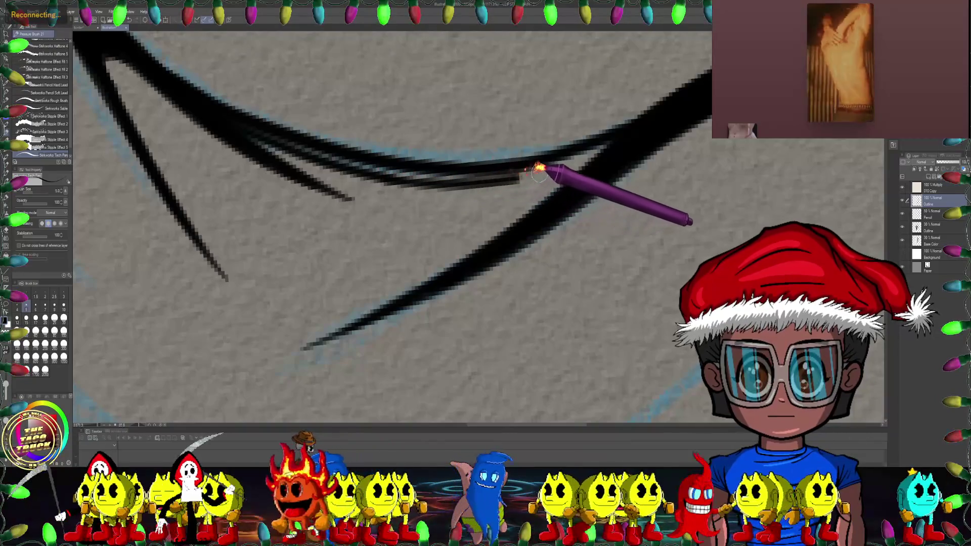
Step: Rotate and zoom out the canvas to view the whole mask upright
left_click_drag(594, 161, 503, 163)
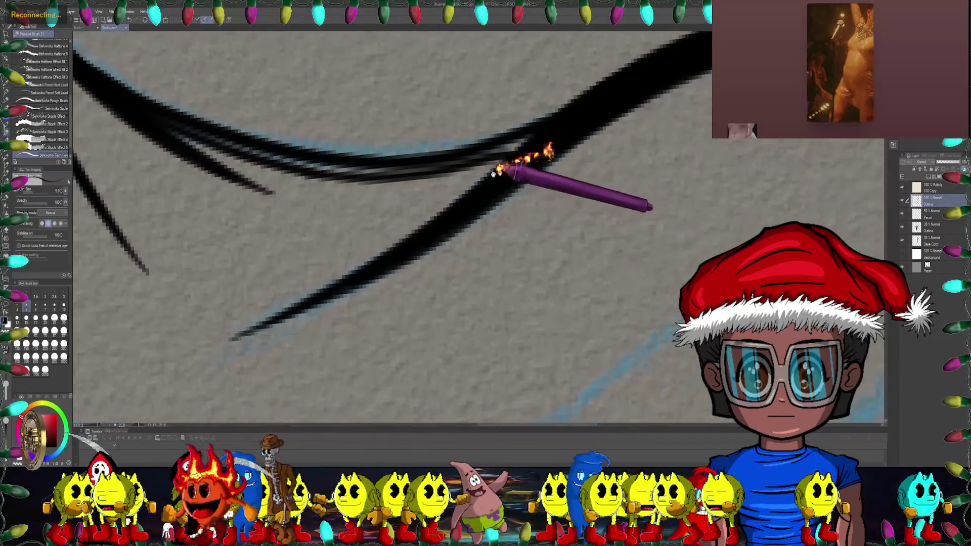
key("minus")
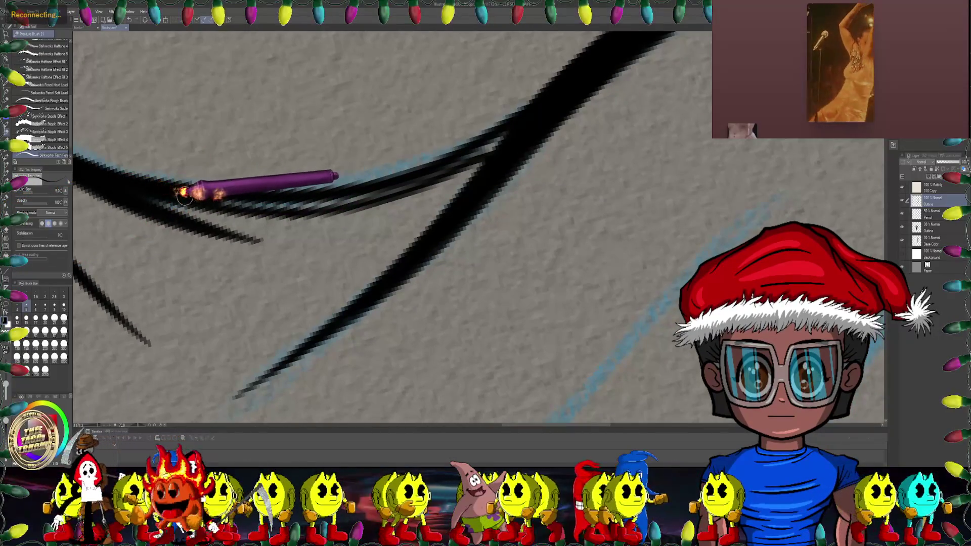
scroll(283, 197, "right", 2)
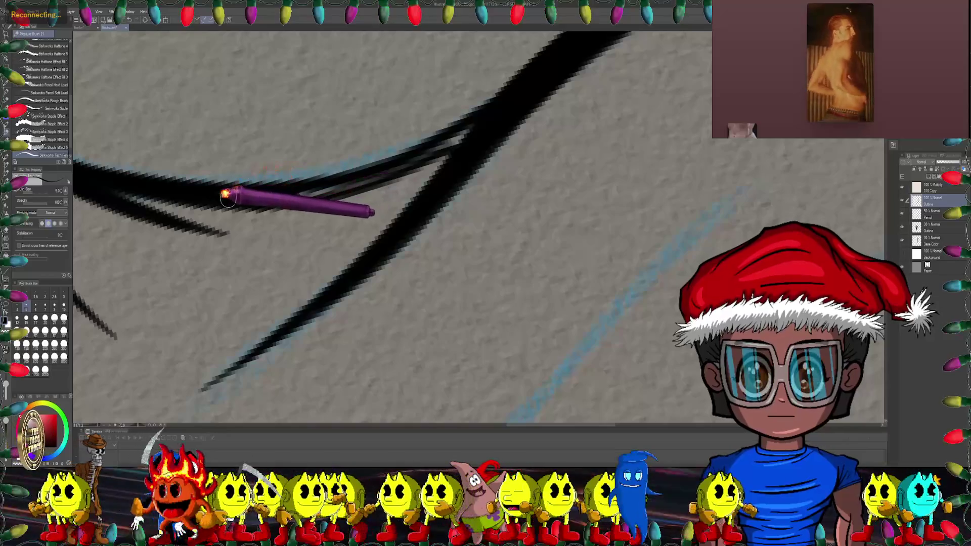
scroll(291, 167, "right", 2)
key("asciicircum")
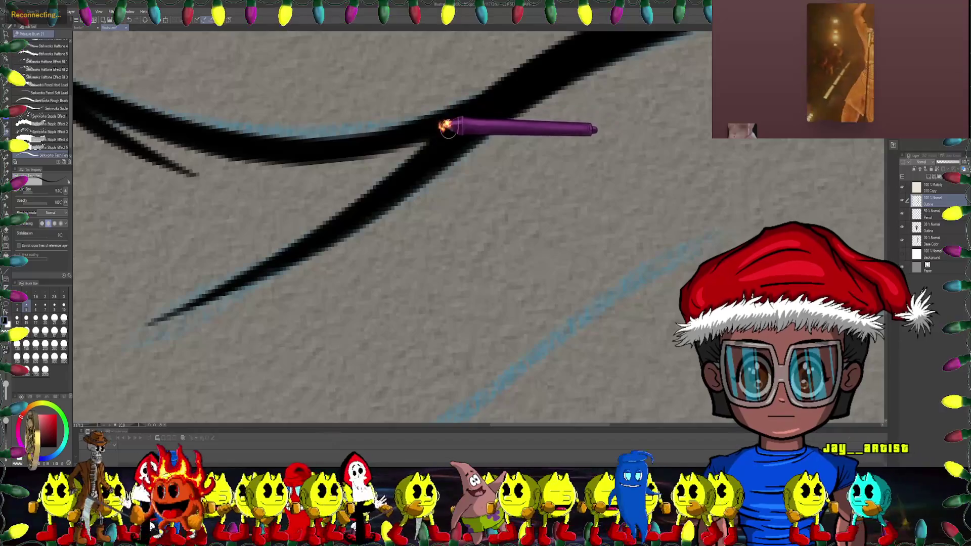
scroll(436, 121, "down", 3)
scroll(493, 187, "down", 3)
scroll(499, 196, "down", 3)
scroll(559, 217, "down", 2)
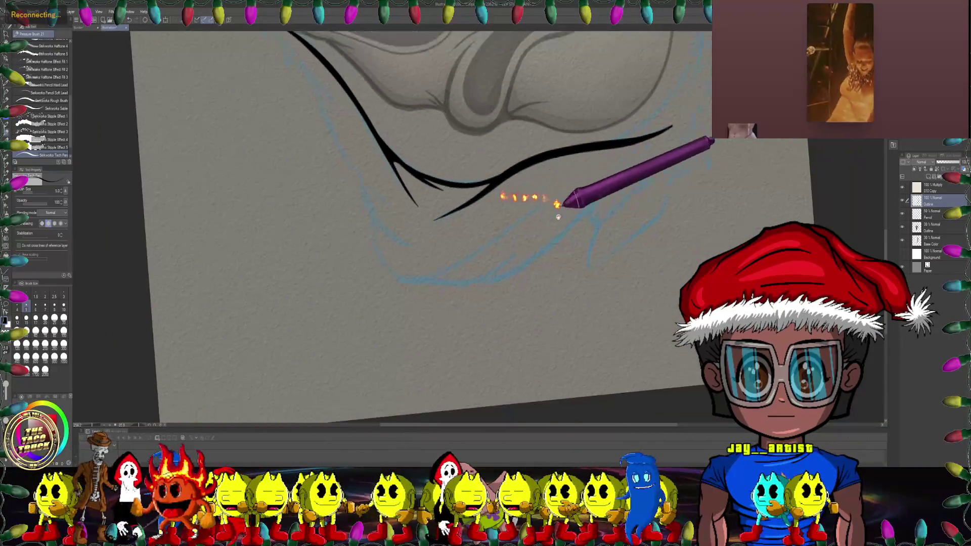
scroll(558, 217, "down", 2)
scroll(536, 202, "down", 2)
key("minus")
Step: Add 'Borderline' by Tove Lo to the Spotify queue and enlarge the In A Dream cover
key("minus")
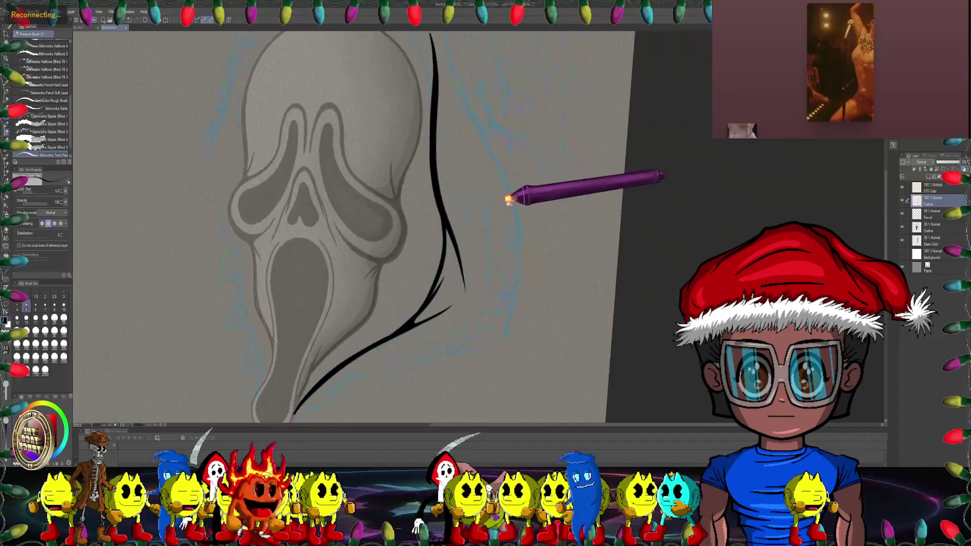
key("minus")
key("minus")
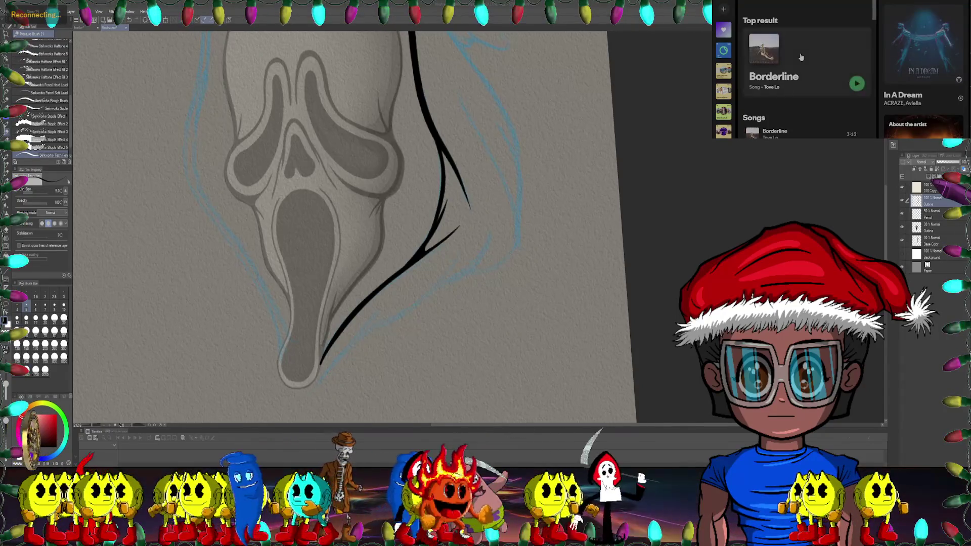
scroll(802, 57, "down", 2)
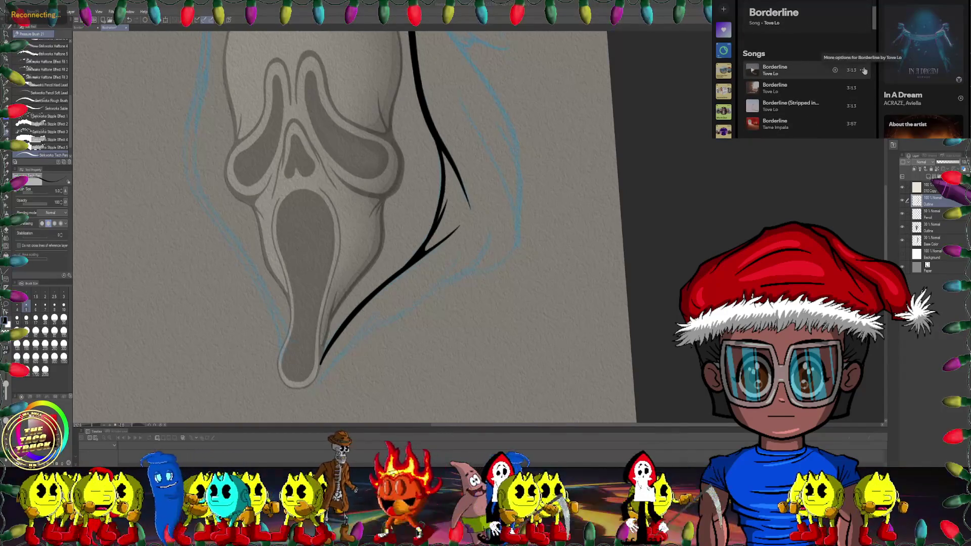
left_click(865, 71)
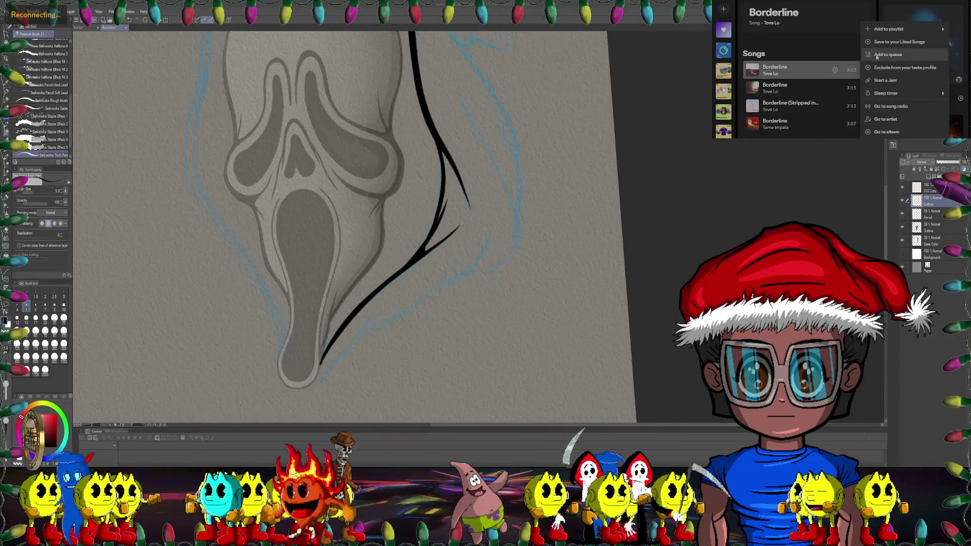
left_click(877, 54)
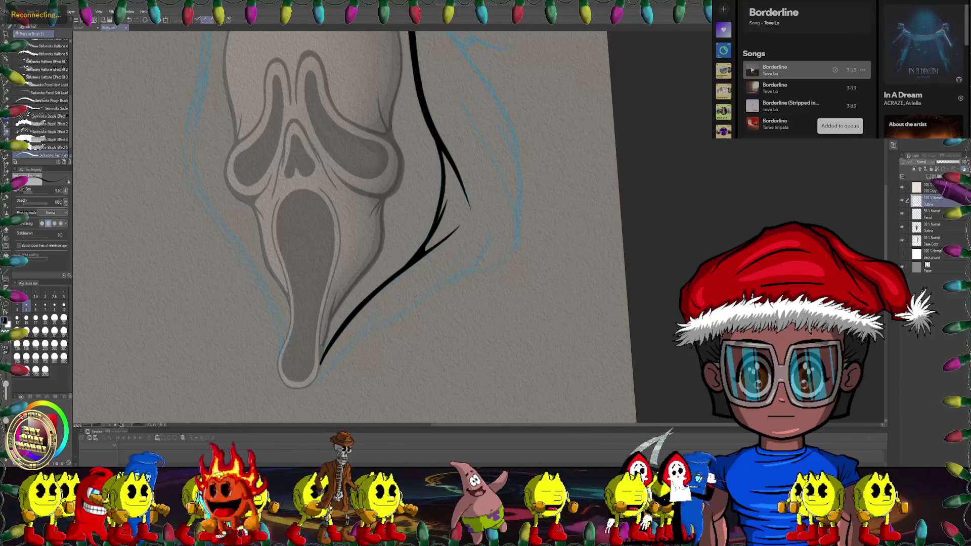
left_click(923, 43)
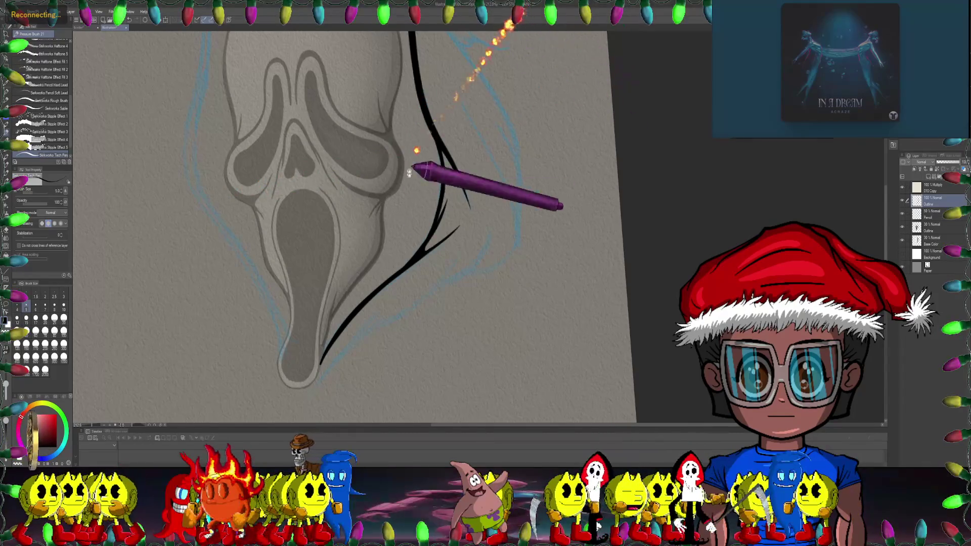
Step: Frame the mask's chin and draw a thin black line beside the lower forked stroke
mouse_move(416, 162)
left_mouse_down()
mouse_move(288, 195)
mouse_move(65, 228)
left_mouse_up()
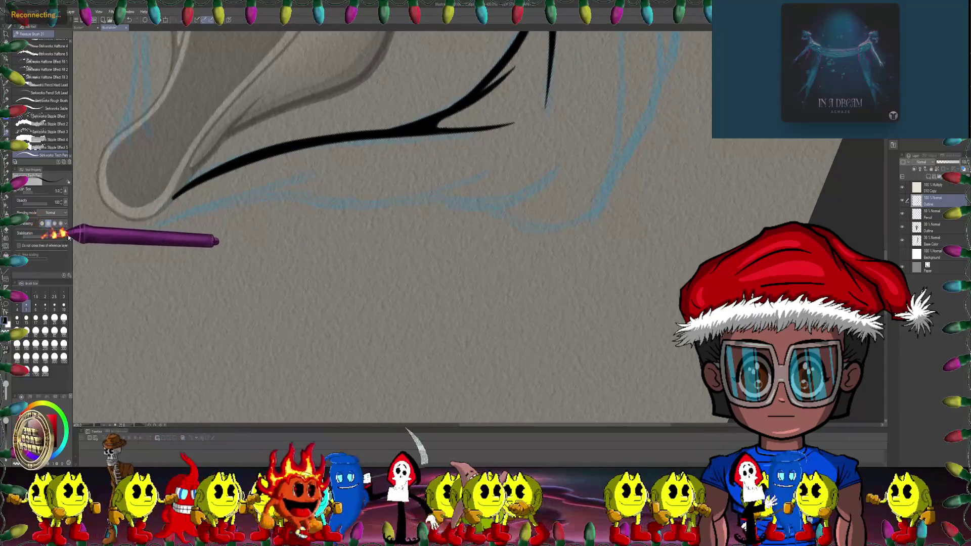
left_click_drag(69, 237, 134, 238)
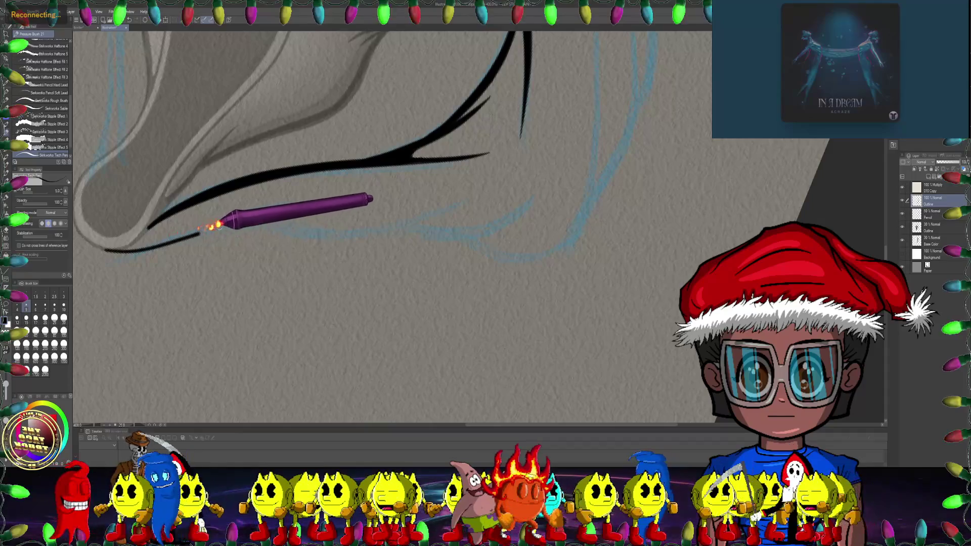
left_click_drag(314, 203, 325, 140)
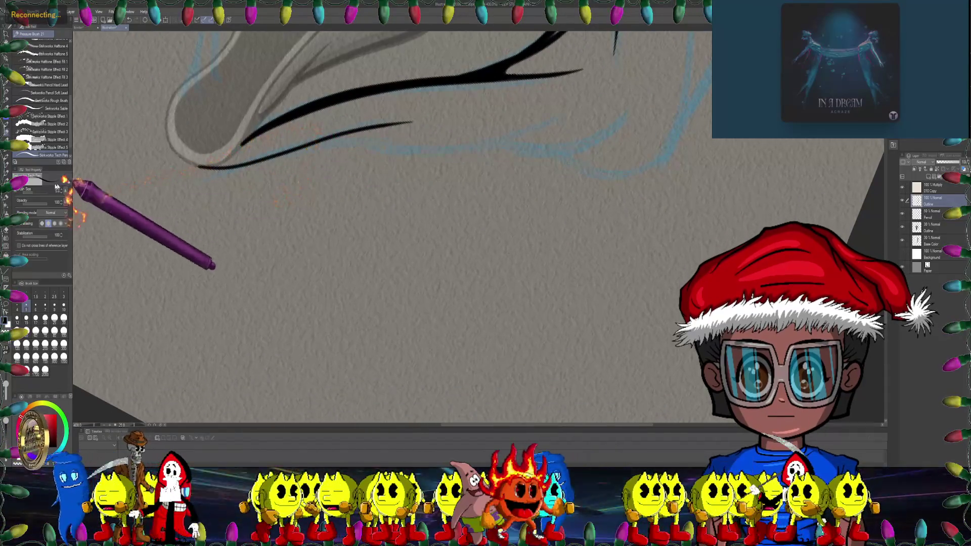
scroll(395, 119, "up", 5)
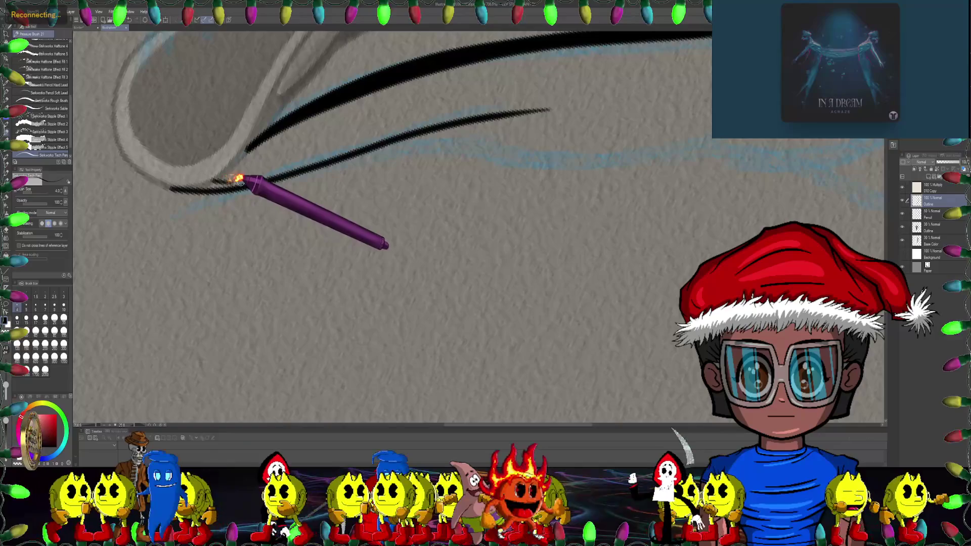
left_click_drag(268, 172, 452, 120)
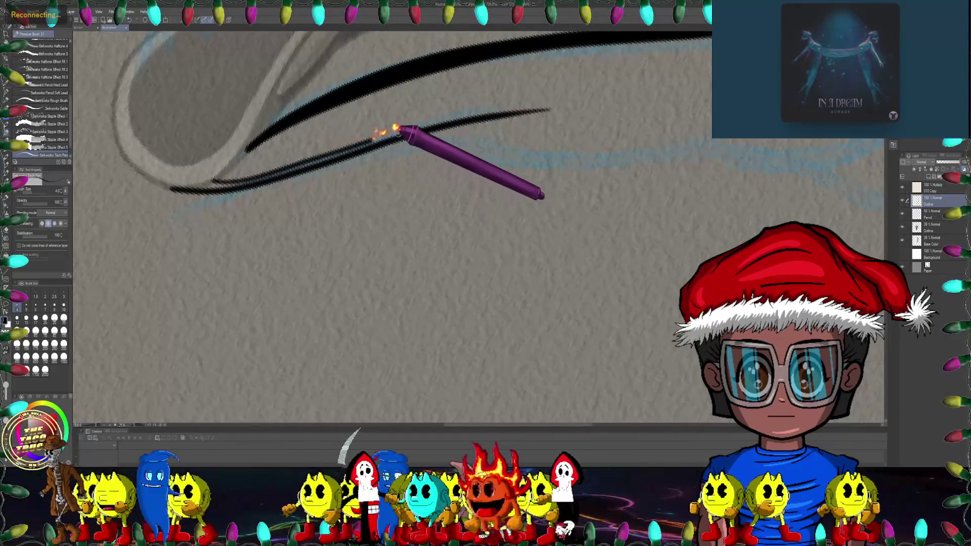
scroll(304, 131, "down", 2)
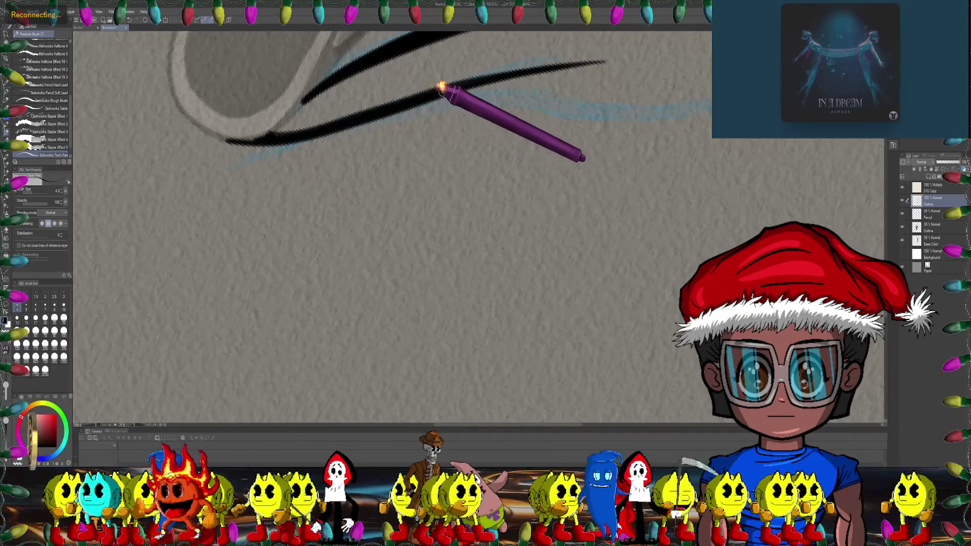
scroll(429, 219, "down", 5)
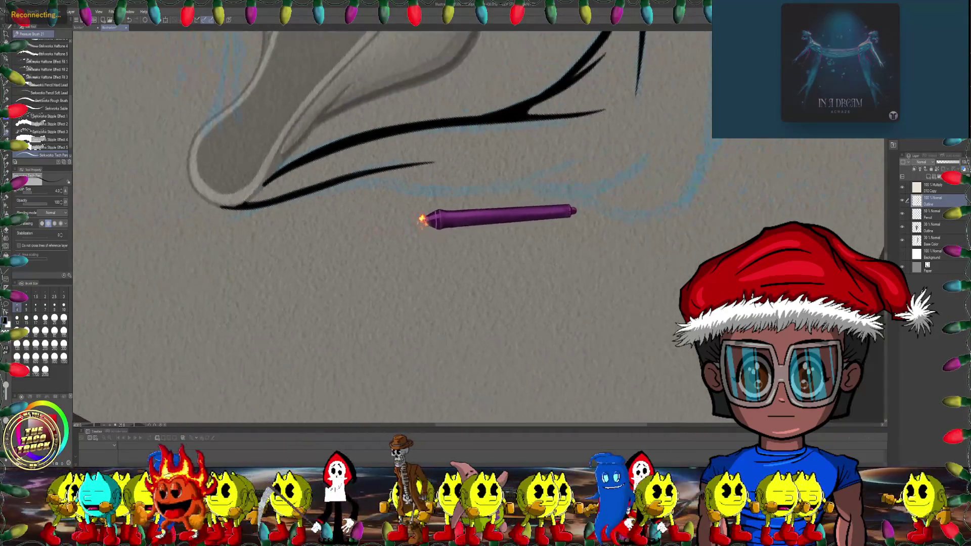
mouse_move(430, 210)
left_mouse_down()
mouse_move(390, 191)
mouse_move(33, 226)
left_mouse_up()
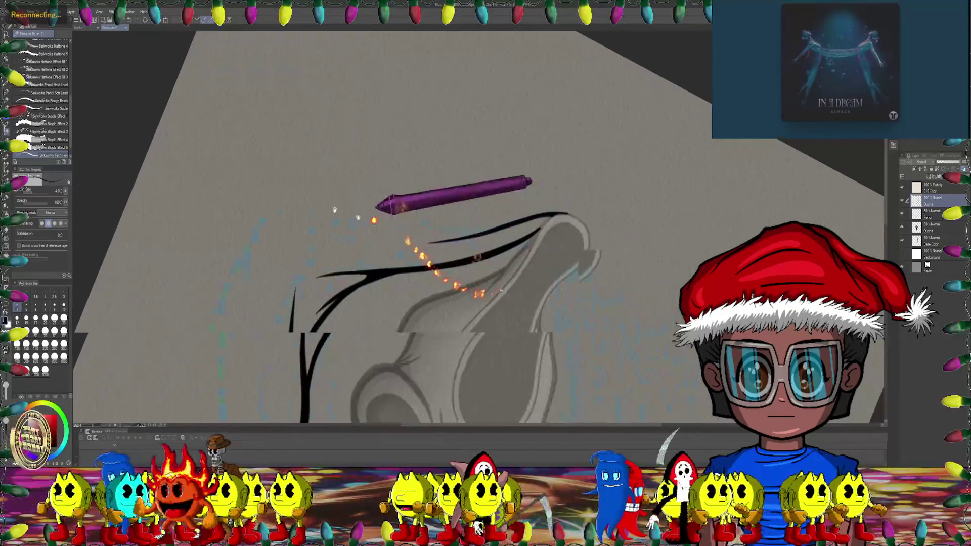
Step: Extend and darken the top forked hood stroke both left and right over the blue rough
scroll(488, 147, "up", 3)
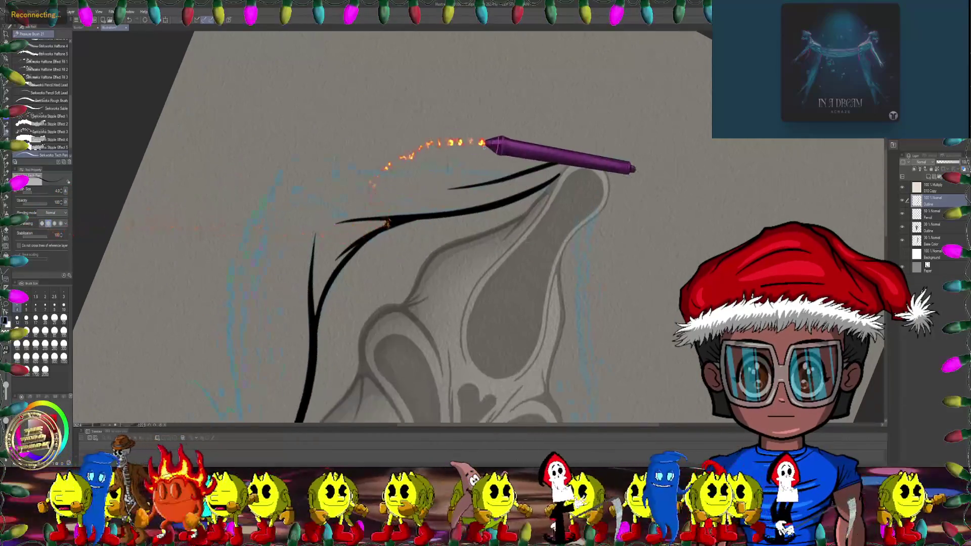
scroll(492, 155, "up", 2)
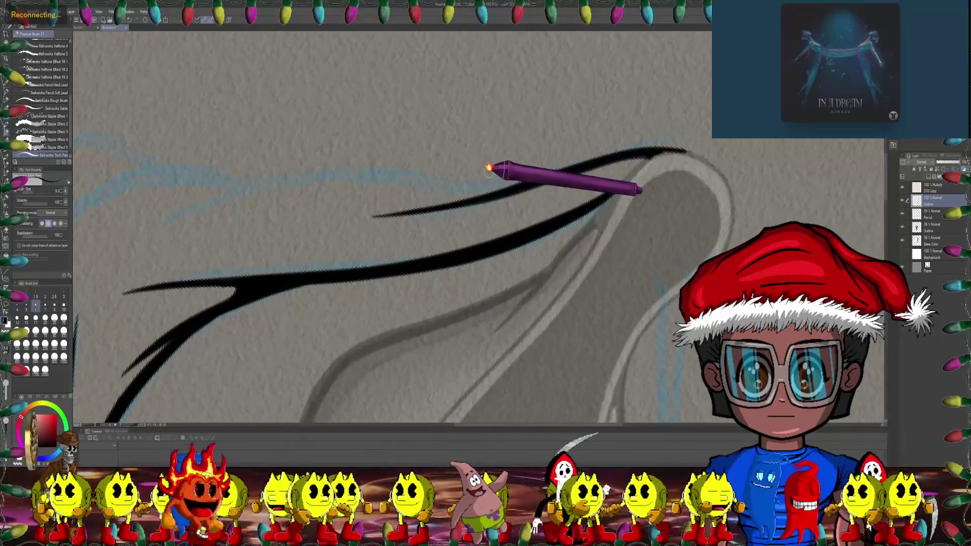
left_click_drag(489, 185, 557, 156)
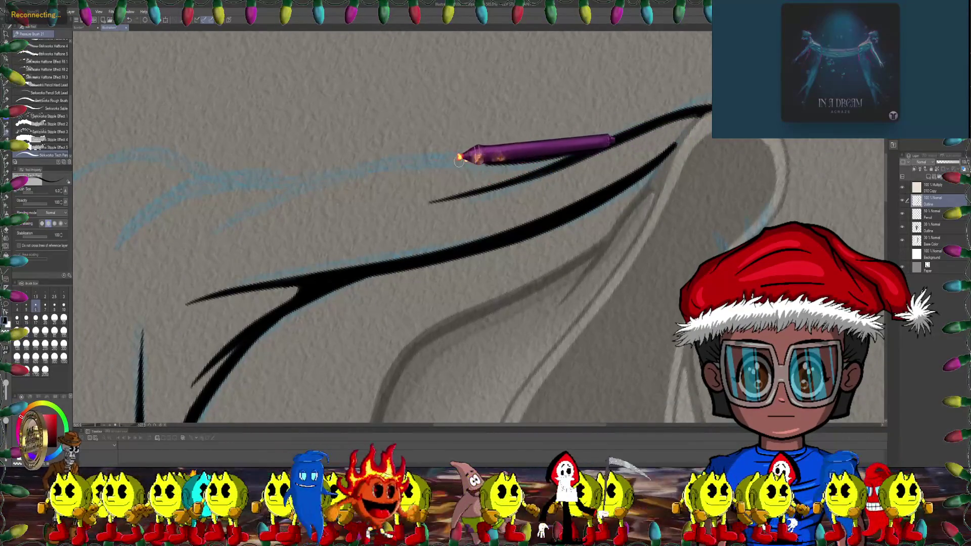
left_click_drag(459, 159, 392, 159)
left_click_drag(312, 174, 238, 203)
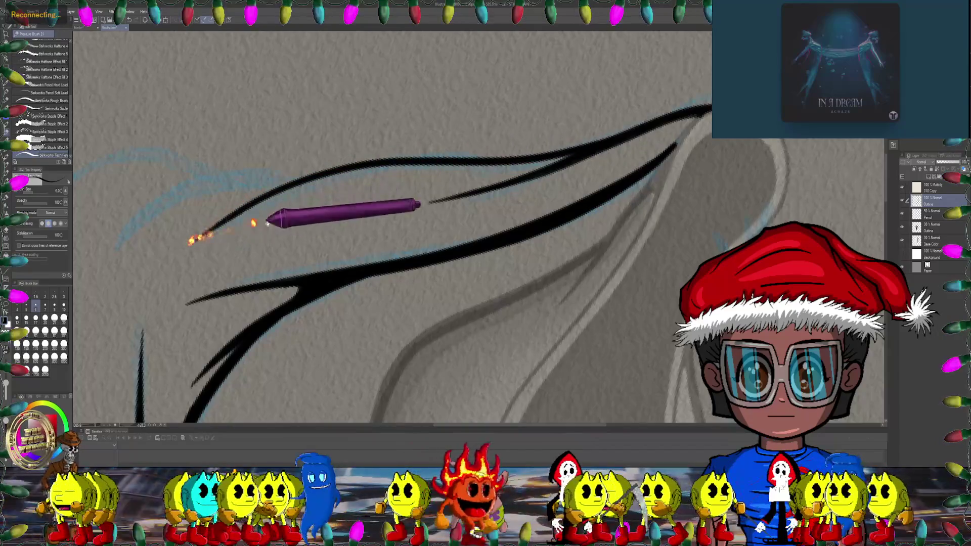
left_click_drag(195, 232, 375, 143)
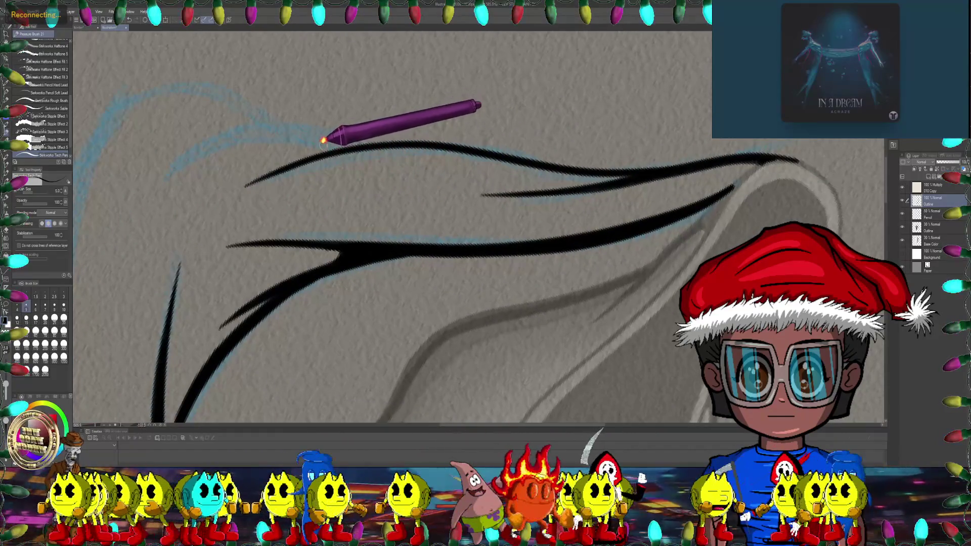
scroll(325, 142, "up", 2)
scroll(304, 151, "up", 1)
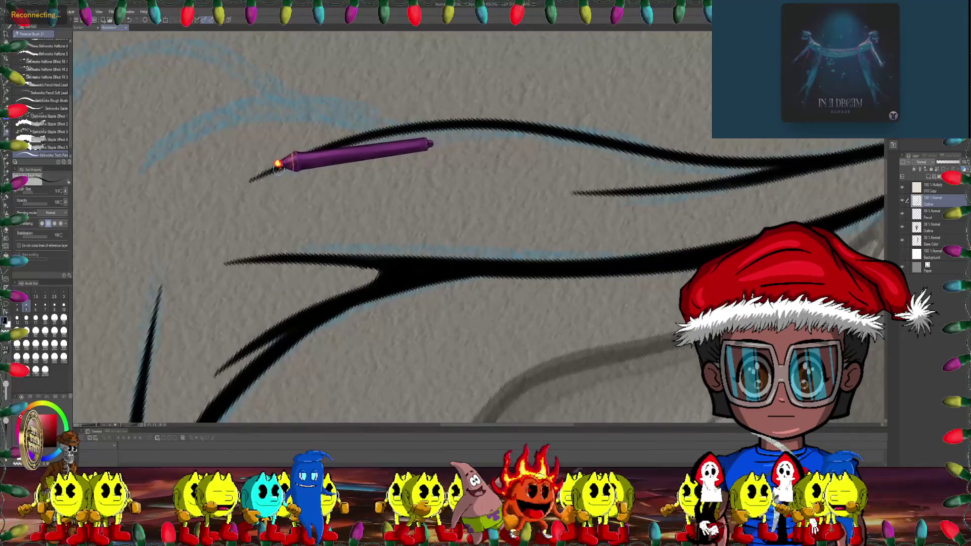
left_click_drag(319, 156, 394, 143)
left_click_drag(473, 134, 536, 139)
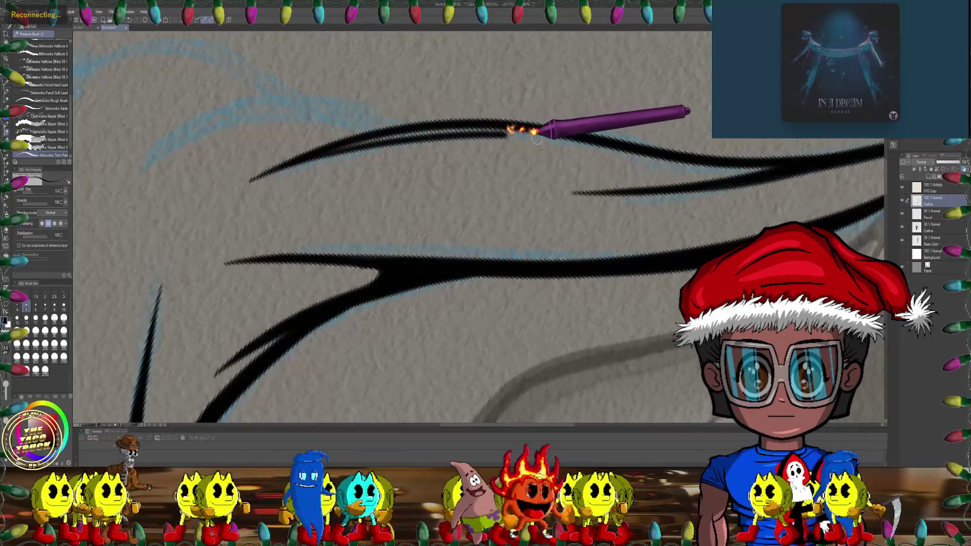
left_click_drag(646, 160, 694, 170)
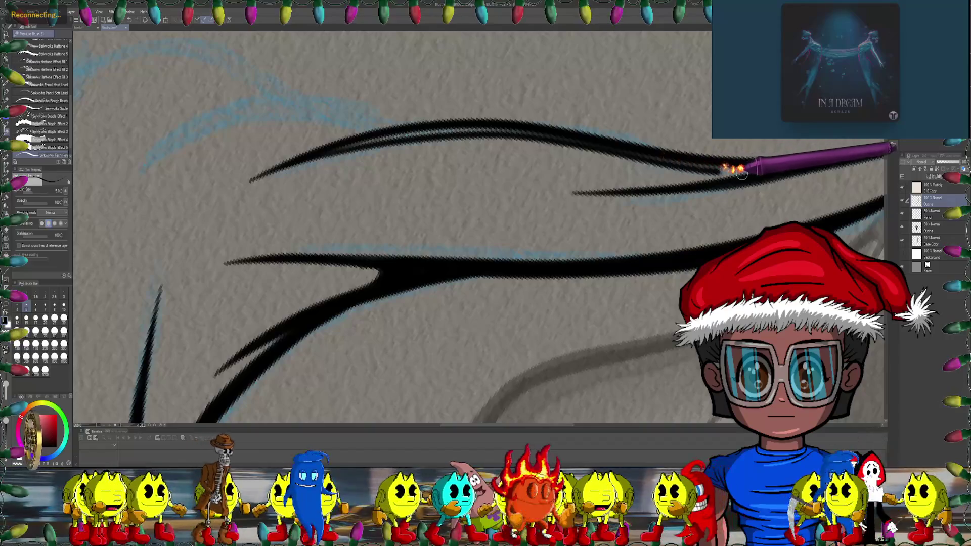
Step: Pan and rotate along the forked hood strokes, then zoom out to see the mask
left_click_drag(791, 172, 325, 142)
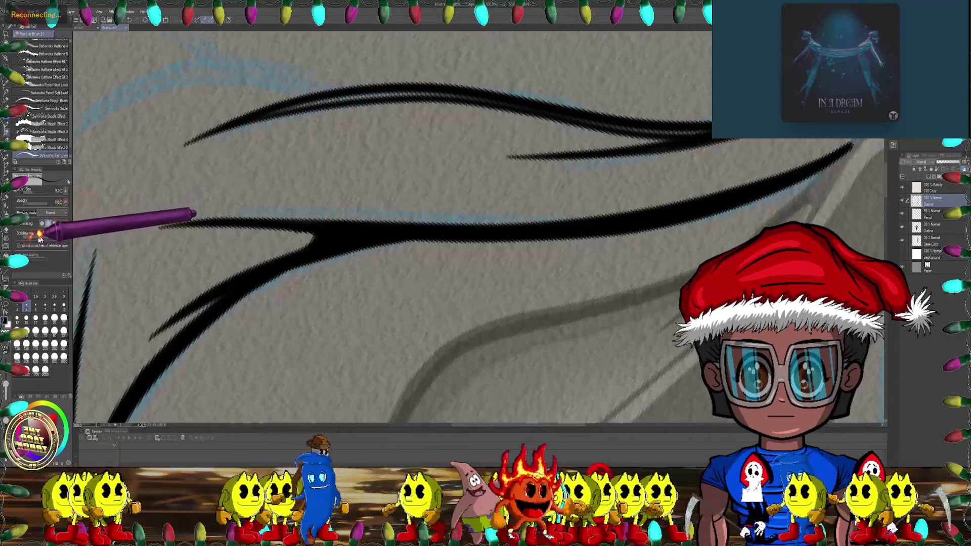
left_click_drag(286, 199, 272, 155)
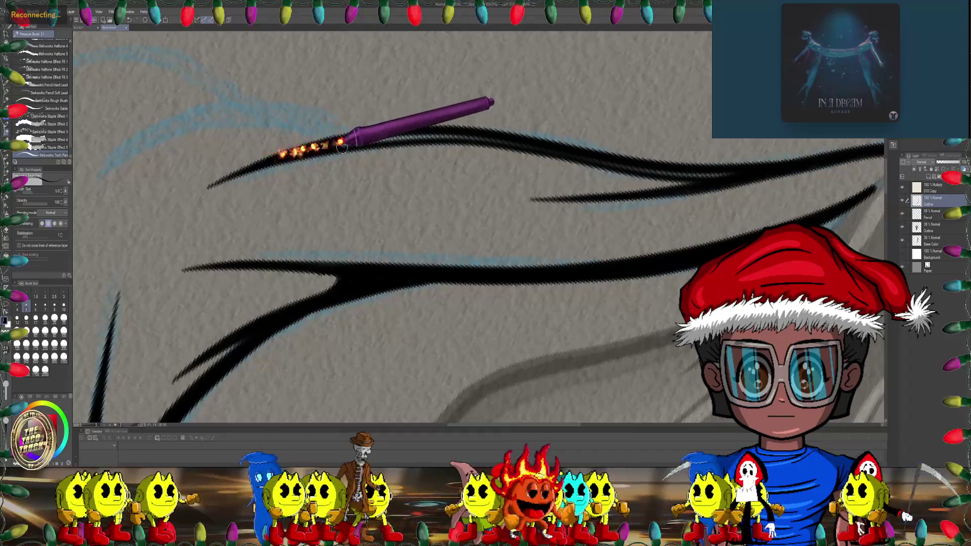
key("minus")
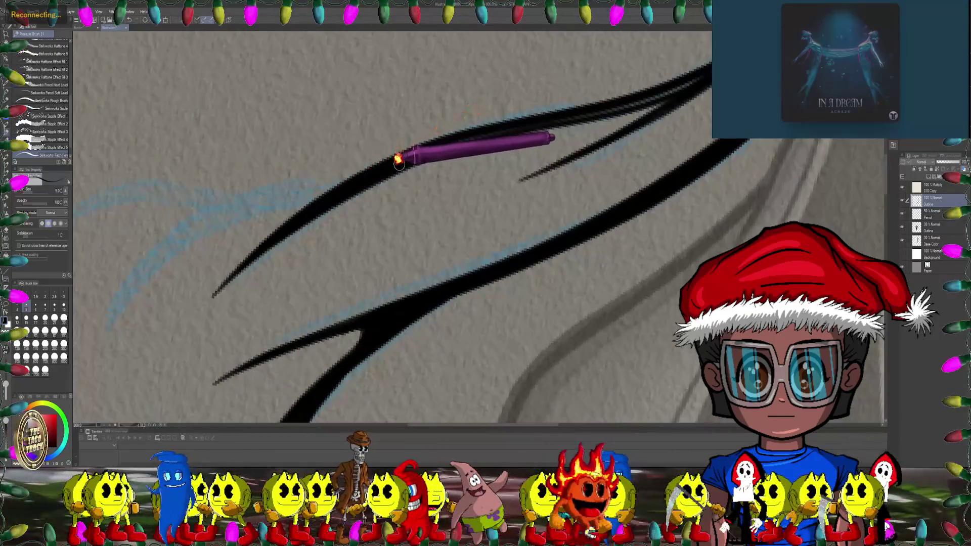
key("minus")
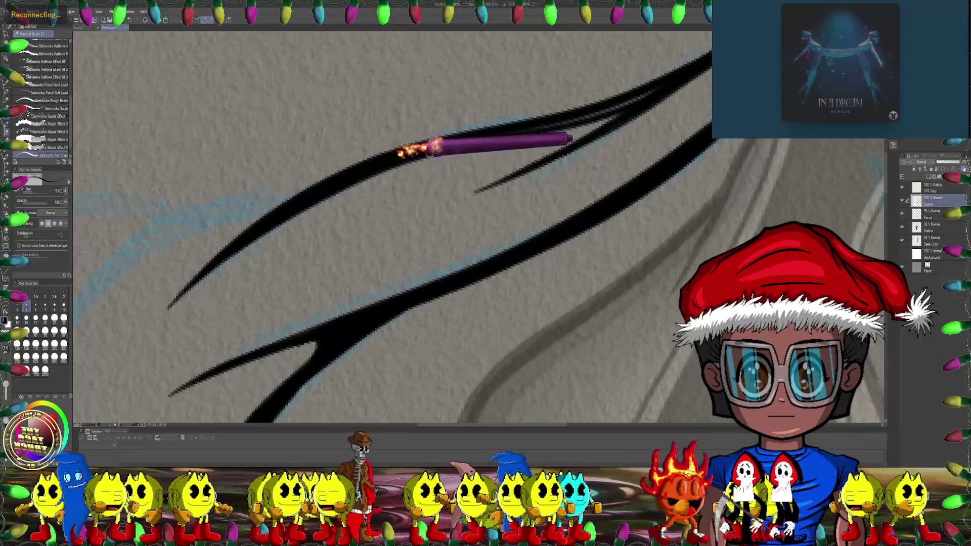
left_click_drag(447, 135, 374, 152)
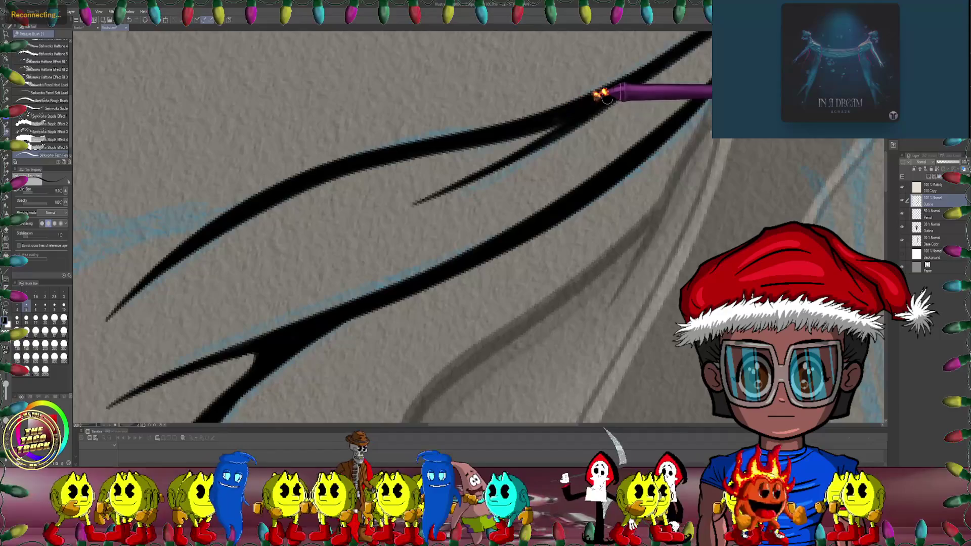
mouse_move(539, 114)
left_mouse_down()
mouse_move(356, 219)
mouse_move(440, 206)
mouse_move(151, 231)
mouse_move(63, 215)
mouse_move(278, 256)
mouse_move(244, 190)
mouse_move(260, 215)
mouse_move(199, 158)
mouse_move(210, 189)
mouse_move(192, 195)
mouse_move(410, 132)
mouse_move(217, 169)
mouse_move(336, 115)
mouse_move(300, 137)
mouse_move(249, 108)
mouse_move(206, 145)
mouse_move(388, 113)
left_mouse_up()
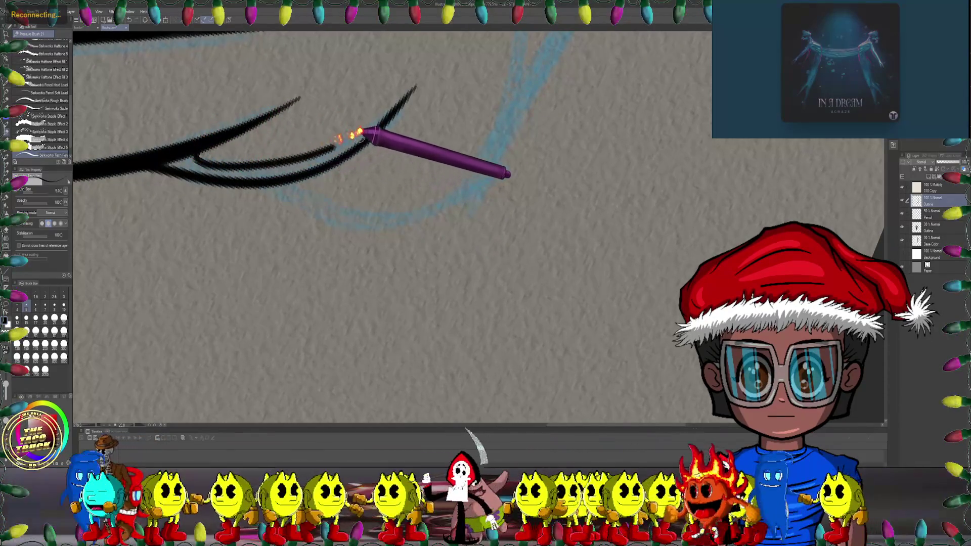
left_click_drag(253, 174, 397, 143)
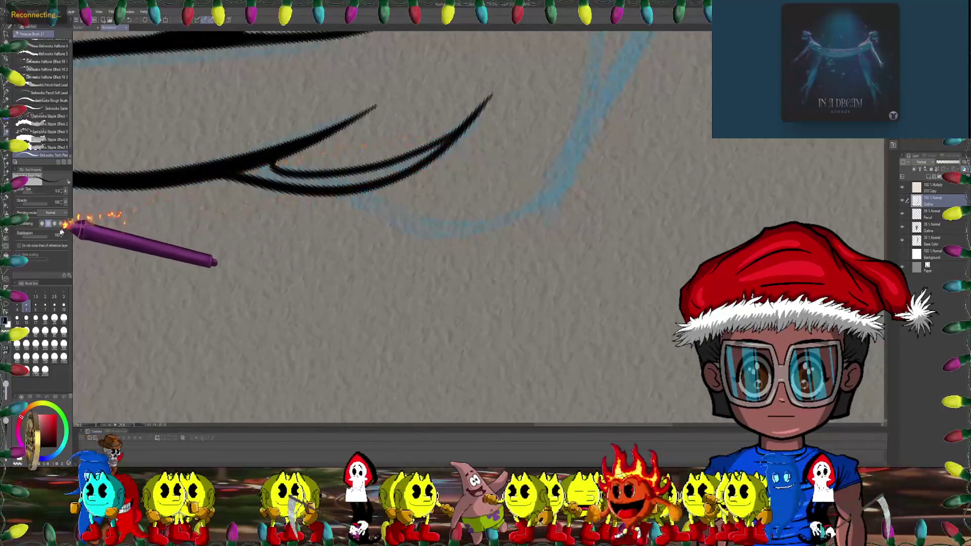
left_click_drag(339, 182, 402, 162)
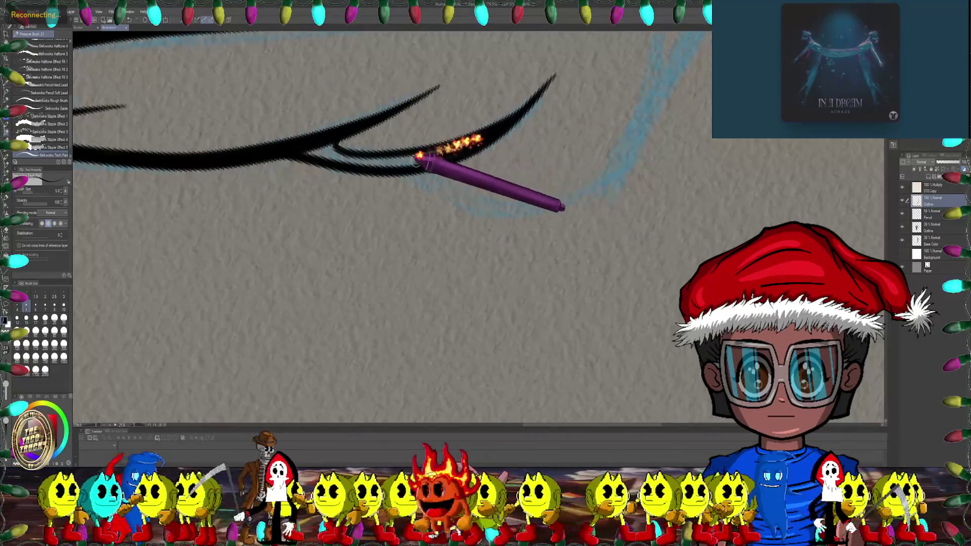
left_click_drag(442, 159, 521, 109)
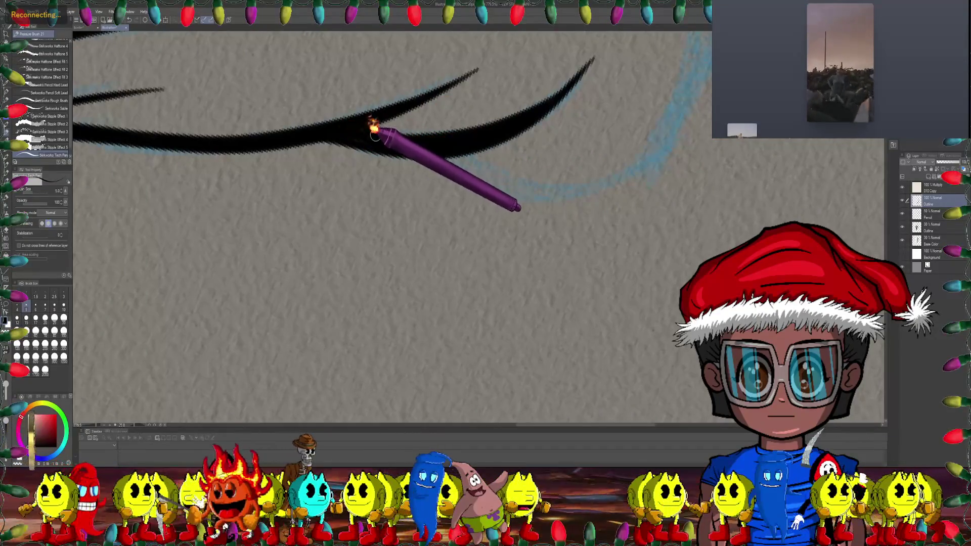
left_click_drag(374, 133, 271, 161)
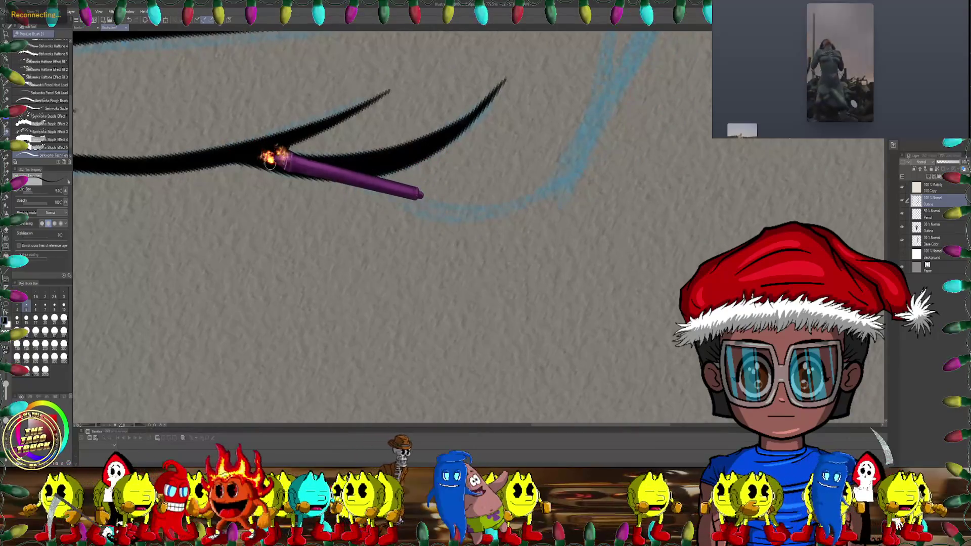
mouse_move(270, 161)
left_mouse_down()
mouse_move(410, 245)
mouse_move(471, 238)
mouse_move(507, 203)
left_mouse_up()
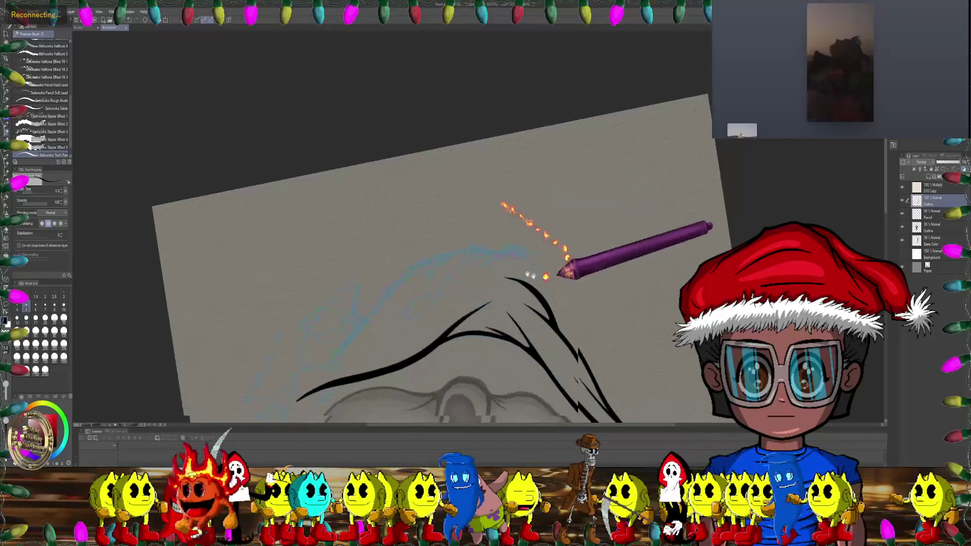
Step: Zoom in and extend the upper hood line left with a thin tapered stroke along the rough
scroll(496, 213, "up", 6)
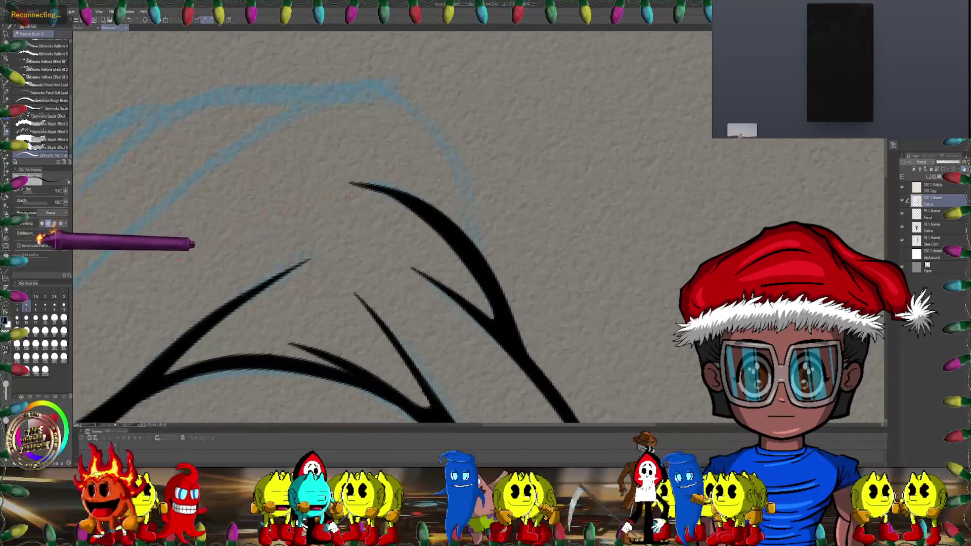
scroll(435, 185, "up", 3)
scroll(371, 182, "up", 2)
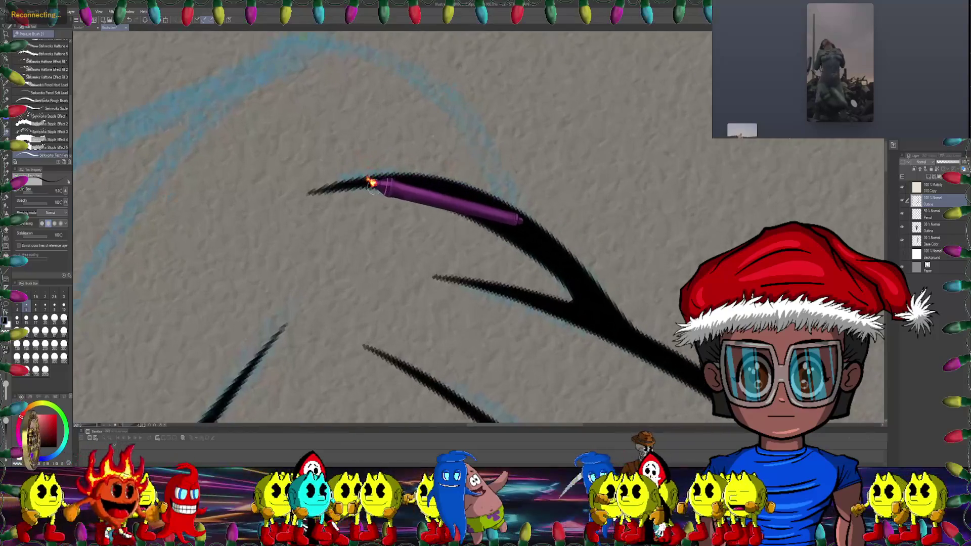
mouse_move(373, 182)
left_mouse_down()
mouse_move(409, 152)
mouse_move(373, 152)
left_mouse_up()
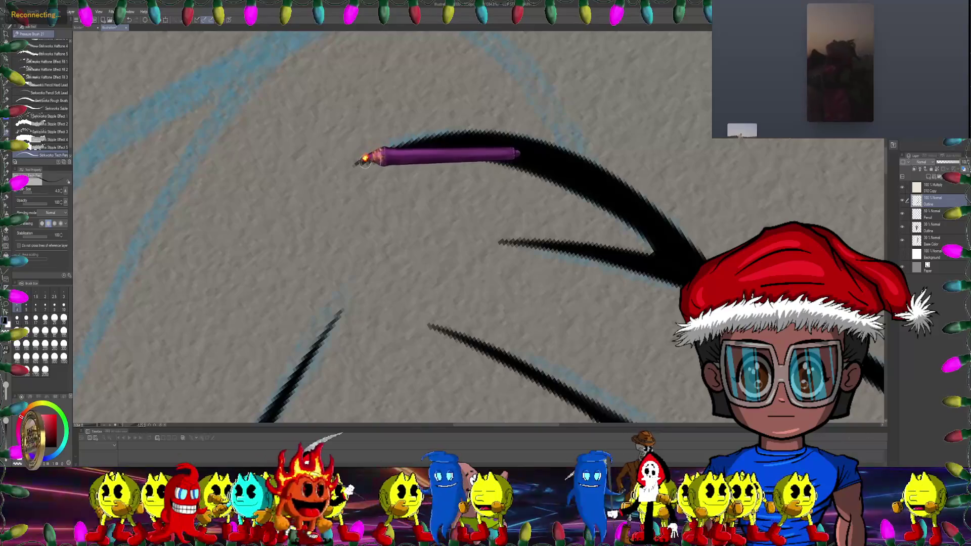
mouse_move(498, 152)
left_mouse_down()
mouse_move(358, 150)
mouse_move(243, 276)
mouse_move(232, 261)
mouse_move(495, 137)
mouse_move(417, 210)
mouse_move(449, 195)
mouse_move(401, 214)
mouse_move(310, 165)
left_mouse_up()
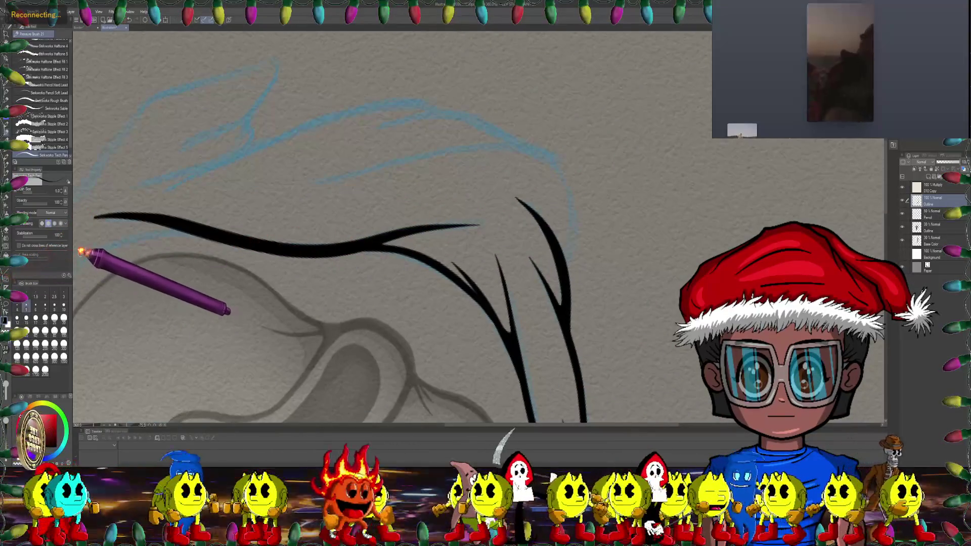
left_click_drag(273, 210, 87, 223)
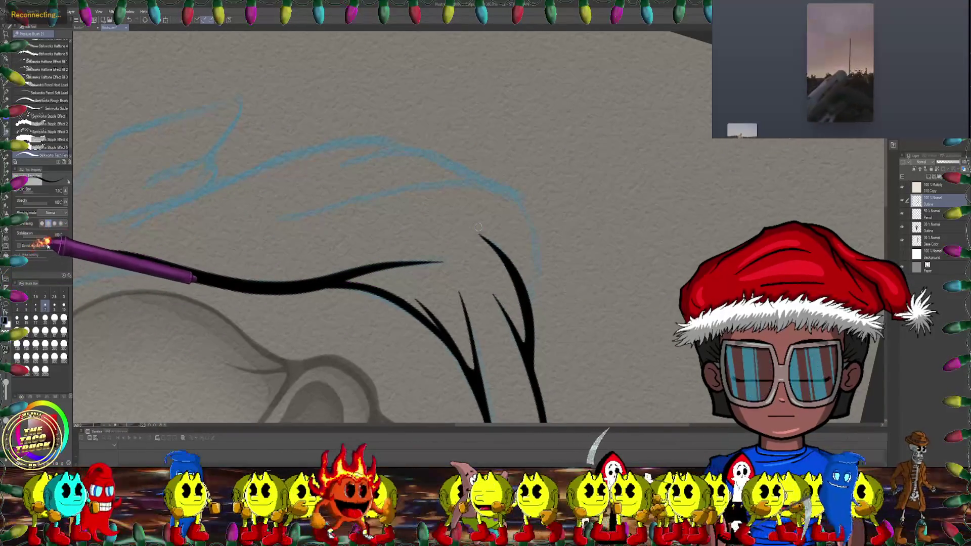
scroll(261, 210, "up", 3)
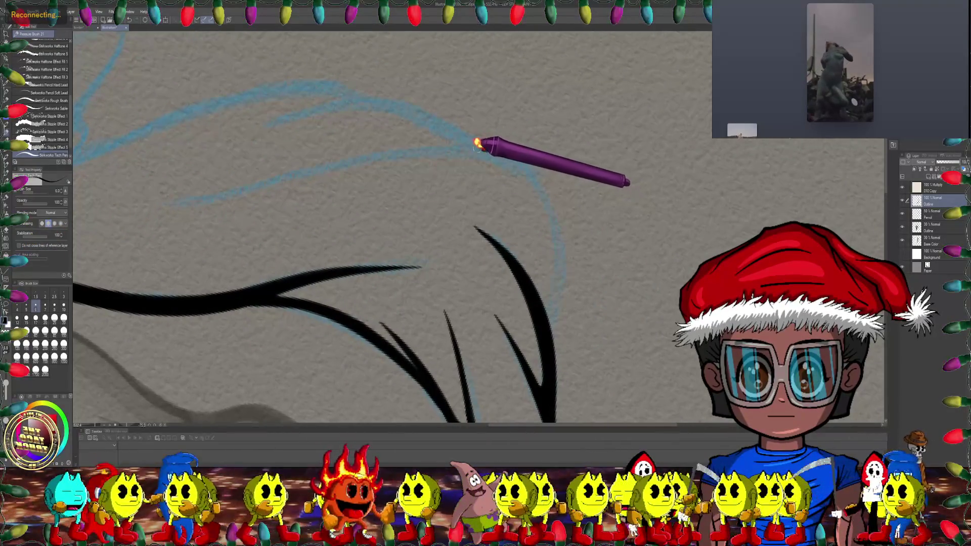
left_click_drag(478, 145, 403, 149)
left_click_drag(301, 172, 195, 197)
scroll(283, 251, "down", 5)
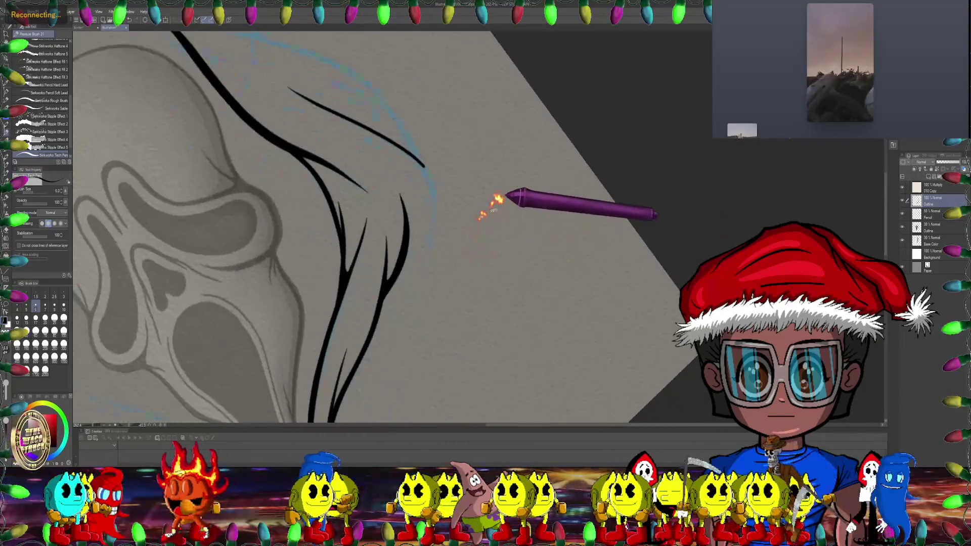
scroll(475, 142, "up", 3)
Step: Ink a long tapered black stroke down-left along the blue hood rough
scroll(481, 165, "up", 2)
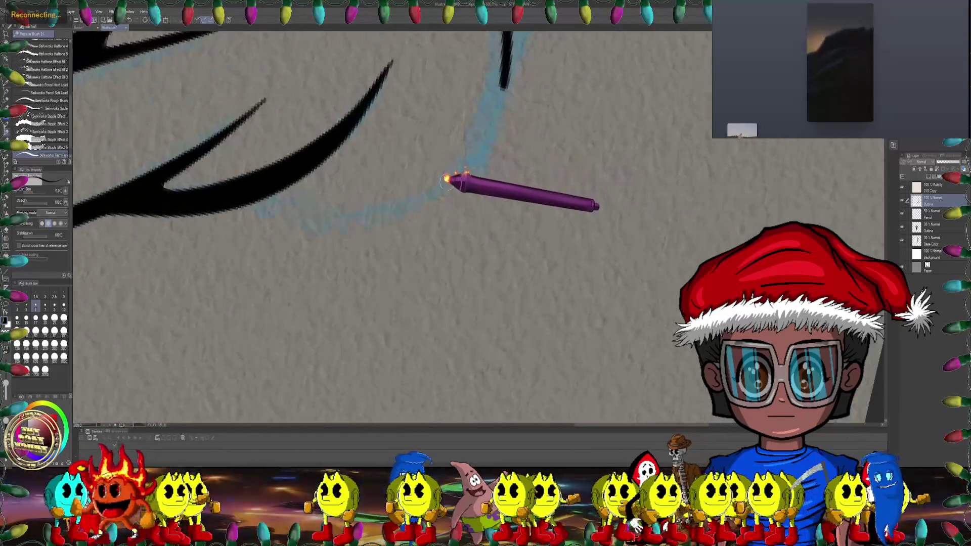
mouse_move(462, 169)
left_mouse_down()
mouse_move(427, 193)
mouse_move(355, 213)
left_mouse_up()
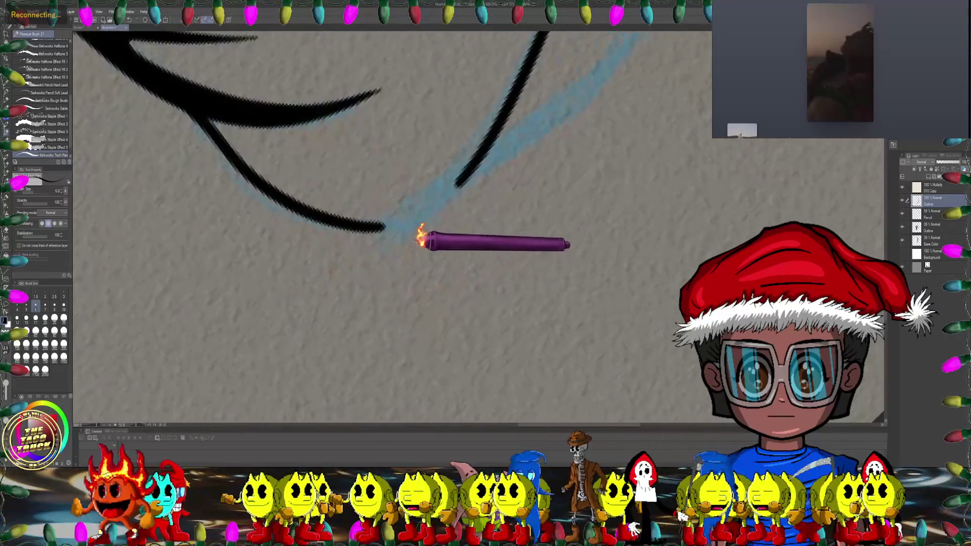
scroll(400, 195, "up", 1)
scroll(384, 174, "up", 1)
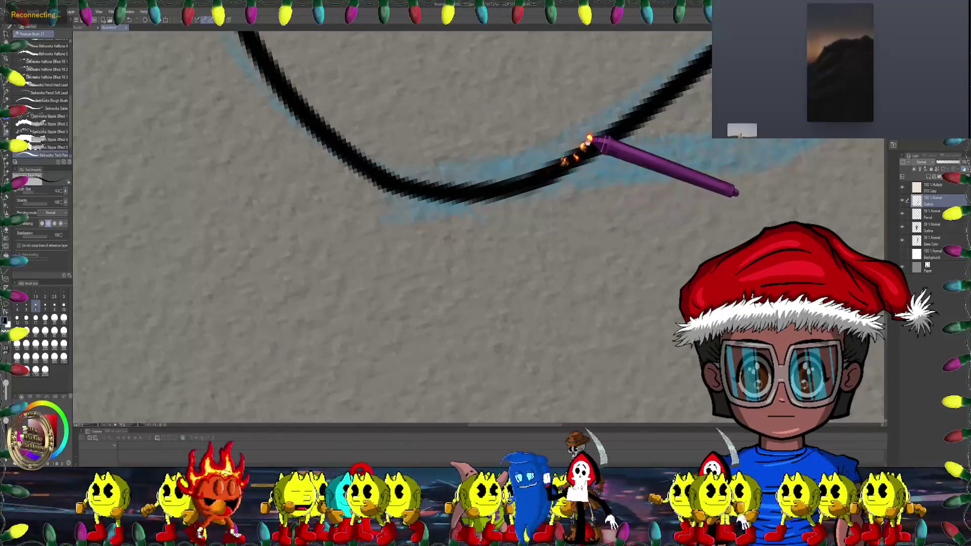
scroll(496, 212, "down", 2)
scroll(501, 207, "down", 2)
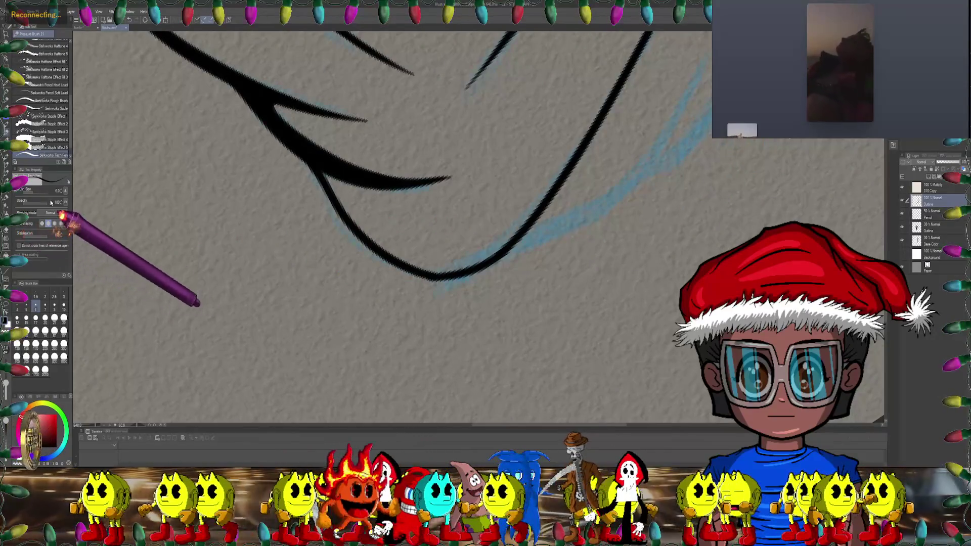
Step: Zoom in and rotate the canvas toward the bottom of the hood curve
scroll(480, 182, "up", 1)
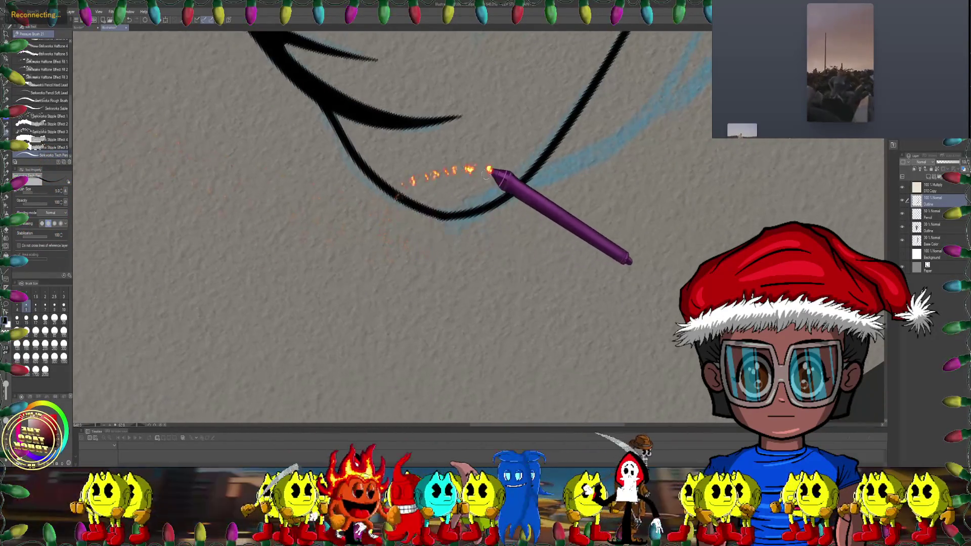
scroll(471, 191, "up", 2)
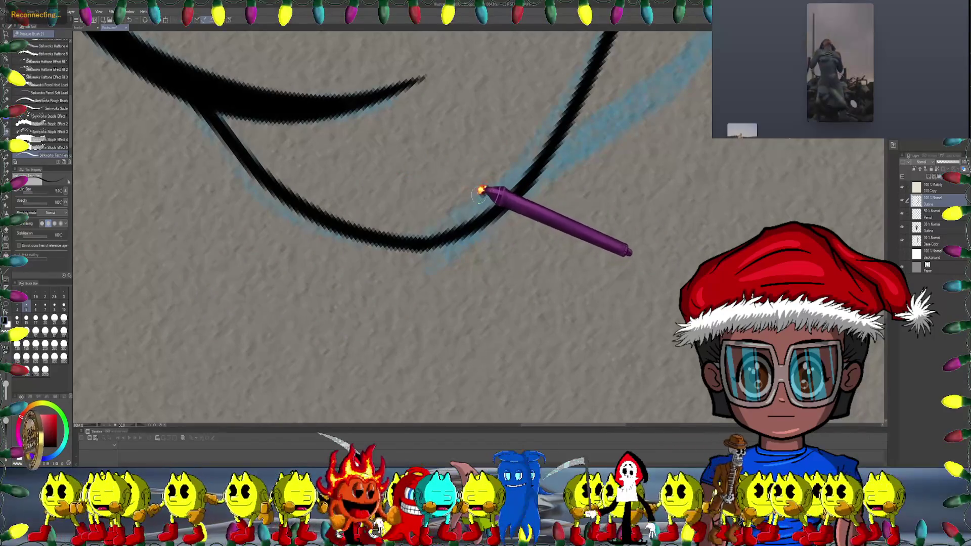
left_click_drag(419, 210, 475, 156)
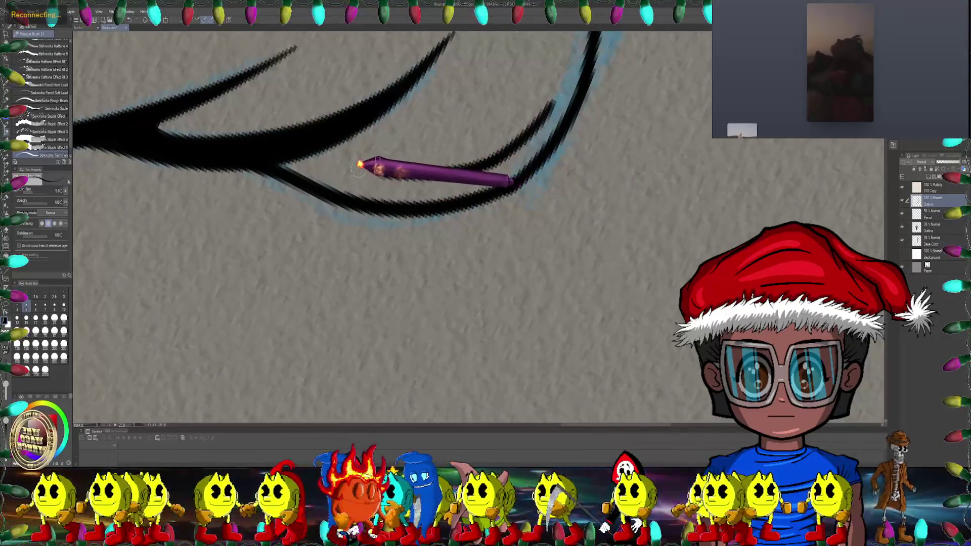
mouse_move(342, 129)
left_mouse_down()
mouse_move(337, 289)
mouse_move(427, 282)
mouse_move(493, 207)
mouse_move(466, 210)
mouse_move(471, 195)
mouse_move(353, 234)
mouse_move(303, 204)
mouse_move(255, 231)
mouse_move(324, 235)
left_mouse_up()
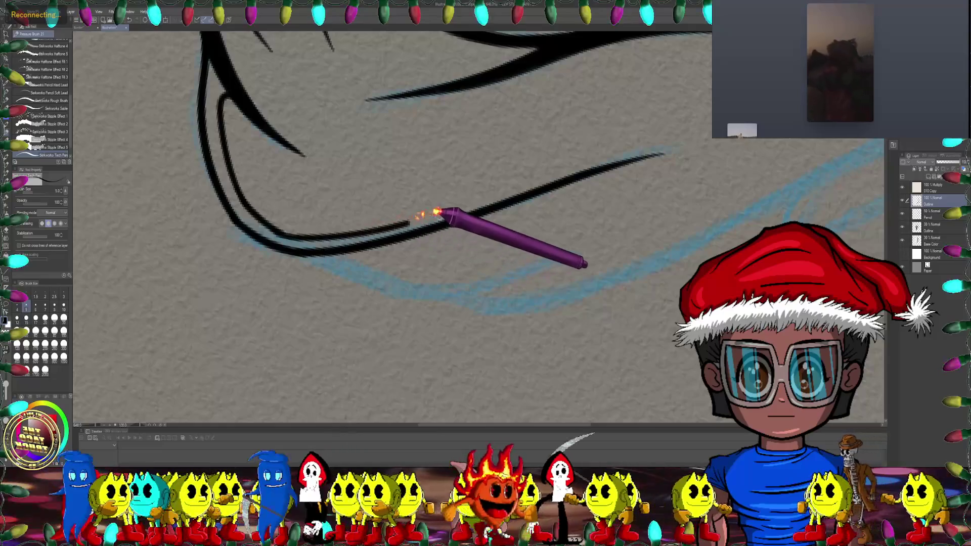
Step: Ink a thin parallel line along the lower hood curve beside the first stroke
left_click_drag(436, 212, 611, 161)
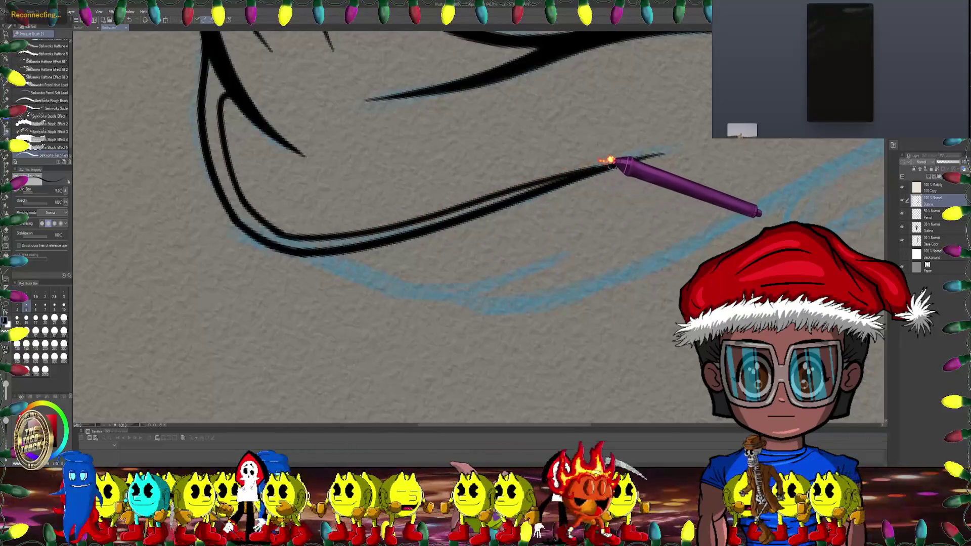
mouse_move(277, 229)
left_mouse_down()
mouse_move(488, 217)
mouse_move(429, 206)
mouse_move(394, 221)
left_mouse_up()
scroll(394, 221, "up", 2)
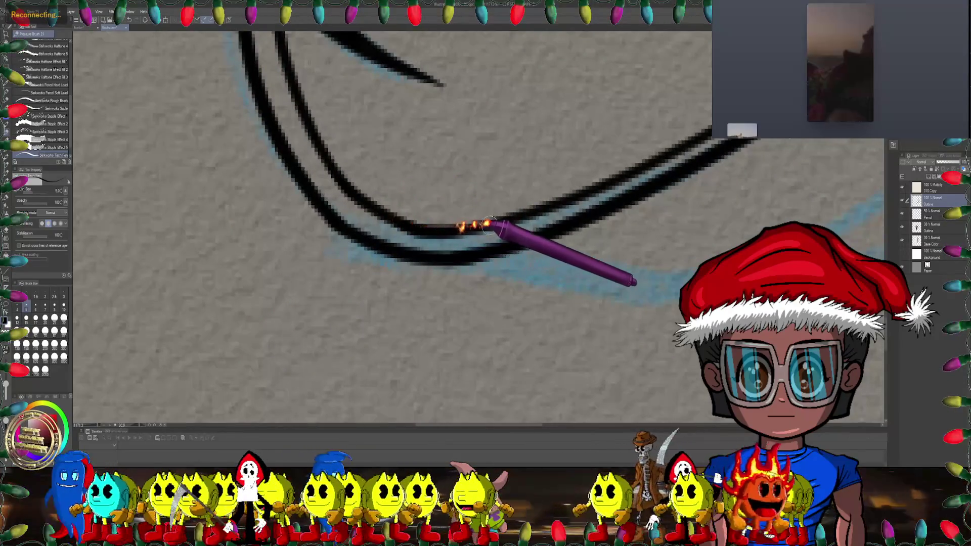
left_click_drag(462, 223, 472, 182)
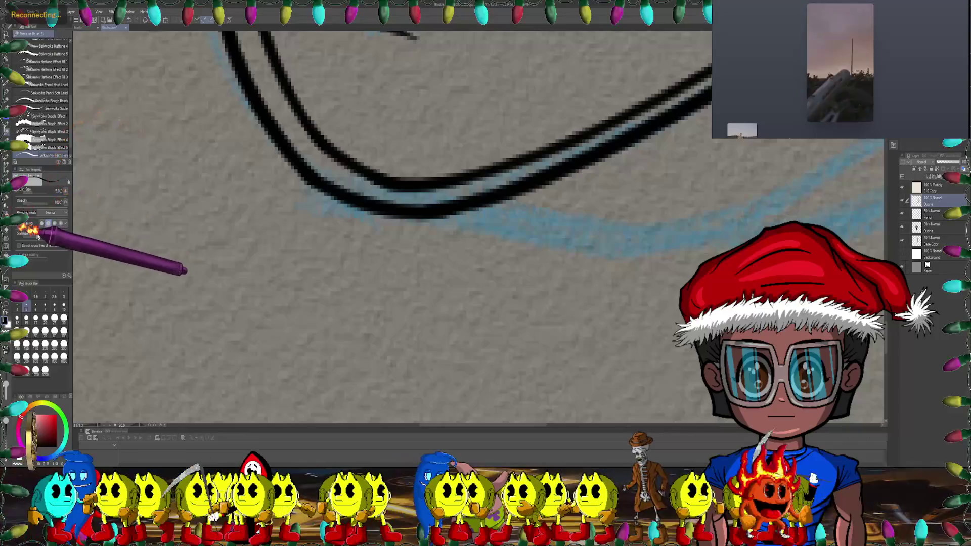
scroll(447, 175, "up", 1)
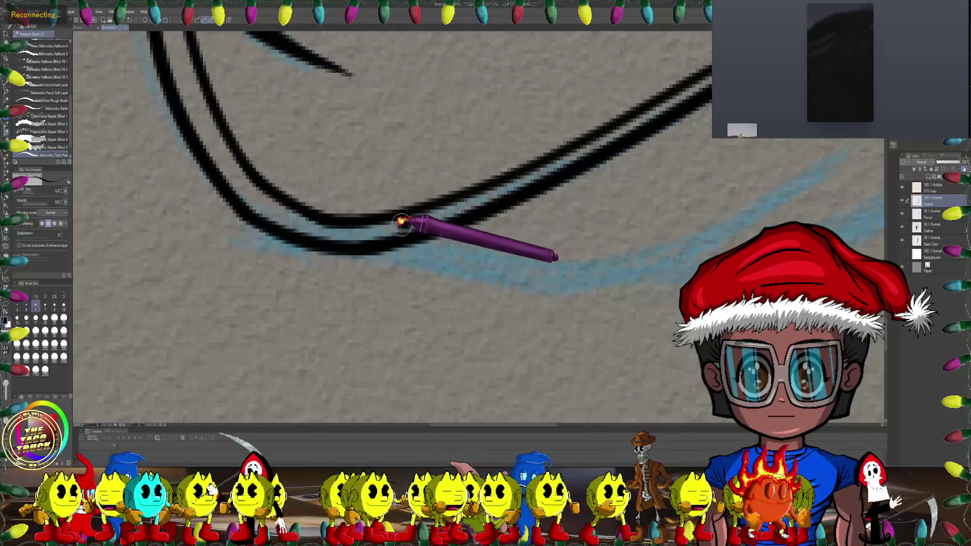
scroll(326, 167, "up", 2)
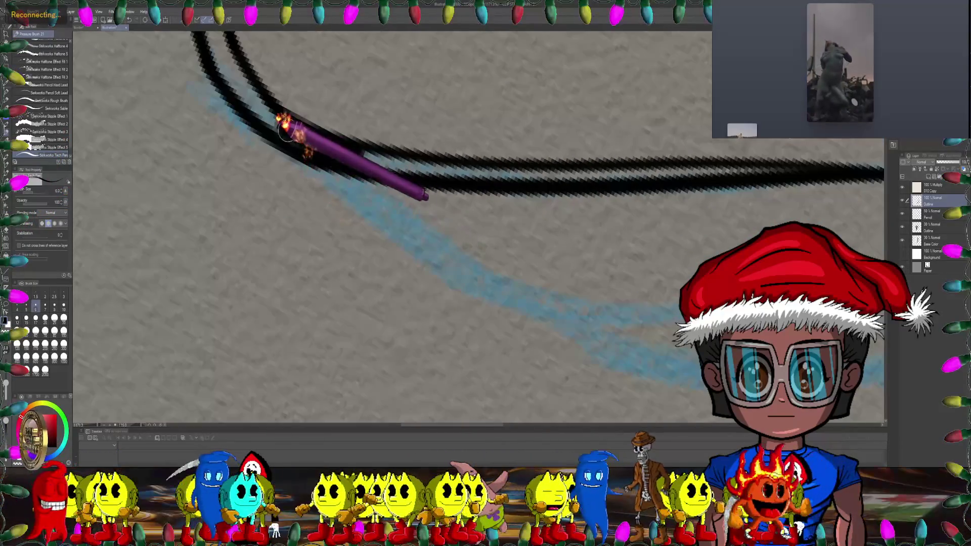
Step: Rotate, pan and zoom the canvas to inspect the forked hood curves
left_click_drag(286, 129, 292, 185)
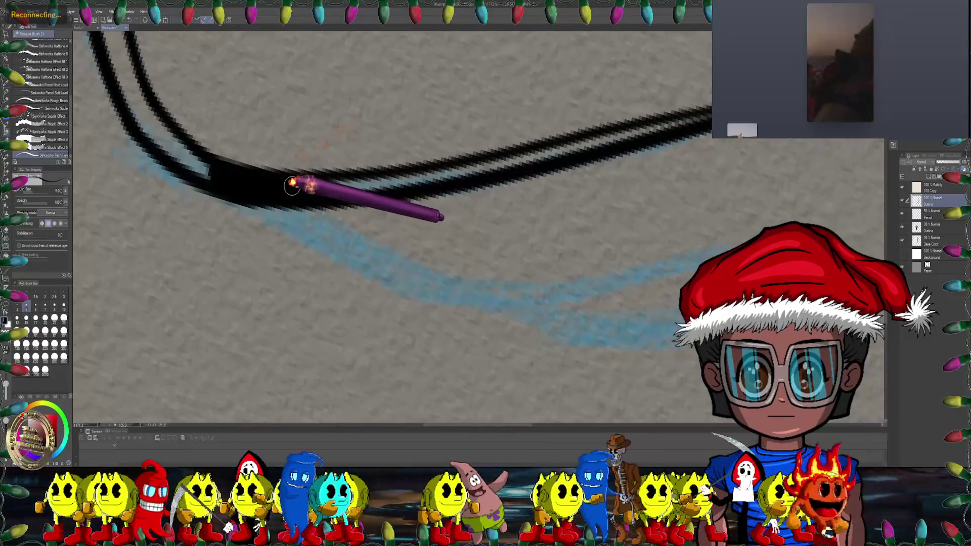
mouse_move(370, 187)
left_mouse_down()
mouse_move(248, 192)
mouse_move(524, 133)
left_mouse_up()
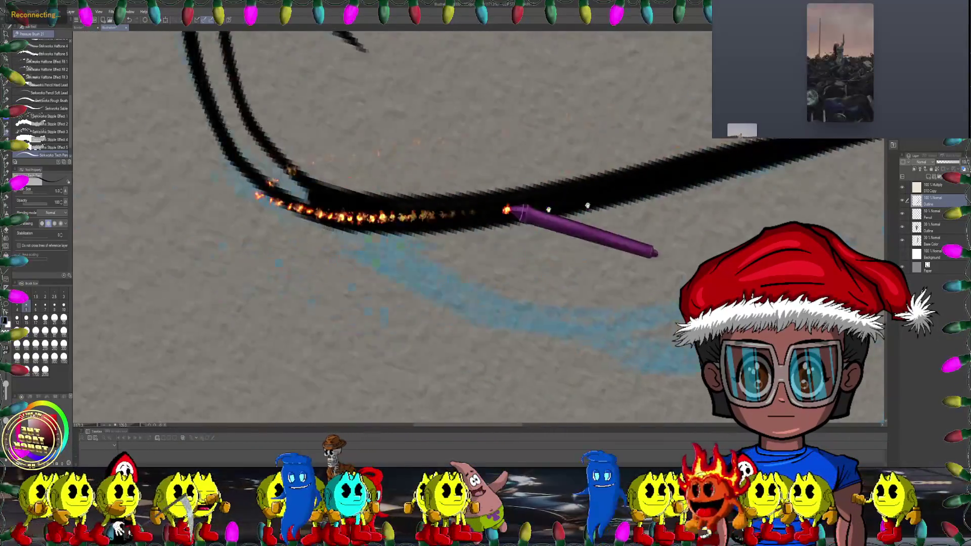
scroll(516, 211, "down", 3)
scroll(558, 135, "up", 3)
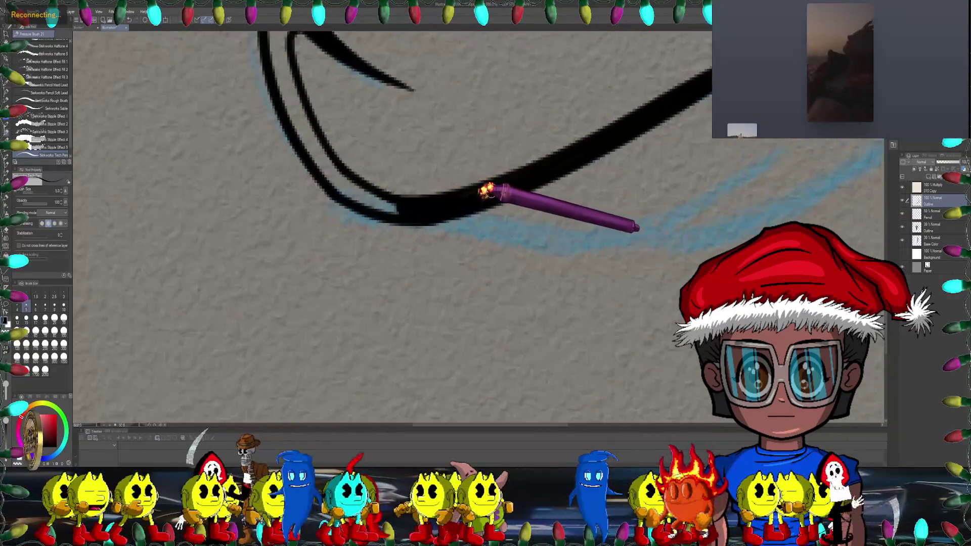
scroll(476, 187, "up", 5)
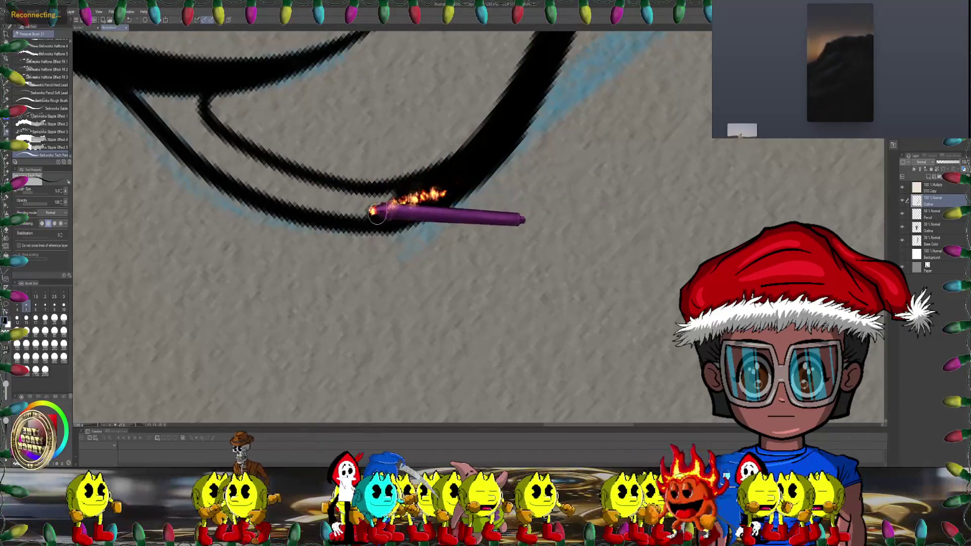
left_click_drag(466, 177, 506, 135)
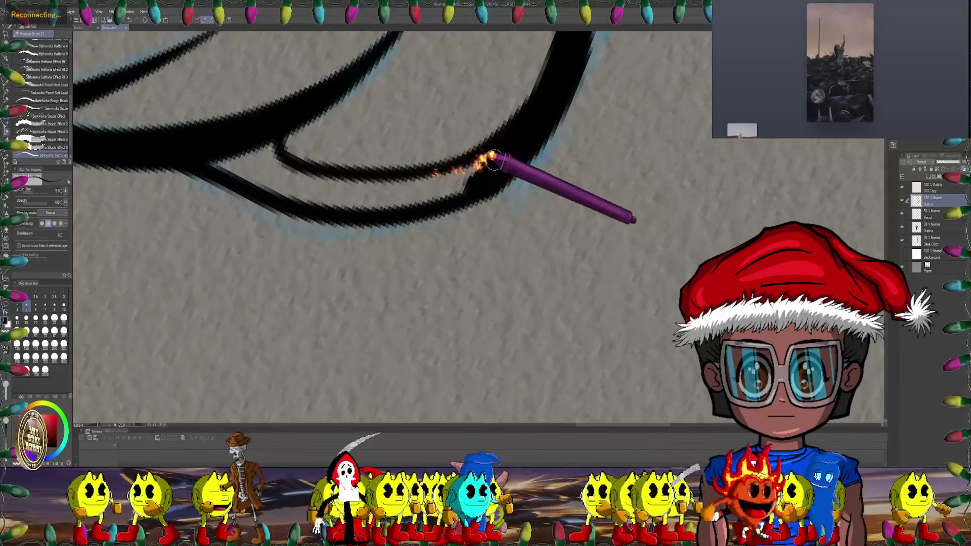
left_click_drag(401, 189, 463, 166)
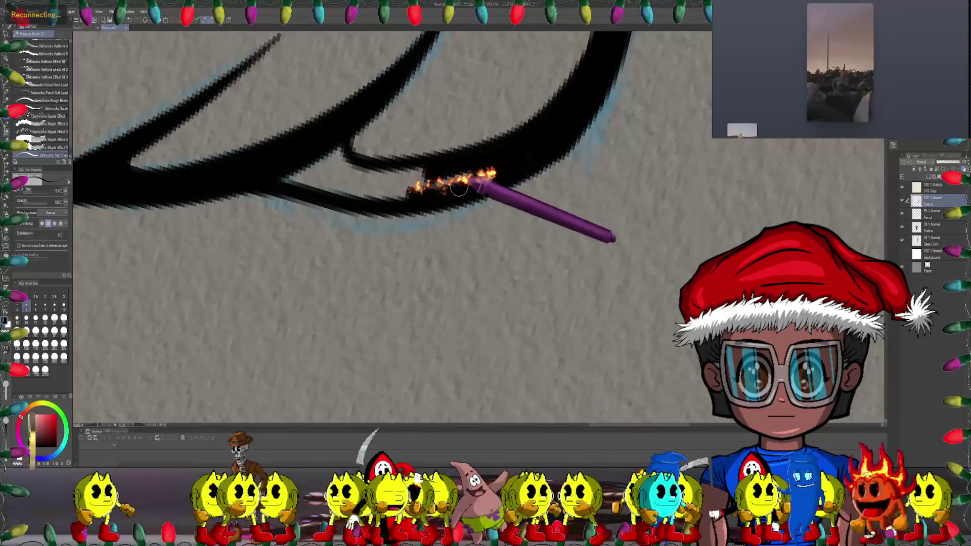
left_click_drag(428, 178, 507, 161)
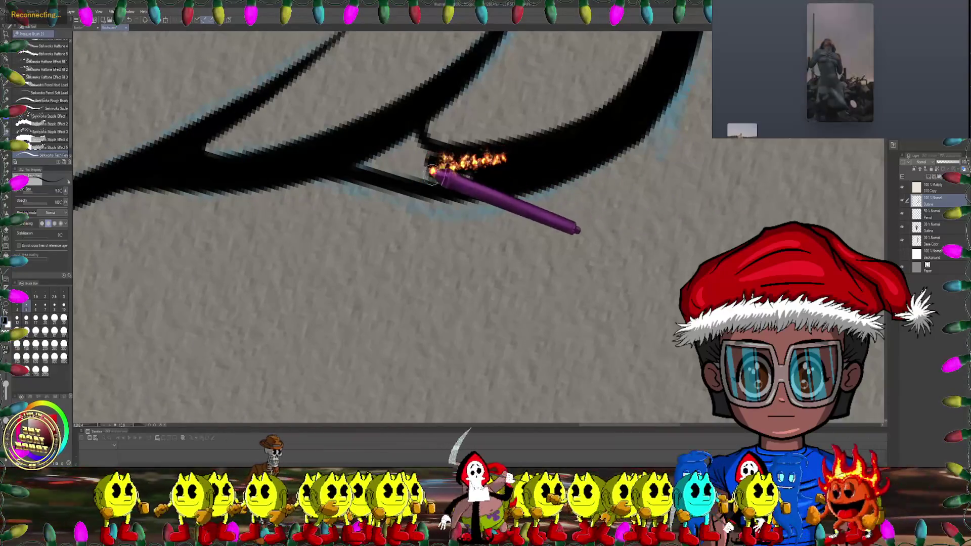
left_click_drag(455, 186, 473, 123)
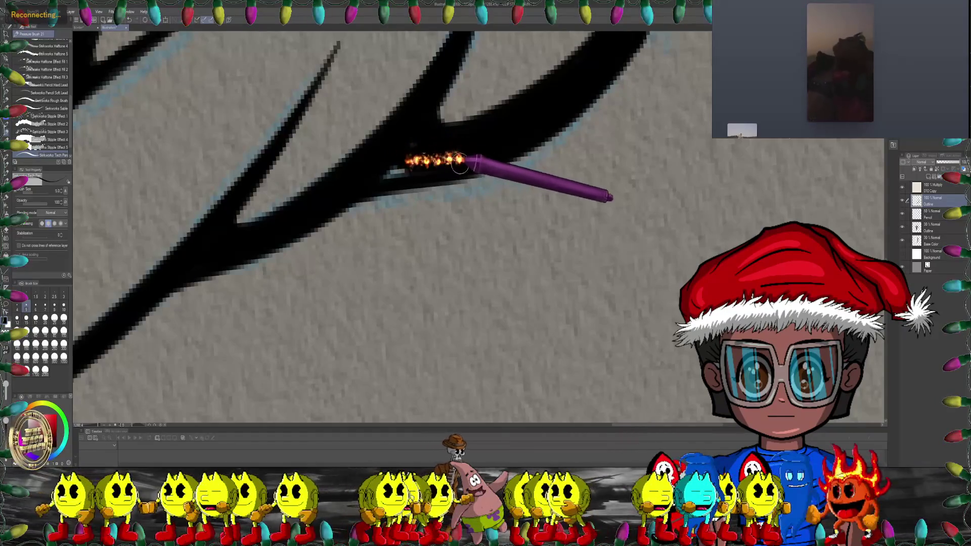
scroll(427, 136, "down", 3)
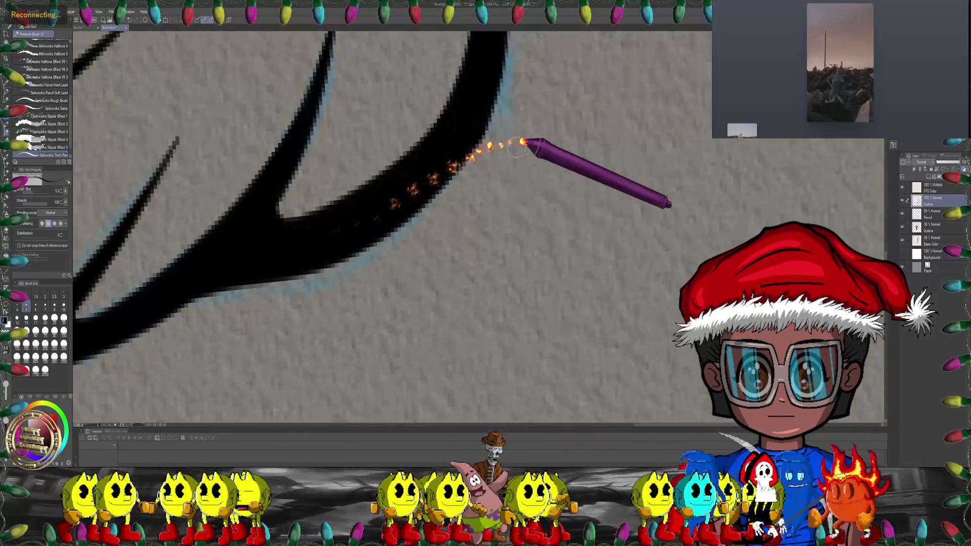
left_click_drag(525, 144, 450, 198)
scroll(449, 195, "up", 2)
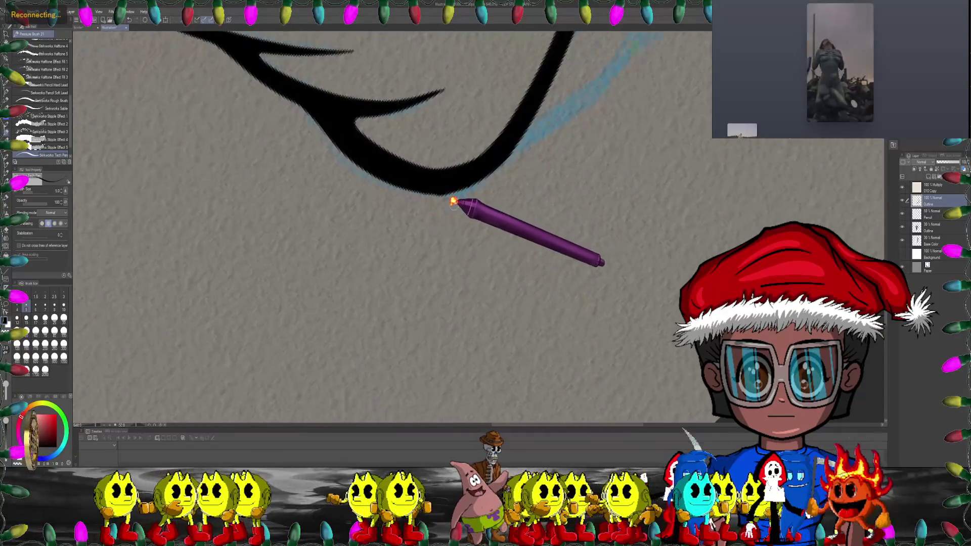
key("e")
scroll(373, 202, "up", 4)
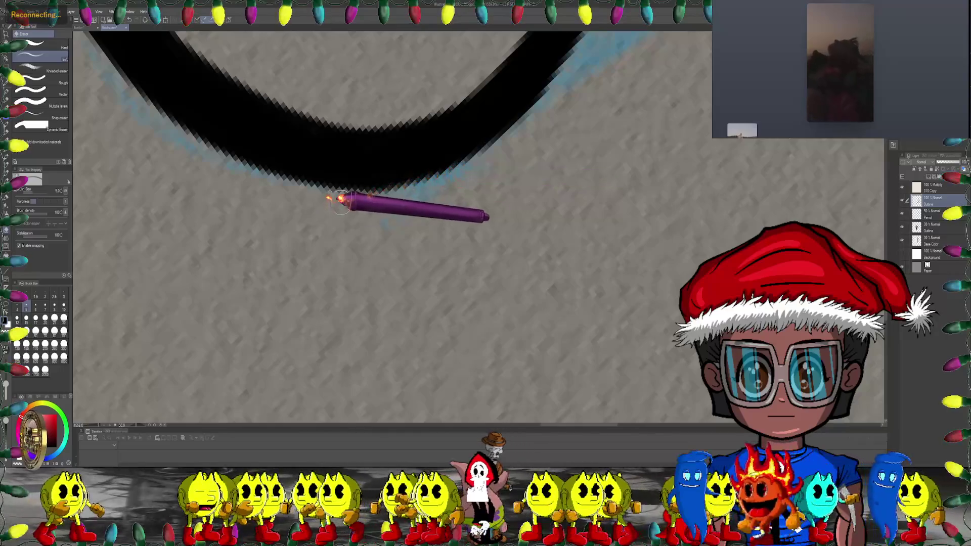
scroll(453, 173, "down", 3)
scroll(358, 271, "down", 2)
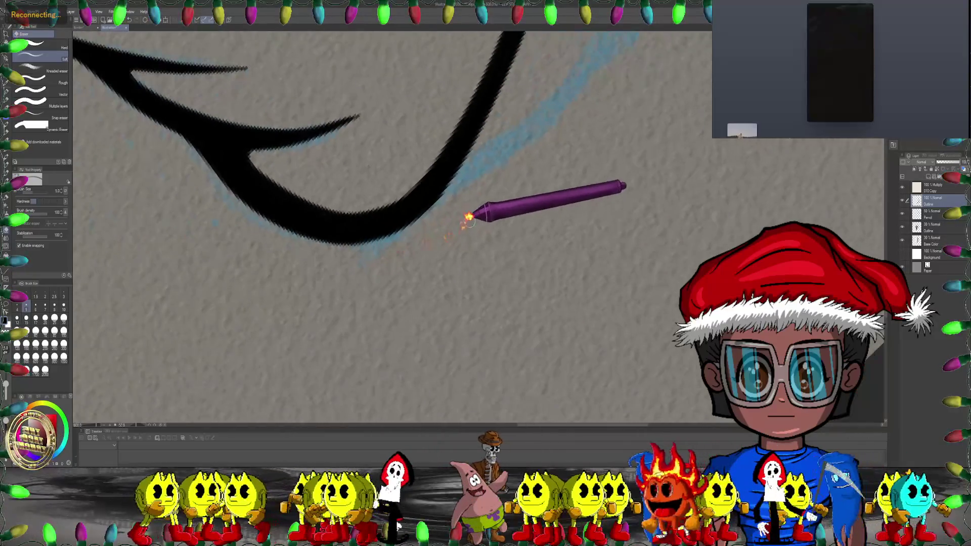
mouse_move(472, 214)
left_mouse_down()
mouse_move(417, 301)
mouse_move(391, 242)
left_mouse_up()
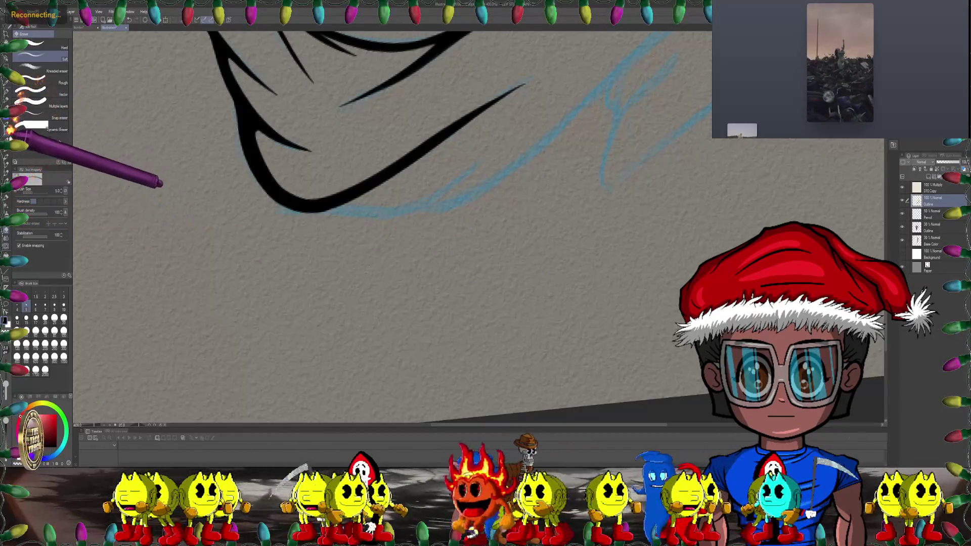
key("p")
scroll(152, 203, "up", 2)
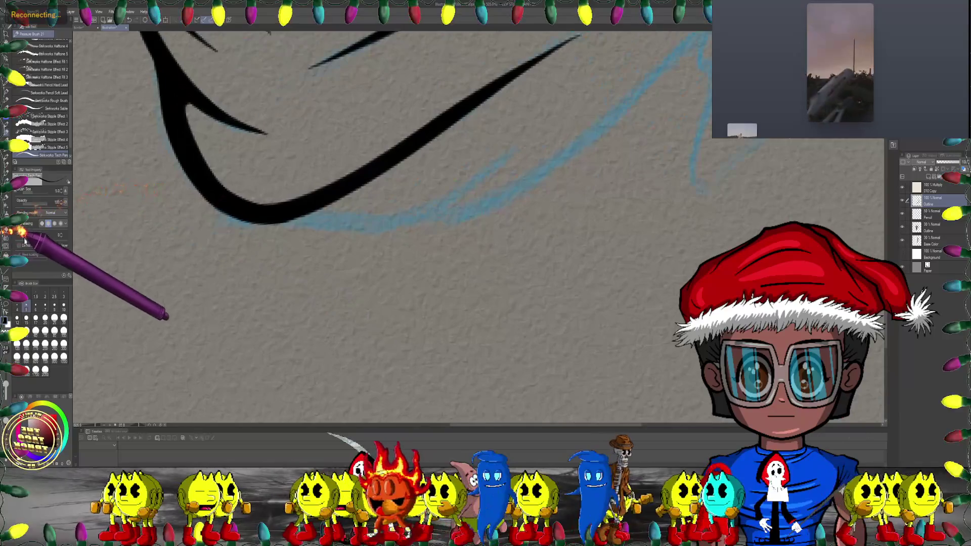
Step: Ink a dipping stroke and a thin rising line branching off the existing curves
scroll(228, 249, "right", 3)
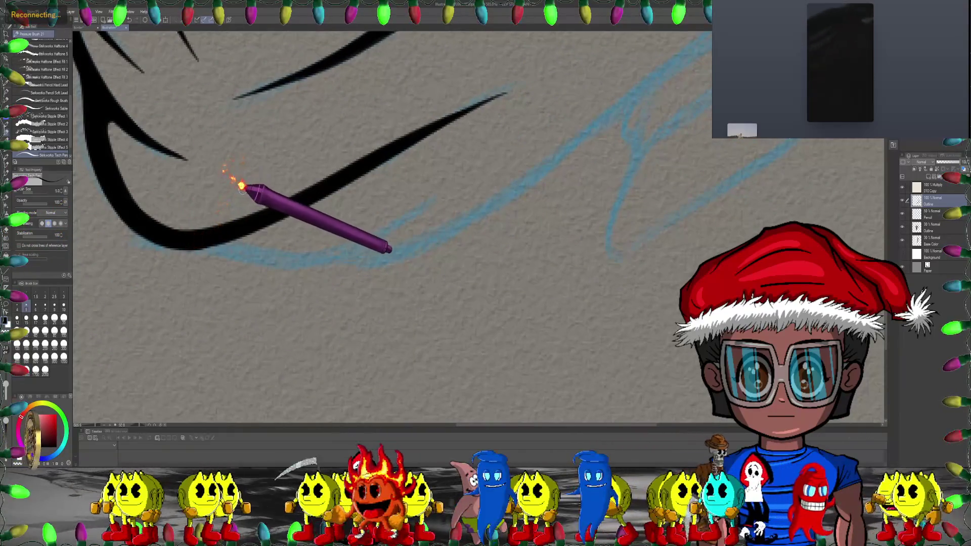
scroll(240, 186, "right", 3)
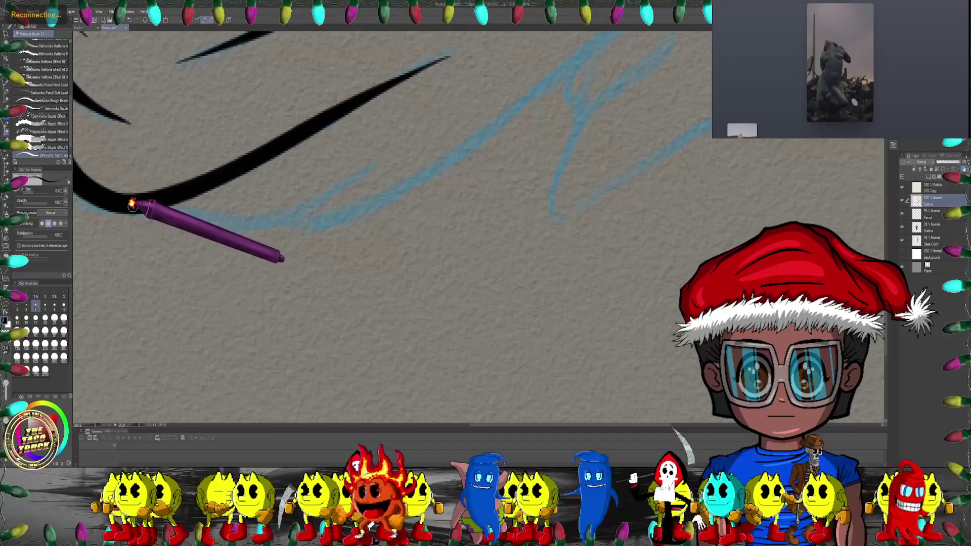
left_click_drag(157, 212, 377, 164)
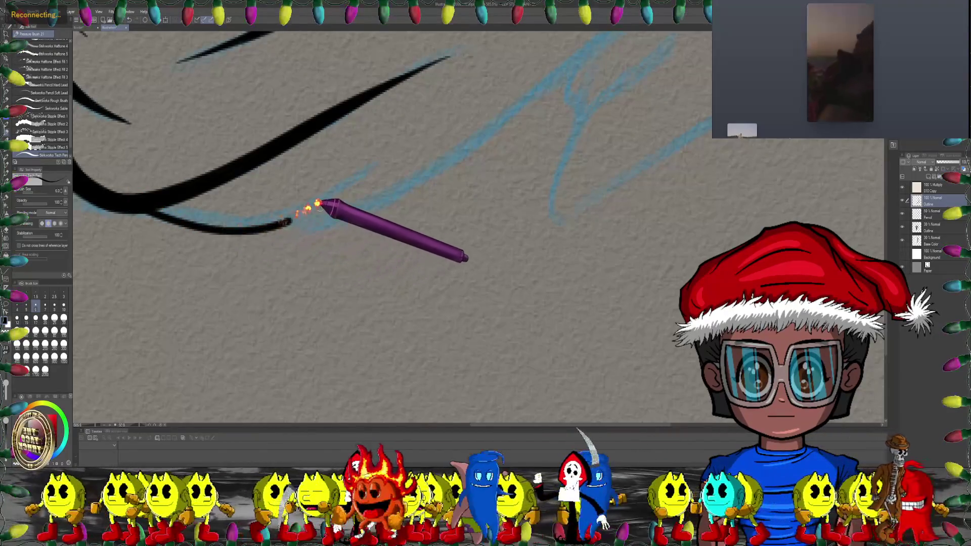
scroll(197, 215, "right", 3)
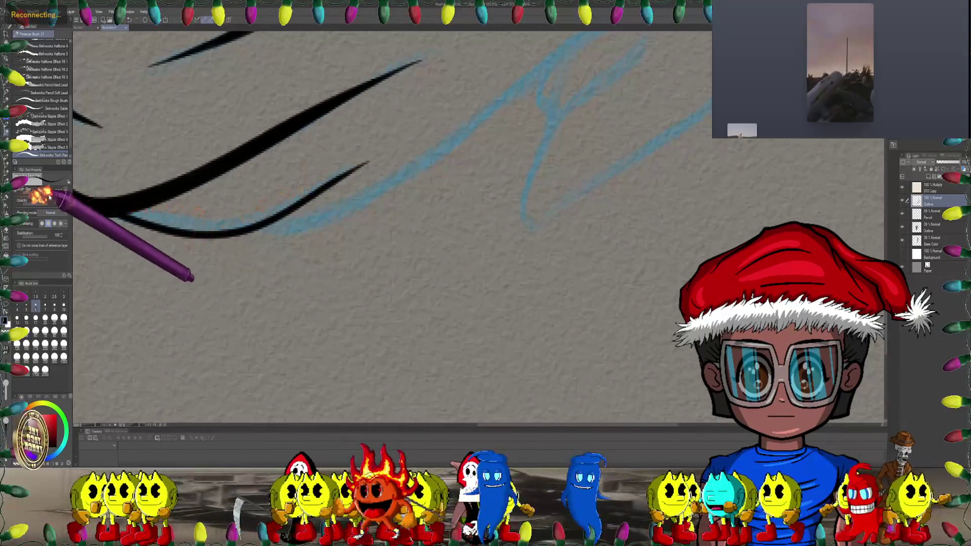
scroll(79, 192, "up", 3)
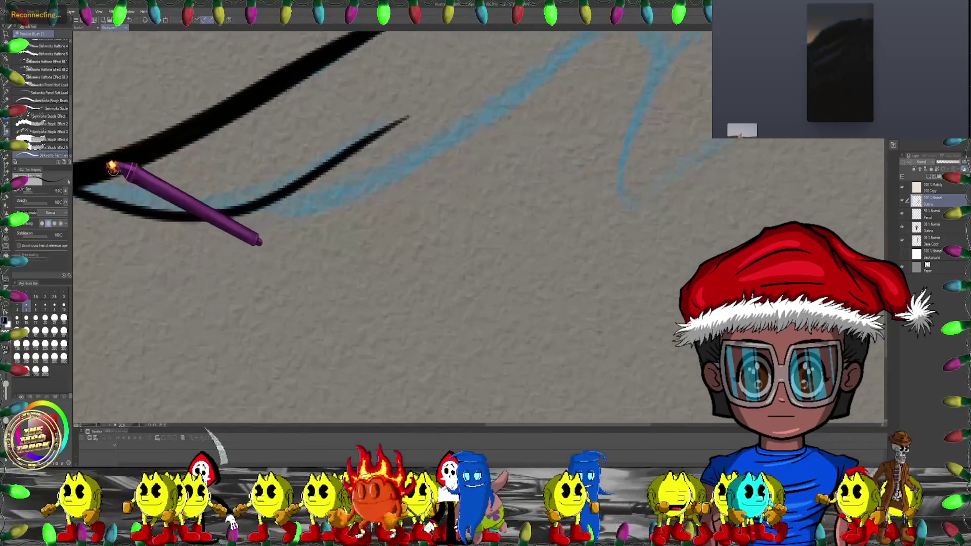
mouse_move(126, 189)
left_mouse_down()
mouse_move(330, 152)
mouse_move(411, 114)
left_mouse_up()
Step: Rotate the canvas counter-clockwise and zoom toward the upper hood edge
scroll(173, 217, "left", 5)
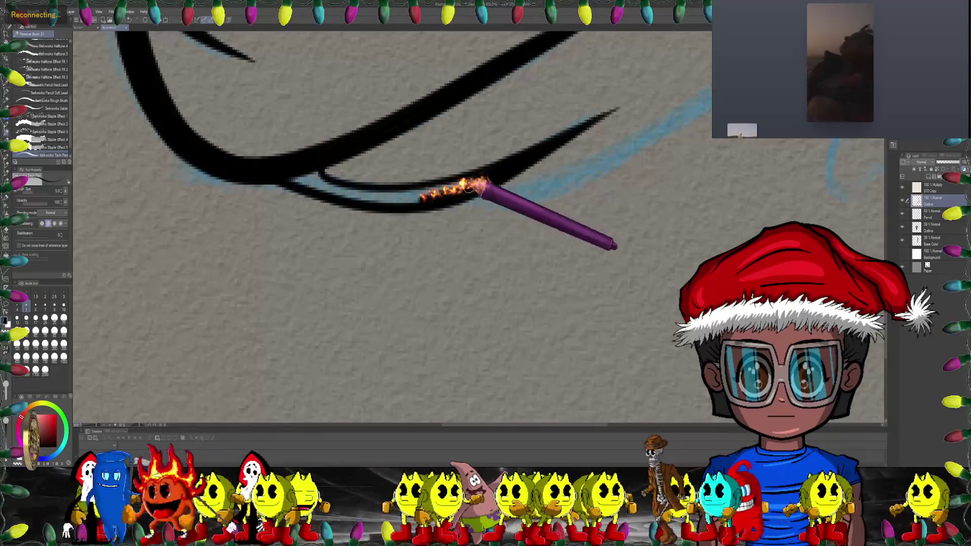
key("minus")
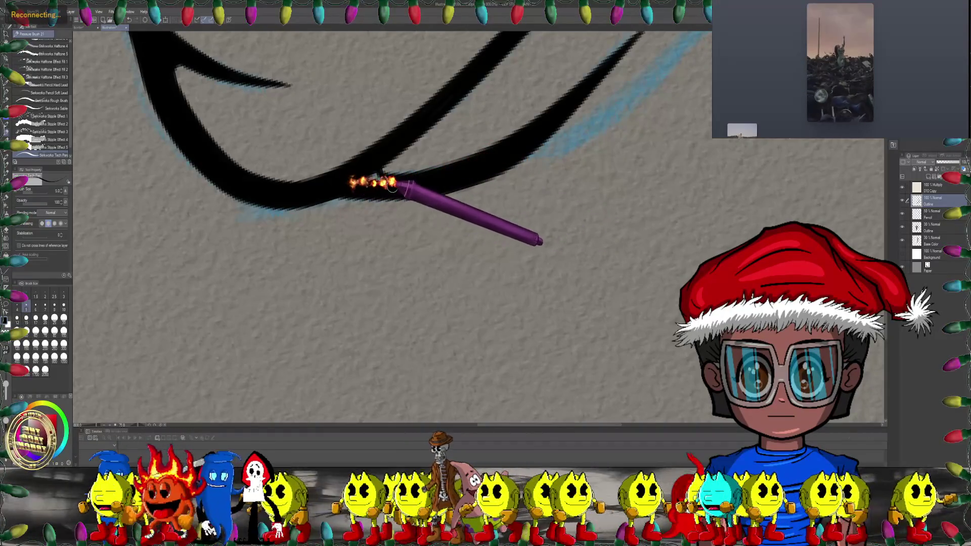
scroll(538, 173, "down", 2)
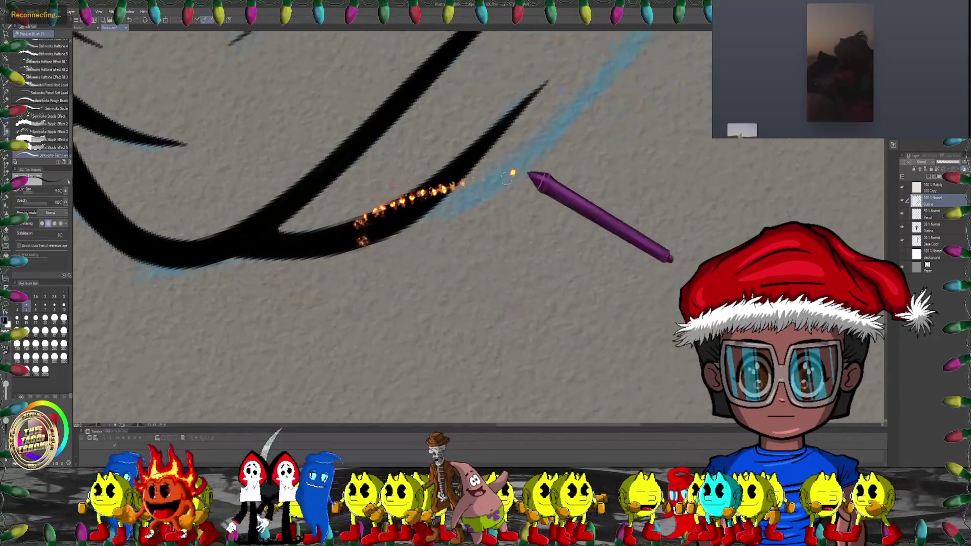
scroll(553, 178, "down", 2)
scroll(559, 178, "down", 3)
mouse_move(563, 213)
left_mouse_down()
mouse_move(592, 191)
mouse_move(568, 182)
mouse_move(530, 192)
left_mouse_up()
scroll(528, 191, "up", 3)
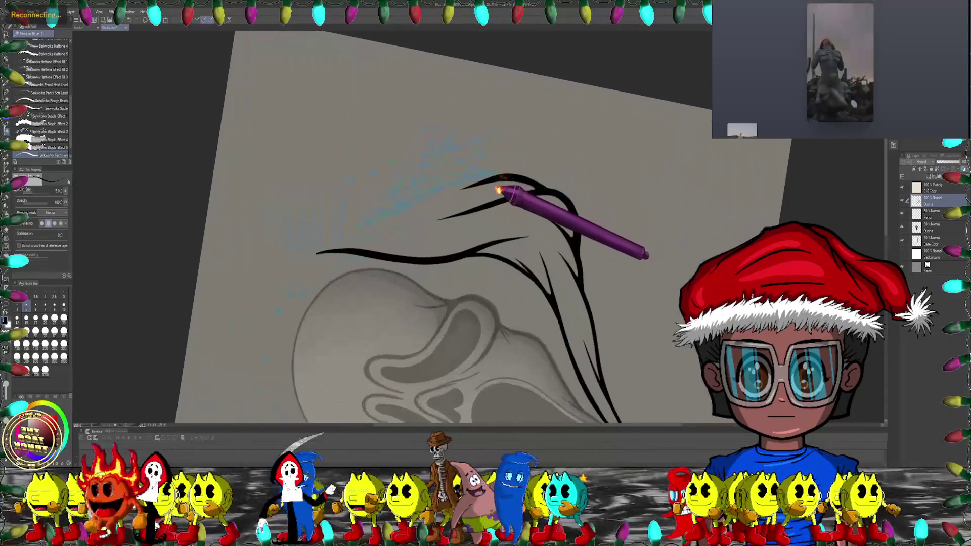
scroll(494, 190, "up", 2)
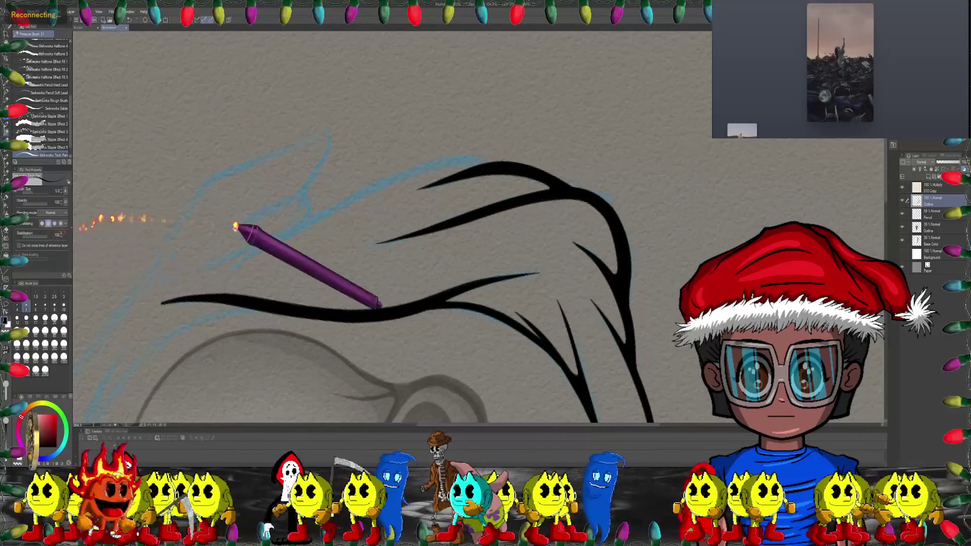
scroll(297, 163, "down", 1)
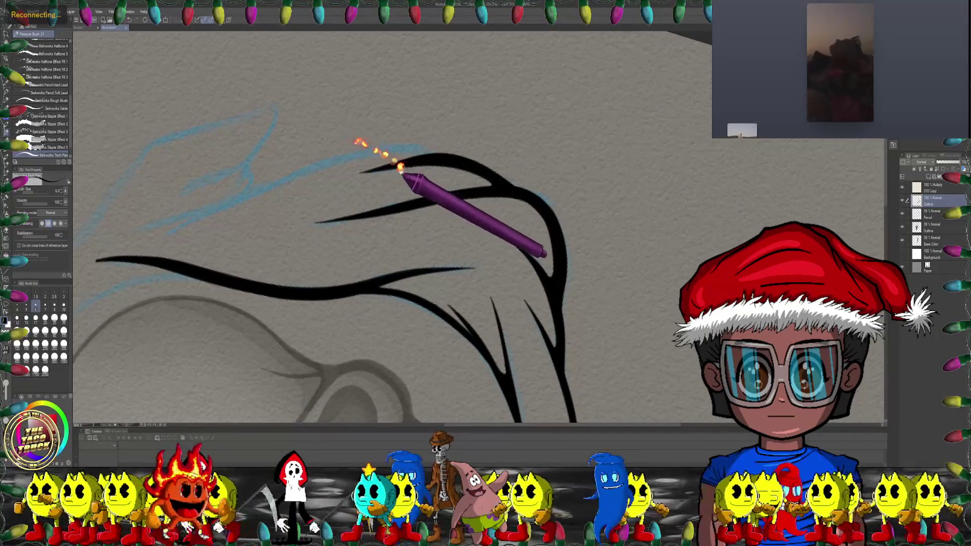
scroll(402, 170, "left", 3)
scroll(523, 134, "up", 2)
scroll(557, 147, "up", 1)
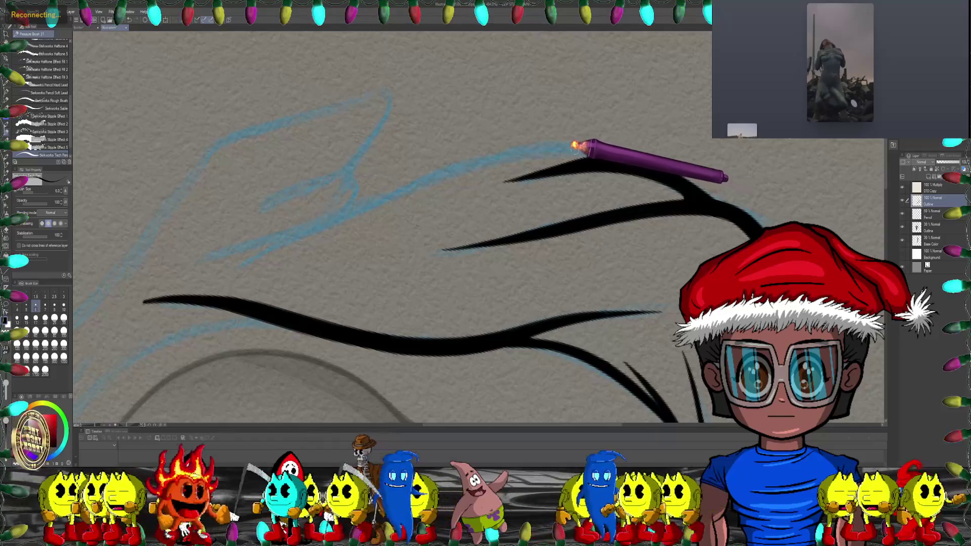
Step: Ink a long tapered stroke sweeping down-left along the upper hood edge
left_click_drag(534, 143, 479, 151)
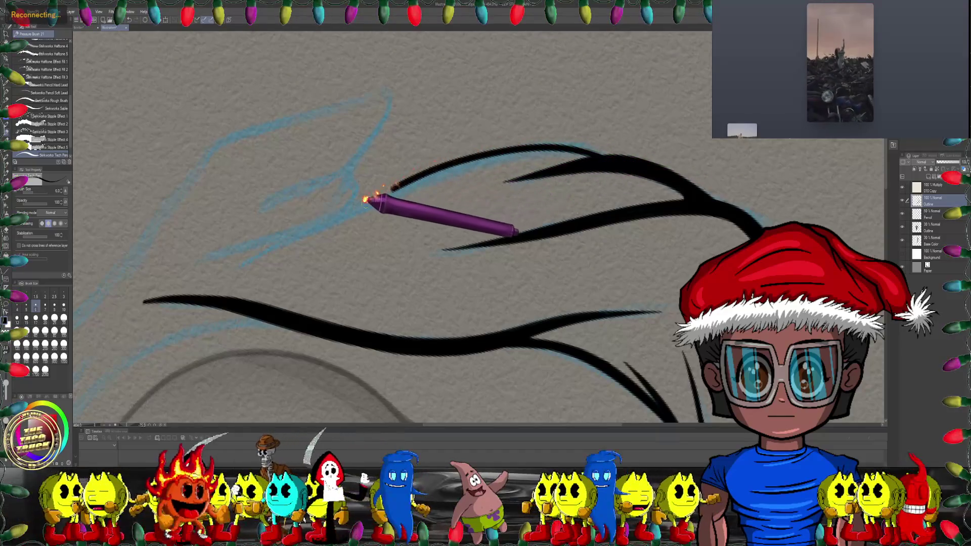
left_click_drag(365, 199, 317, 226)
left_click_drag(205, 264, 261, 236)
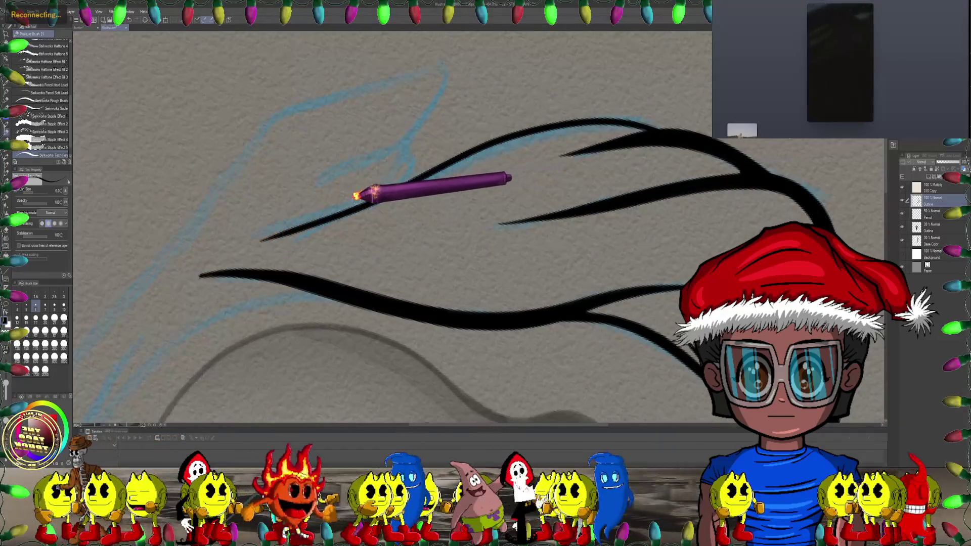
mouse_move(250, 217)
left_mouse_down()
mouse_move(419, 211)
mouse_move(502, 292)
mouse_move(352, 195)
left_mouse_up()
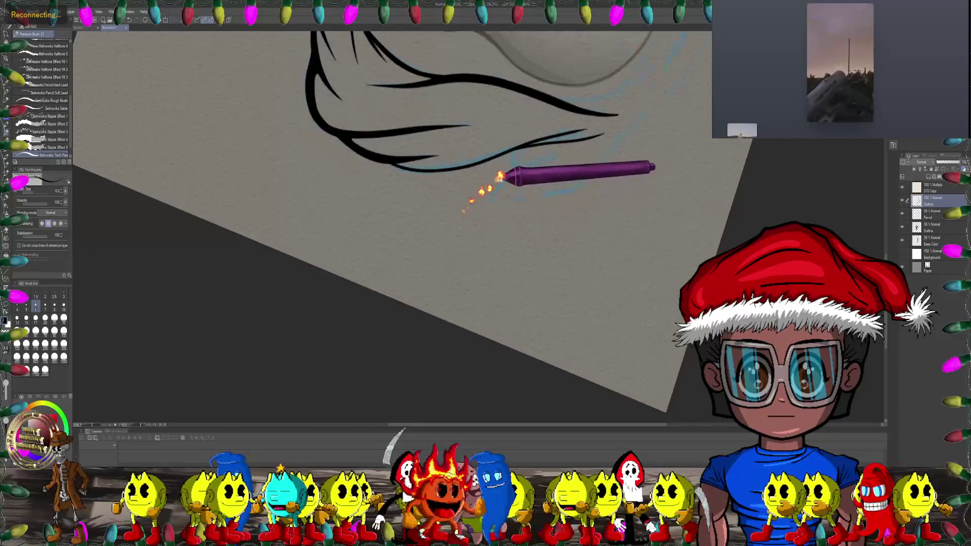
scroll(351, 194, "up", 2)
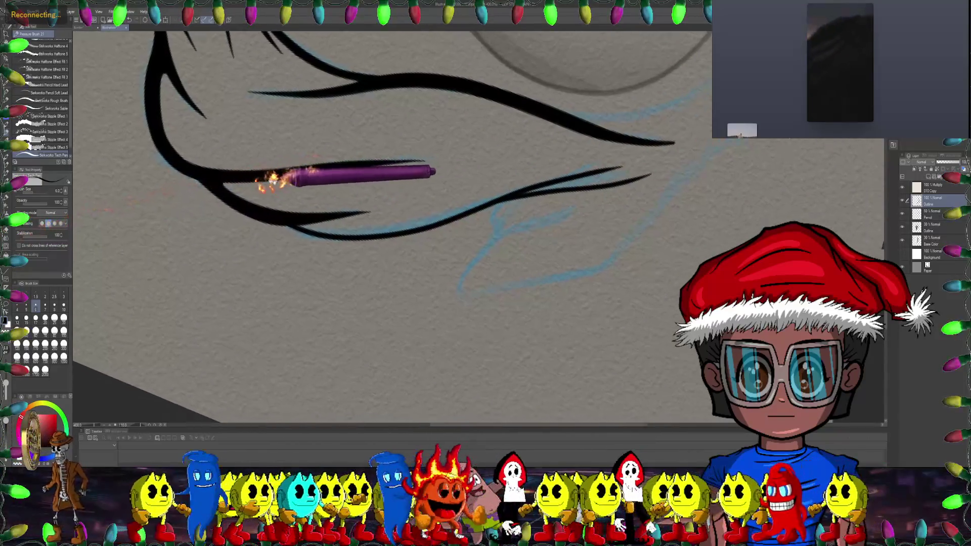
scroll(414, 194, "up", 2)
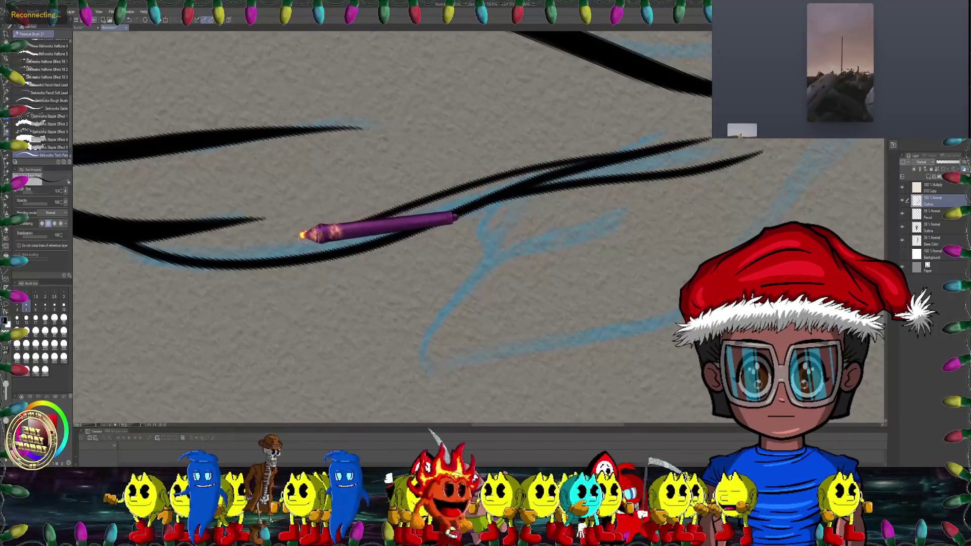
left_click_drag(180, 227, 220, 168)
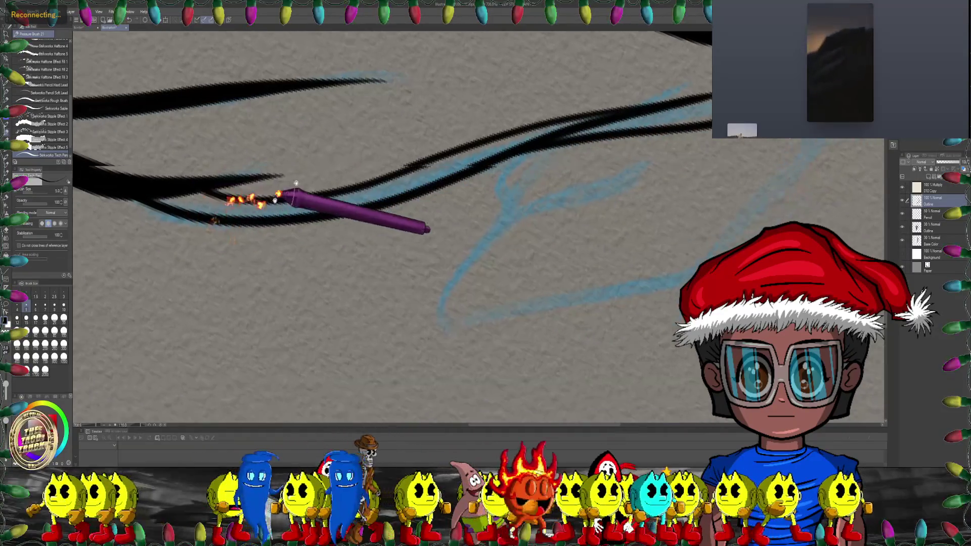
left_click_drag(20, 231, 250, 162)
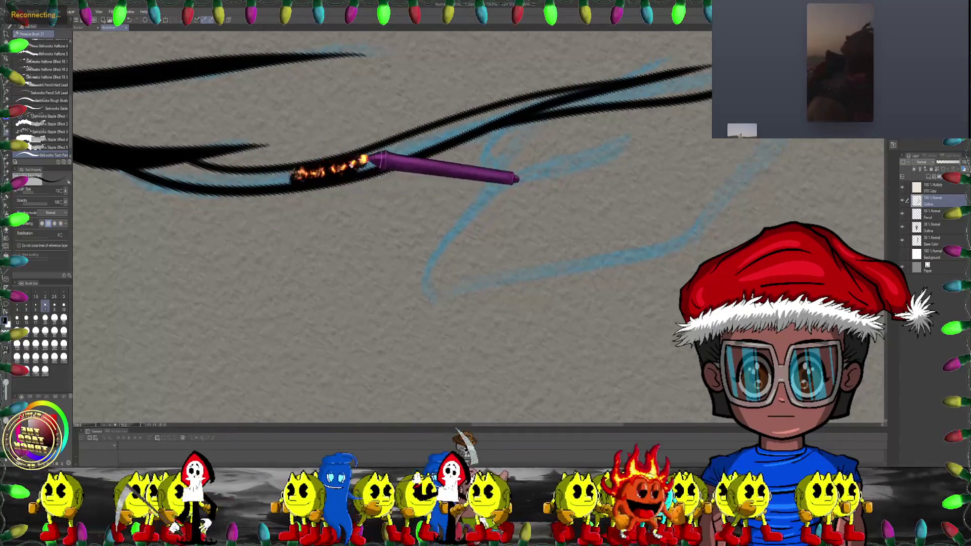
scroll(366, 161, "up", 2)
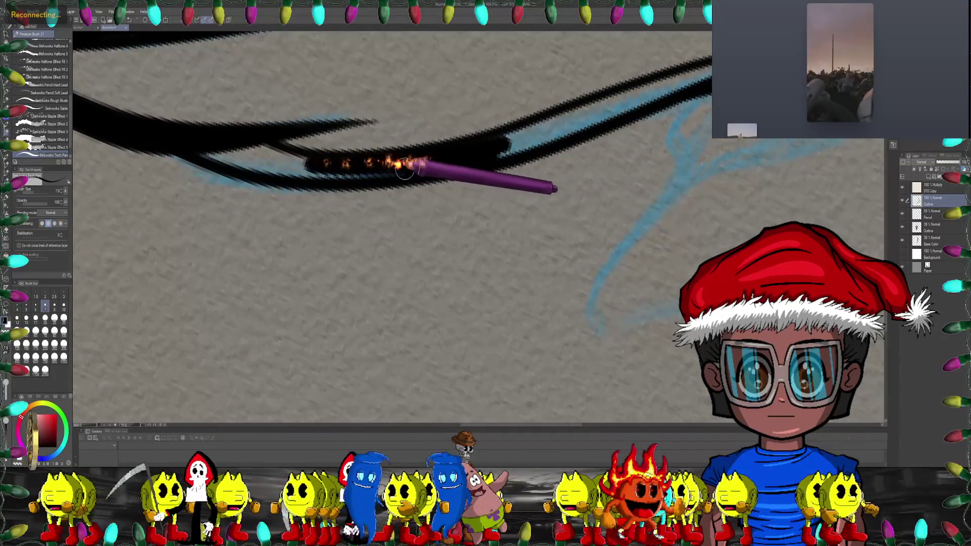
left_click_drag(404, 167, 358, 187)
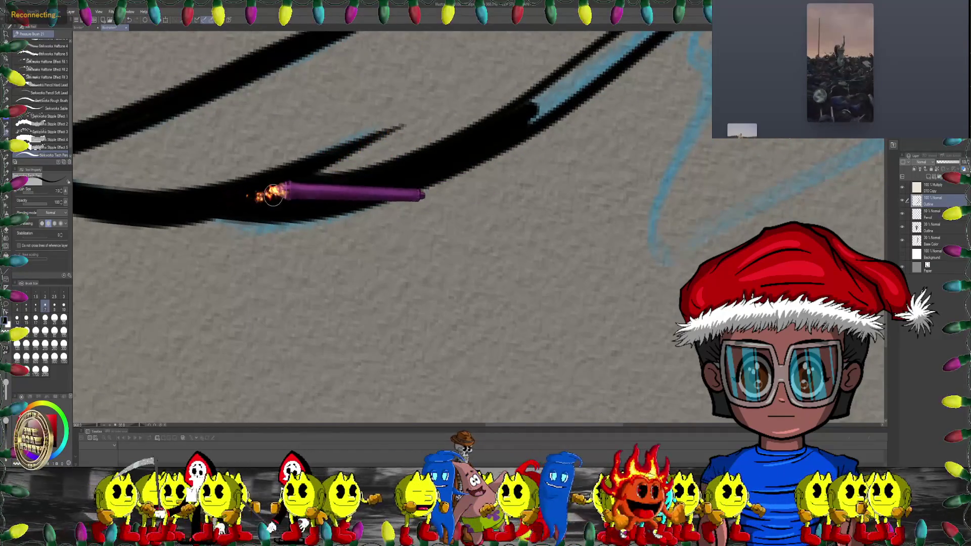
mouse_move(274, 196)
left_mouse_down()
mouse_move(478, 180)
mouse_move(420, 198)
left_mouse_up()
left_click_drag(526, 172, 403, 183)
left_click_drag(526, 172, 458, 169)
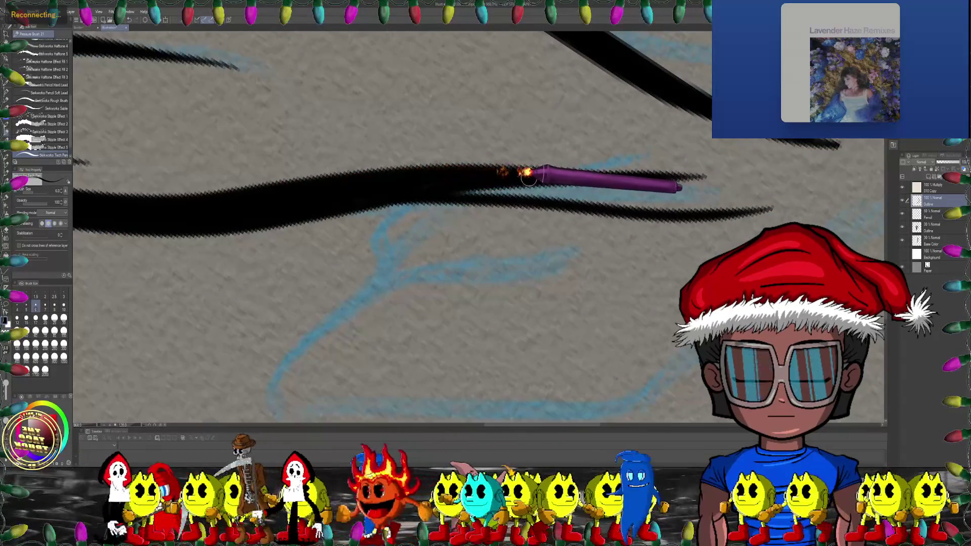
mouse_move(586, 195)
left_mouse_down()
mouse_move(389, 259)
mouse_move(407, 262)
mouse_move(427, 233)
mouse_move(493, 206)
mouse_move(504, 215)
mouse_move(445, 182)
left_mouse_up()
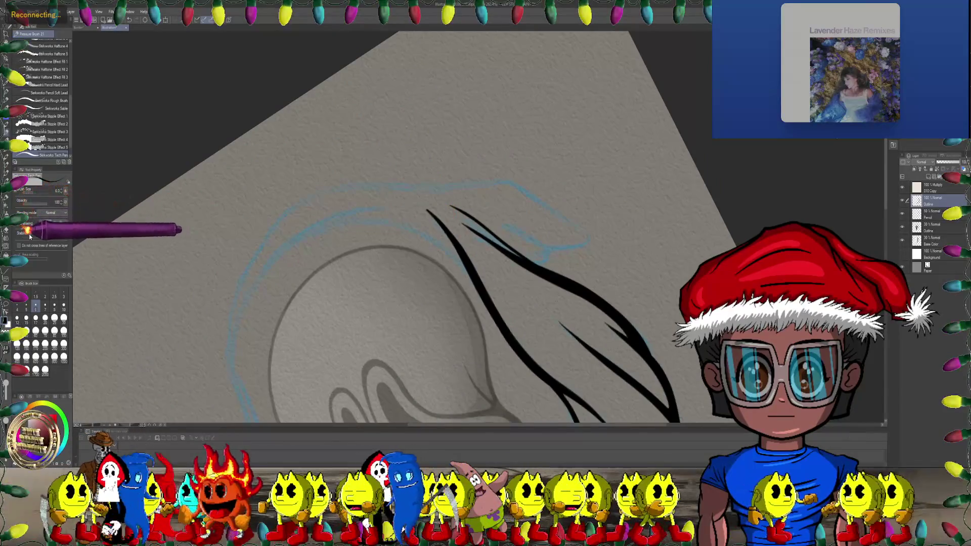
mouse_move(341, 169)
left_mouse_down()
mouse_move(456, 152)
mouse_move(553, 120)
left_mouse_up()
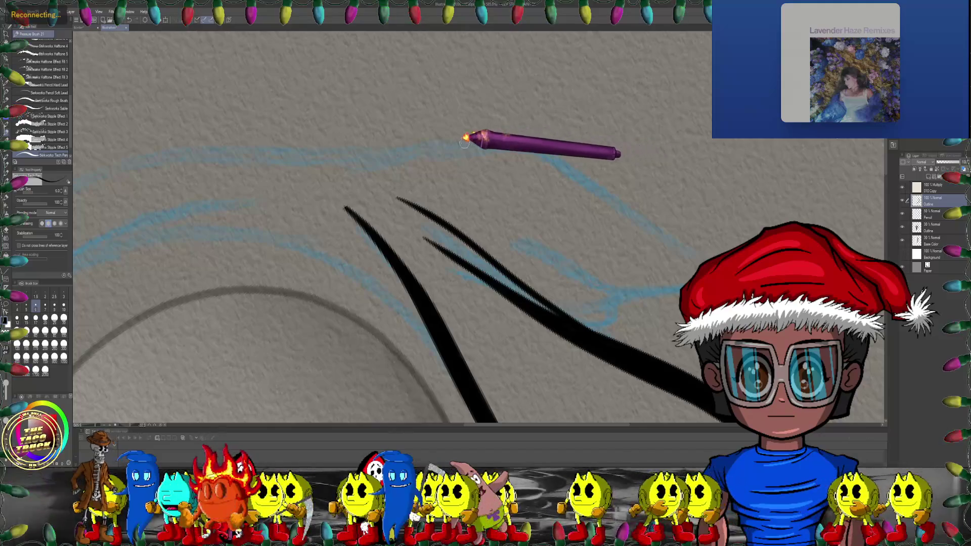
left_click_drag(526, 141, 386, 153)
left_click_drag(212, 170, 341, 177)
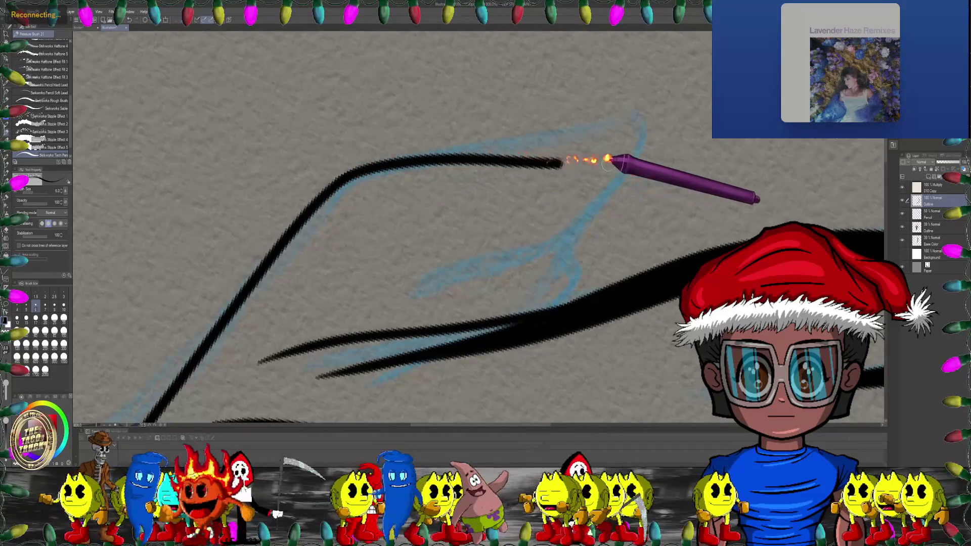
left_click_drag(607, 160, 650, 165)
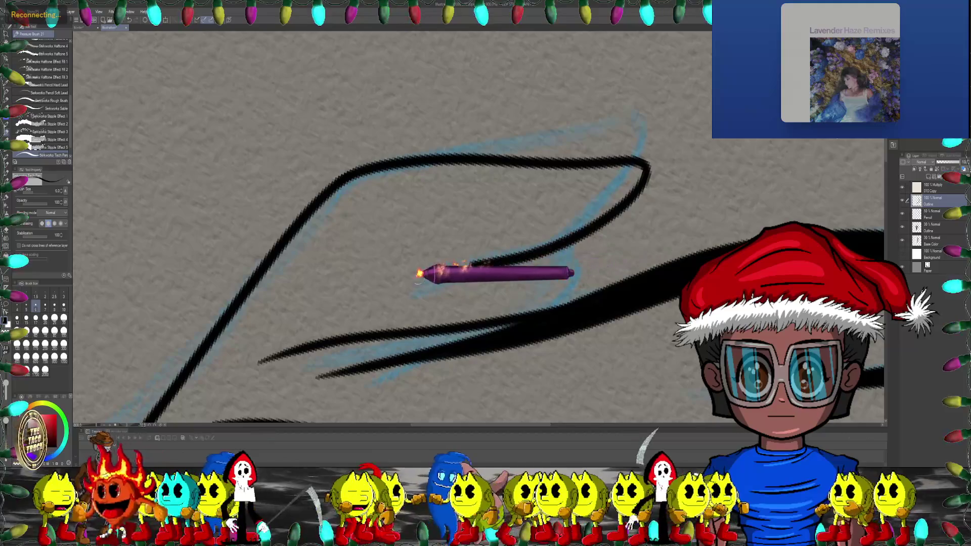
scroll(524, 258, "down", 5)
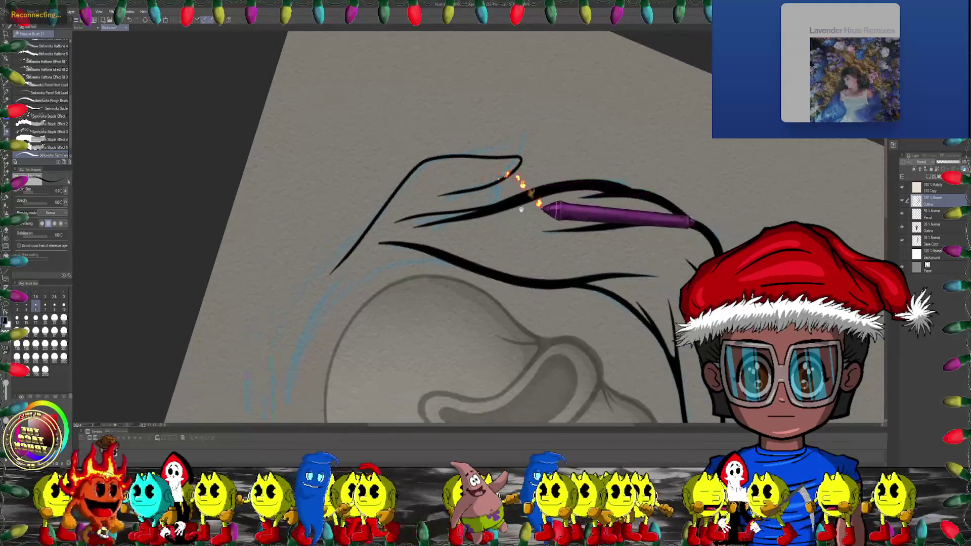
left_click_drag(482, 178, 455, 108)
scroll(465, 130, "up", 5)
scroll(501, 150, "up", 1)
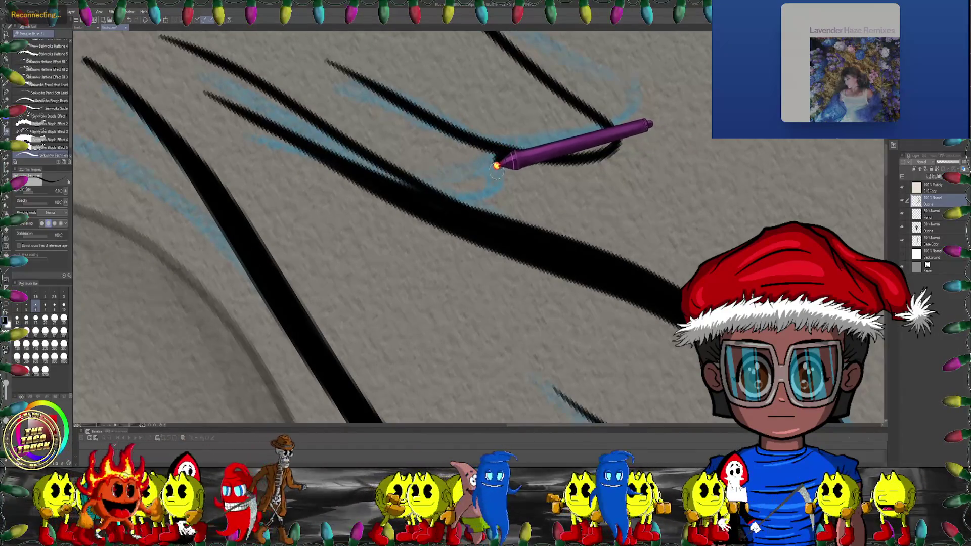
mouse_move(450, 195)
left_mouse_down()
mouse_move(462, 154)
mouse_move(248, 209)
left_mouse_up()
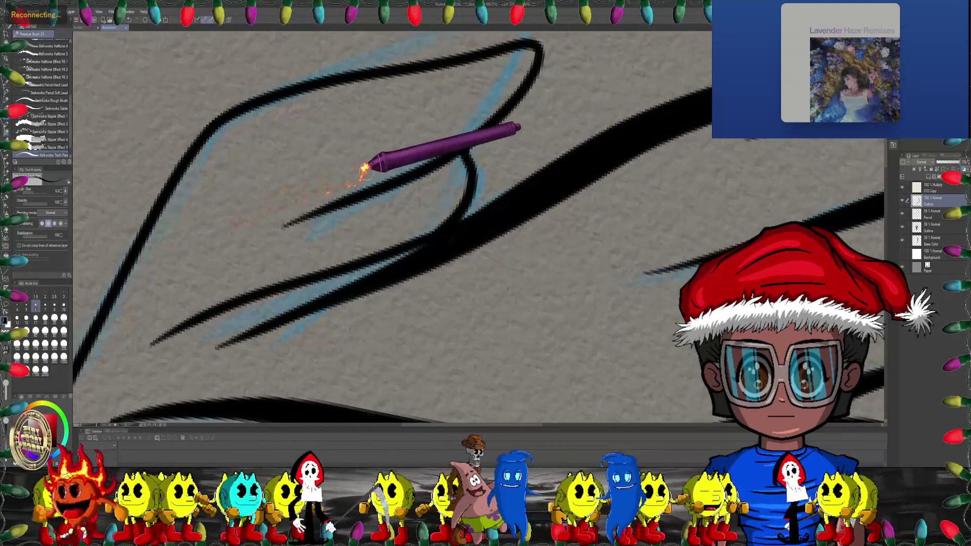
scroll(362, 166, "up", 3)
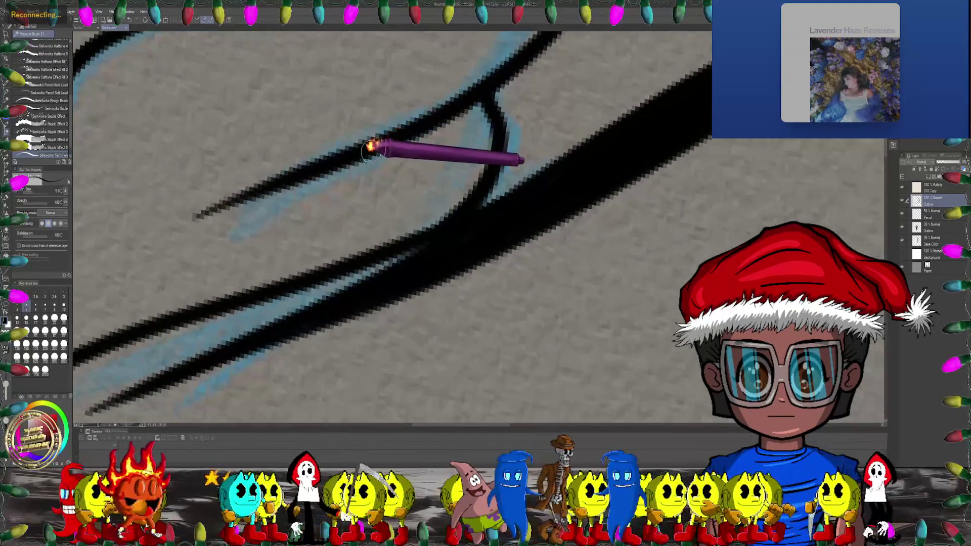
left_click_drag(483, 151, 536, 148)
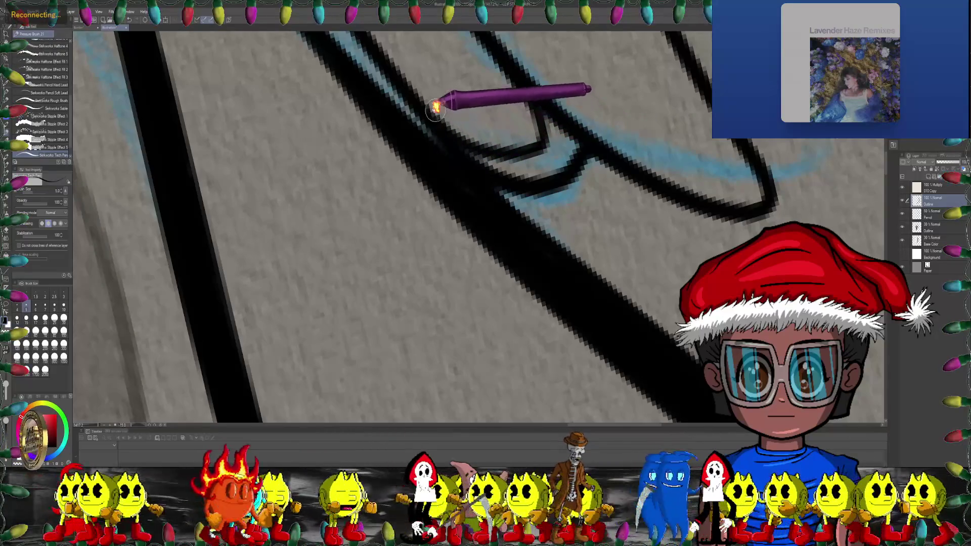
mouse_move(435, 108)
left_mouse_down()
mouse_move(429, 153)
mouse_move(98, 161)
left_mouse_up()
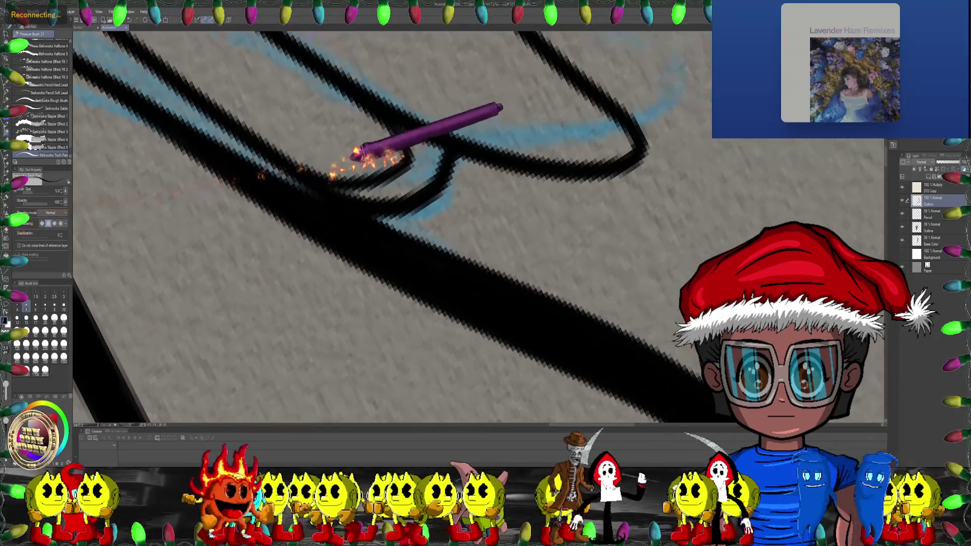
left_click_drag(347, 152, 327, 174)
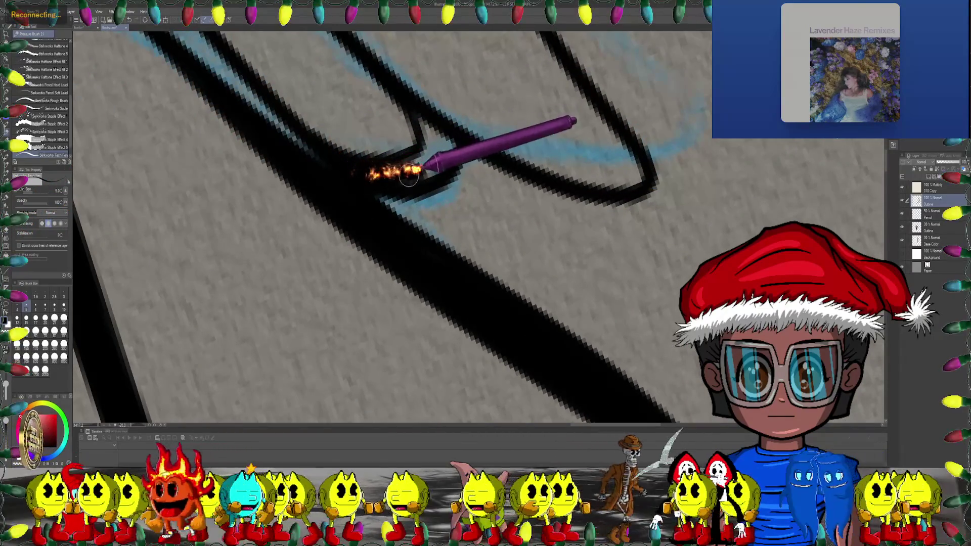
mouse_move(409, 177)
left_mouse_down()
mouse_move(424, 163)
mouse_move(386, 147)
mouse_move(373, 170)
left_mouse_up()
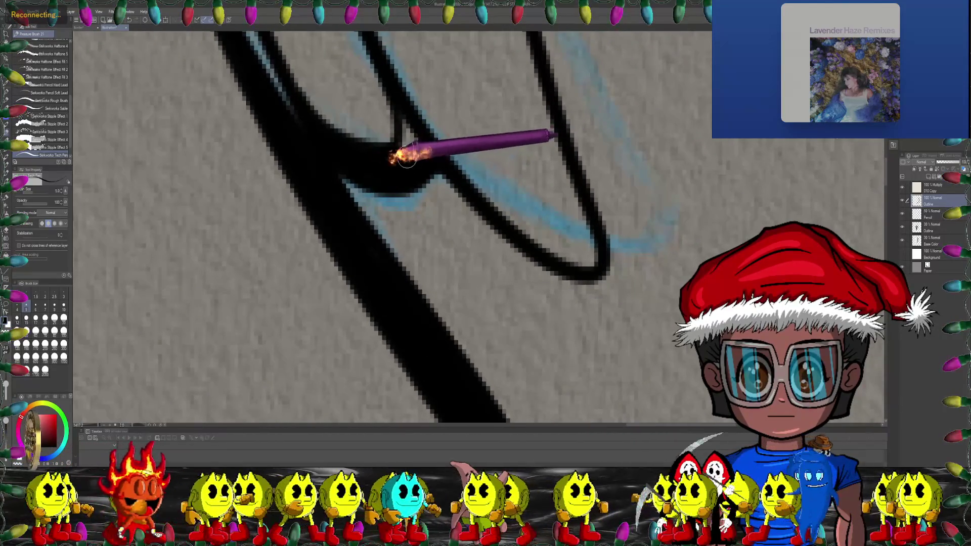
mouse_move(434, 158)
left_mouse_down()
mouse_move(380, 162)
mouse_move(349, 218)
left_mouse_up()
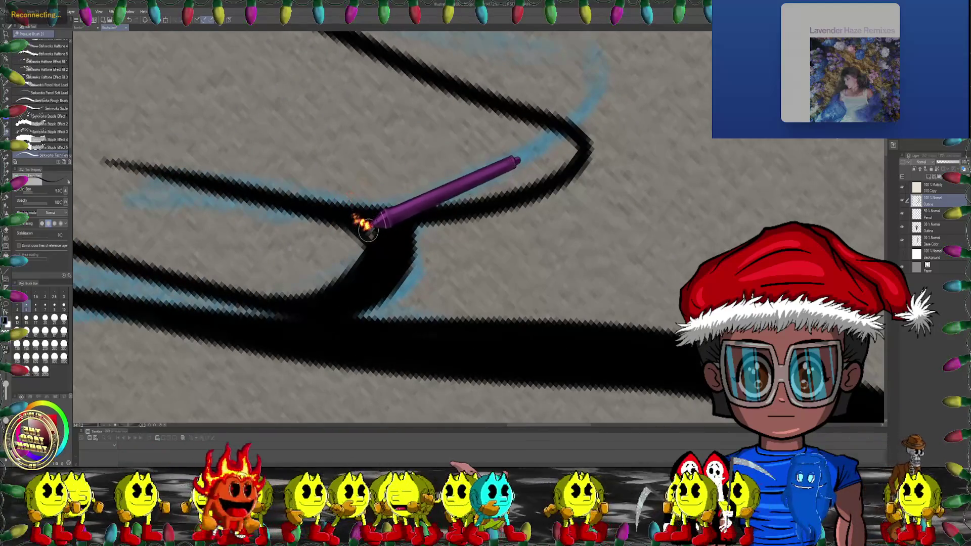
scroll(377, 238, "down", 3)
scroll(390, 216, "down", 3)
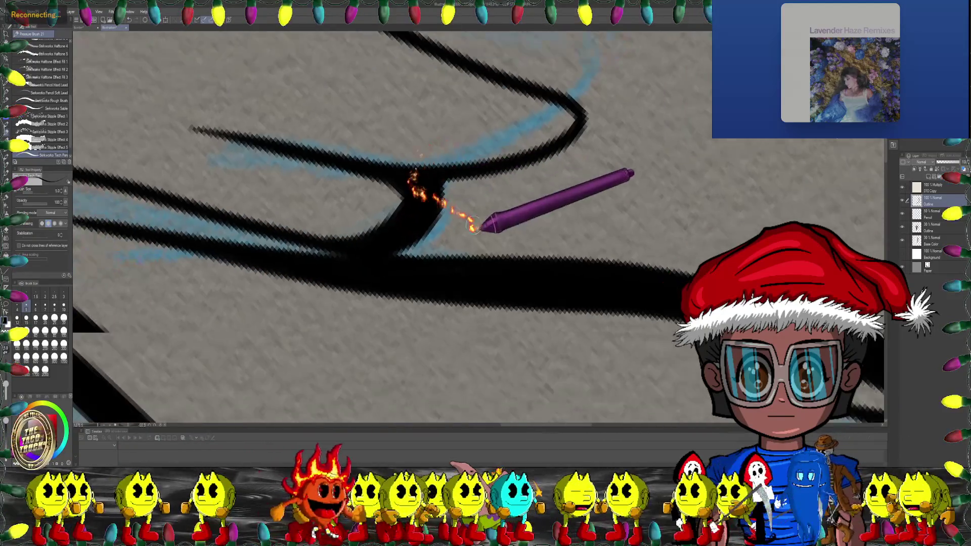
scroll(411, 184, "down", 3)
scroll(495, 210, "down", 3)
left_click_drag(495, 207, 397, 169)
Step: Rotate onto the lower hood fork and ink a line along its inner edge
scroll(440, 156, "up", 3)
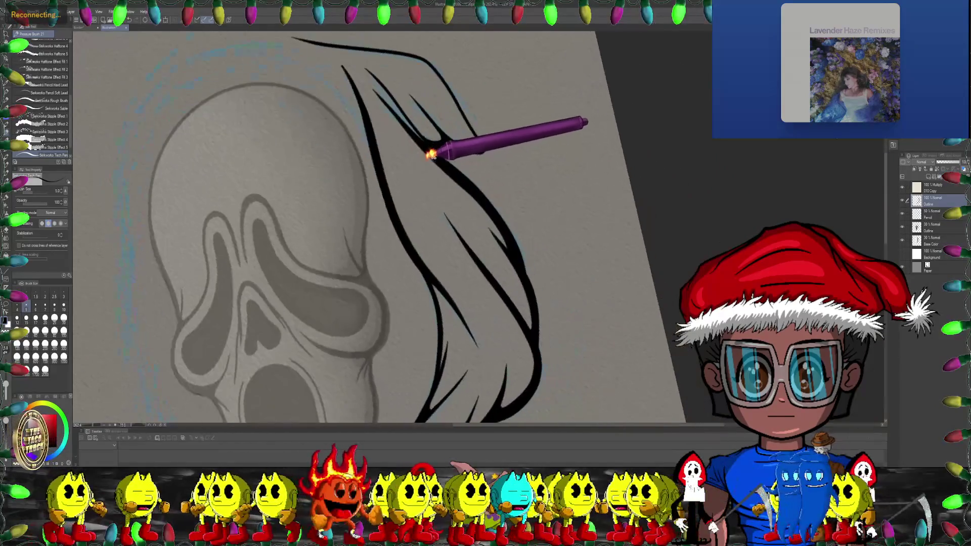
scroll(450, 147, "up", 2)
left_click_drag(451, 148, 427, 199)
scroll(440, 159, "down", 3)
scroll(322, 168, "up", 3)
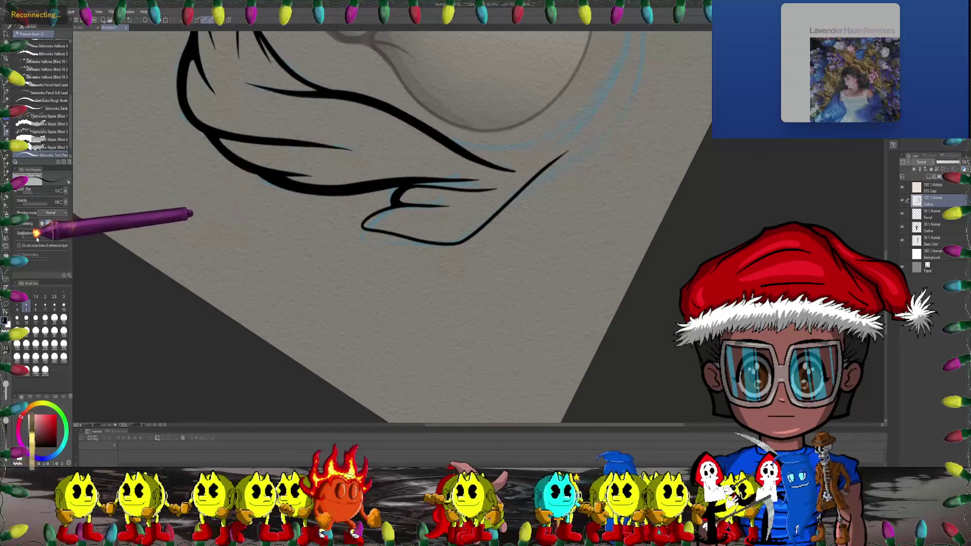
scroll(236, 228, "up", 2)
scroll(347, 163, "up", 2)
left_click_drag(358, 141, 322, 217)
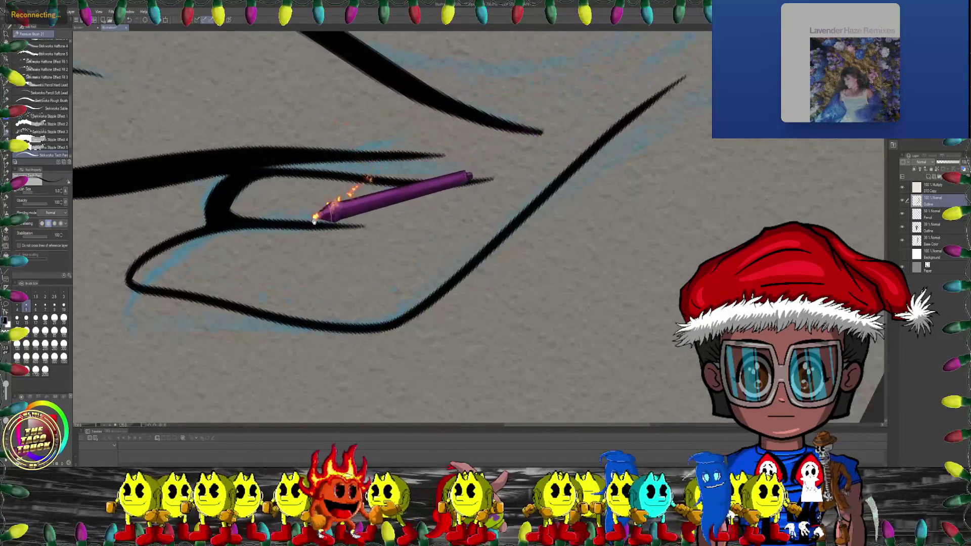
left_click_drag(412, 174, 390, 162)
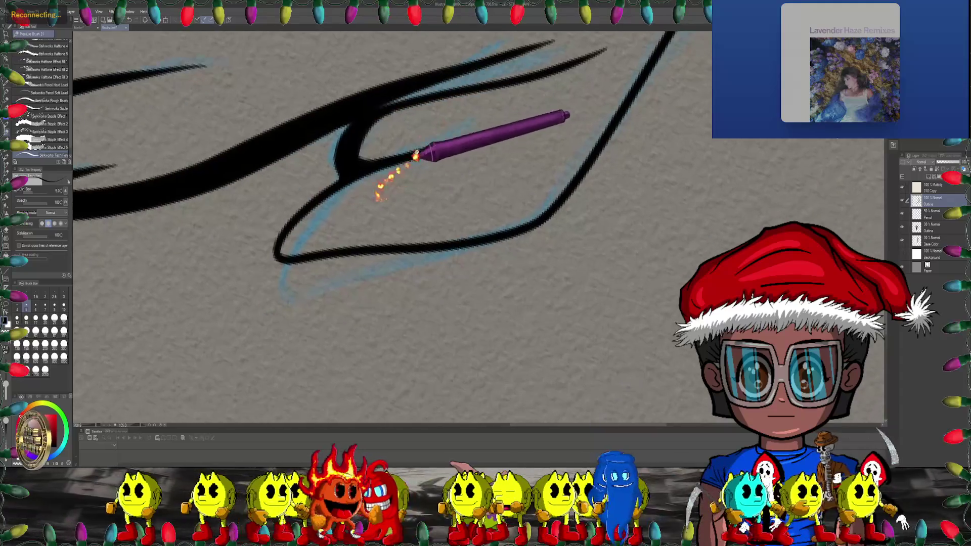
scroll(444, 148, "up", 3)
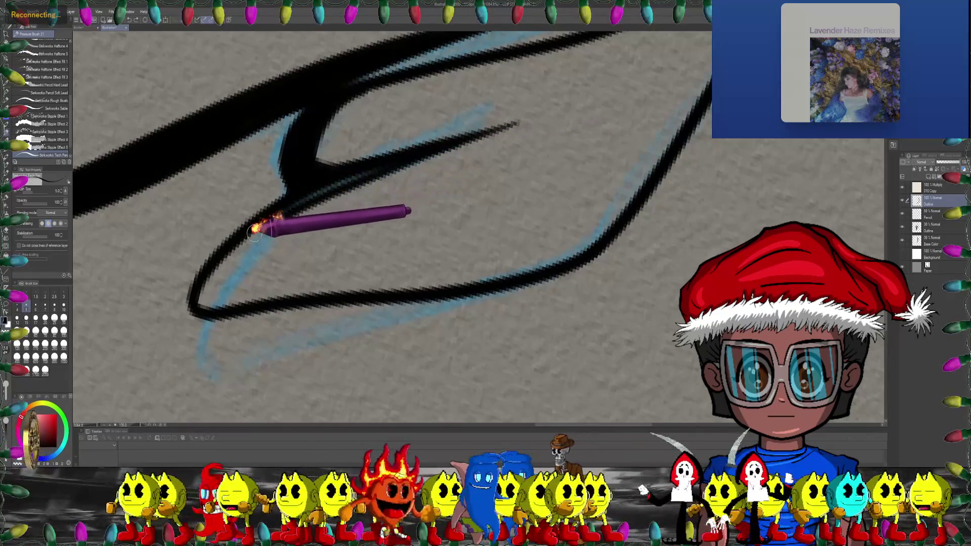
mouse_move(229, 268)
left_mouse_down()
mouse_move(493, 260)
mouse_move(625, 212)
left_mouse_up()
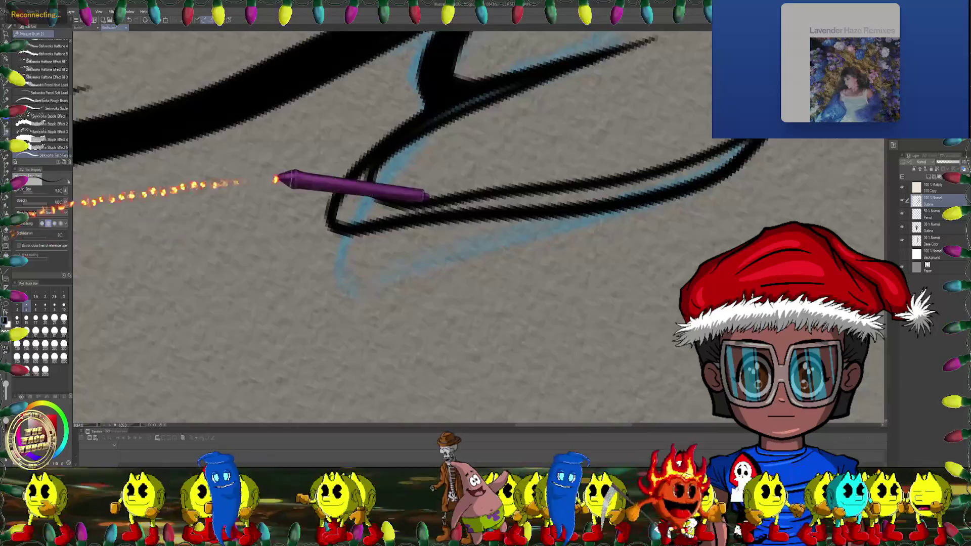
Step: Rotate and pan around the lower hood fork to check the merged black band
left_click_drag(278, 178, 372, 144)
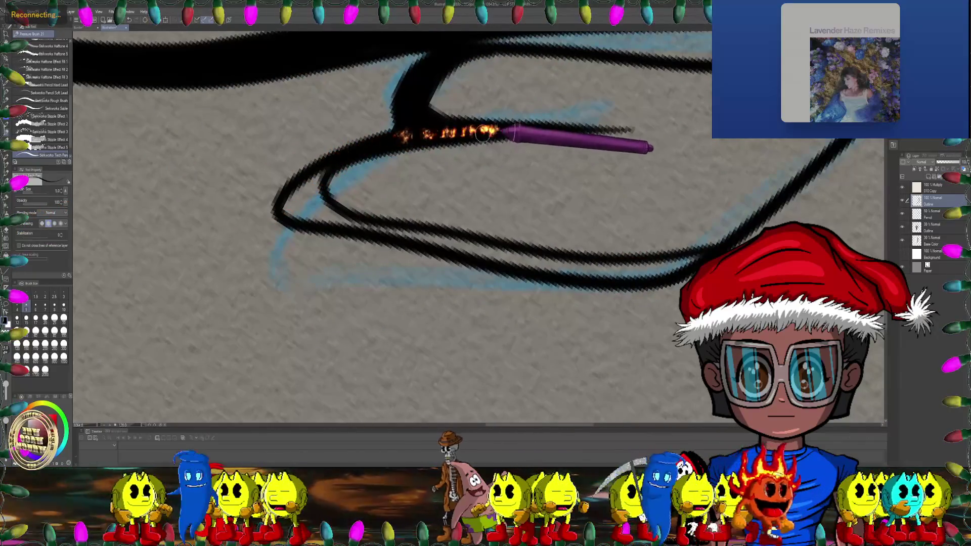
left_click_drag(466, 147, 313, 156)
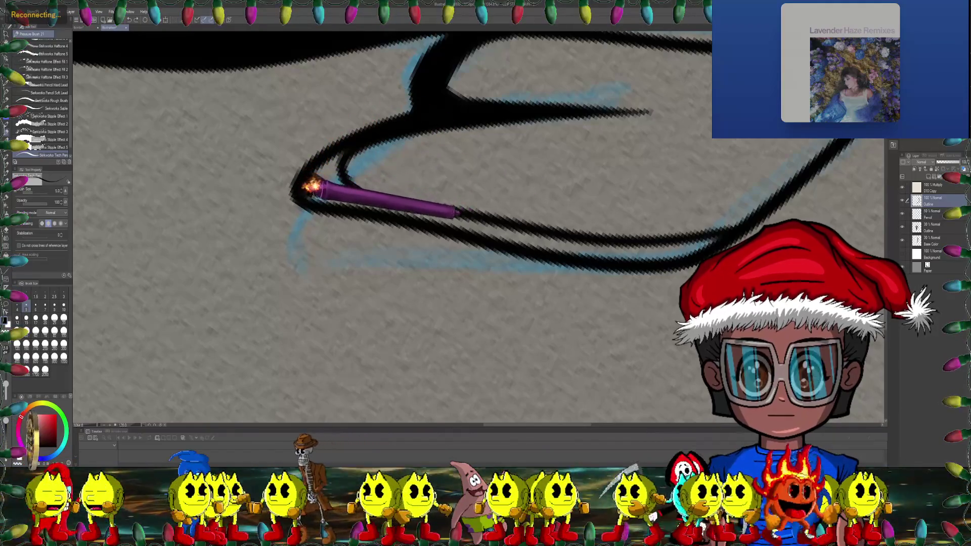
left_click_drag(325, 173, 406, 91)
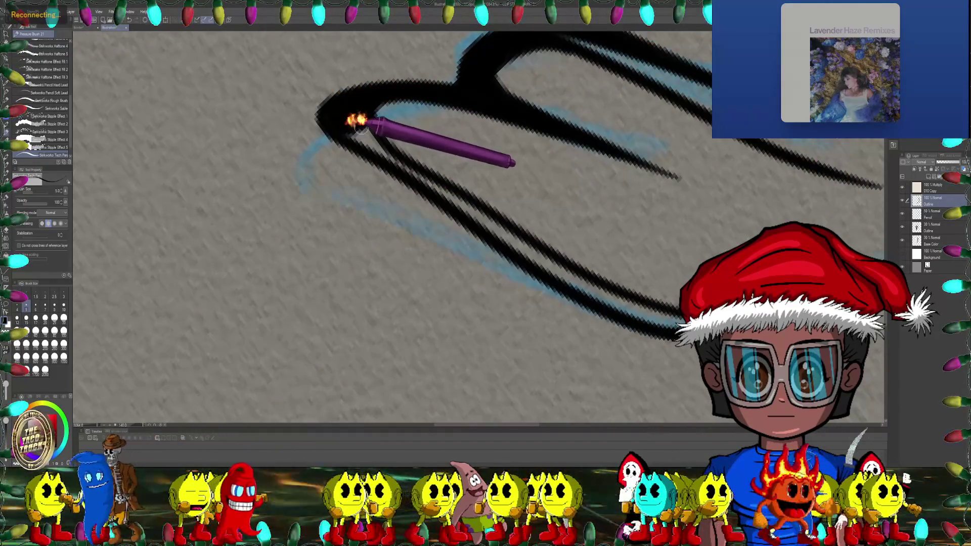
left_click_drag(360, 129, 292, 210)
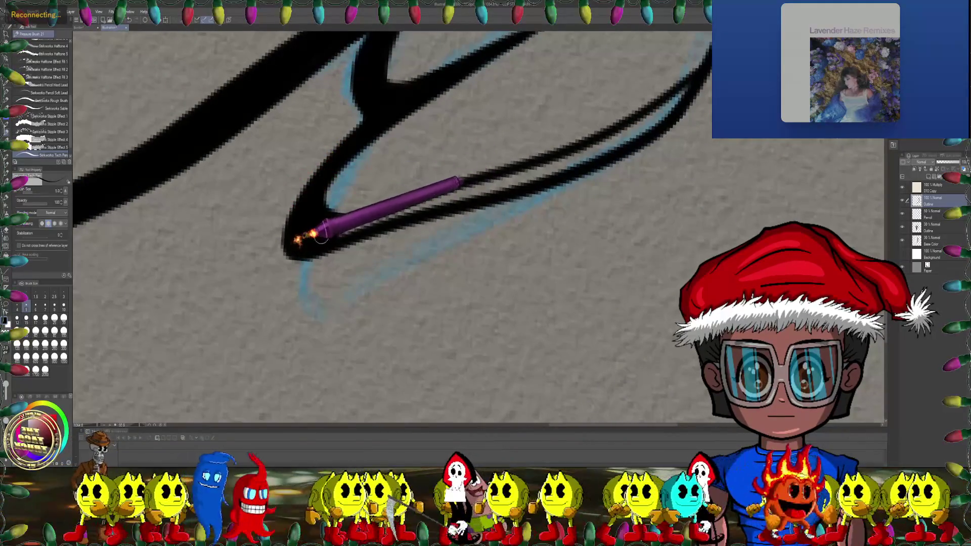
left_click_drag(319, 237, 361, 167)
left_click_drag(360, 212, 390, 156)
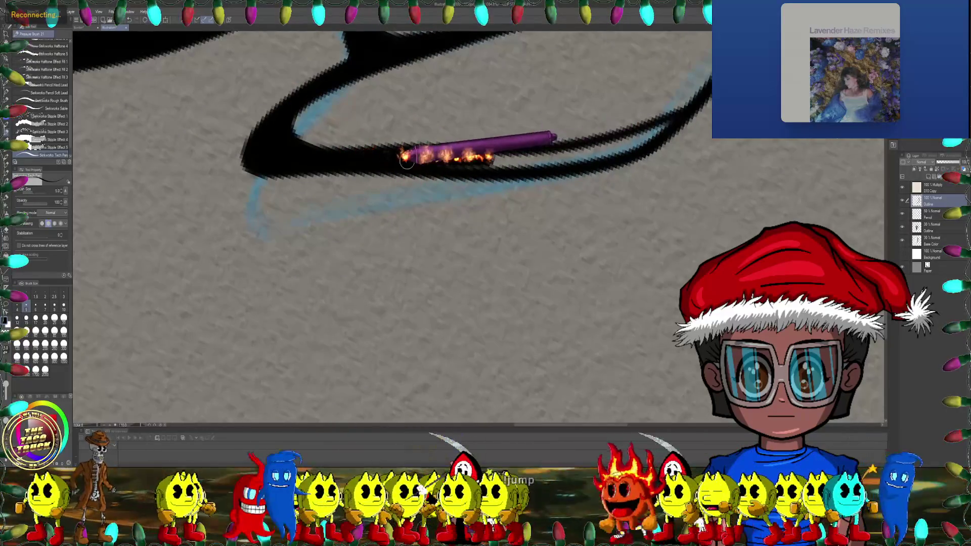
mouse_move(531, 156)
left_mouse_down()
mouse_move(354, 154)
mouse_move(421, 117)
left_mouse_up()
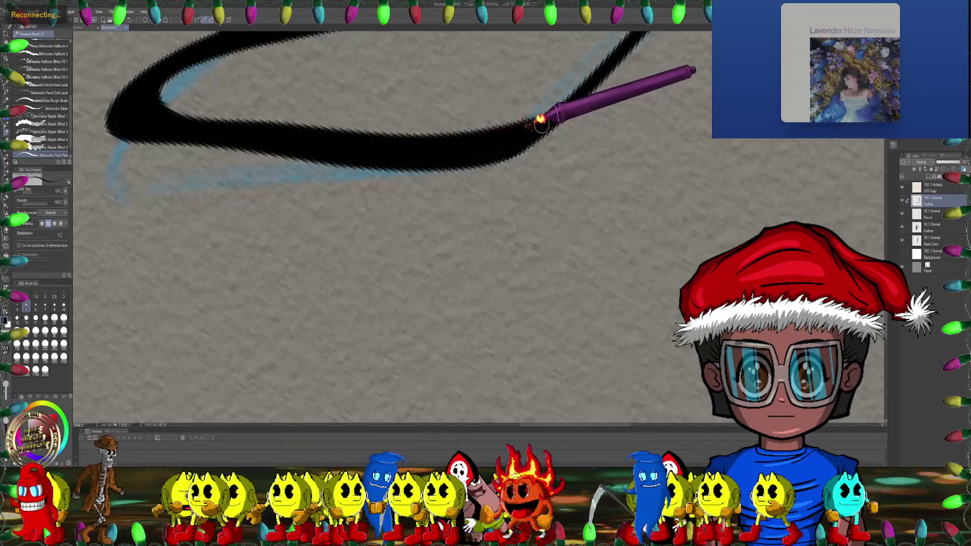
scroll(540, 122, "down", 2)
scroll(552, 152, "down", 2)
scroll(567, 187, "down", 2)
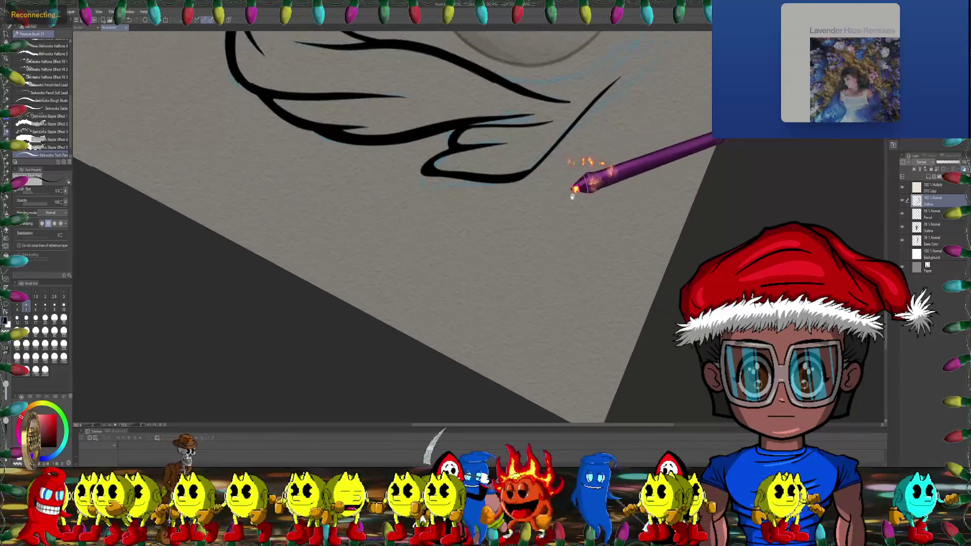
Step: Bring the hood strokes back into view and turn the canvas upright on the top hood line
mouse_move(573, 194)
left_mouse_down()
mouse_move(596, 159)
mouse_move(568, 152)
mouse_move(507, 186)
mouse_move(586, 141)
mouse_move(582, 108)
mouse_move(97, 235)
mouse_move(32, 235)
left_mouse_up()
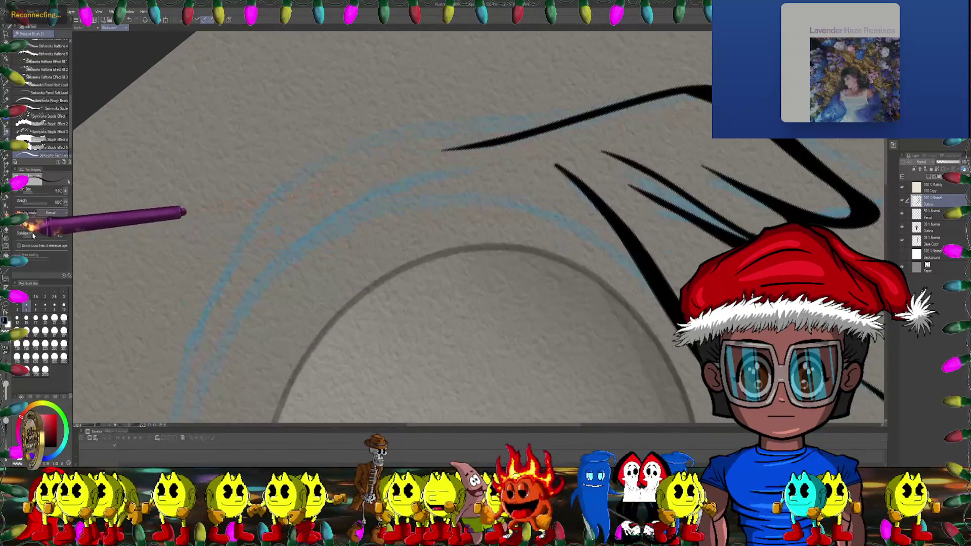
mouse_move(218, 212)
left_mouse_down()
mouse_move(373, 191)
mouse_move(390, 145)
mouse_move(310, 150)
mouse_move(392, 148)
mouse_move(527, 108)
mouse_move(638, 103)
left_mouse_up()
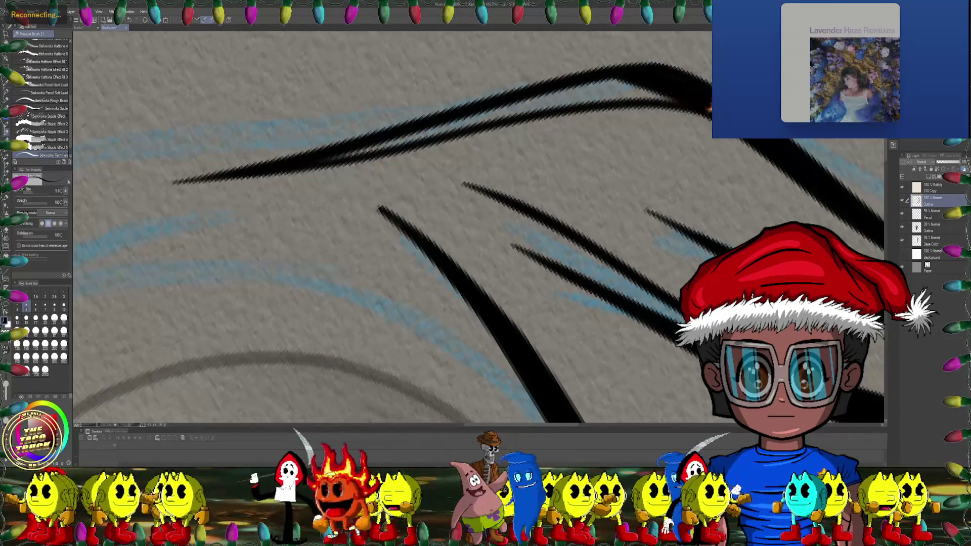
mouse_move(709, 108)
left_mouse_down()
mouse_move(629, 104)
mouse_move(590, 86)
mouse_move(577, 50)
left_mouse_up()
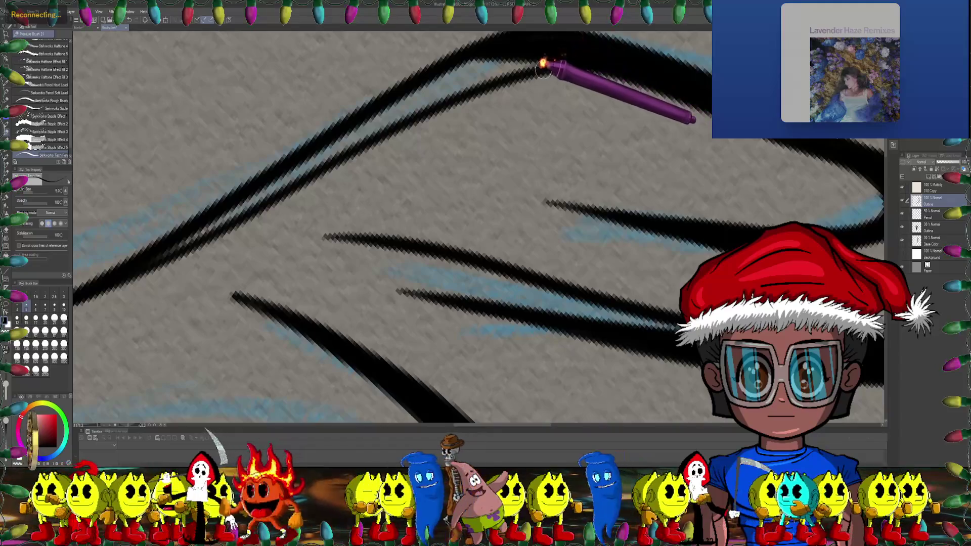
mouse_move(631, 69)
left_mouse_down()
mouse_move(613, 130)
mouse_move(26, 210)
left_mouse_up()
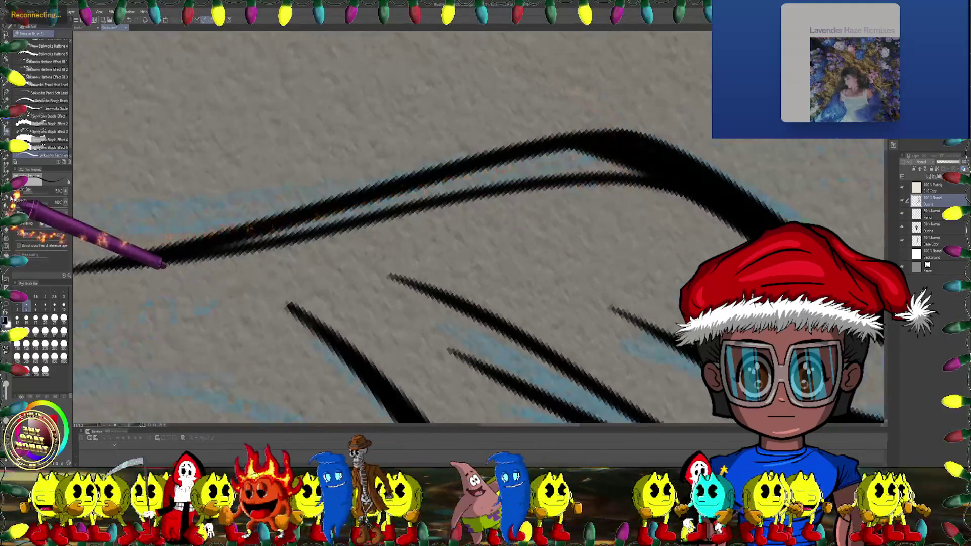
mouse_move(191, 215)
left_mouse_down()
mouse_move(286, 211)
mouse_move(223, 221)
left_mouse_up()
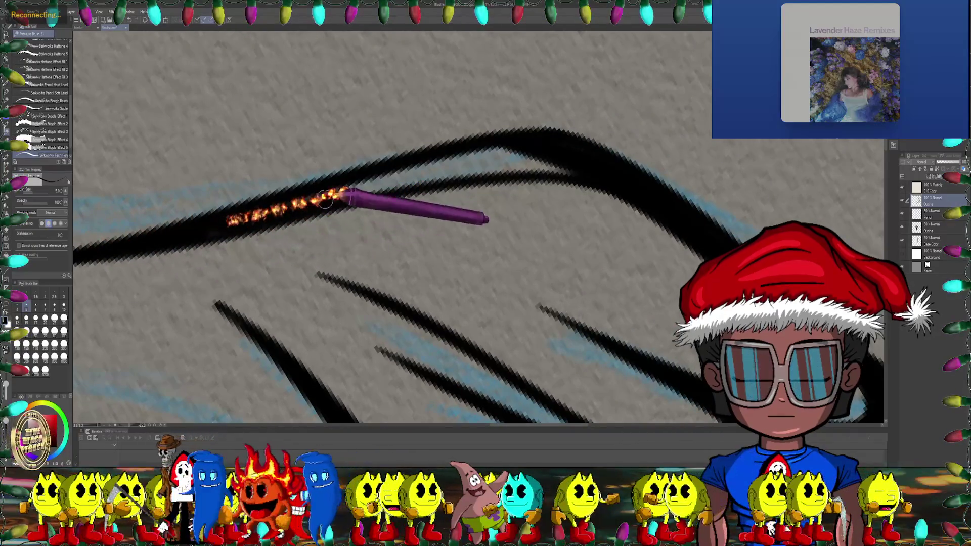
left_click_drag(395, 171, 243, 211)
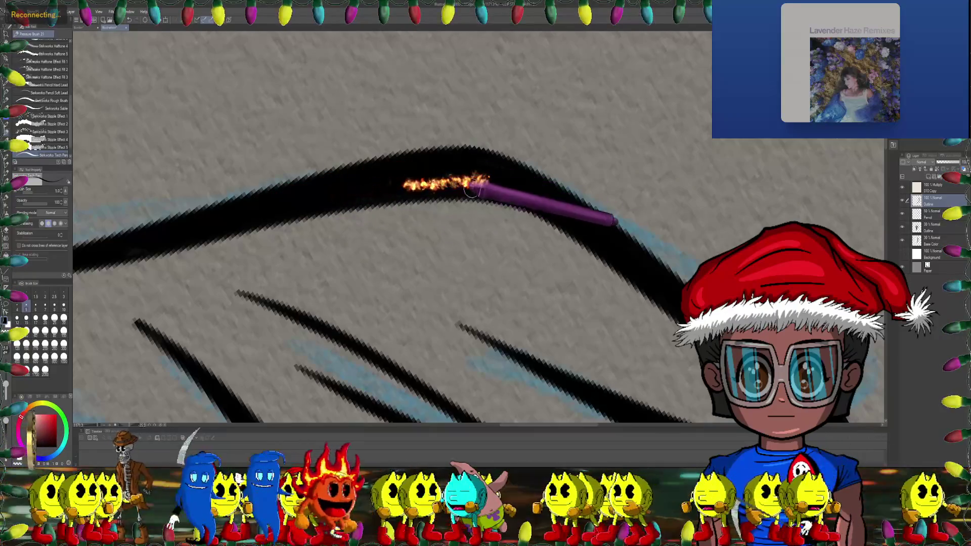
scroll(405, 235, "down", 2)
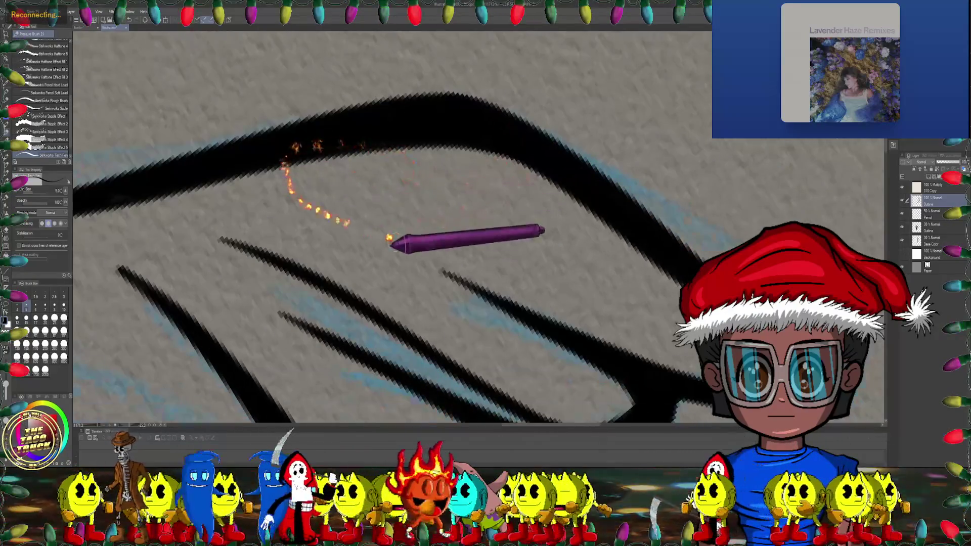
scroll(395, 238, "down", 2)
scroll(374, 238, "down", 2)
scroll(385, 246, "down", 2)
mouse_move(386, 246)
left_mouse_down()
mouse_move(334, 291)
mouse_move(420, 256)
mouse_move(365, 172)
mouse_move(340, 198)
left_mouse_up()
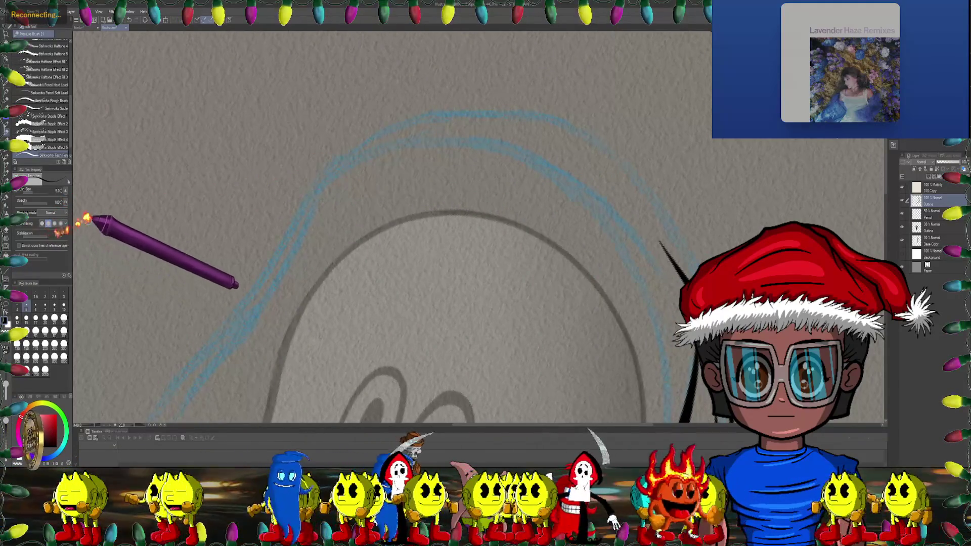
left_click_drag(371, 171, 395, 186)
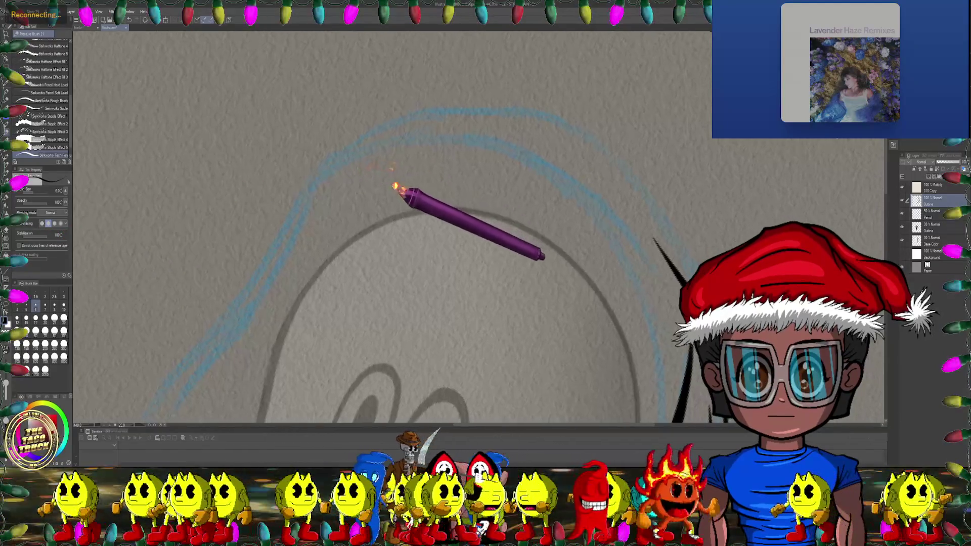
Step: Ink a black arc along the blue top-hood line, undoing and redrawing it once
mouse_move(313, 173)
left_mouse_down()
mouse_move(379, 145)
mouse_move(480, 137)
mouse_move(423, 130)
mouse_move(412, 164)
mouse_move(380, 169)
mouse_move(407, 152)
left_mouse_up()
key("ctrl+z")
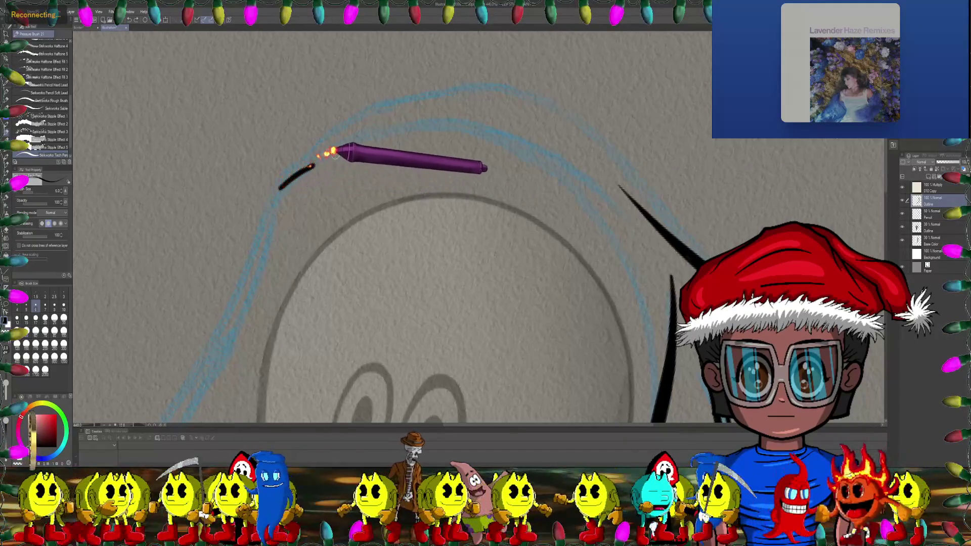
left_click_drag(334, 153, 402, 128)
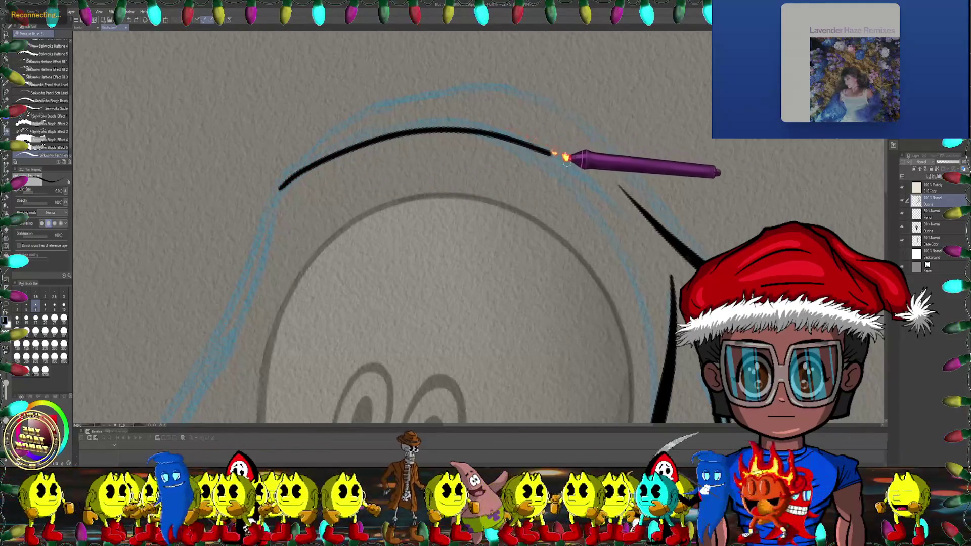
Step: Rotate and zoom out to check the hood arc against the whole head
mouse_move(566, 159)
left_mouse_down()
mouse_move(509, 178)
mouse_move(353, 190)
mouse_move(455, 174)
mouse_move(407, 222)
mouse_move(423, 130)
mouse_move(356, 166)
mouse_move(308, 159)
left_mouse_up()
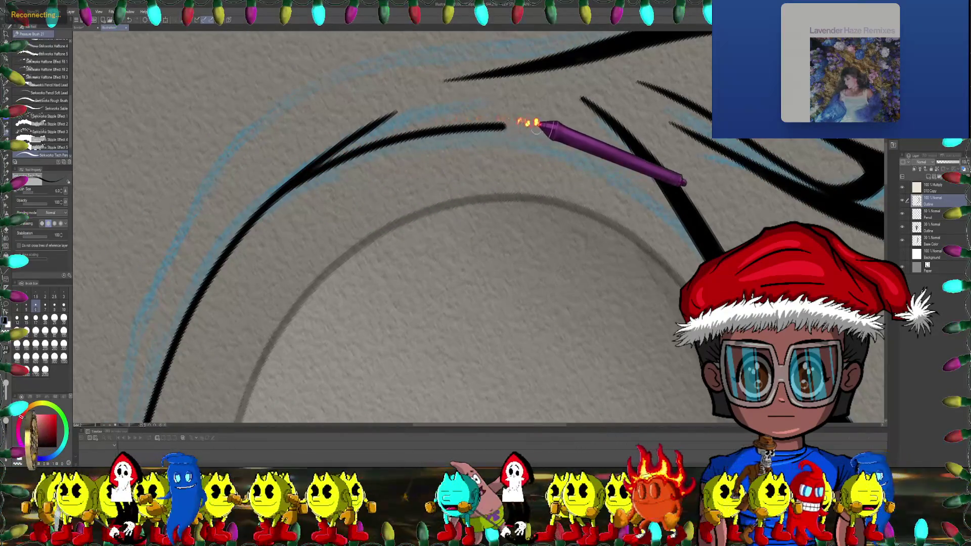
mouse_move(512, 122)
left_mouse_down()
mouse_move(320, 152)
mouse_move(498, 139)
mouse_move(487, 113)
mouse_move(342, 126)
mouse_move(319, 155)
mouse_move(466, 136)
mouse_move(559, 145)
left_mouse_up()
mouse_move(649, 168)
left_mouse_down()
mouse_move(412, 271)
mouse_move(568, 226)
mouse_move(471, 258)
mouse_move(510, 253)
mouse_move(445, 256)
mouse_move(369, 224)
mouse_move(410, 269)
mouse_move(423, 217)
mouse_move(555, 187)
left_mouse_up()
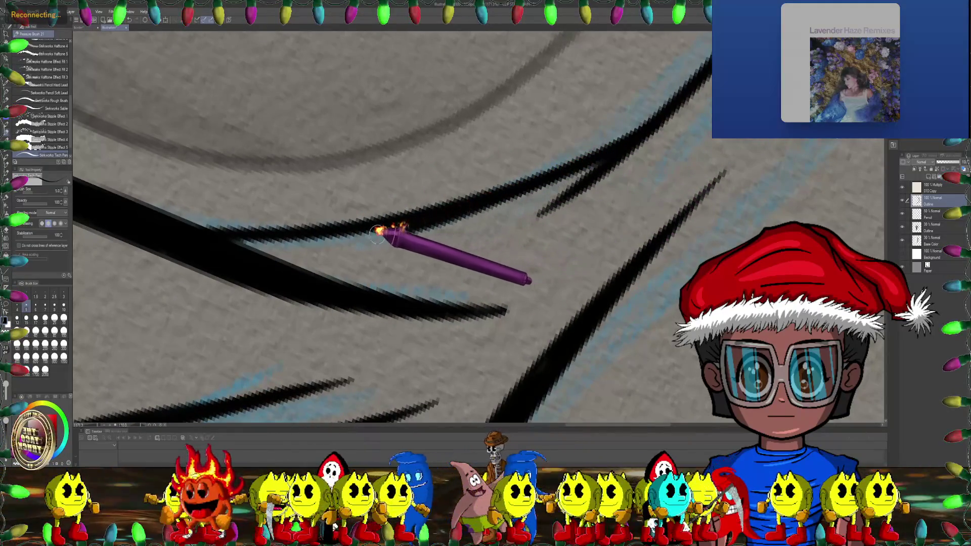
left_click_drag(321, 279, 412, 173)
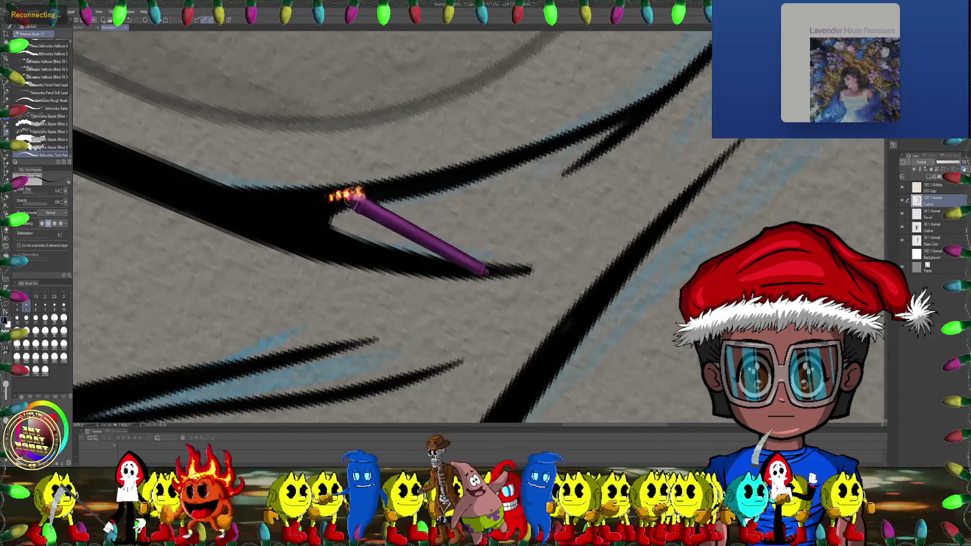
scroll(310, 196, "down", 5)
Step: Pan, zoom and rotate the canvas to the hood line above the mask's forehead
scroll(390, 216, "down", 3)
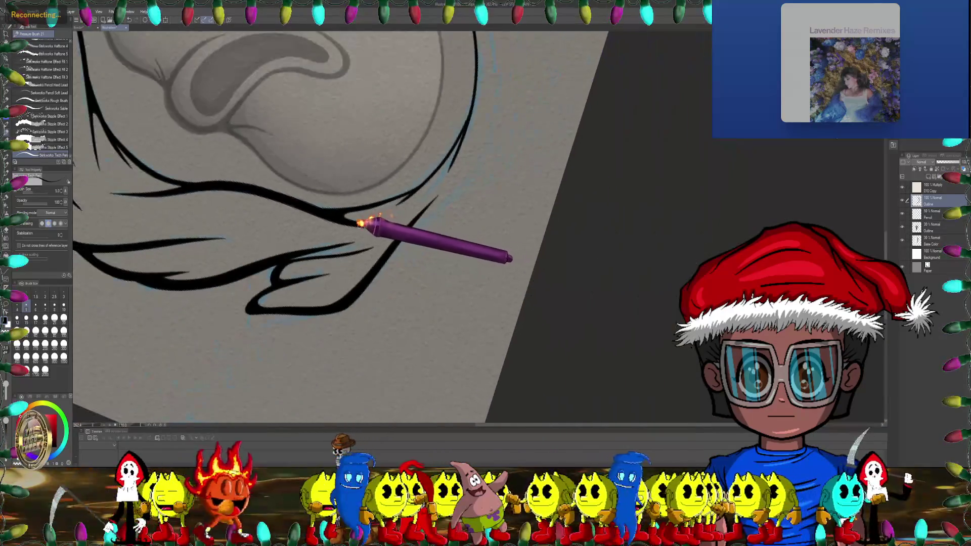
scroll(336, 239, "down", 2)
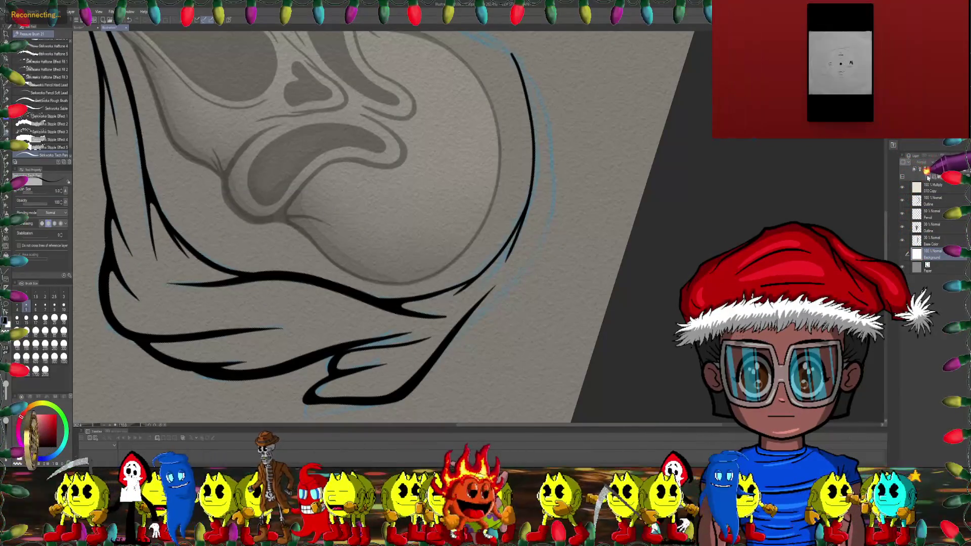
left_click_drag(550, 202, 611, 255)
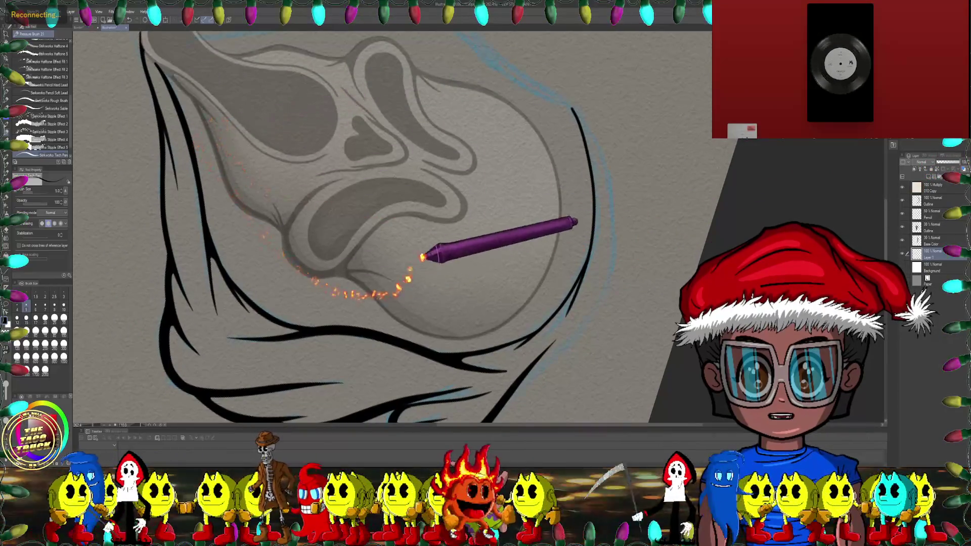
left_click_drag(434, 253, 408, 370)
mouse_move(371, 208)
left_mouse_down()
mouse_move(488, 196)
mouse_move(476, 220)
left_mouse_up()
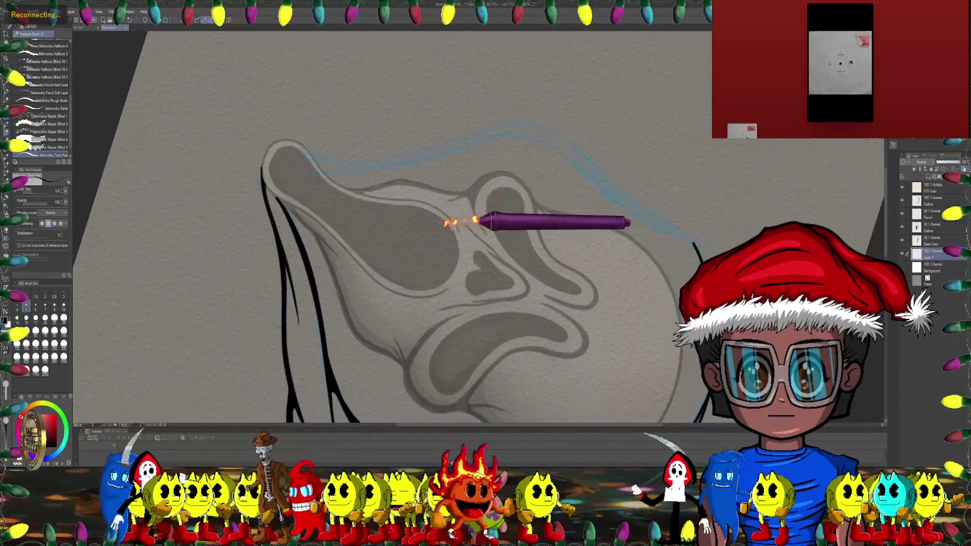
scroll(470, 211, "up", 2)
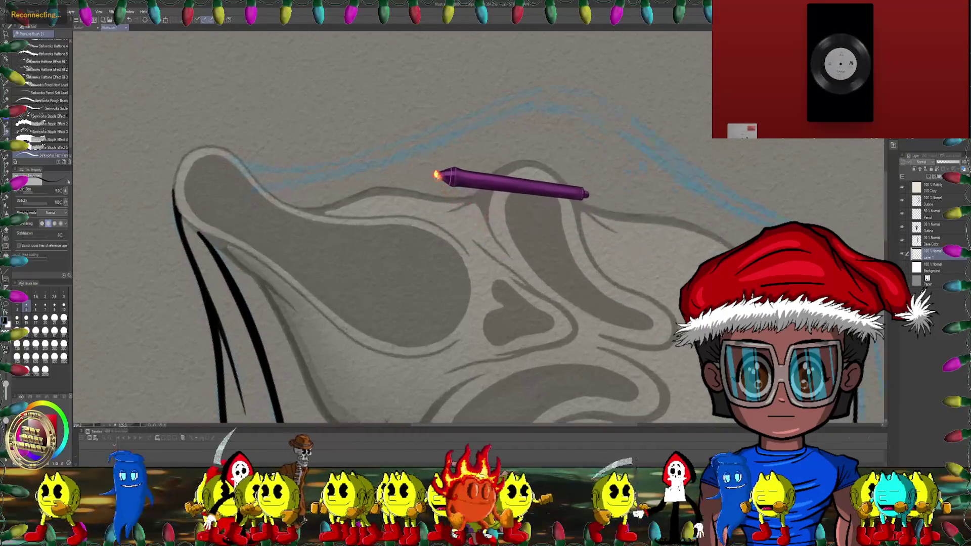
left_click_drag(433, 173, 260, 232)
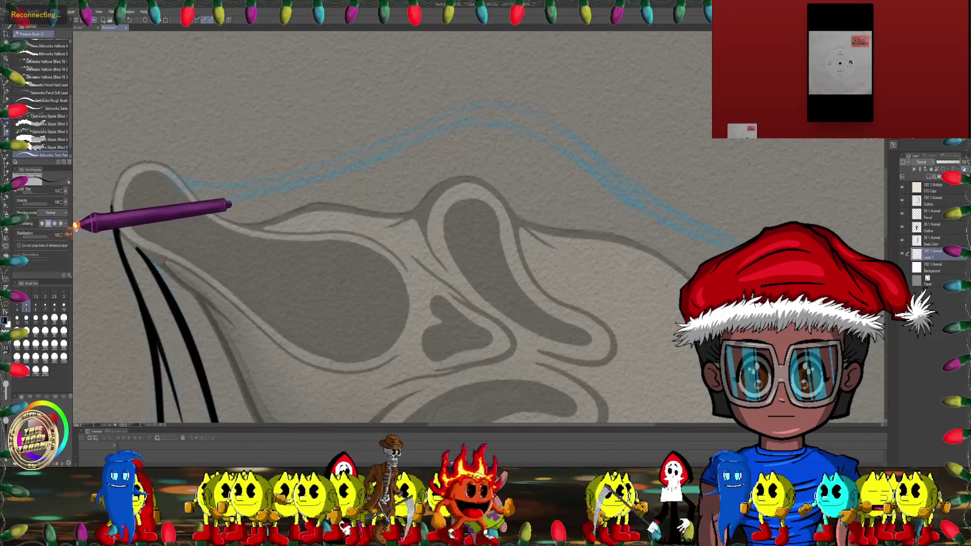
mouse_move(76, 227)
left_mouse_down()
mouse_move(427, 199)
mouse_move(454, 185)
mouse_move(489, 185)
mouse_move(382, 203)
mouse_move(336, 169)
mouse_move(336, 185)
mouse_move(325, 152)
mouse_move(352, 171)
left_mouse_up()
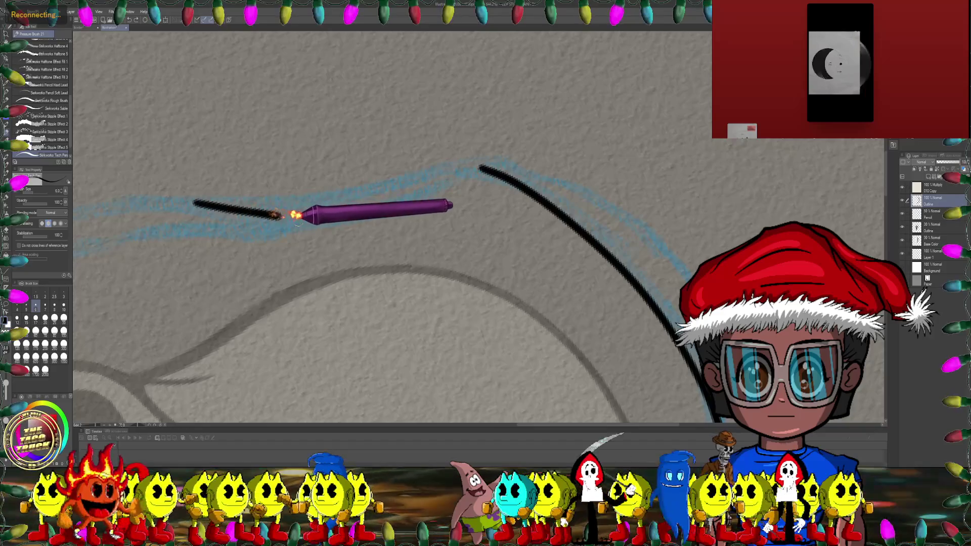
Step: Extend the top hood stroke to the right curve and draw a parallel strand to the peak
left_click_drag(432, 185, 483, 169)
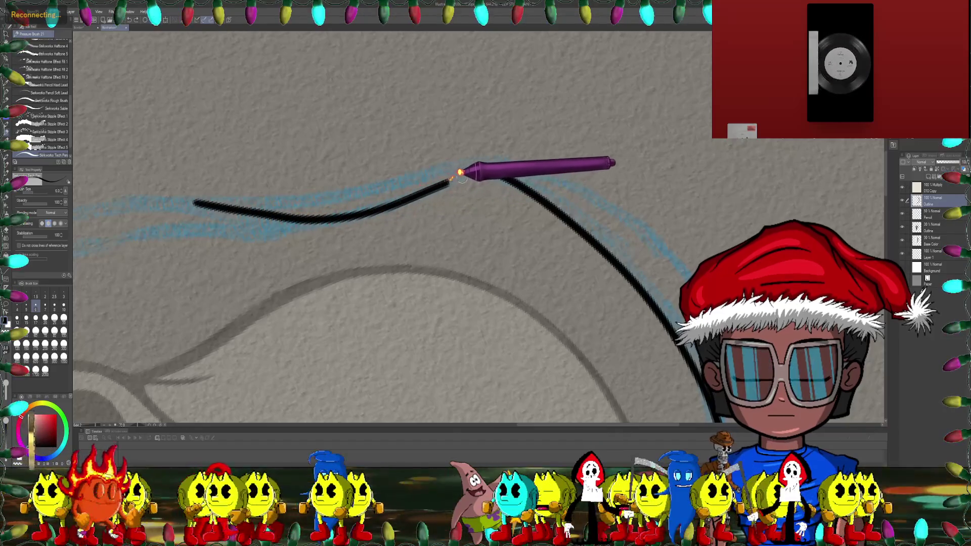
key("-")
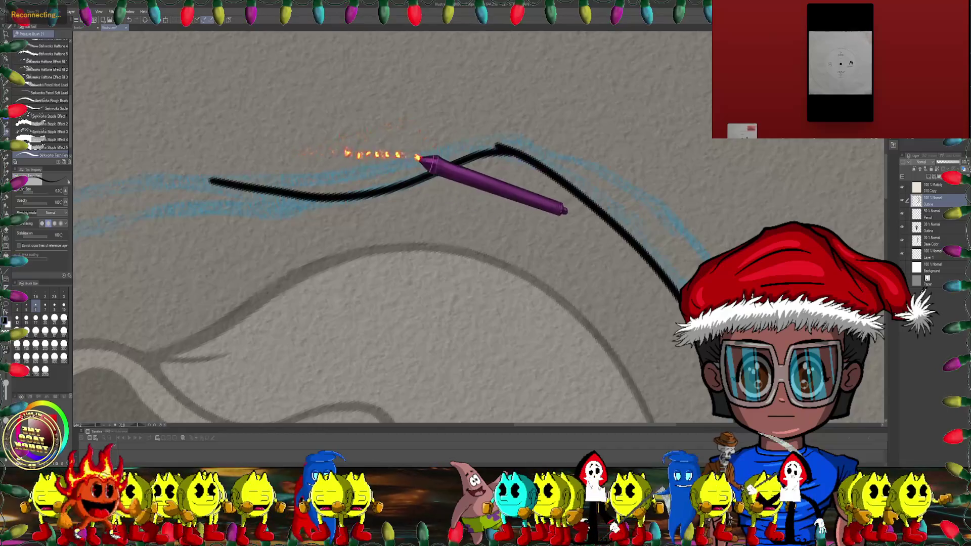
key("-")
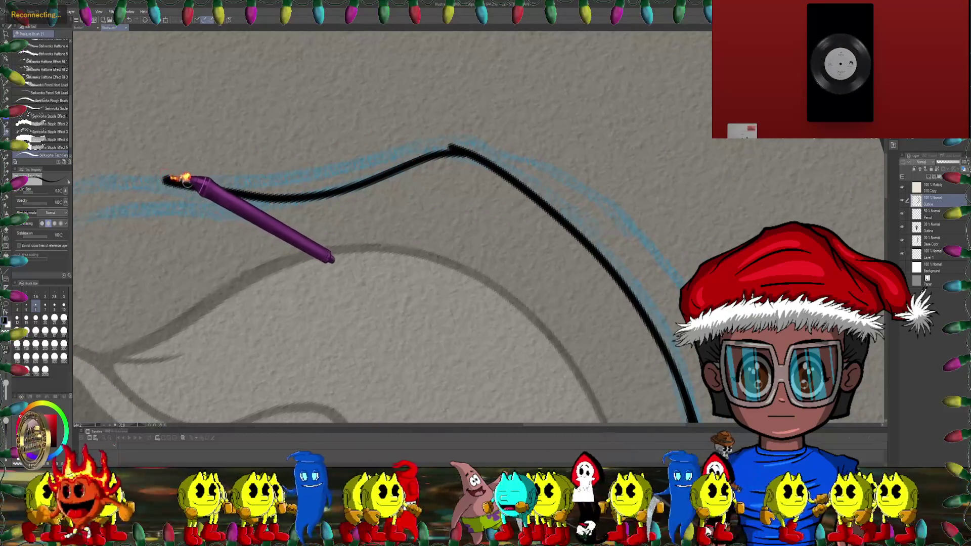
left_click_drag(225, 181, 397, 146)
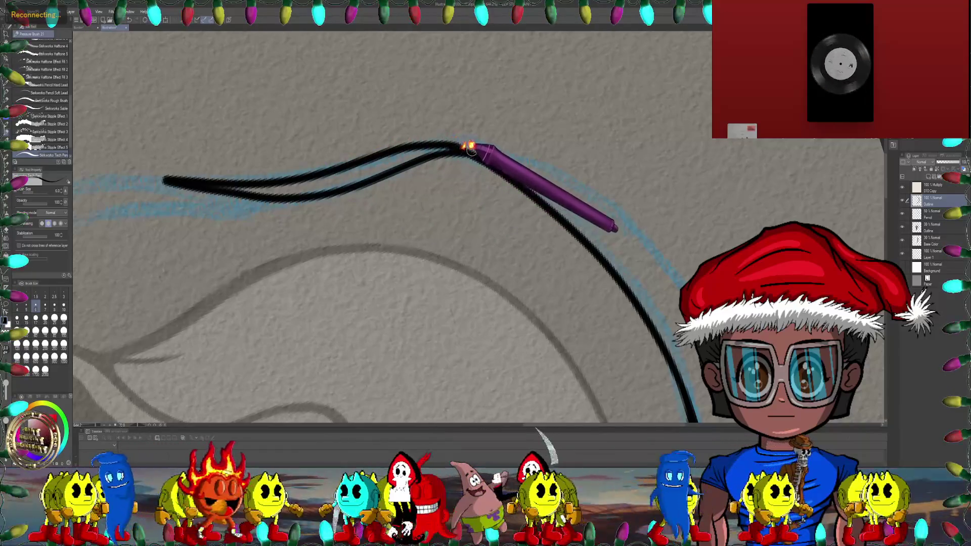
Step: Zoom in on the stroke peak and switch to the Eraser
key("-")
key("ctrl+plus")
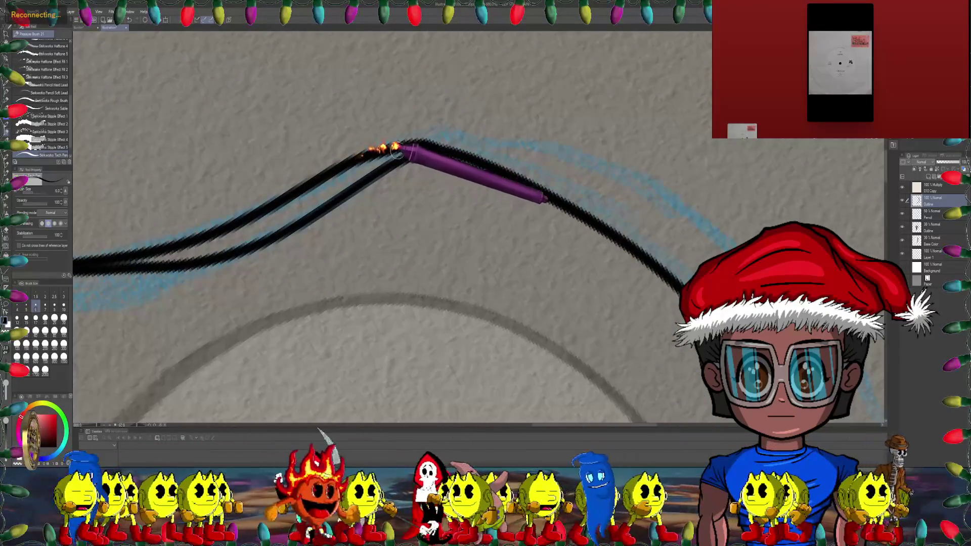
key("-")
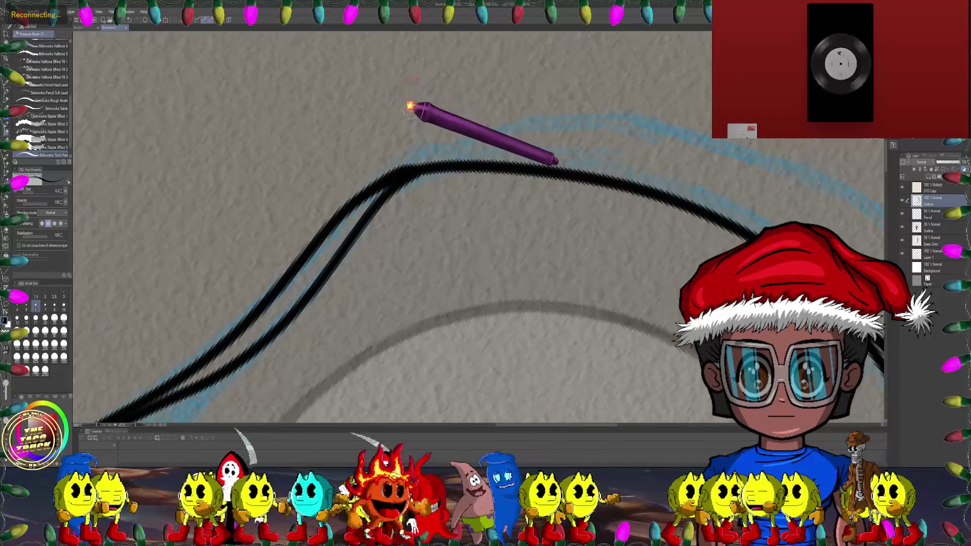
key("e")
key("^")
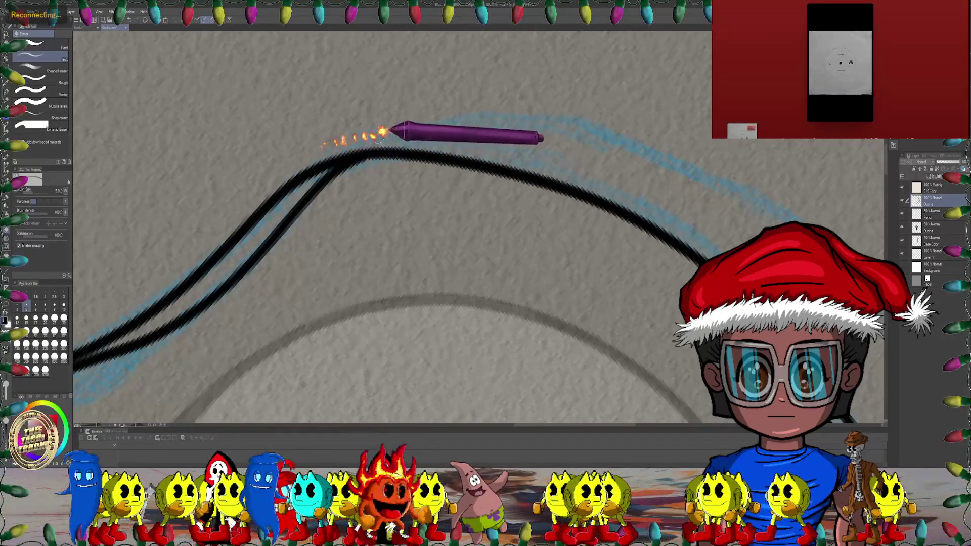
Step: Zoom in on the ear's lower curve and switch back to the pen brush
scroll(382, 133, "down", 3)
key("^")
key("^")
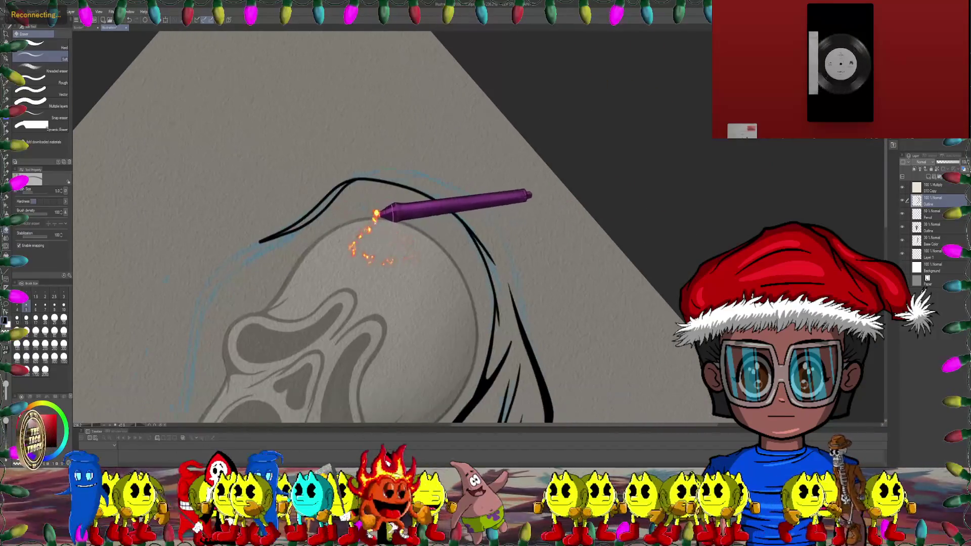
key("-")
key("-")
scroll(411, 212, "up", 3)
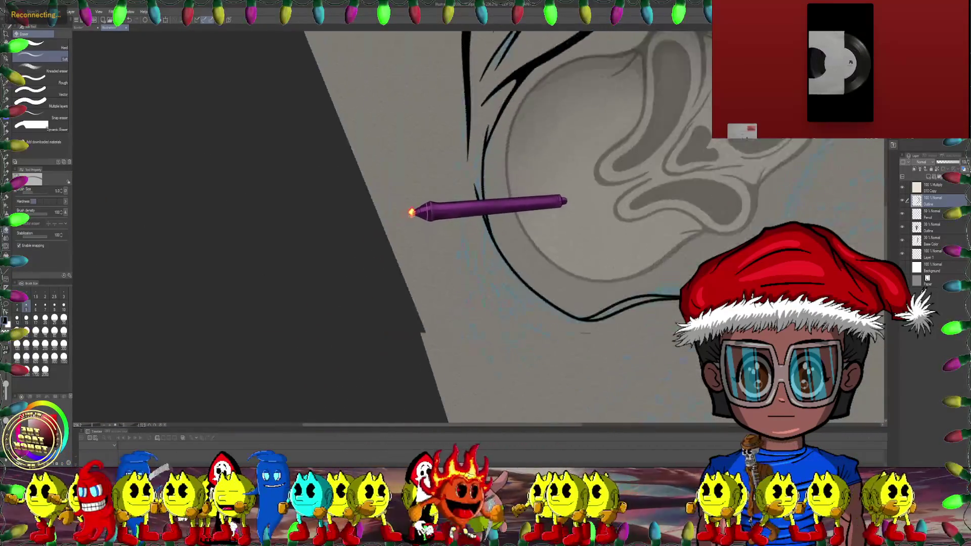
key("-")
key("-")
scroll(412, 211, "up", 3)
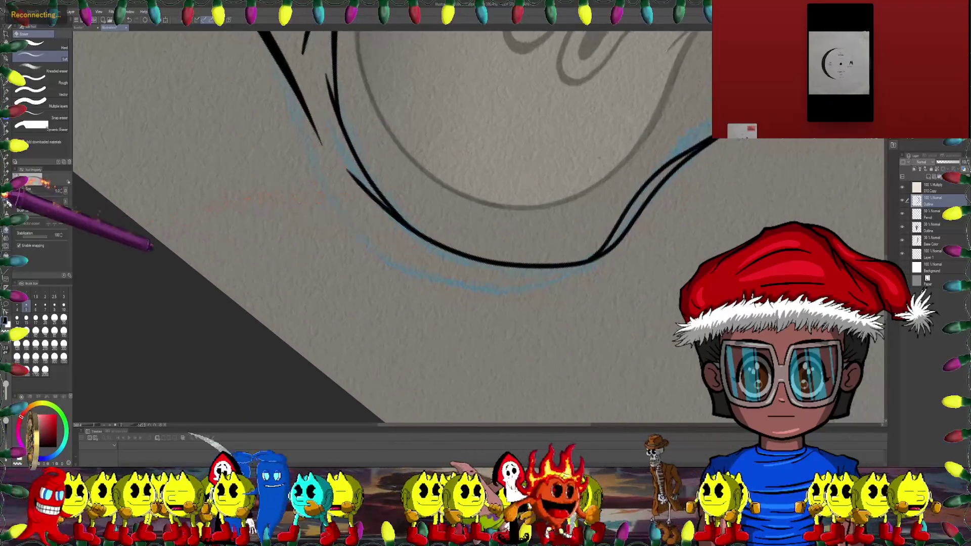
key("b")
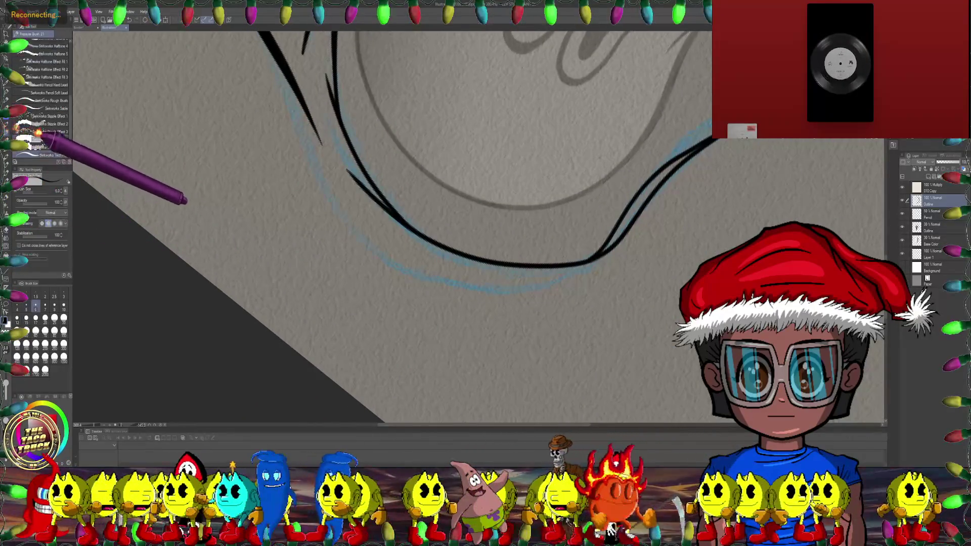
key("asciicircum")
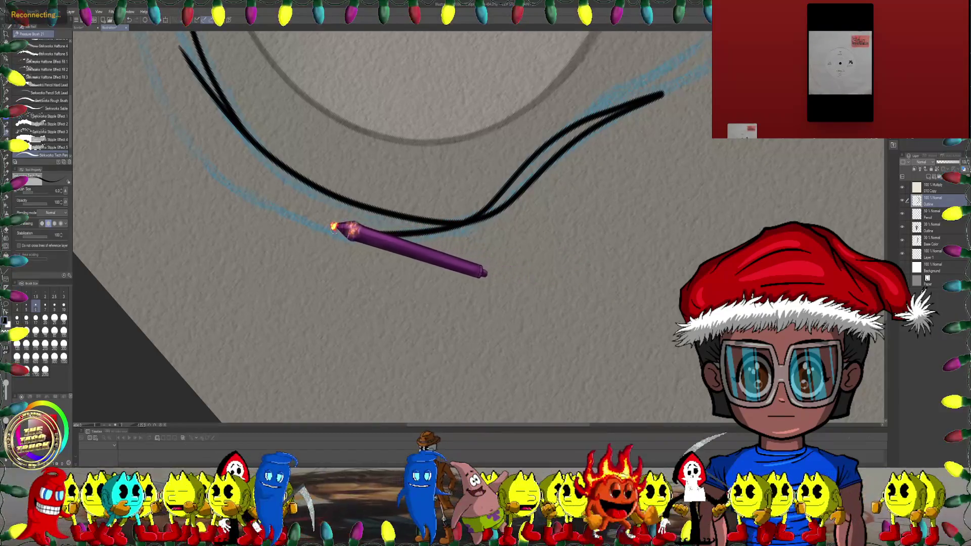
Step: Ink a new curved strand below the hood curves, extending it left along the blue rough
mouse_move(374, 232)
left_mouse_down()
mouse_move(355, 165)
mouse_move(341, 194)
mouse_move(424, 185)
left_mouse_up()
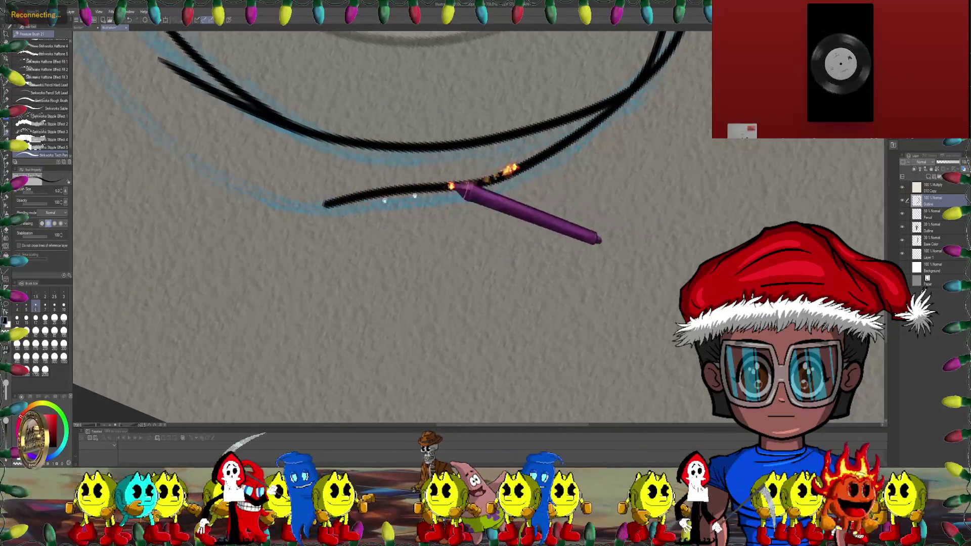
mouse_move(481, 180)
left_mouse_down()
mouse_move(399, 209)
mouse_move(498, 184)
left_mouse_up()
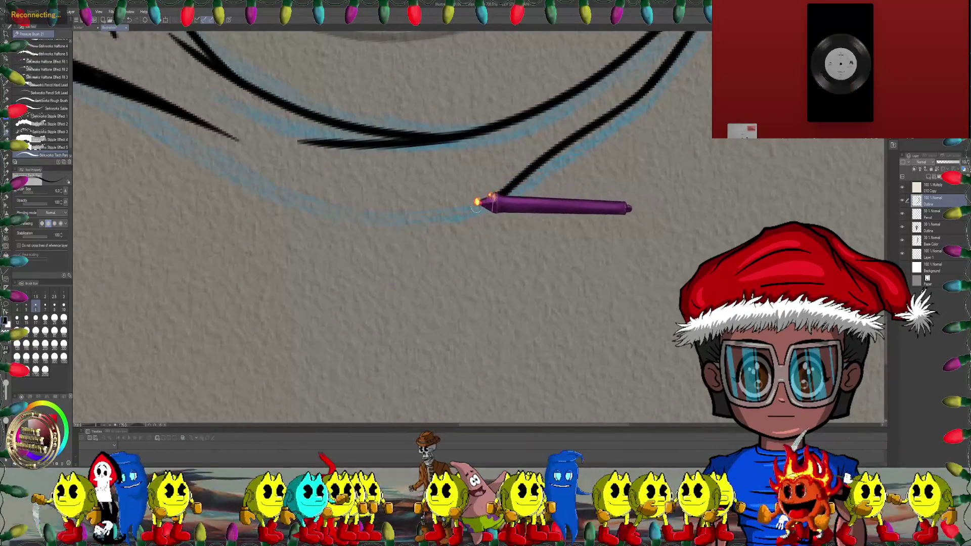
left_click_drag(328, 211, 479, 169)
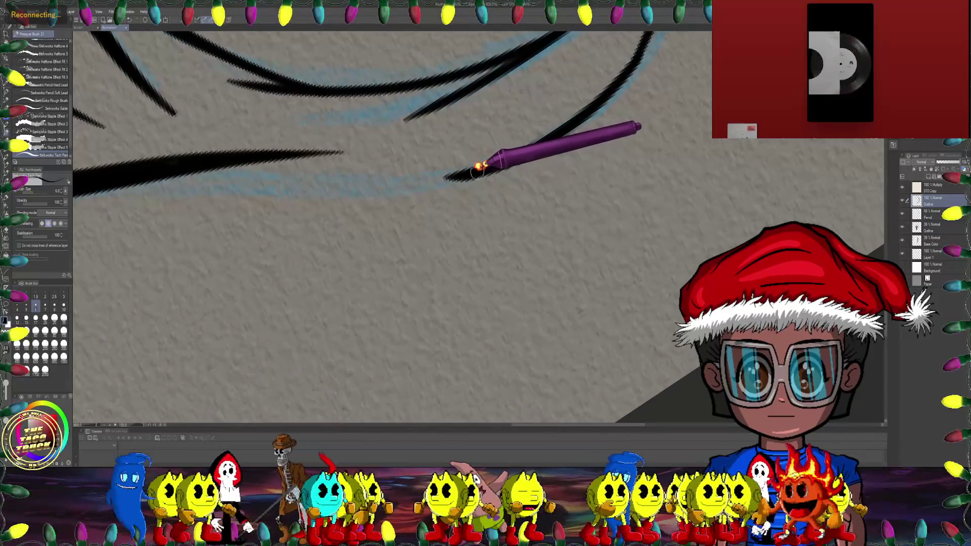
mouse_move(365, 180)
left_mouse_down()
mouse_move(242, 168)
mouse_move(437, 230)
mouse_move(507, 199)
mouse_move(480, 213)
left_mouse_up()
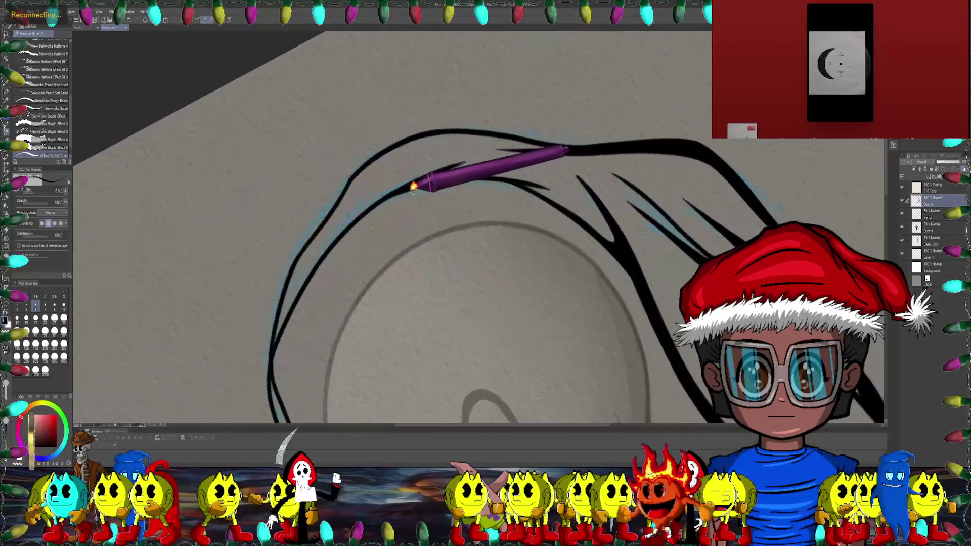
left_click_drag(504, 267, 413, 184)
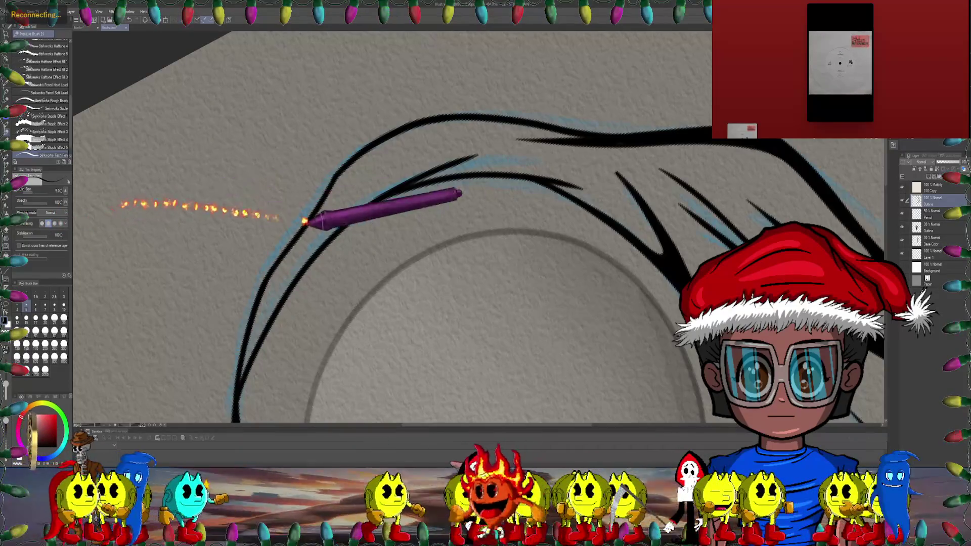
left_click_drag(305, 221, 573, 134)
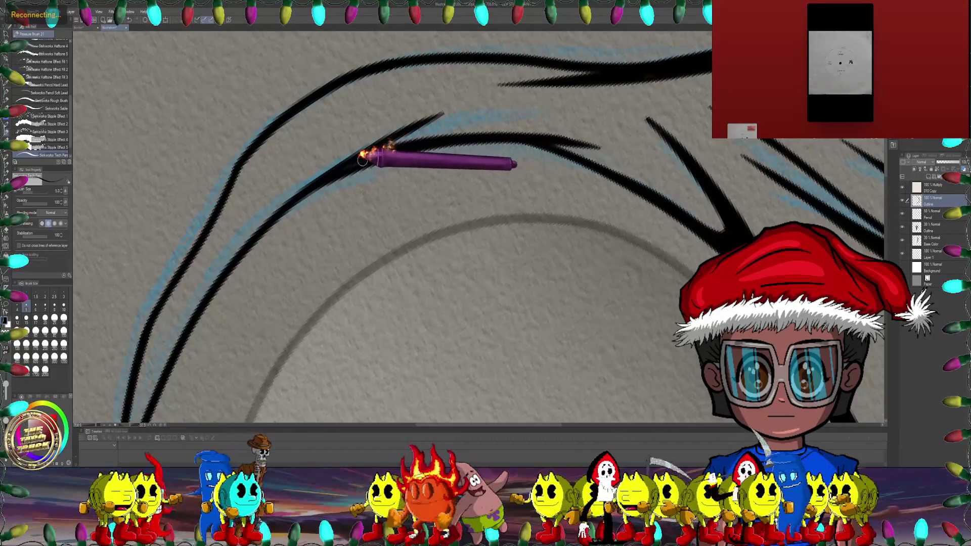
mouse_move(378, 153)
left_mouse_down()
mouse_move(422, 268)
mouse_move(428, 191)
left_mouse_up()
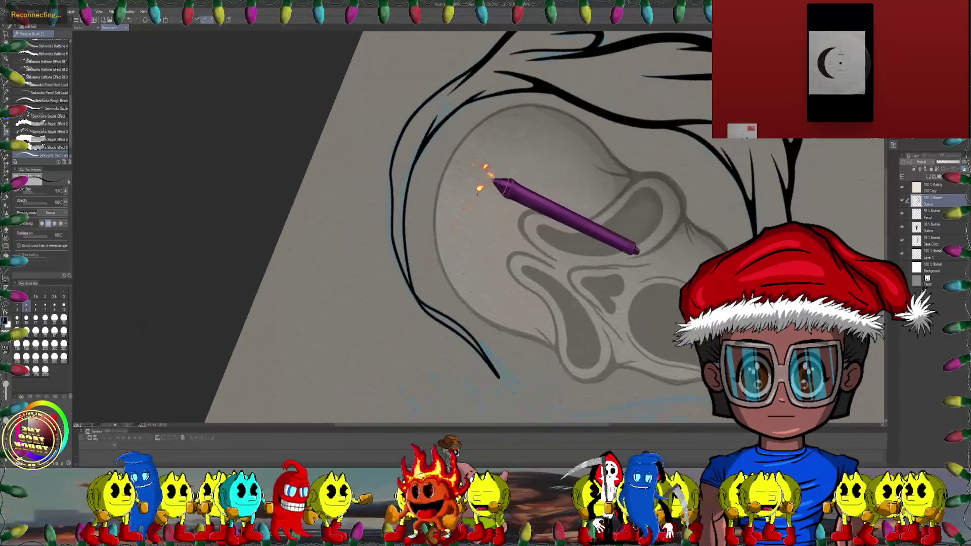
Step: Zoom in and ink a short stroke linking the upper hood strand to the lower one
scroll(428, 192, "up", 2)
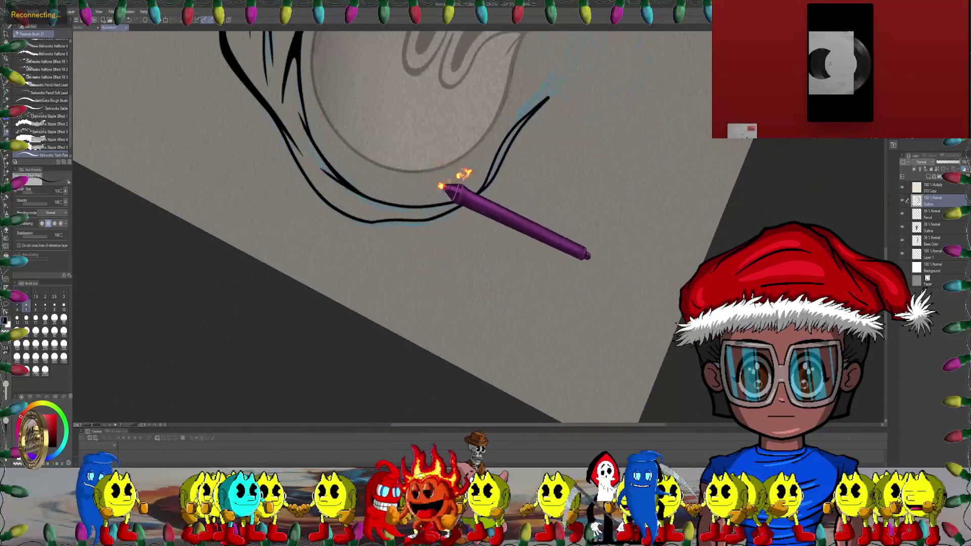
scroll(445, 188, "up", 2)
scroll(433, 202, "up", 2)
scroll(445, 206, "up", 1)
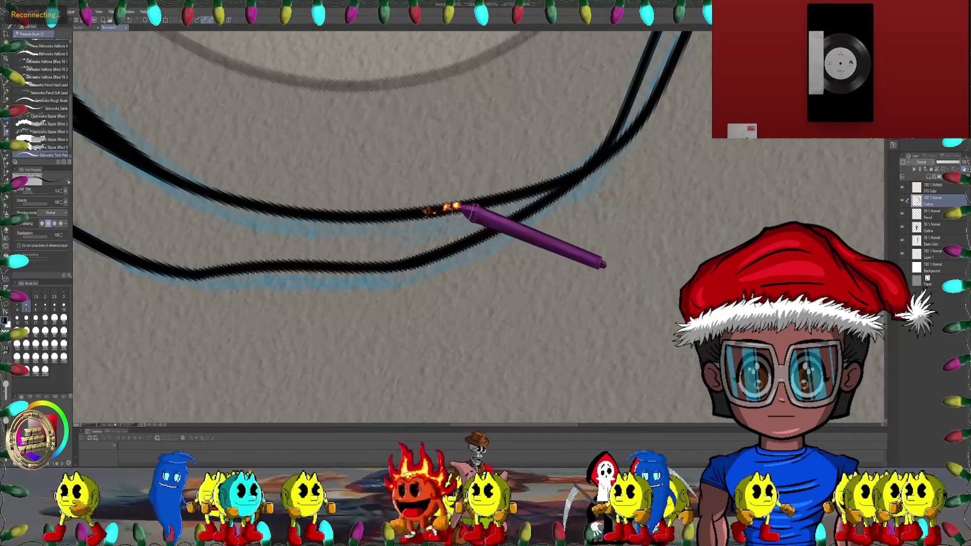
left_click_drag(496, 211, 402, 251)
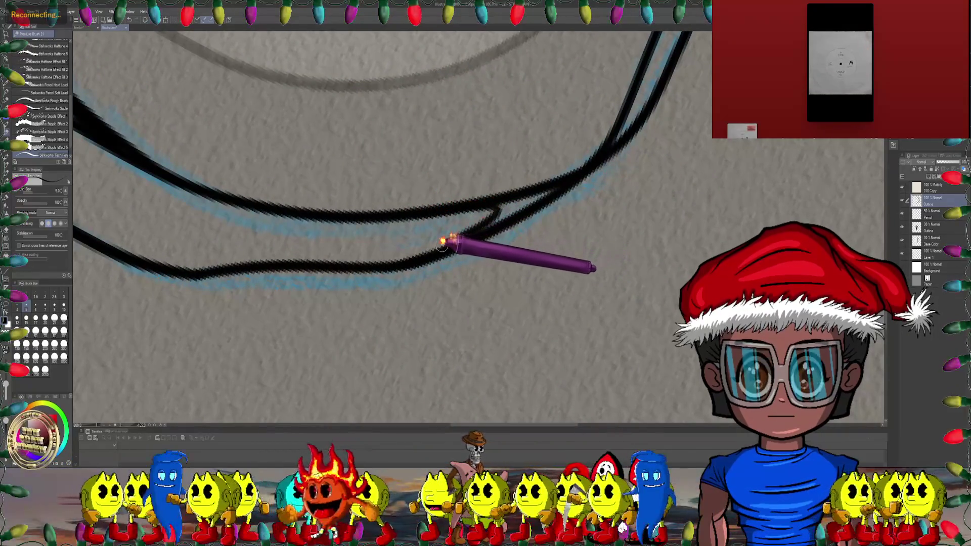
scroll(521, 169, "down", 2)
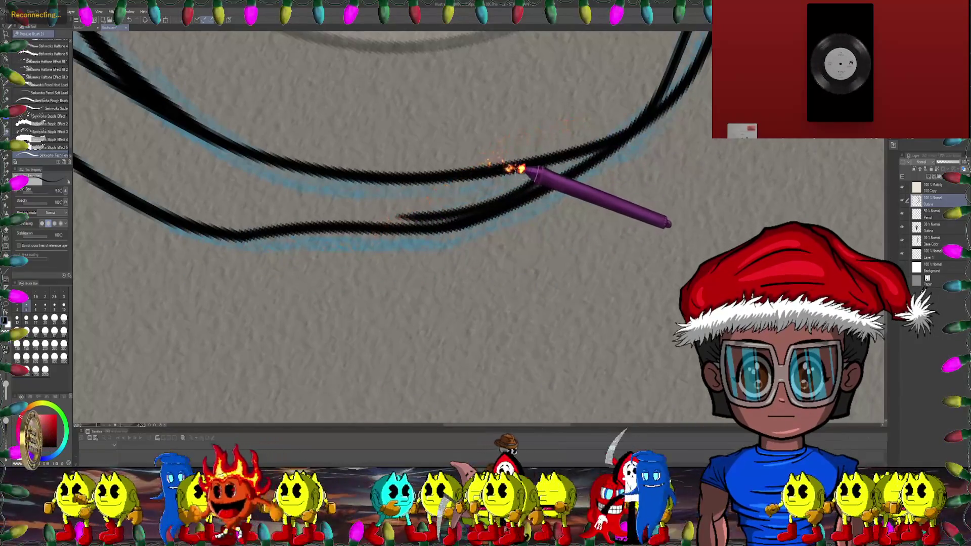
Step: Rotate and zoom out the canvas until the hood curve stands upright
left_click_drag(449, 178, 529, 137)
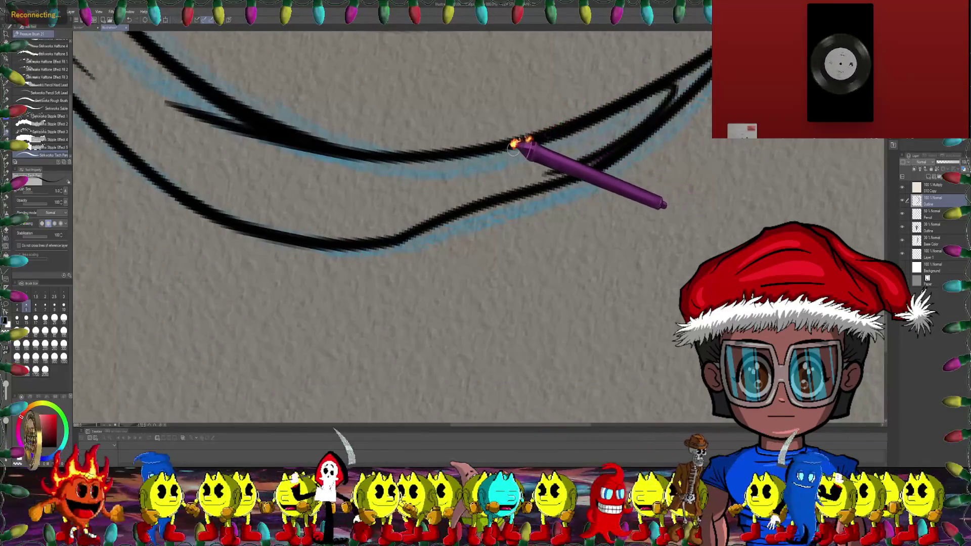
left_click_drag(400, 163, 521, 121)
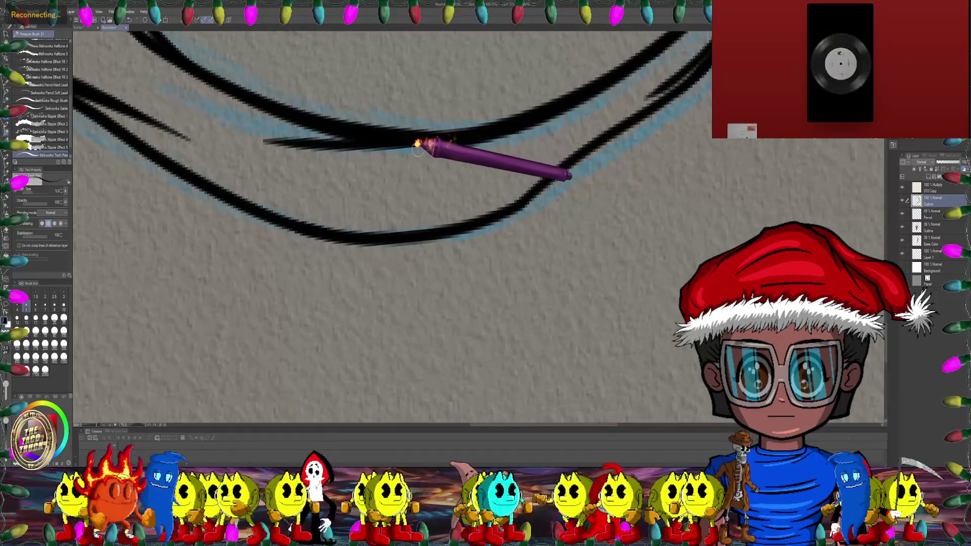
left_click_drag(267, 140, 144, 167)
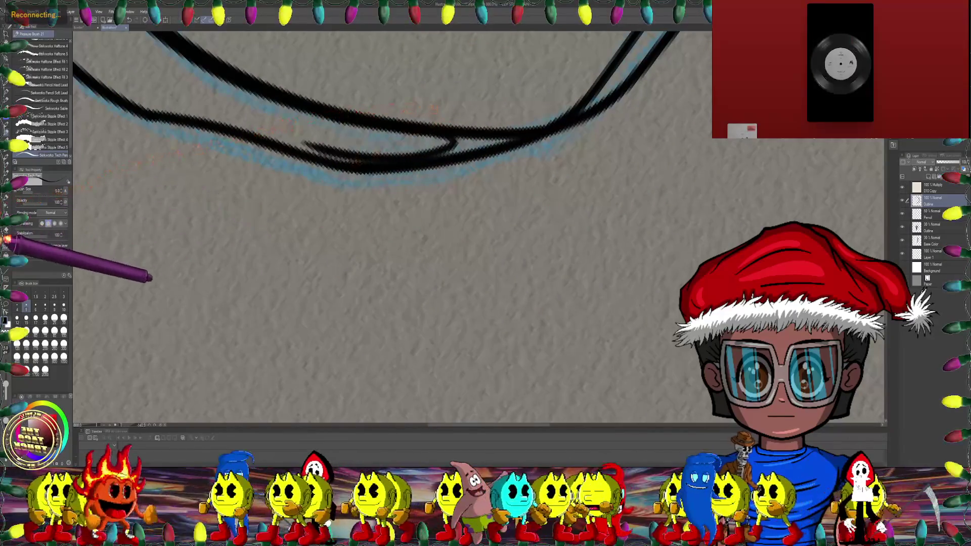
scroll(195, 191, "up", 2)
scroll(344, 136, "up", 2)
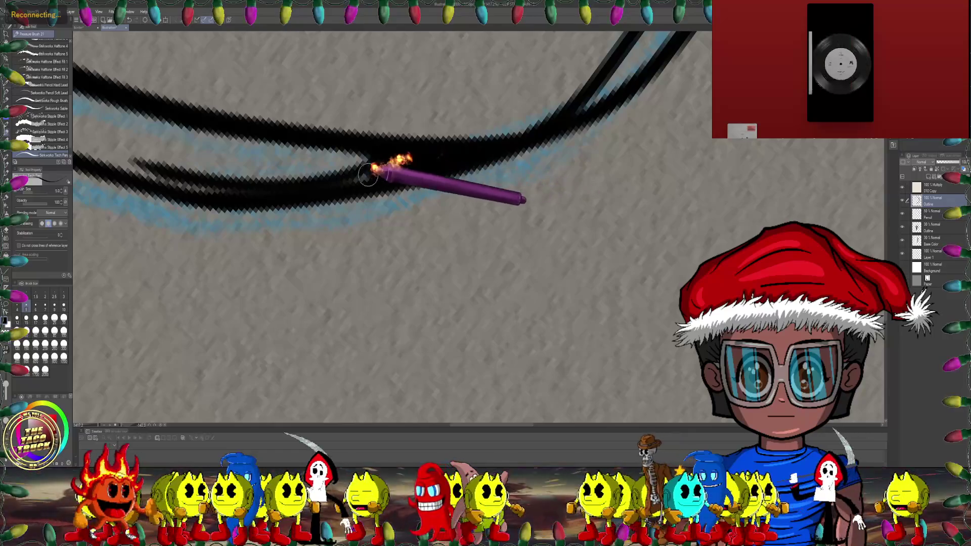
left_click_drag(319, 186, 388, 198)
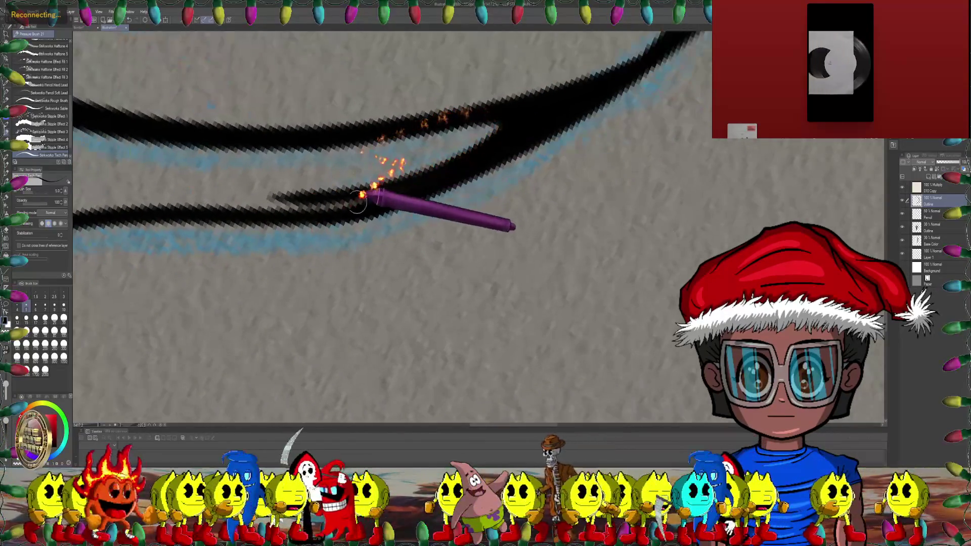
scroll(468, 309, "down", 2)
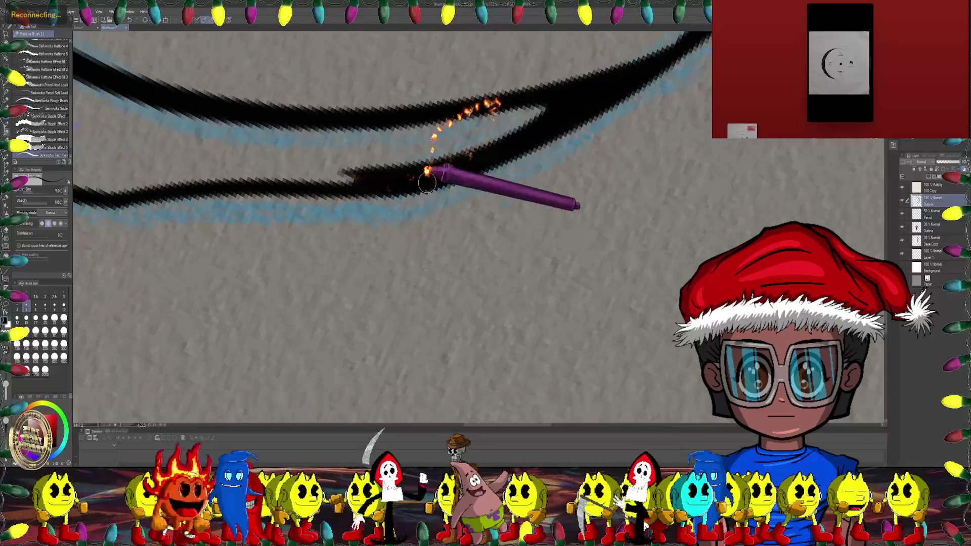
scroll(468, 310, "down", 2)
scroll(468, 310, "down", 2)
scroll(468, 310, "down", 2)
mouse_move(468, 309)
left_mouse_down()
mouse_move(423, 223)
mouse_move(208, 271)
left_mouse_up()
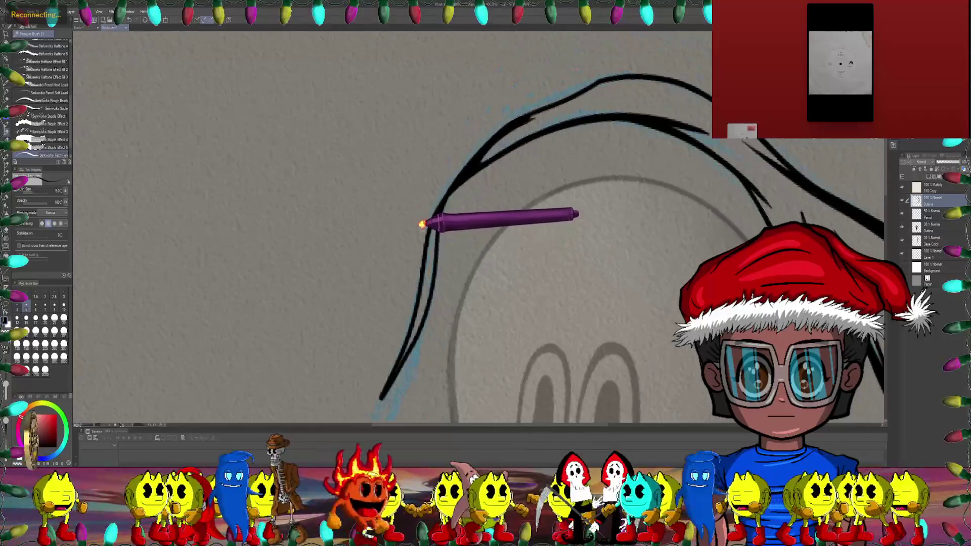
Step: Draw a thin ink strand up-right beside the hood's top outline and thicken the upper-left stroke
scroll(243, 206, "up", 2)
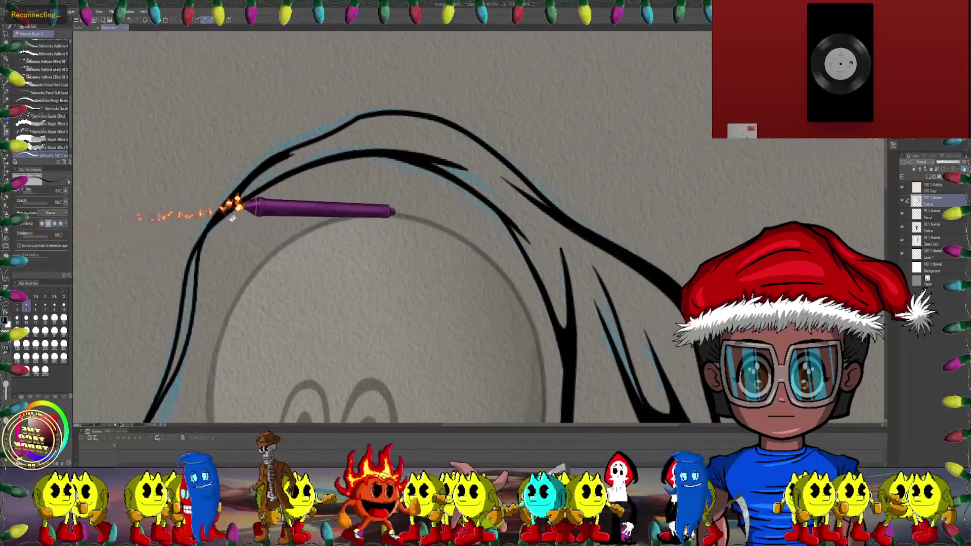
scroll(260, 163, "up", 2)
scroll(217, 177, "up", 2)
scroll(221, 189, "up", 2)
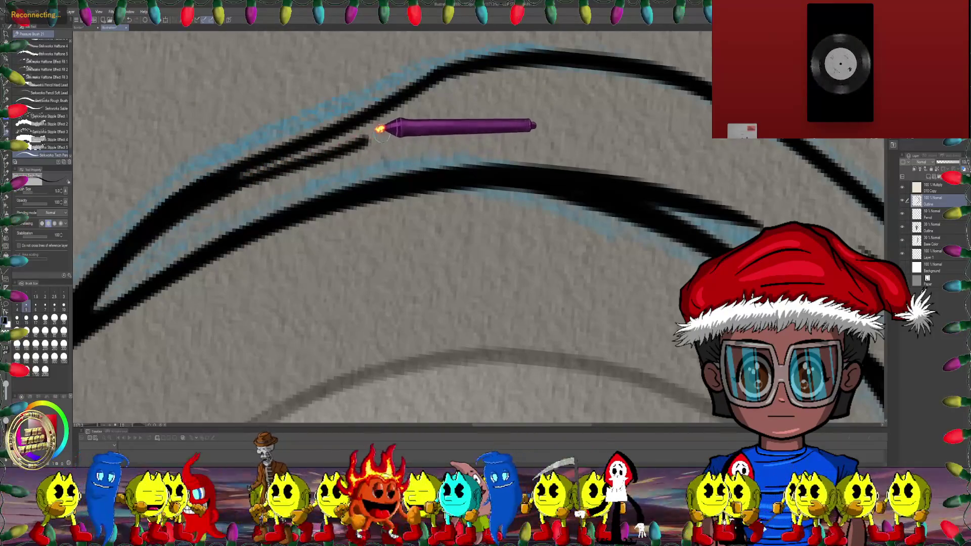
left_click_drag(380, 129, 473, 88)
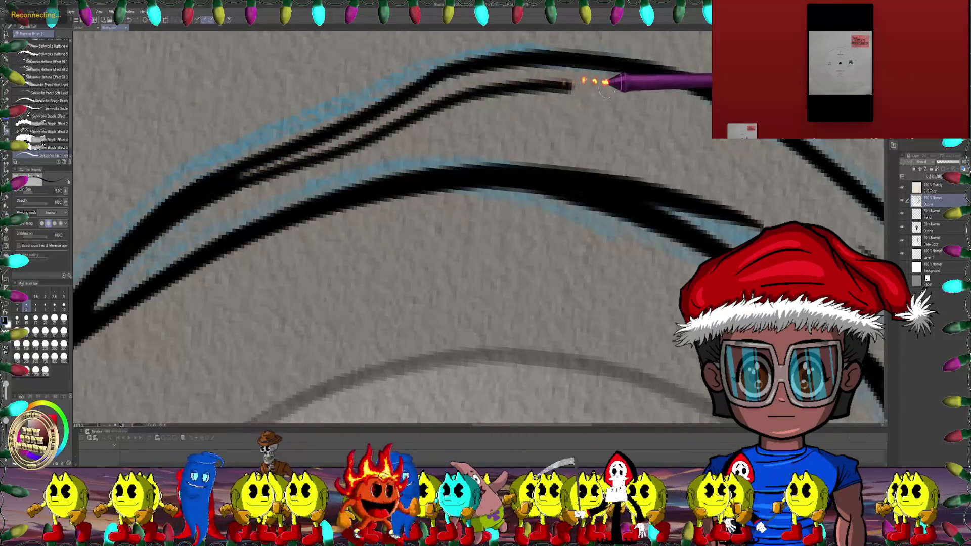
mouse_move(660, 96)
left_mouse_down()
mouse_move(445, 87)
mouse_move(469, 113)
mouse_move(300, 101)
left_mouse_up()
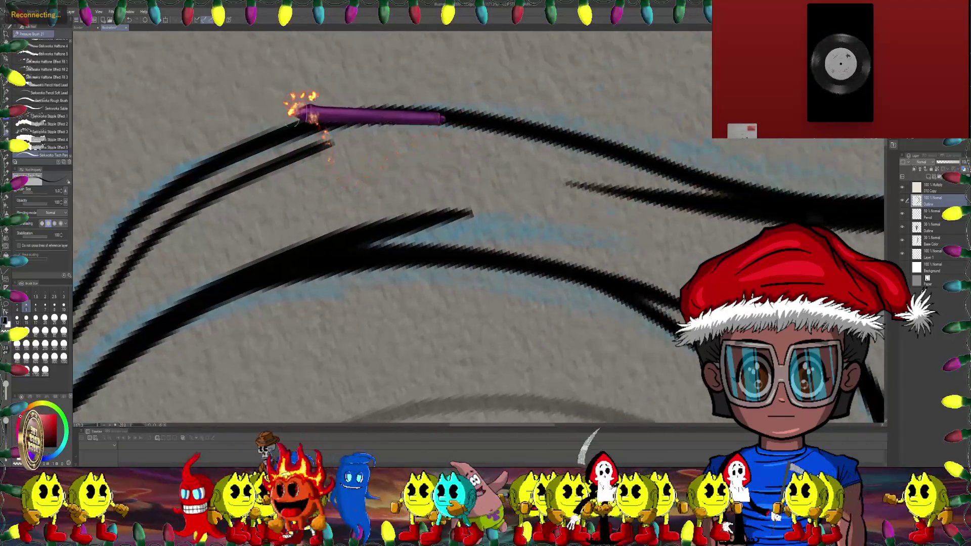
left_click_drag(298, 152, 409, 140)
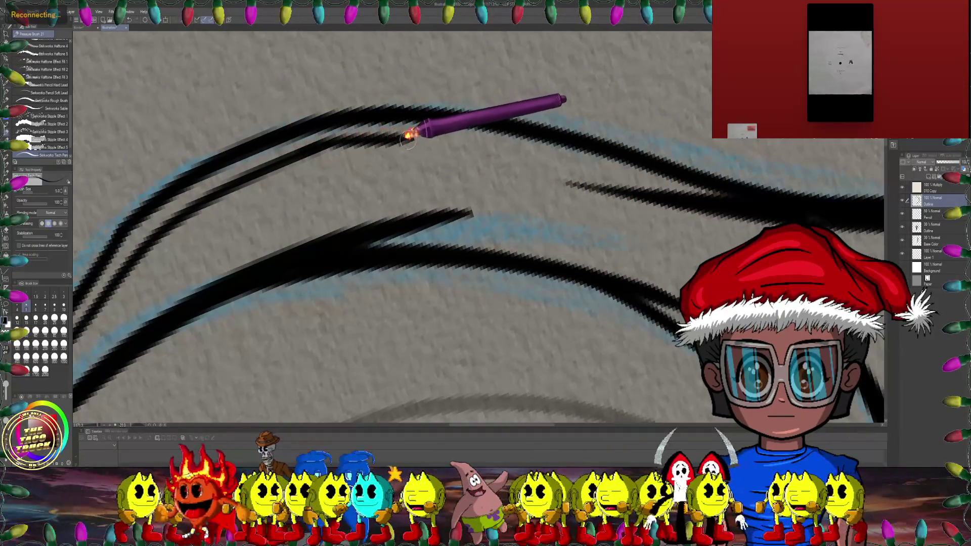
mouse_move(325, 134)
left_mouse_down()
mouse_move(369, 126)
mouse_move(488, 136)
mouse_move(540, 154)
mouse_move(635, 163)
mouse_move(697, 187)
mouse_move(603, 171)
left_mouse_up()
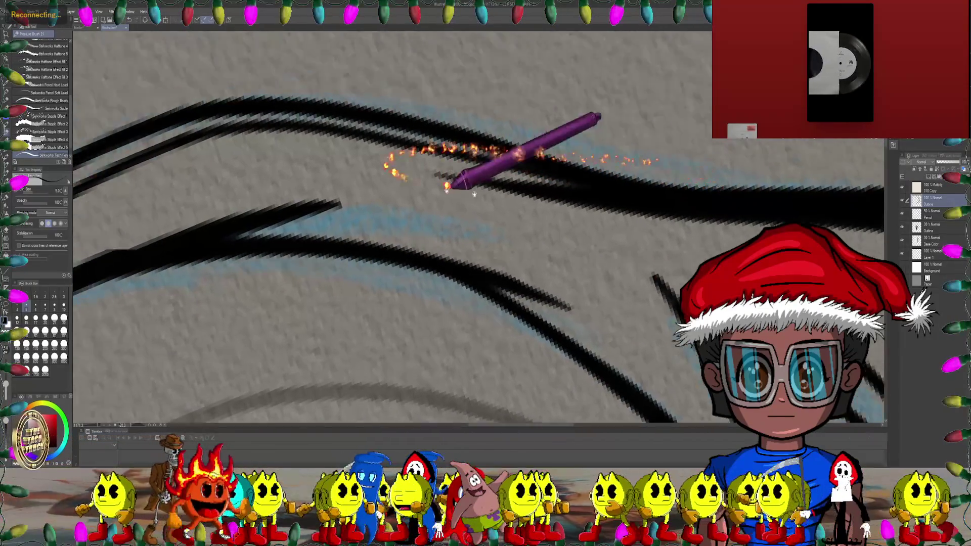
Step: Rotate the canvas to view the upper hood strokes at a flatter angle
mouse_move(466, 173)
left_mouse_down()
mouse_move(191, 195)
mouse_move(281, 162)
mouse_move(243, 142)
mouse_move(202, 212)
left_mouse_up()
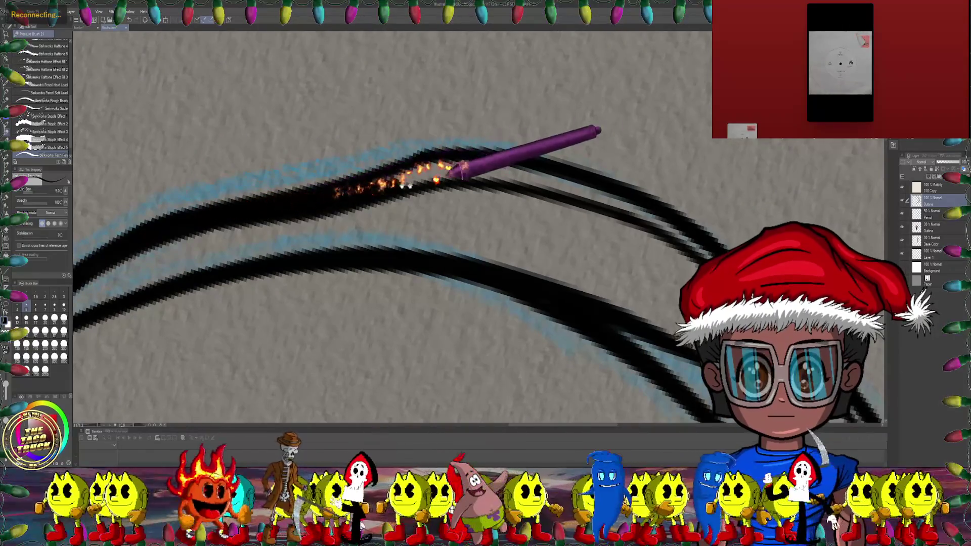
left_click_drag(336, 191, 274, 195)
left_click_drag(347, 162, 314, 217)
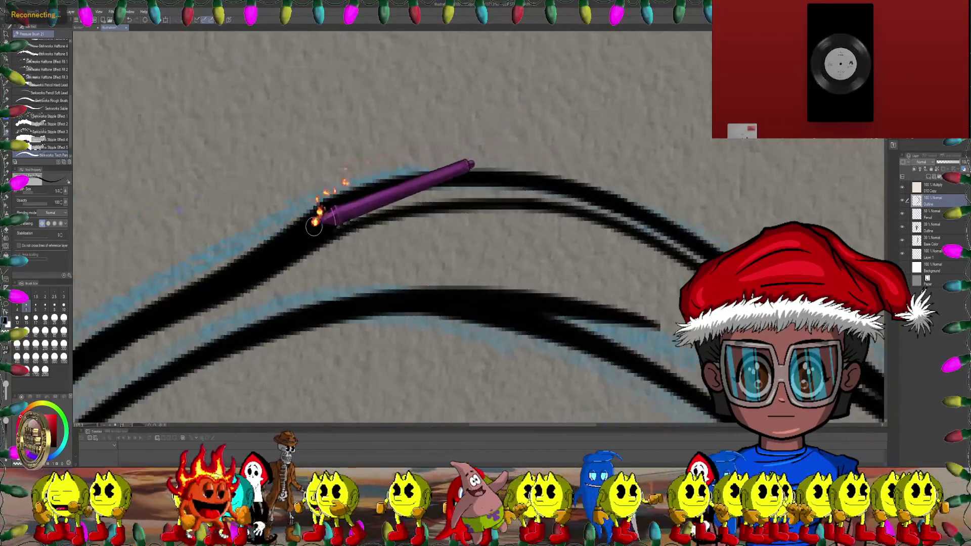
mouse_move(491, 175)
left_mouse_down()
mouse_move(390, 225)
mouse_move(426, 194)
left_mouse_up()
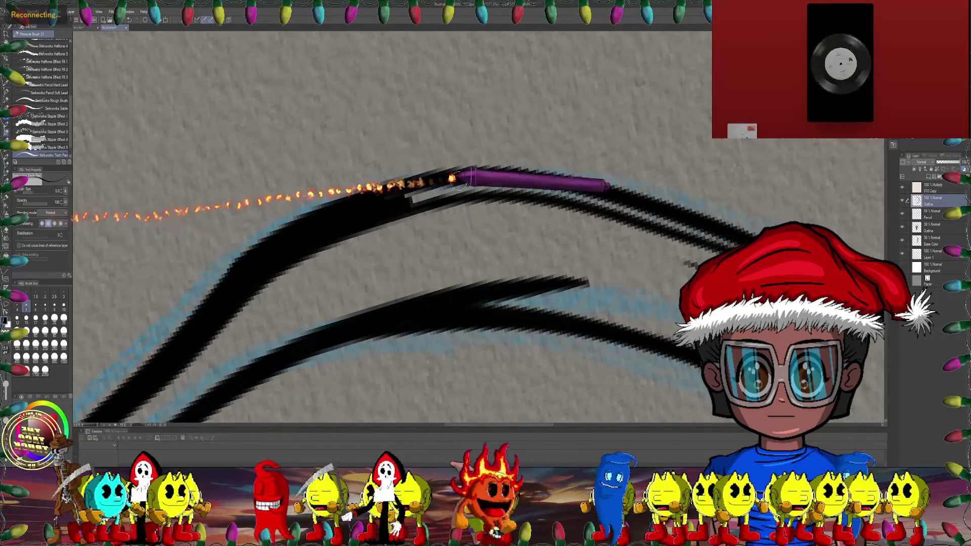
left_click_drag(408, 198, 440, 195)
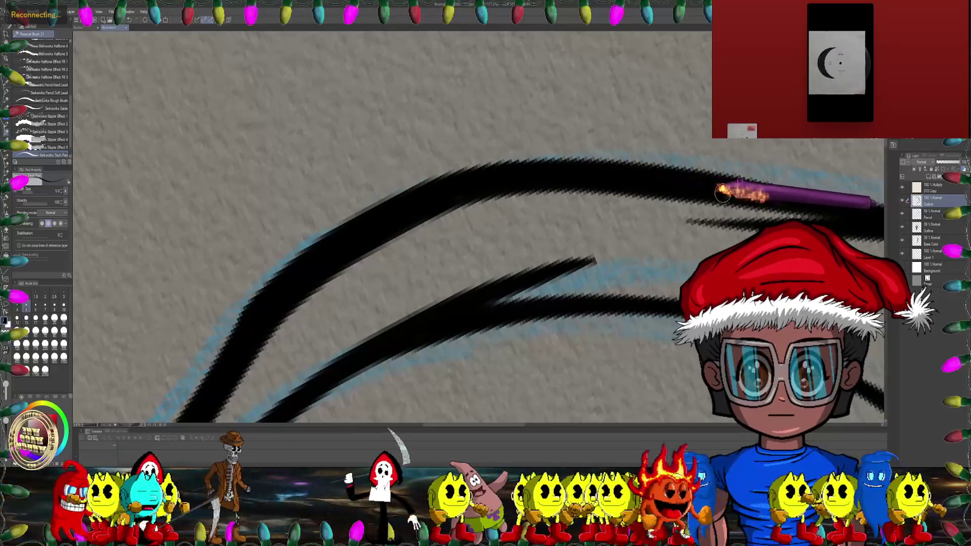
mouse_move(774, 200)
left_mouse_down()
mouse_move(429, 232)
mouse_move(365, 225)
mouse_move(414, 216)
mouse_move(65, 228)
left_mouse_up()
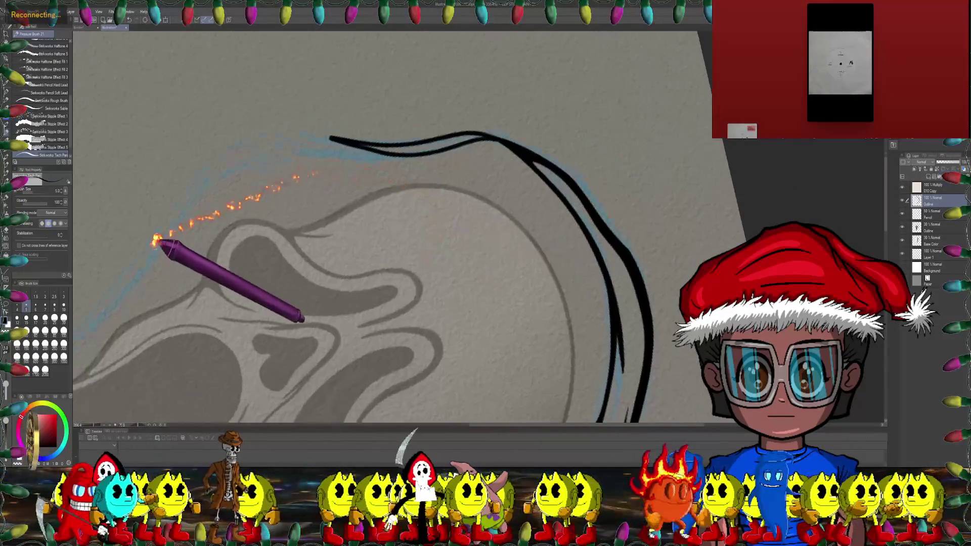
Step: Ink a long black stroke rising along the hood's sketch line above the mask
left_click_drag(351, 205, 302, 133)
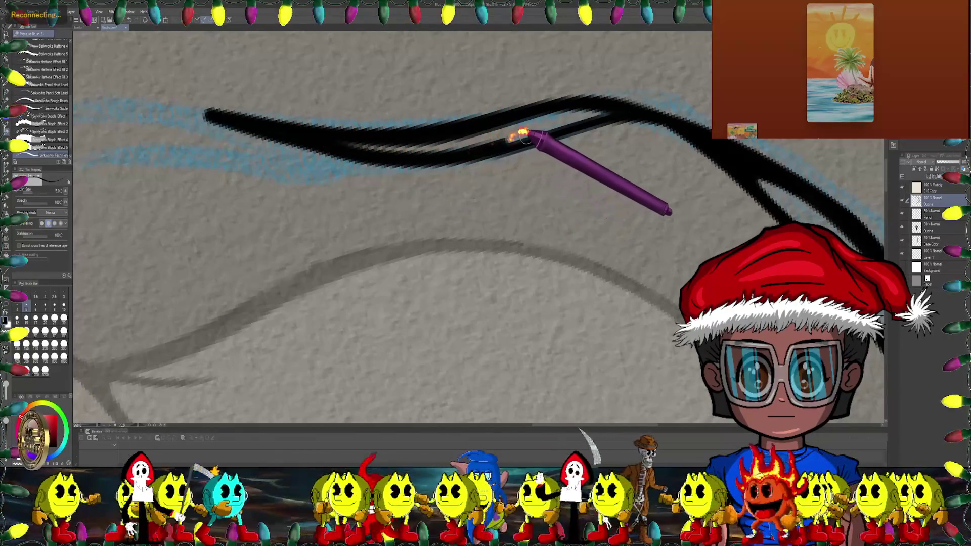
left_click_drag(618, 104, 361, 147)
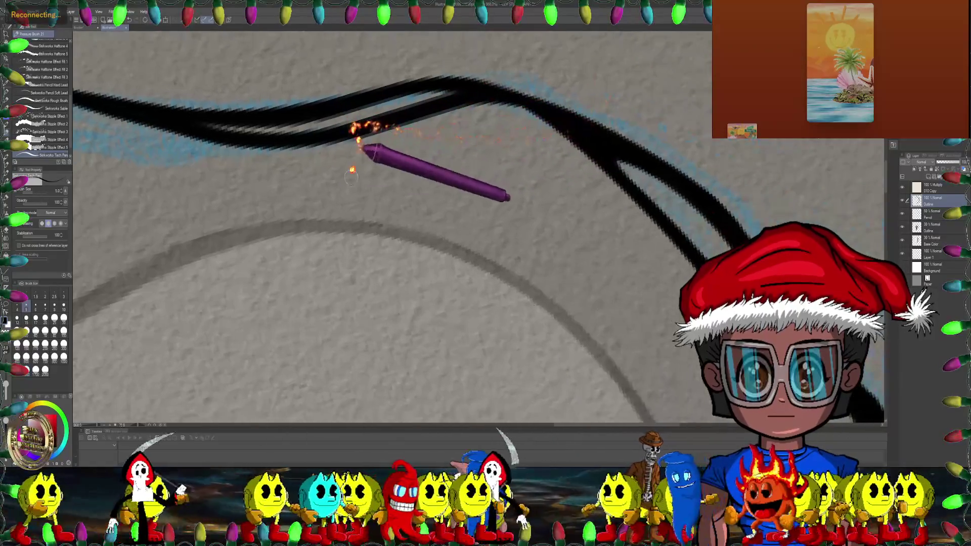
scroll(362, 145, "down", 5)
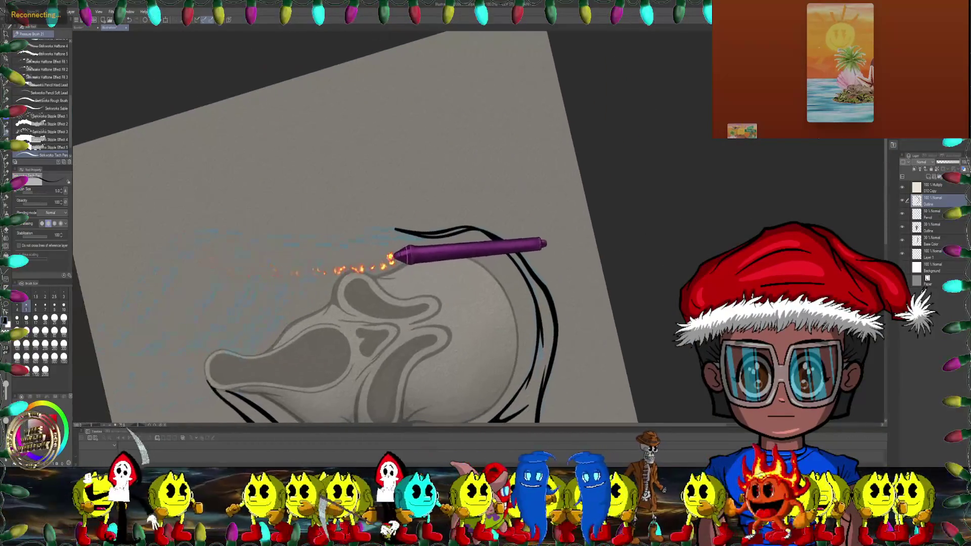
scroll(391, 258, "up", 5)
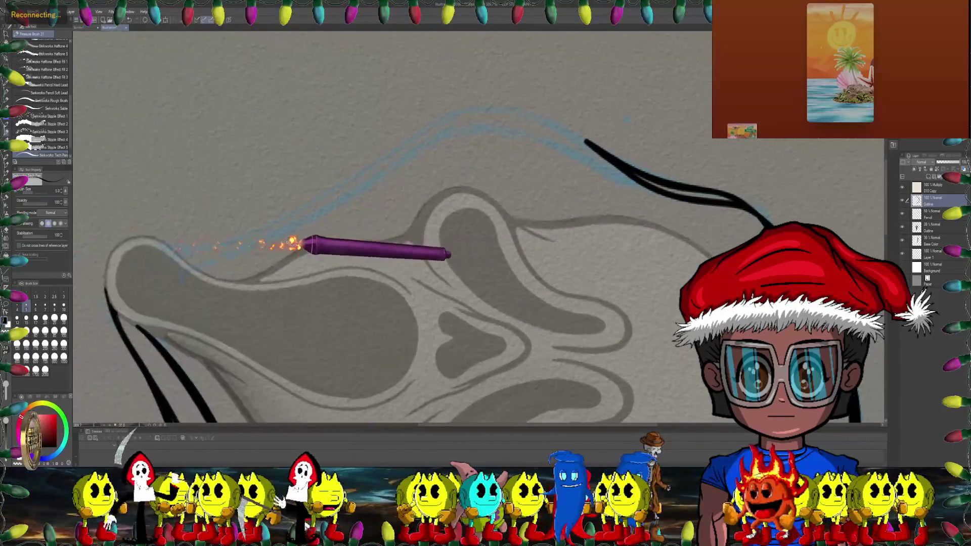
scroll(298, 245, "up", 2)
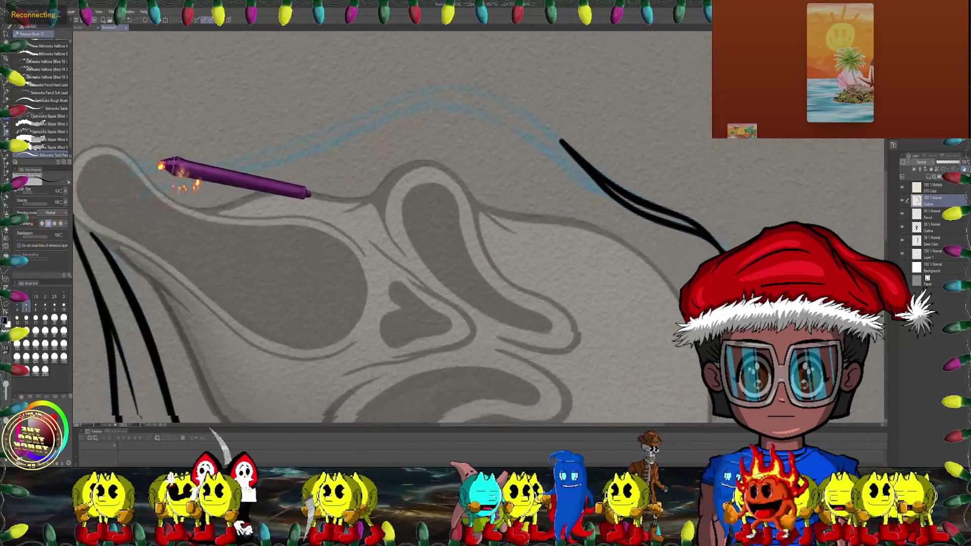
scroll(160, 172, "up", 2)
scroll(157, 185, "up", 2)
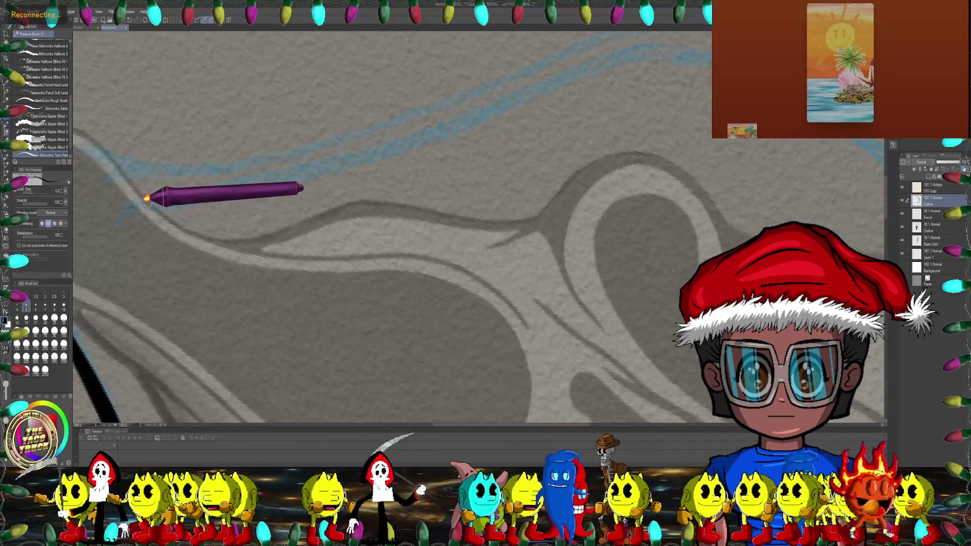
left_click_drag(182, 195, 262, 182)
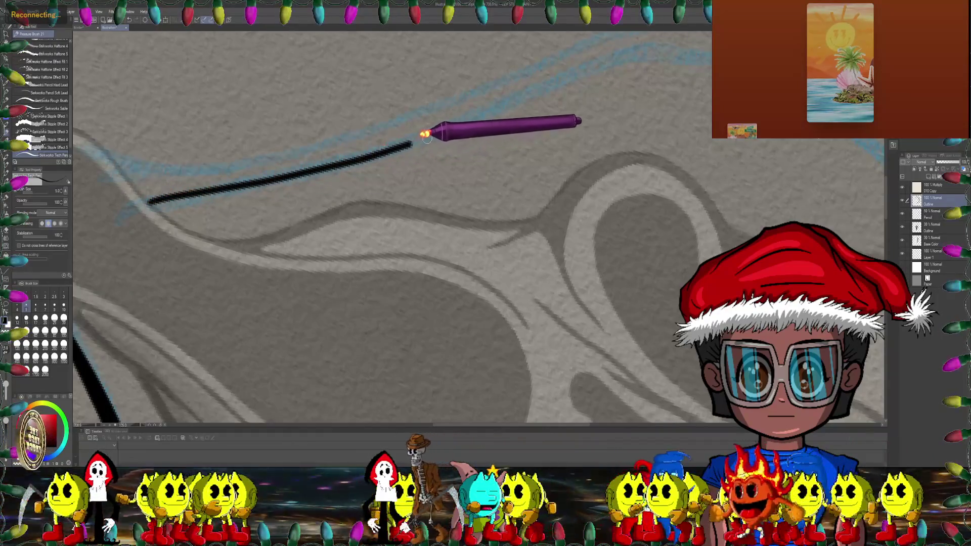
mouse_move(349, 161)
left_mouse_down()
mouse_move(423, 134)
mouse_move(325, 147)
mouse_move(316, 125)
left_mouse_up()
scroll(332, 115, "up", 2)
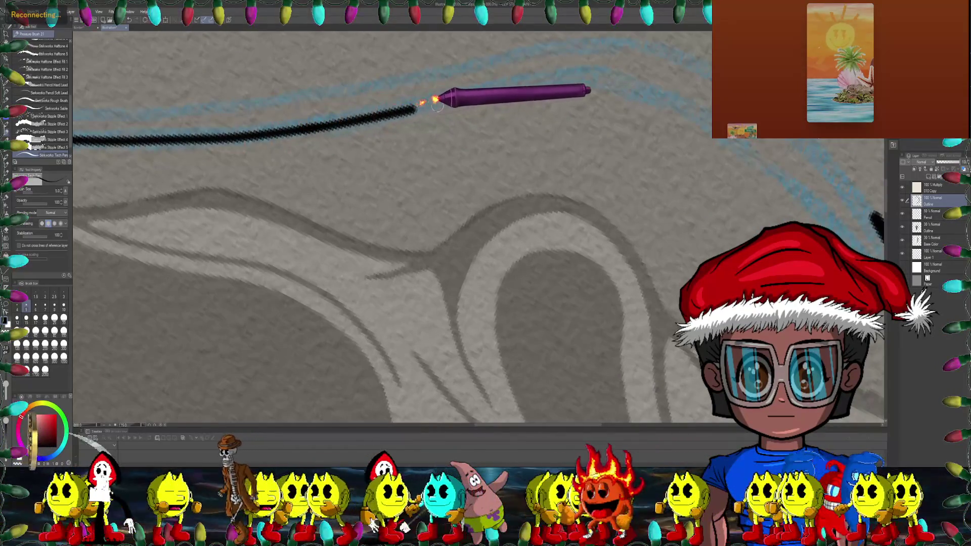
left_click_drag(438, 105, 500, 91)
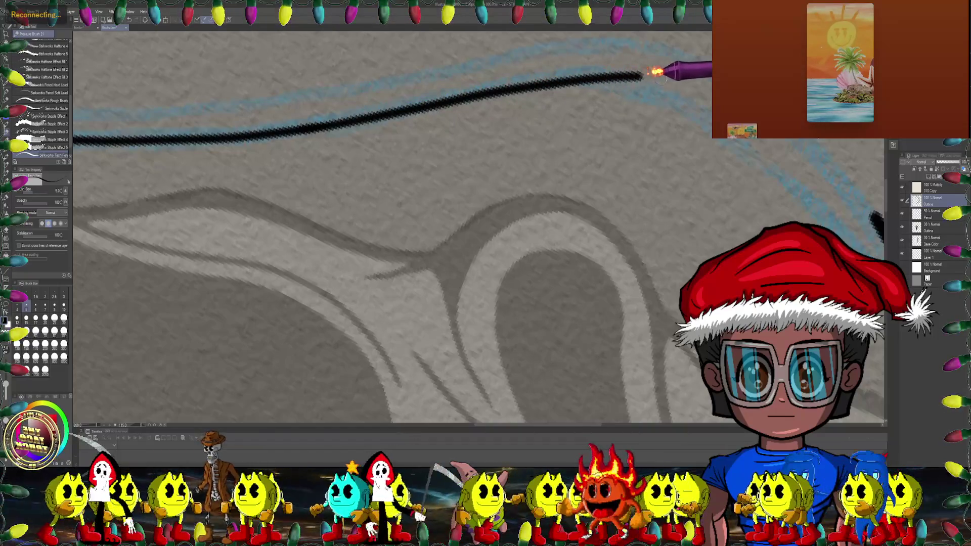
Step: Add a second stroke along the blue rough, running right and down to form the fork
mouse_move(658, 72)
left_mouse_down()
mouse_move(379, 179)
mouse_move(334, 129)
left_mouse_up()
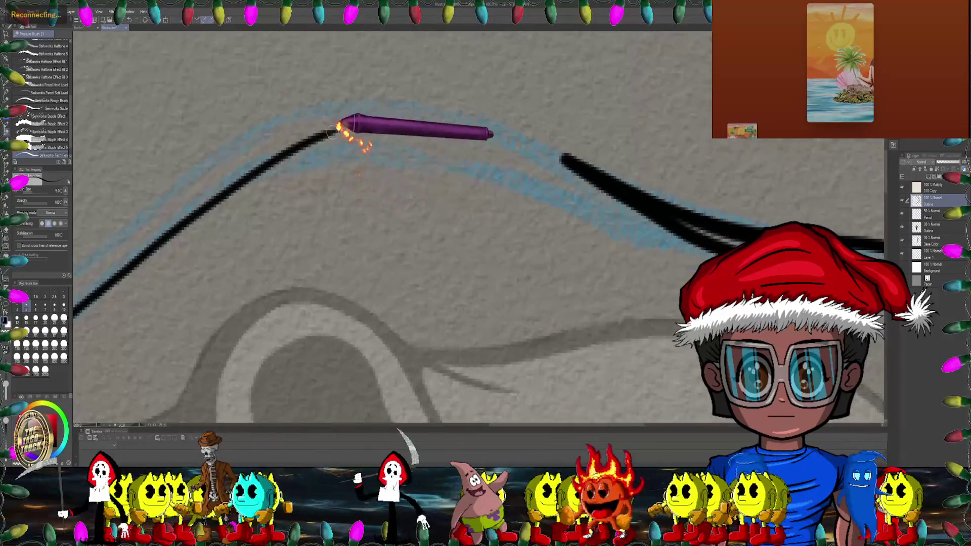
left_click_drag(271, 160, 380, 143)
left_click_drag(440, 148, 614, 219)
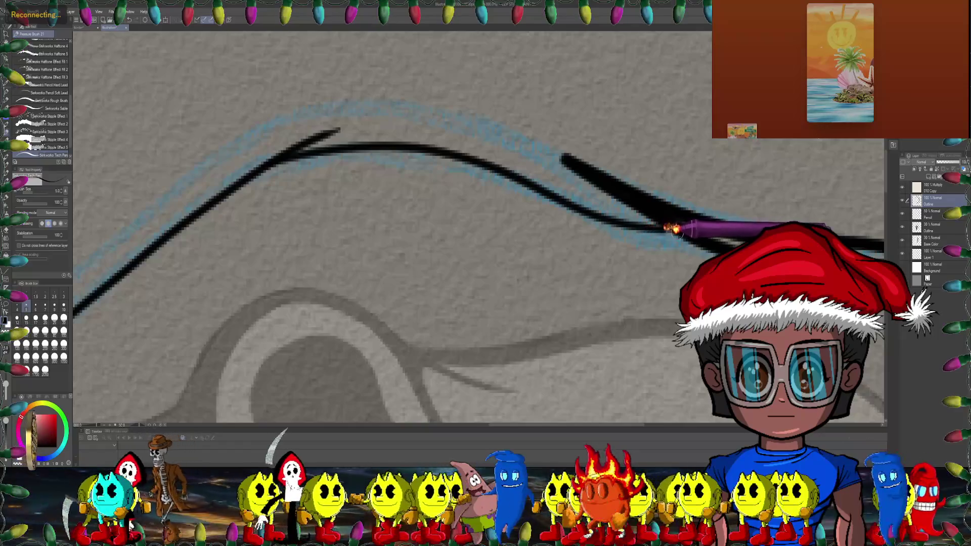
scroll(507, 211, "up", 2)
scroll(378, 138, "down", 5)
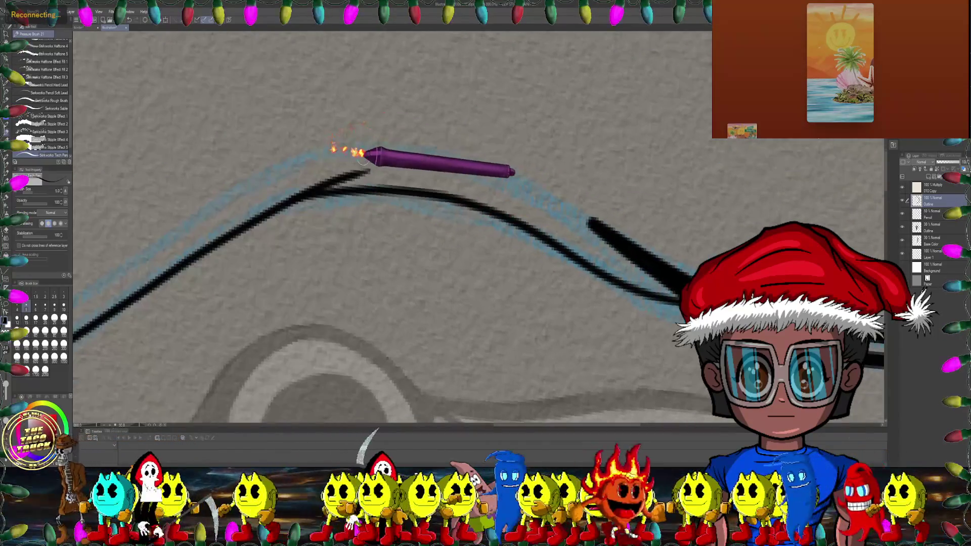
Step: Extend the lower hood line rightward so it runs parallel beneath the top arc
scroll(448, 172, "up", 5)
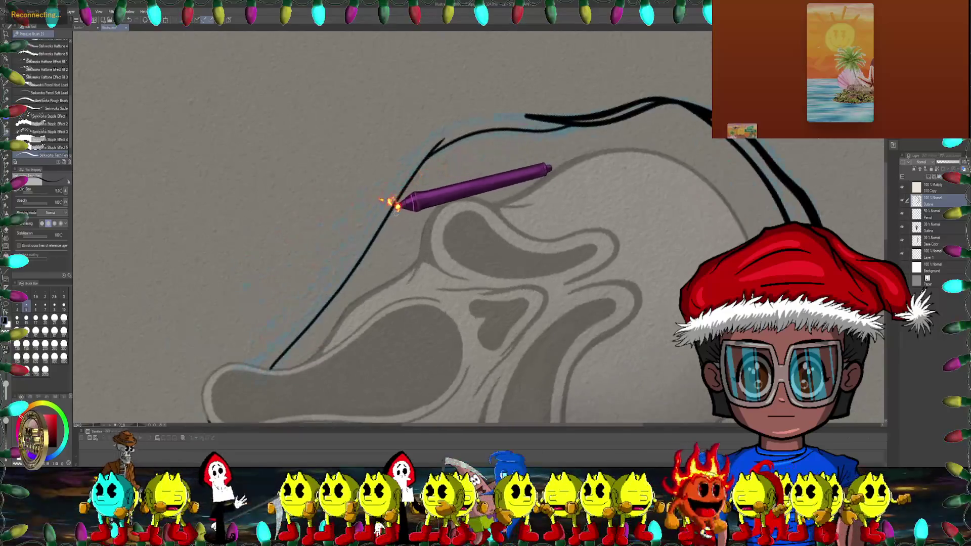
scroll(411, 200, "down", 5)
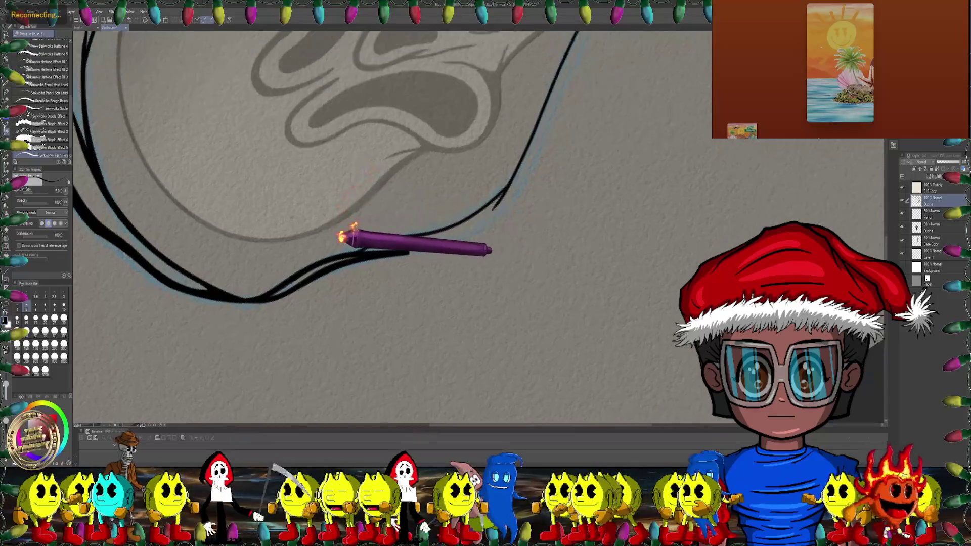
scroll(385, 213, "up", 5)
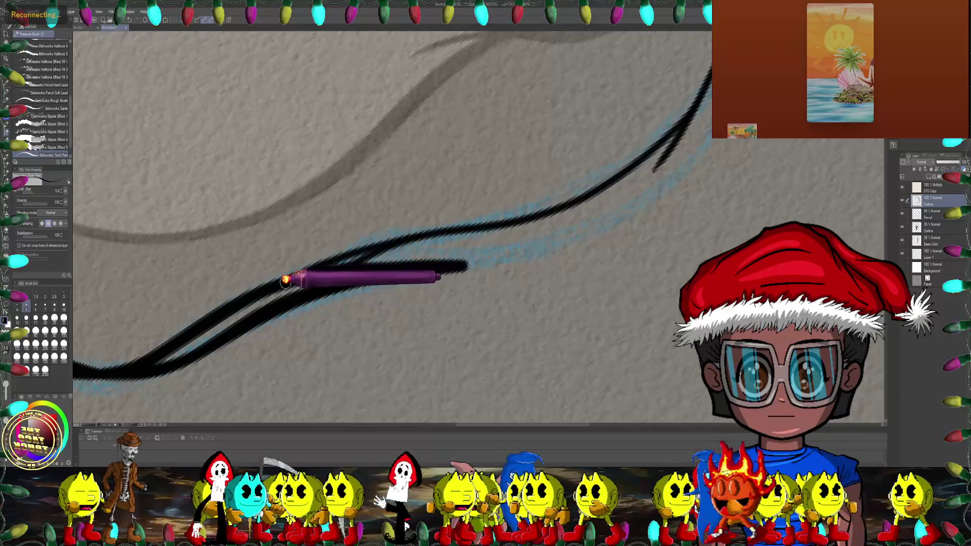
scroll(286, 281, "up", 3)
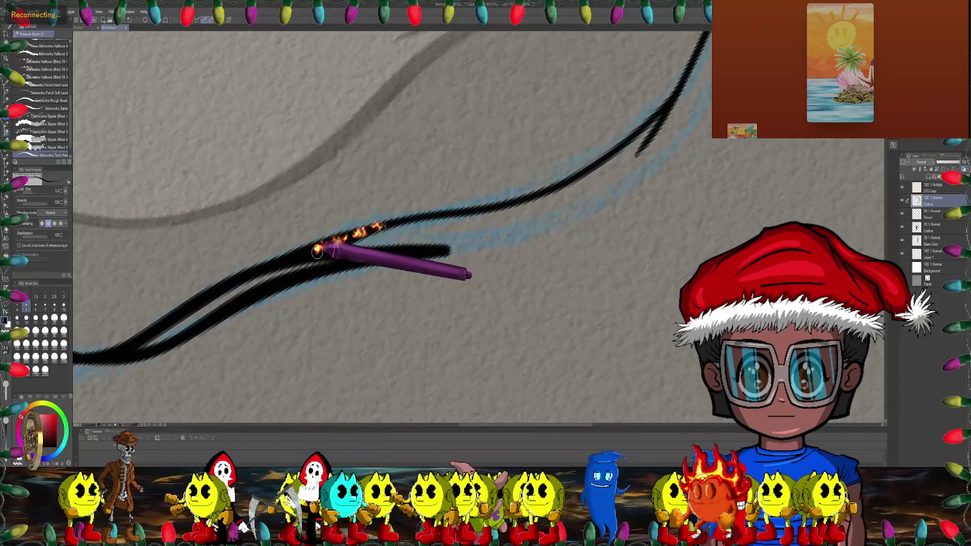
scroll(334, 235, "down", 2)
scroll(290, 203, "down", 1)
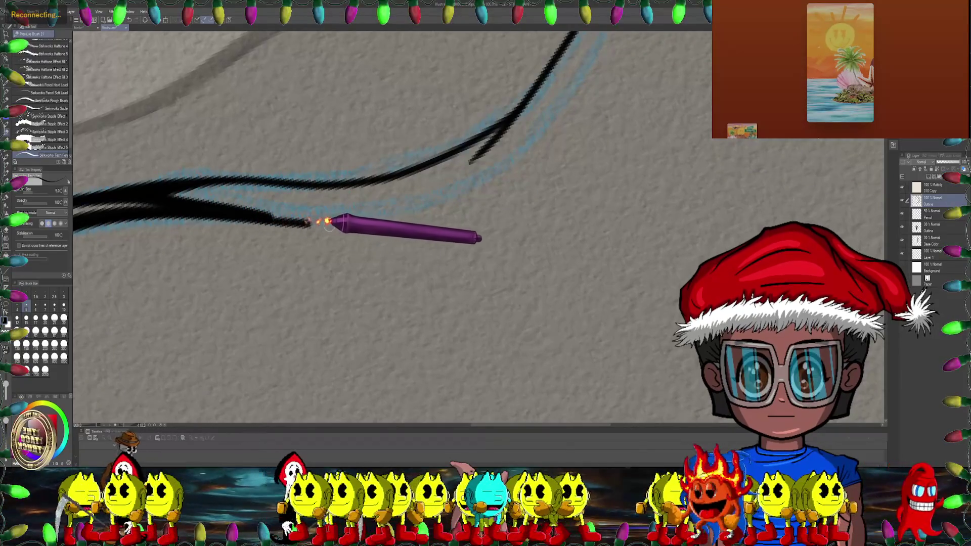
scroll(433, 200, "down", 2)
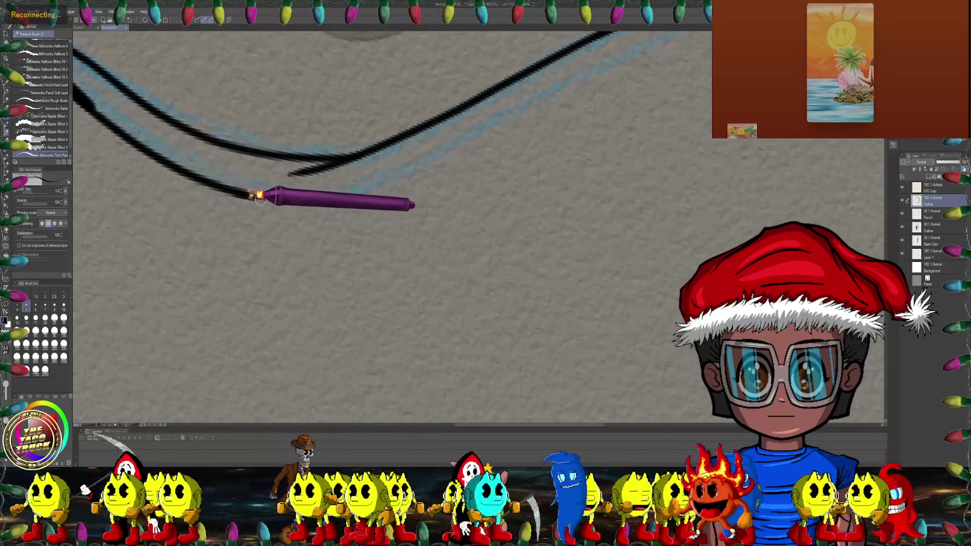
mouse_move(293, 196)
left_mouse_down()
mouse_move(186, 139)
mouse_move(159, 175)
left_mouse_up()
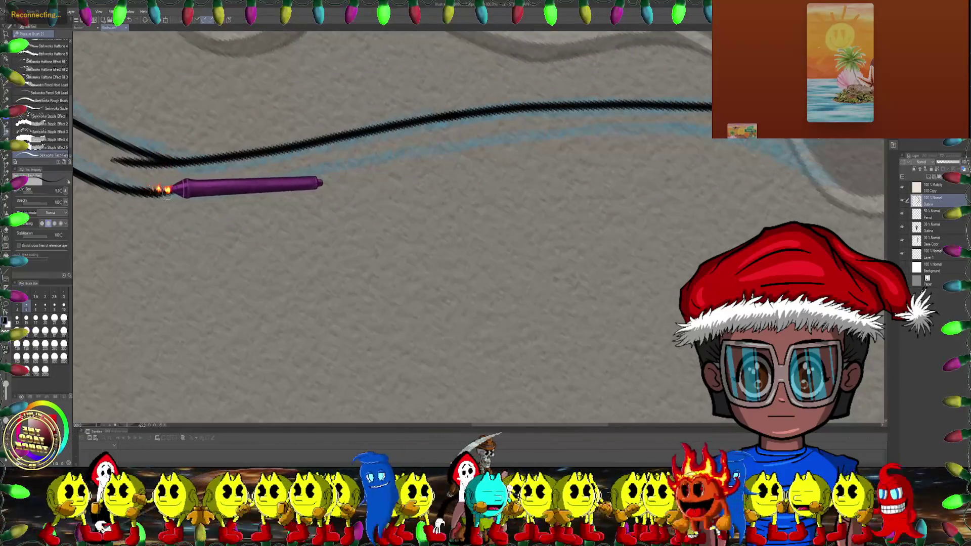
left_click_drag(307, 170, 473, 146)
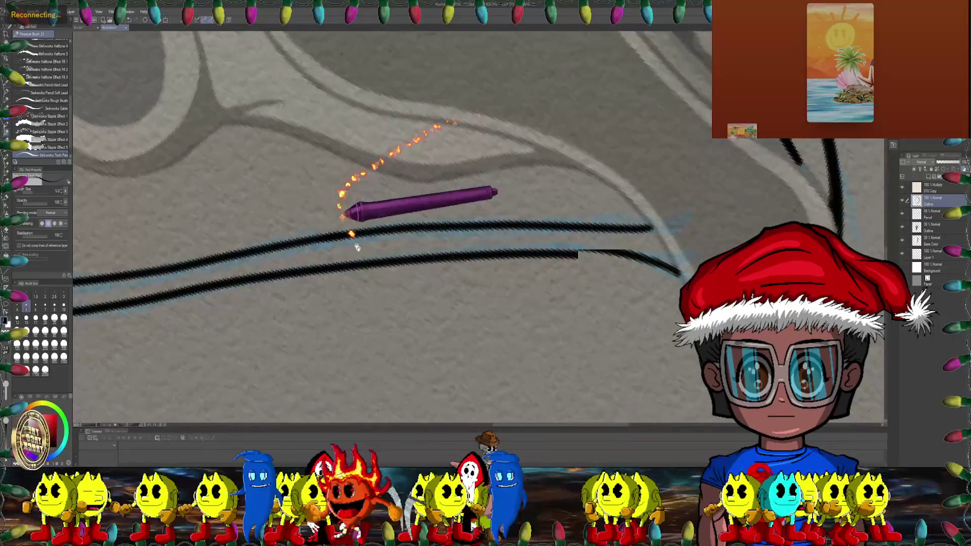
mouse_move(354, 218)
left_mouse_down()
mouse_move(364, 261)
mouse_move(302, 248)
mouse_move(268, 203)
mouse_move(261, 137)
left_mouse_up()
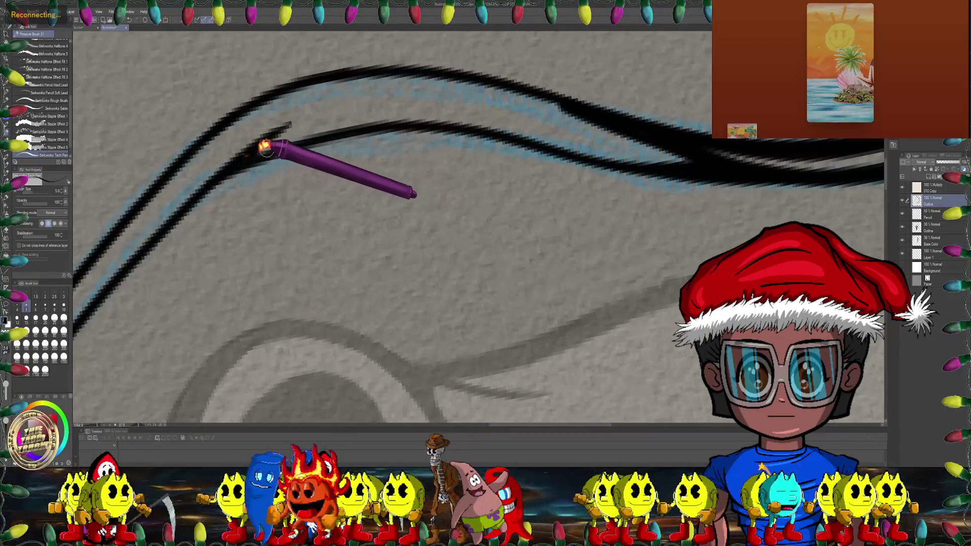
Step: Ink a stroke along the inner hood outline
mouse_move(305, 136)
left_mouse_down()
mouse_move(486, 125)
mouse_move(662, 162)
left_mouse_up()
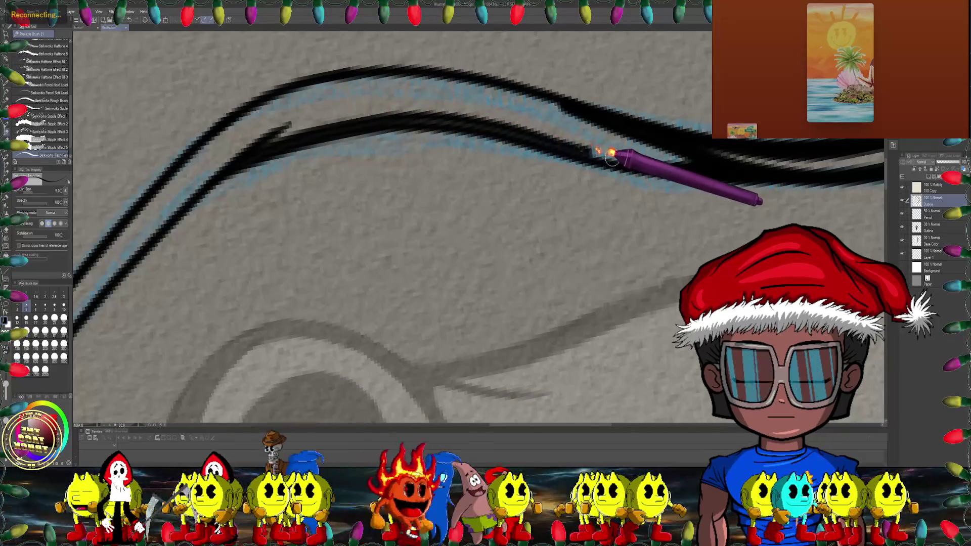
scroll(506, 132, "down", 1)
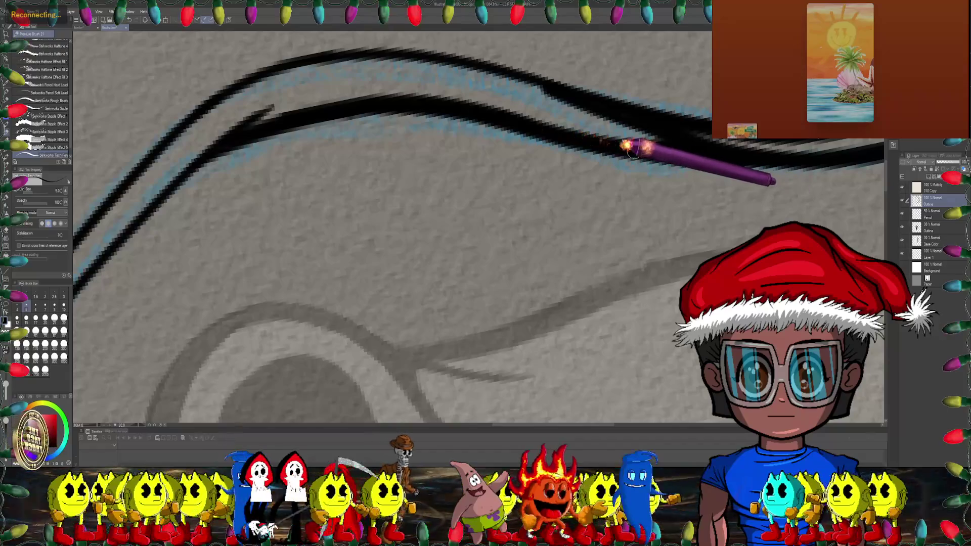
scroll(636, 145, "down", 3)
scroll(272, 227, "down", 3)
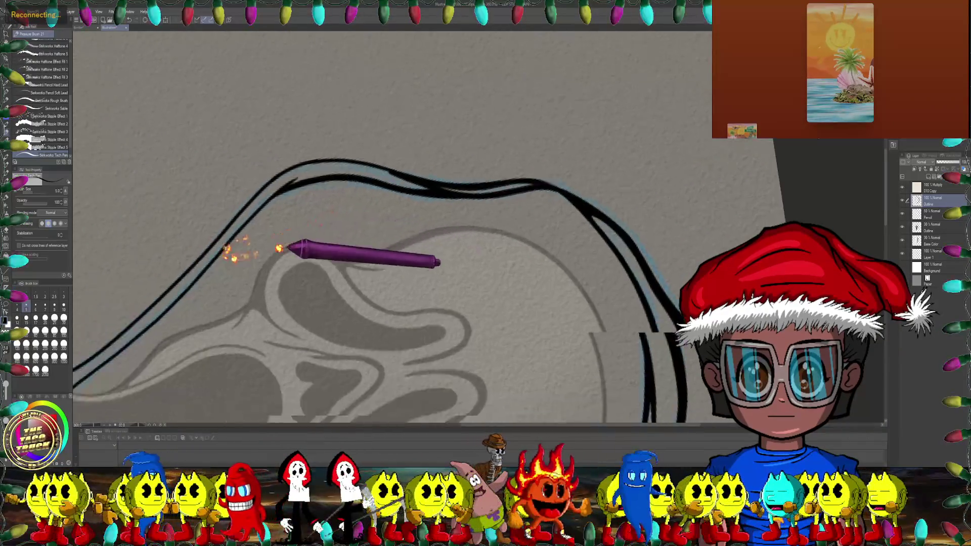
scroll(353, 202, "up", 2)
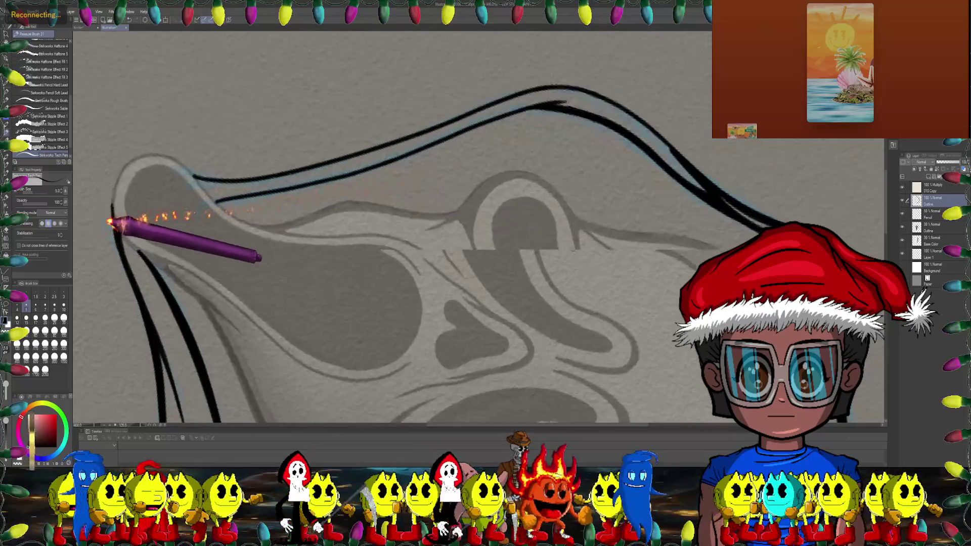
scroll(260, 123, "up", 2)
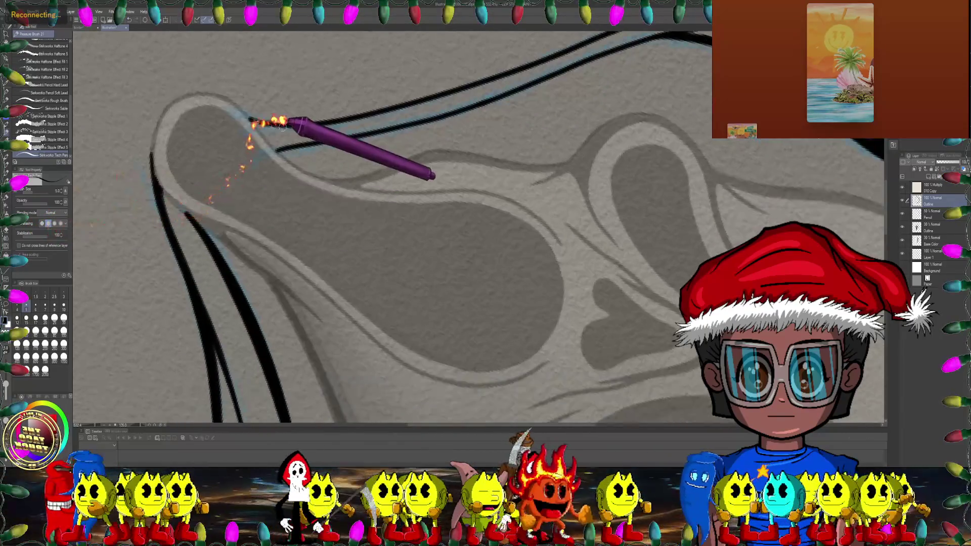
scroll(271, 126, "up", 2)
scroll(283, 124, "up", 2)
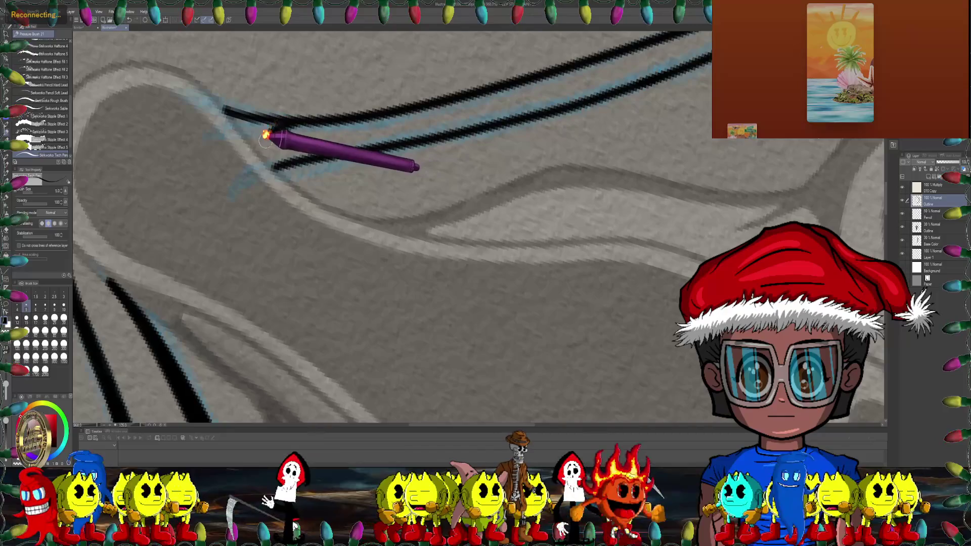
scroll(347, 148, "down", 1)
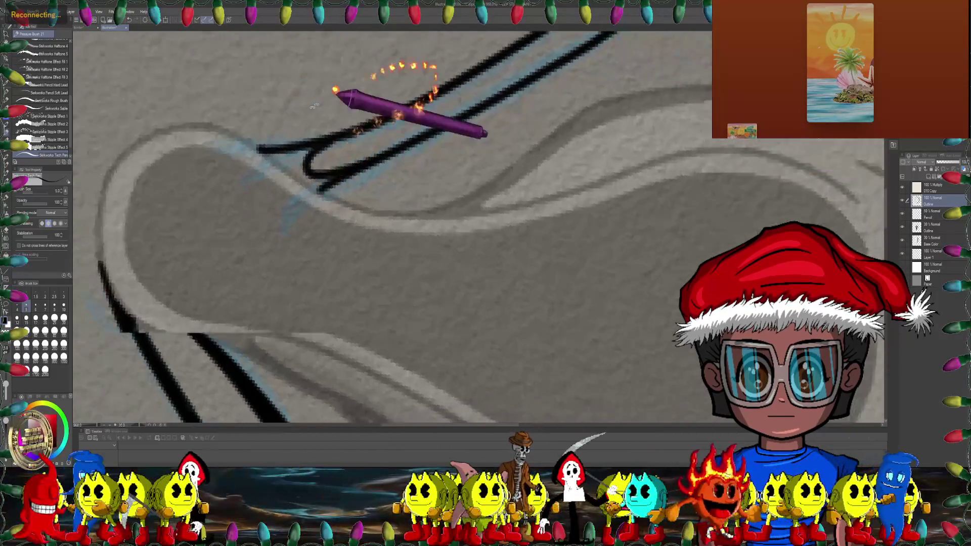
scroll(314, 106, "down", 2)
scroll(315, 188, "up", 2)
scroll(320, 202, "up", 2)
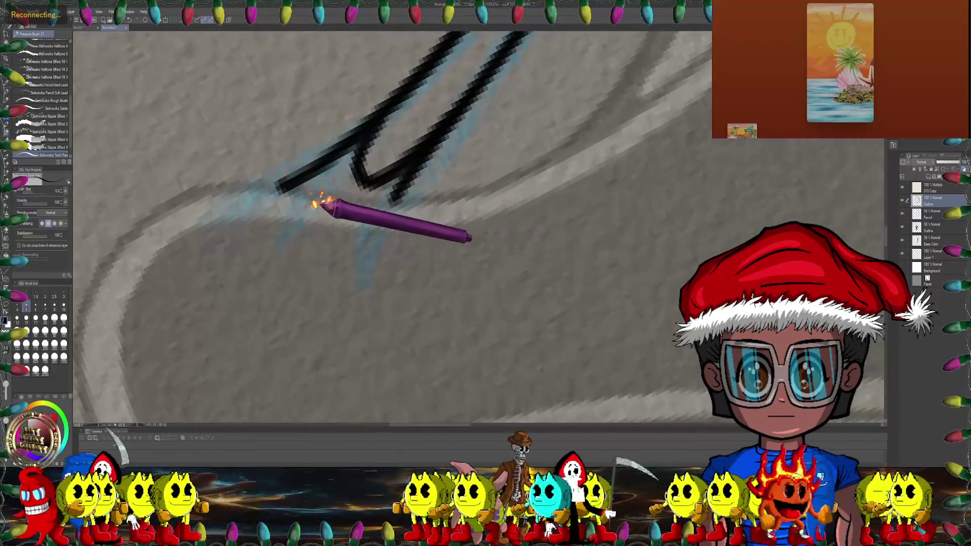
scroll(314, 200, "down", 1)
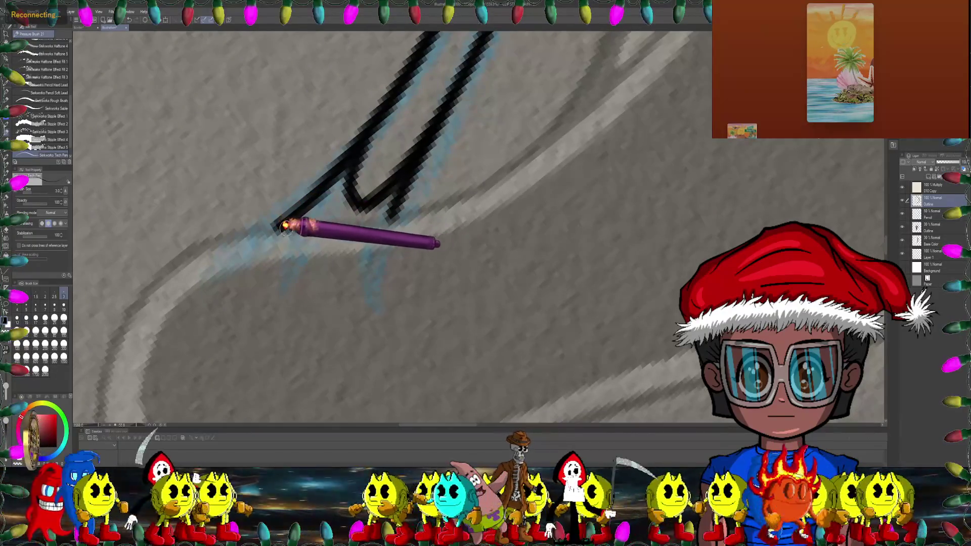
scroll(393, 217, "down", 1)
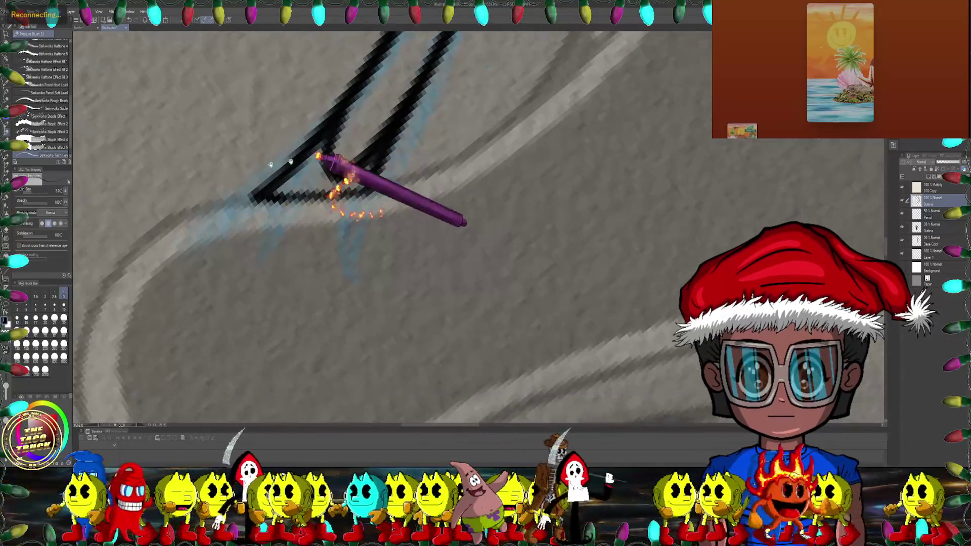
scroll(292, 170, "down", 1)
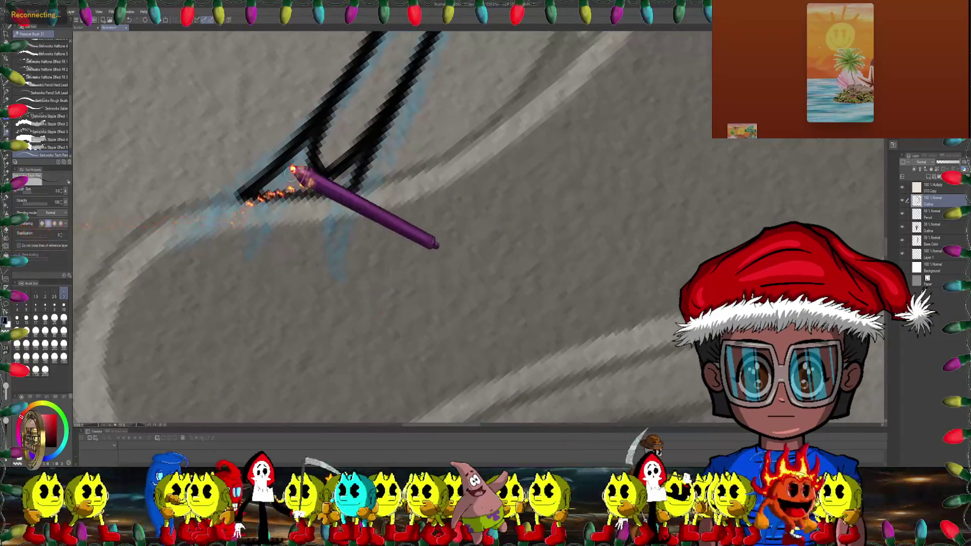
Step: Thicken the lower stroke down to the fork's base and fill the black corner wedge
left_click_drag(255, 188, 351, 173)
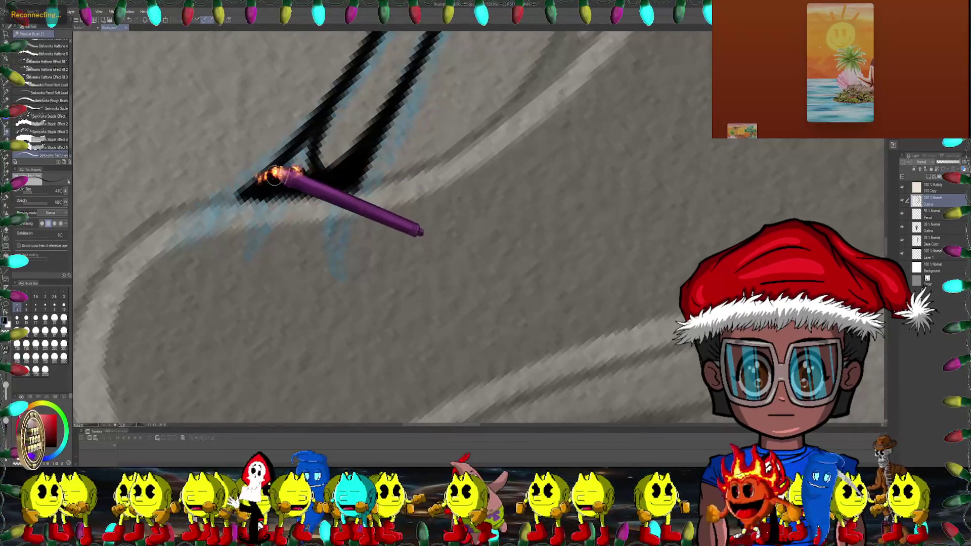
mouse_move(293, 156)
left_mouse_down()
mouse_move(322, 225)
mouse_move(369, 98)
left_mouse_up()
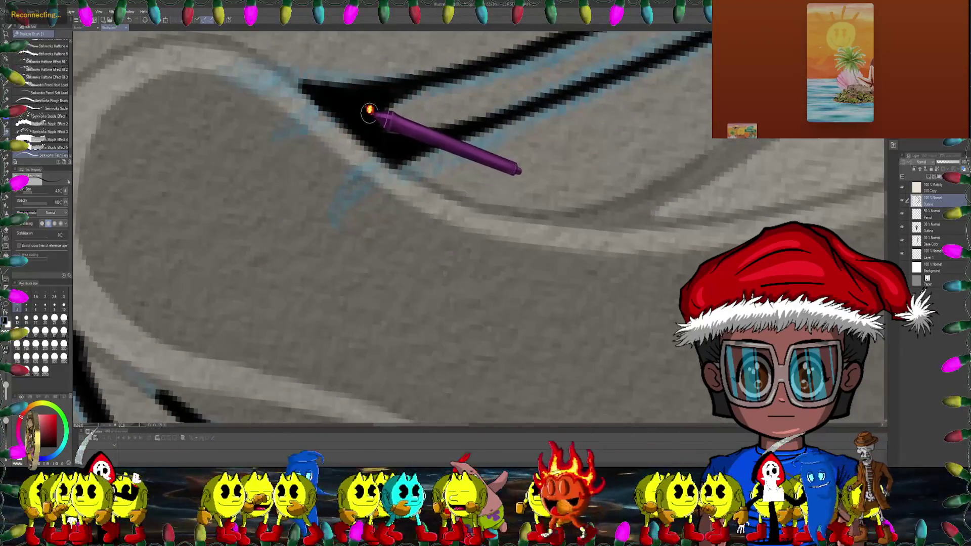
scroll(369, 110, "down", 10)
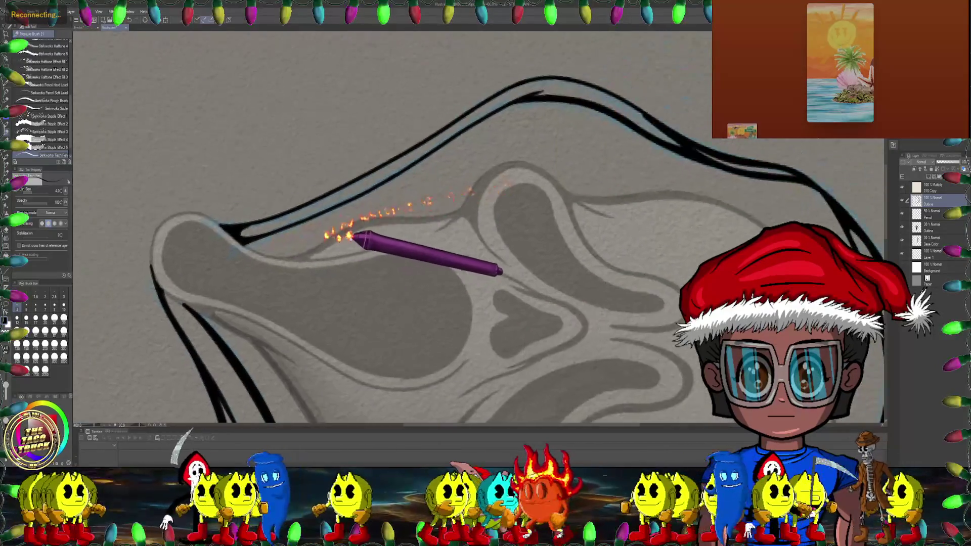
left_click_drag(354, 237, 185, 184)
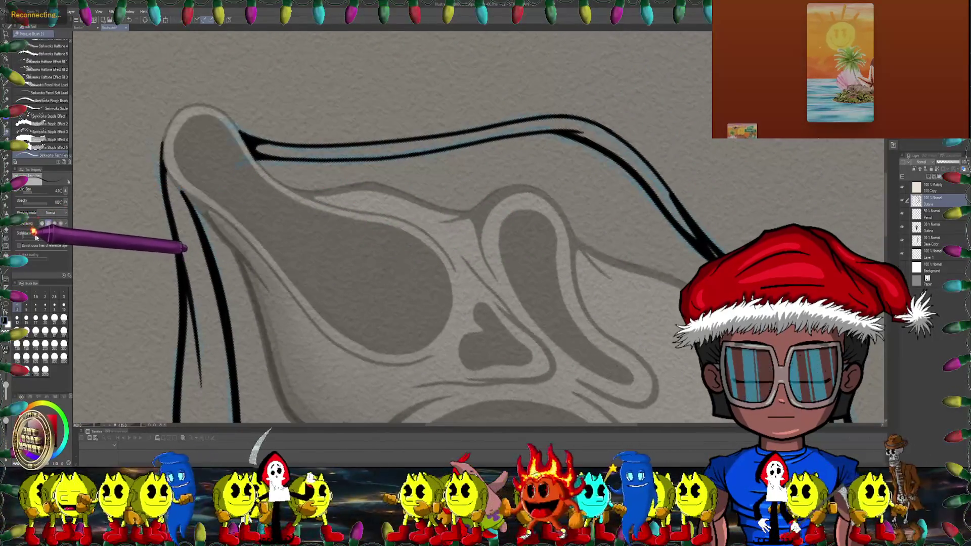
scroll(203, 144, "up", 5)
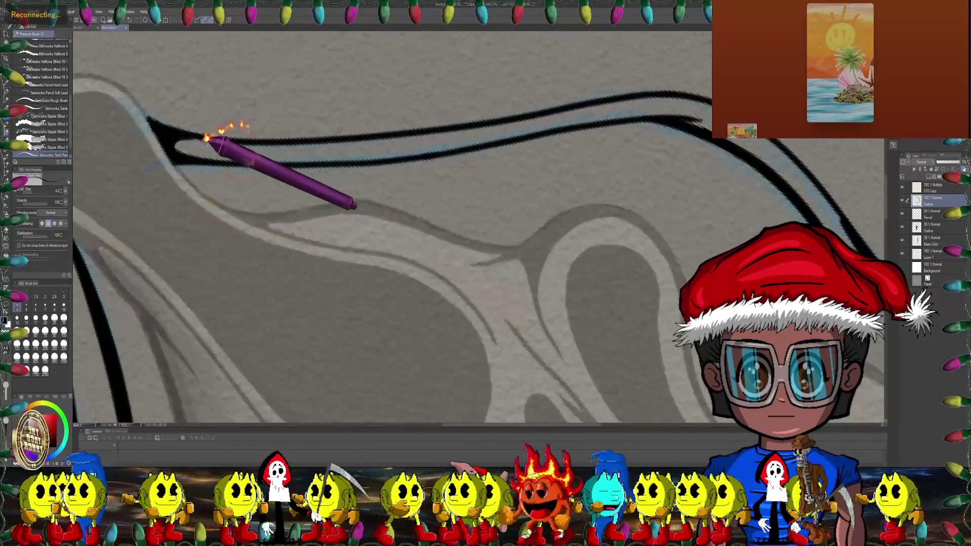
mouse_move(186, 153)
left_mouse_down()
mouse_move(187, 130)
mouse_move(168, 146)
left_mouse_up()
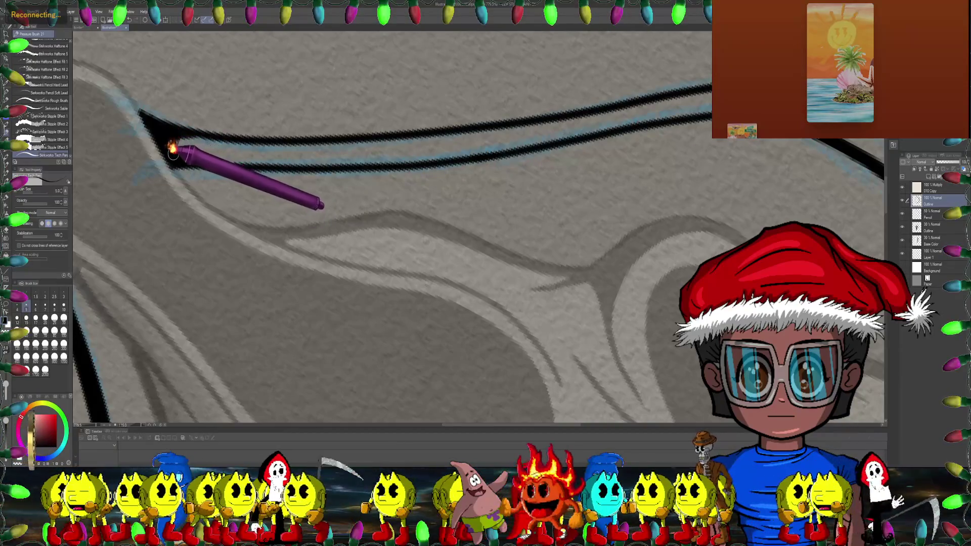
Step: Ink over the lower hood outline, following its curve
scroll(202, 132, "down", 2)
scroll(227, 152, "right", 3)
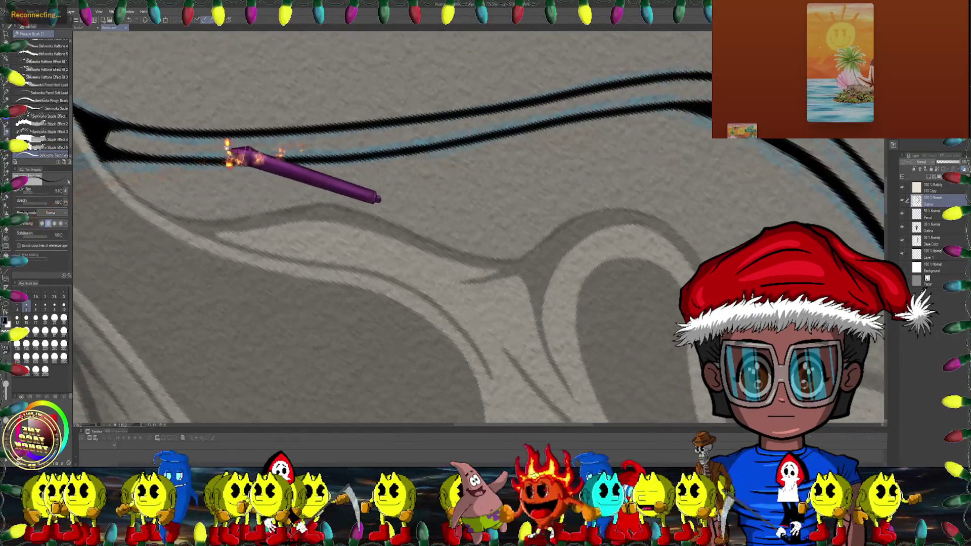
mouse_move(138, 152)
left_mouse_down()
mouse_move(321, 151)
mouse_move(510, 128)
mouse_move(405, 142)
left_mouse_up()
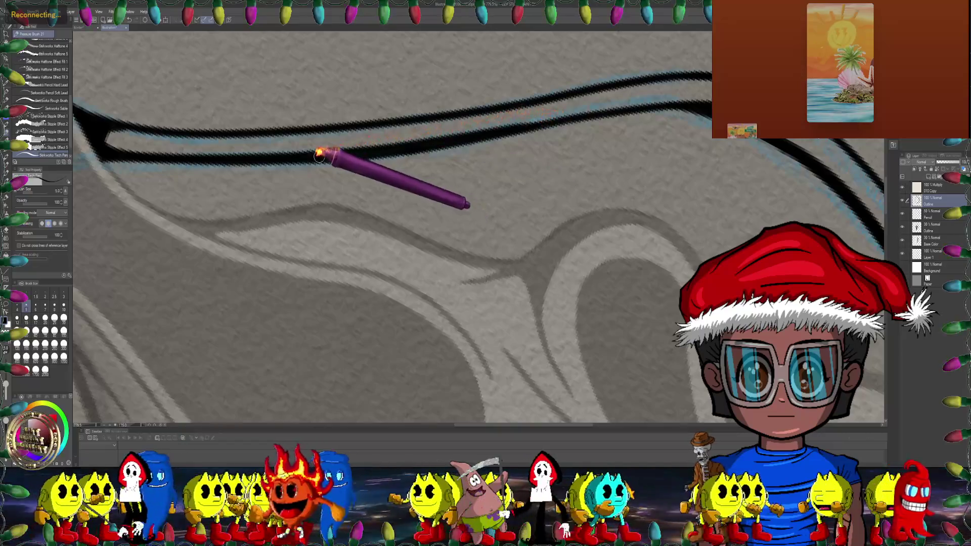
mouse_move(320, 154)
left_mouse_down()
mouse_move(261, 161)
mouse_move(577, 115)
mouse_move(615, 121)
left_mouse_up()
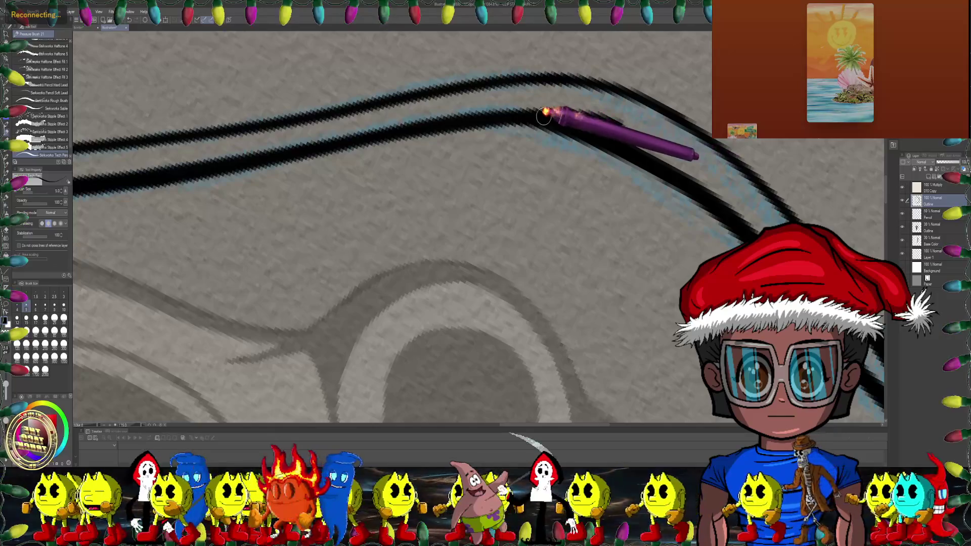
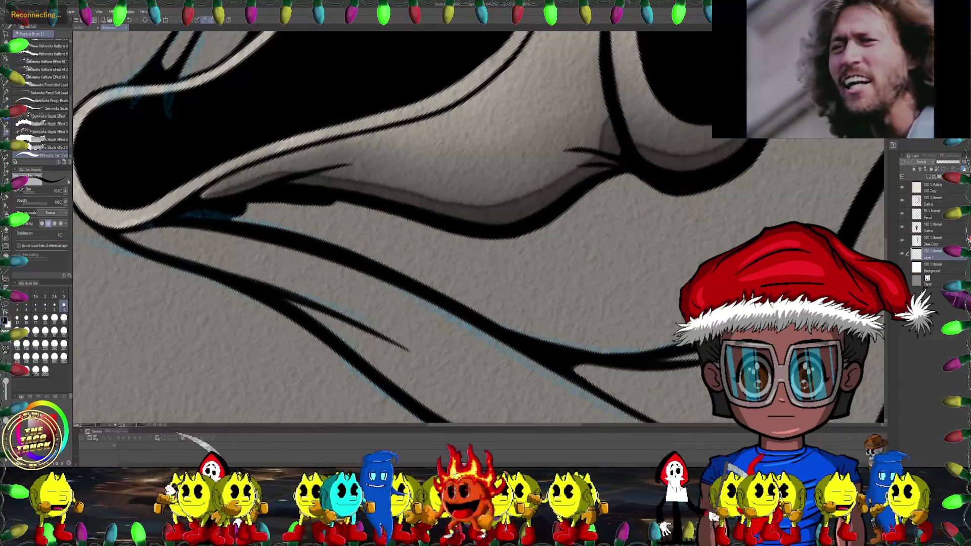
Step: Delete the extra 50% layer from the layer stack
right_click(933, 216)
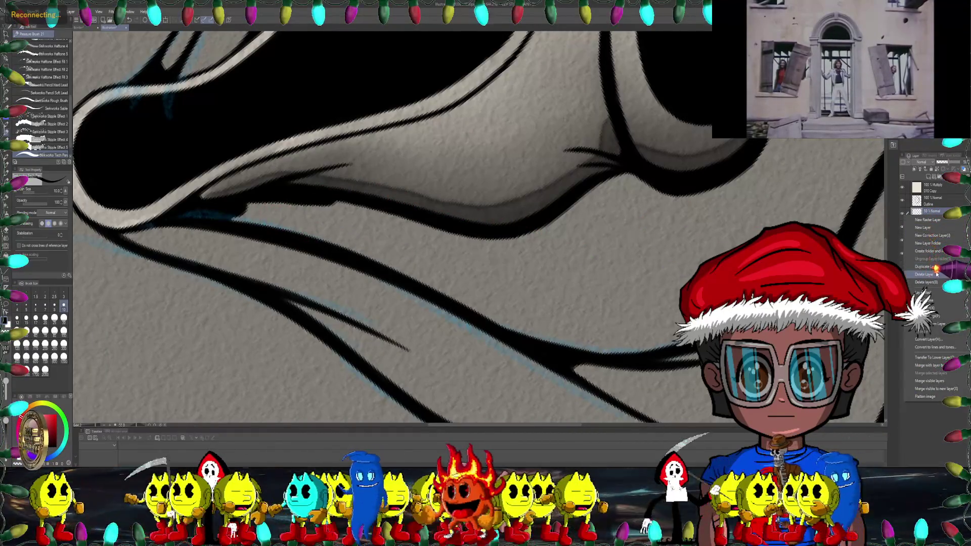
left_click(936, 274)
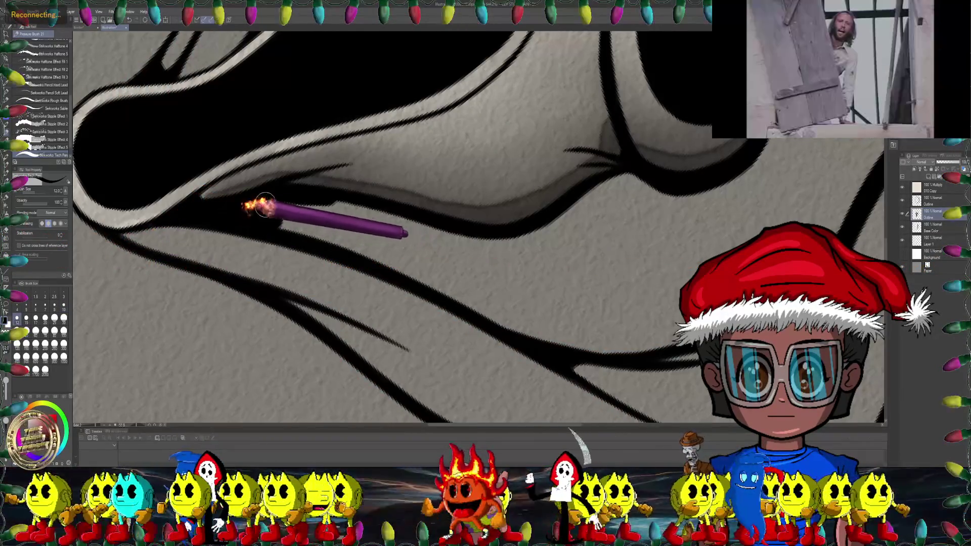
scroll(255, 207, "right", 1)
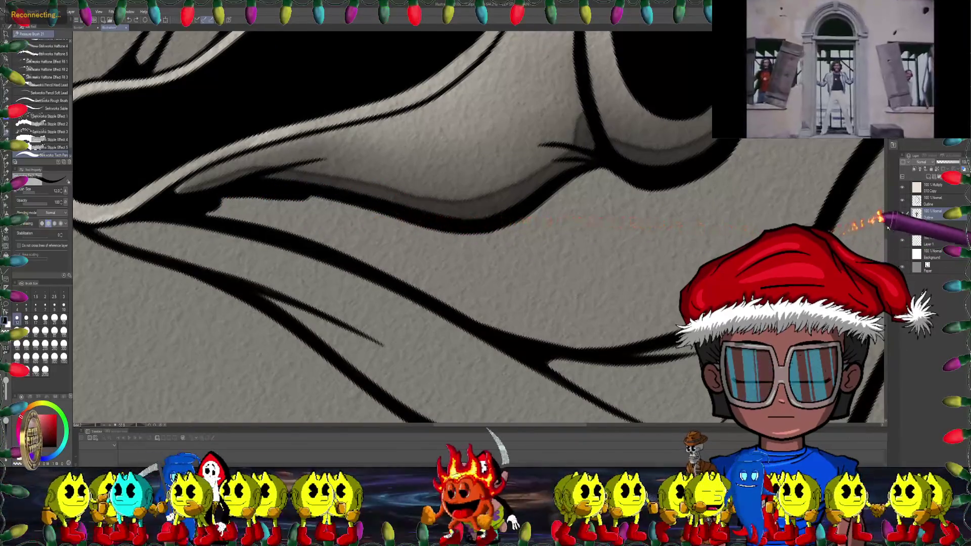
scroll(431, 218, "down", 1)
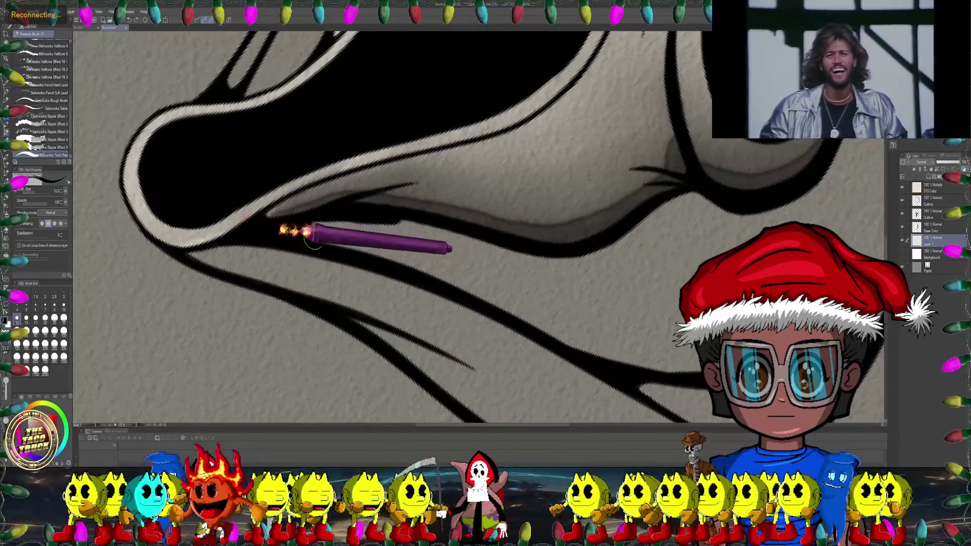
Step: Pan and rotate the view along the nose toward the eye area, switching to the Eraser
scroll(320, 223, "up", 2)
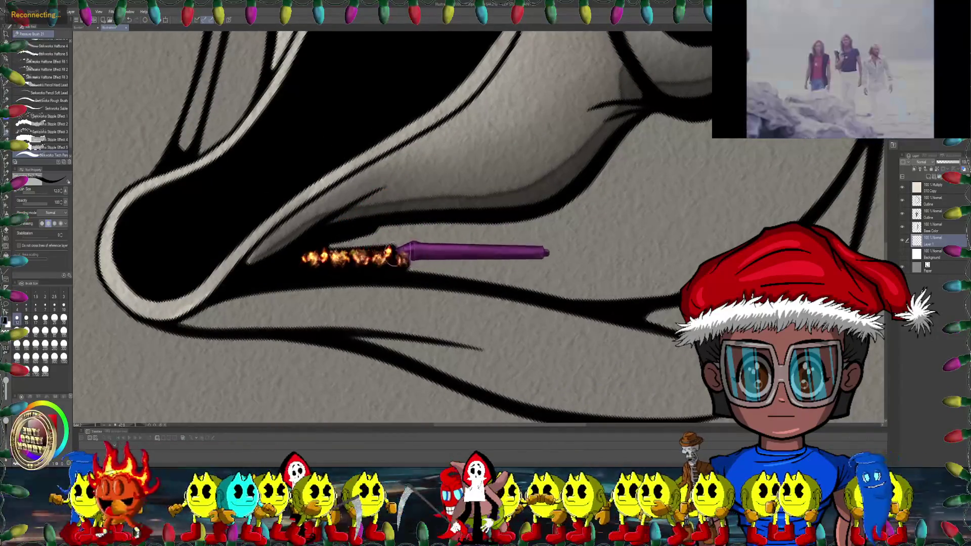
scroll(354, 227, "up", 1)
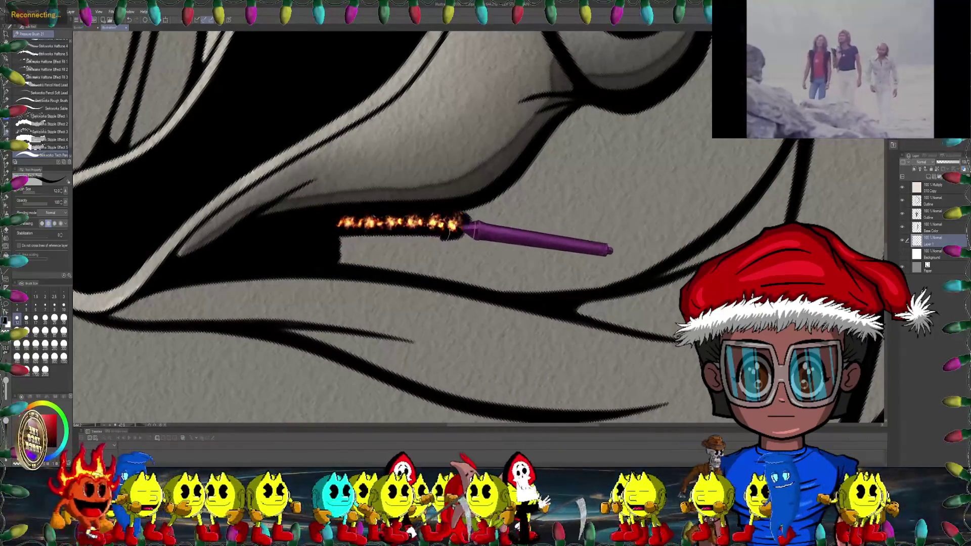
scroll(377, 253, "right", 2)
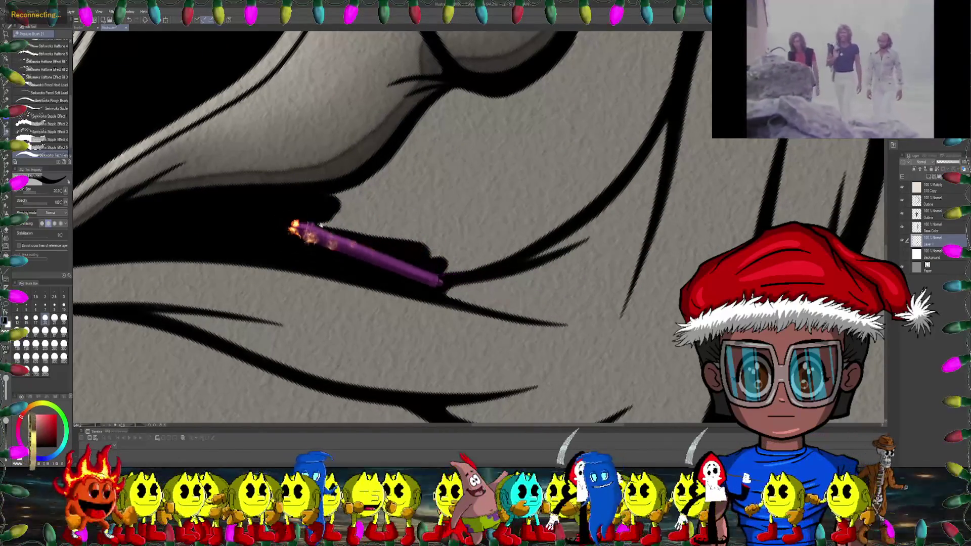
left_click_drag(293, 227, 334, 175)
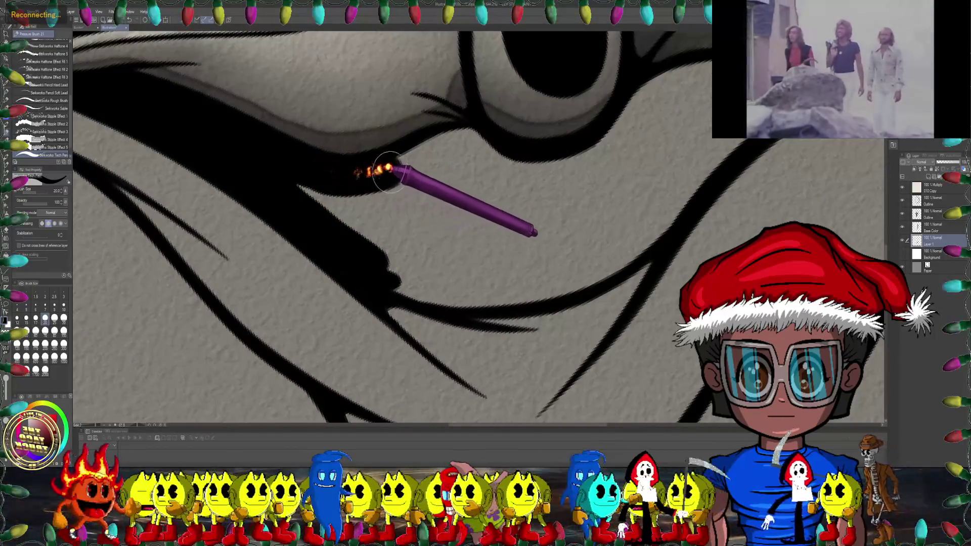
mouse_move(483, 152)
left_mouse_down()
mouse_move(454, 147)
mouse_move(324, 182)
left_mouse_up()
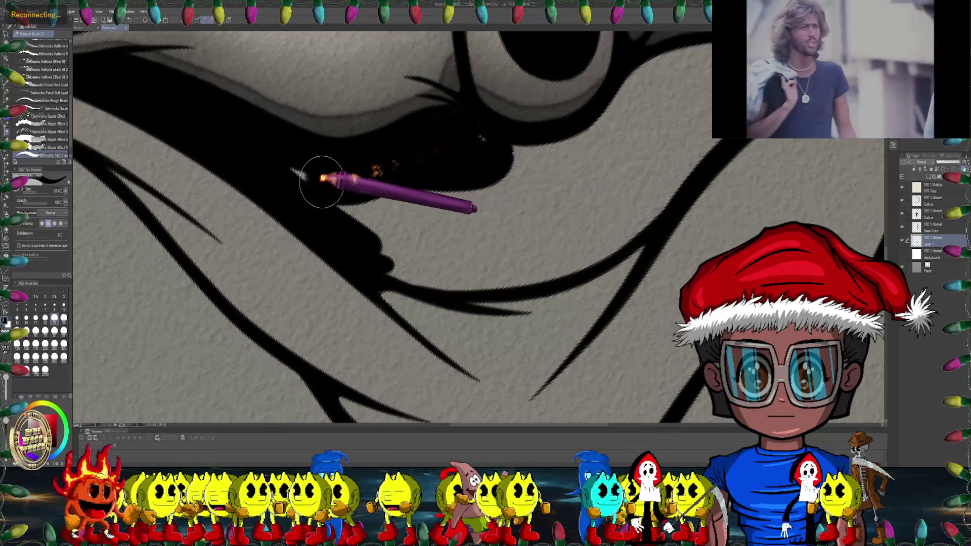
left_click_drag(512, 161, 446, 196)
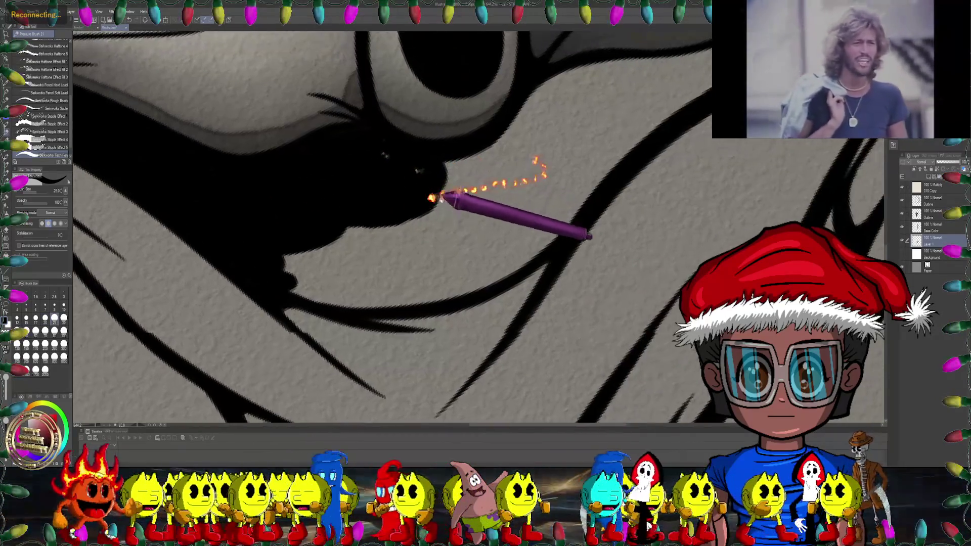
key("e")
left_click_drag(668, 205, 575, 196)
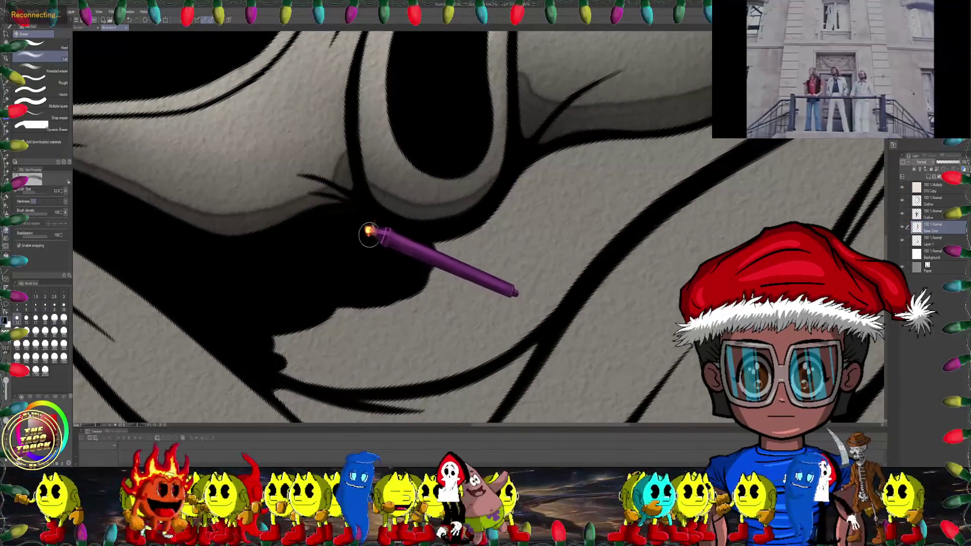
Step: Make the Eraser hard-edged, set the pen to size 17, and fill the black shadow below the eye
left_click(53, 44)
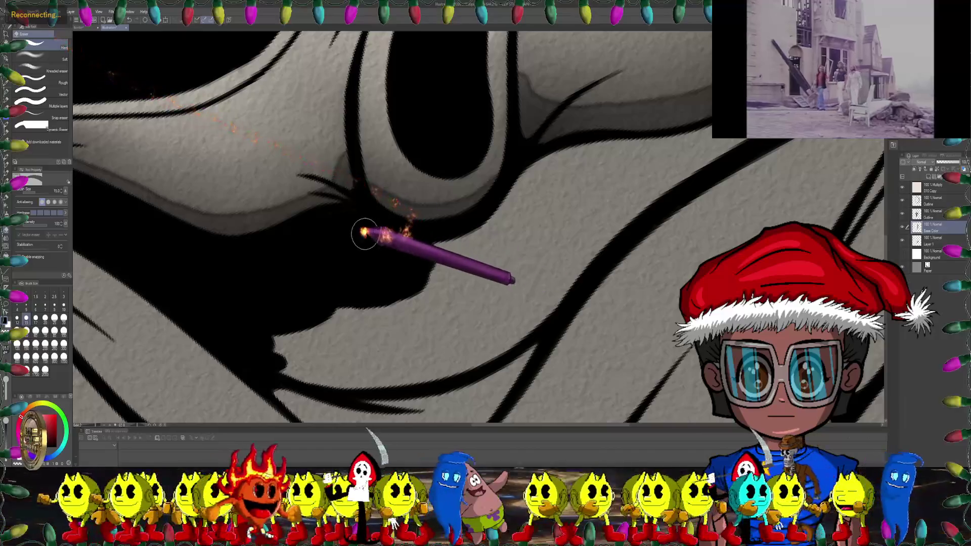
left_click_drag(401, 253, 645, 186)
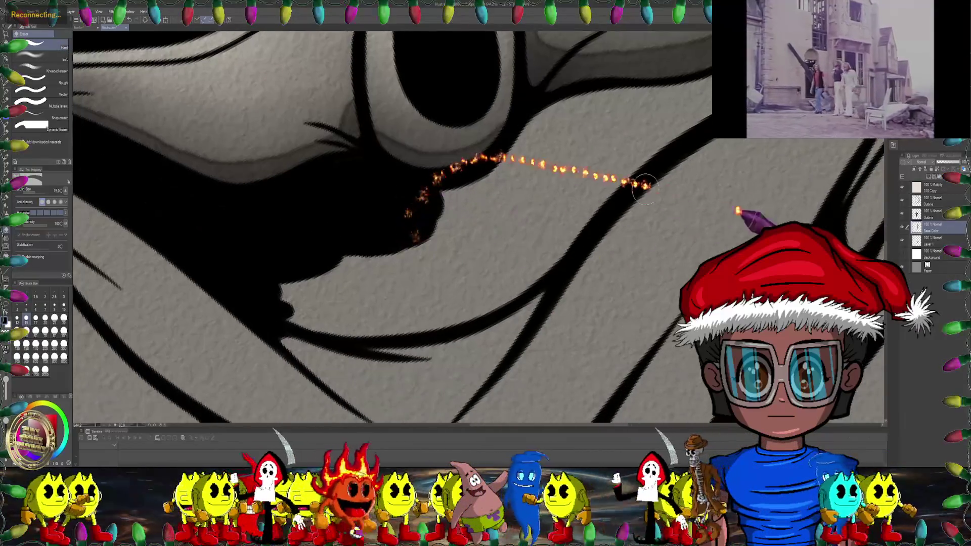
left_click_drag(866, 233, 112, 212)
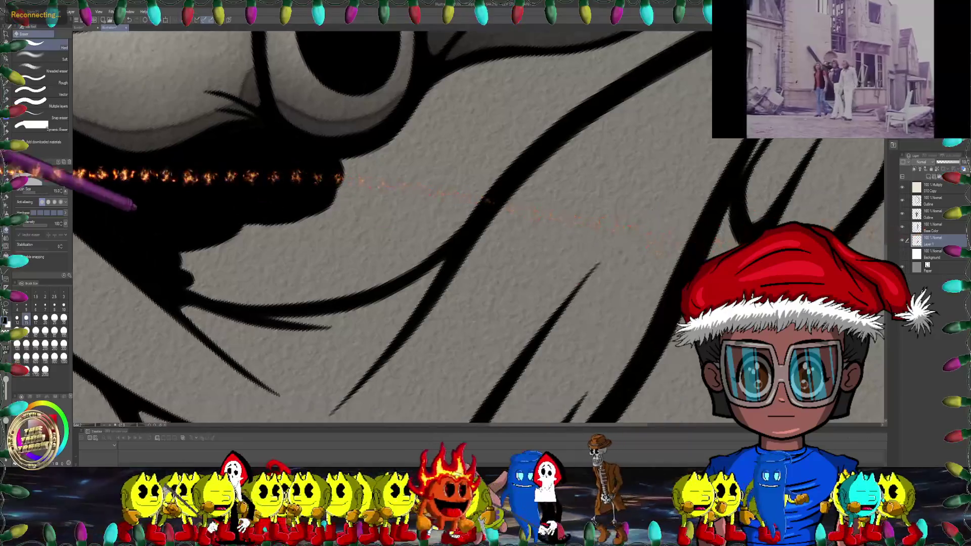
key("p")
mouse_move(97, 151)
left_mouse_down()
mouse_move(189, 208)
mouse_move(119, 265)
left_mouse_up()
key("bracketleft")
key("bracketleft")
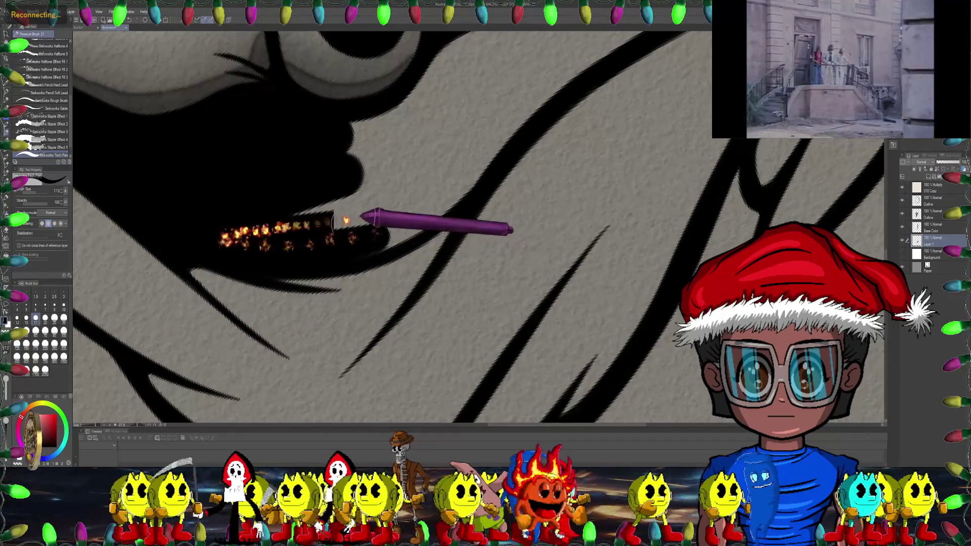
left_click_drag(325, 213, 273, 205)
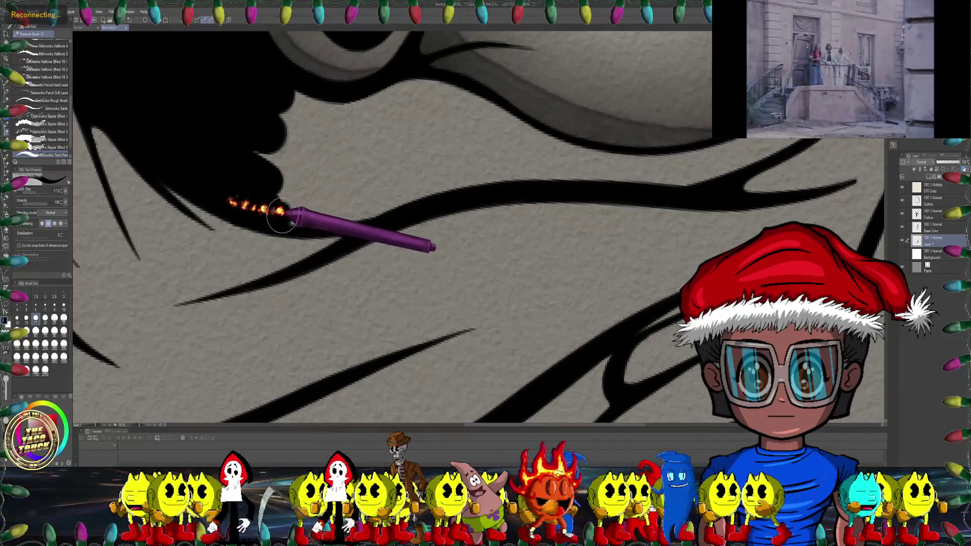
left_click_drag(337, 210, 274, 223)
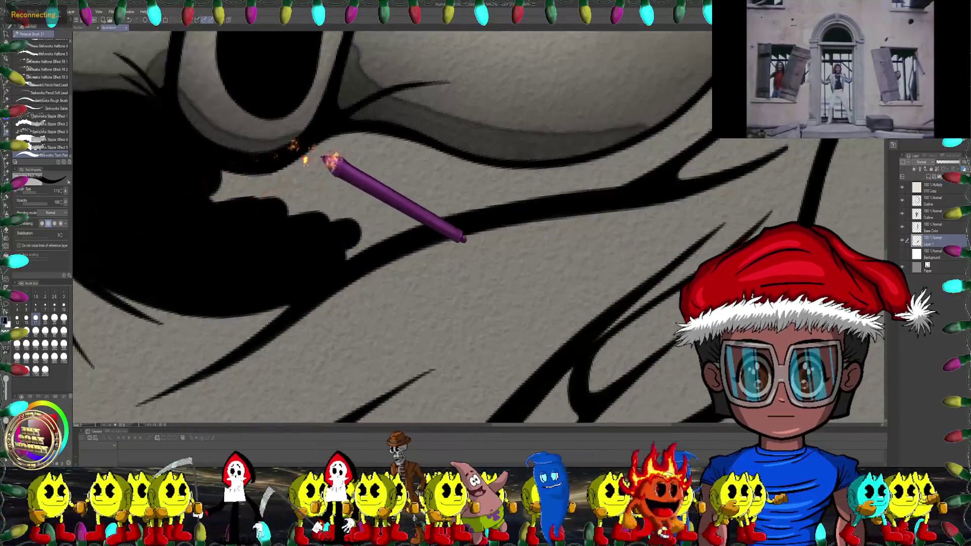
left_click_drag(329, 161, 212, 223)
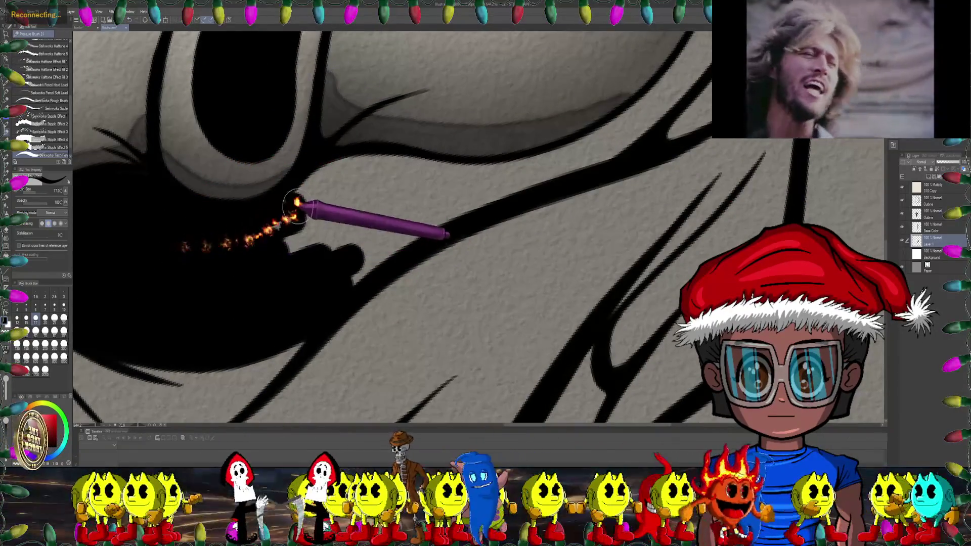
left_click_drag(281, 217, 802, 174)
Step: Return to Layer 1 and add black ink along the lower fold stroke
left_click(913, 226)
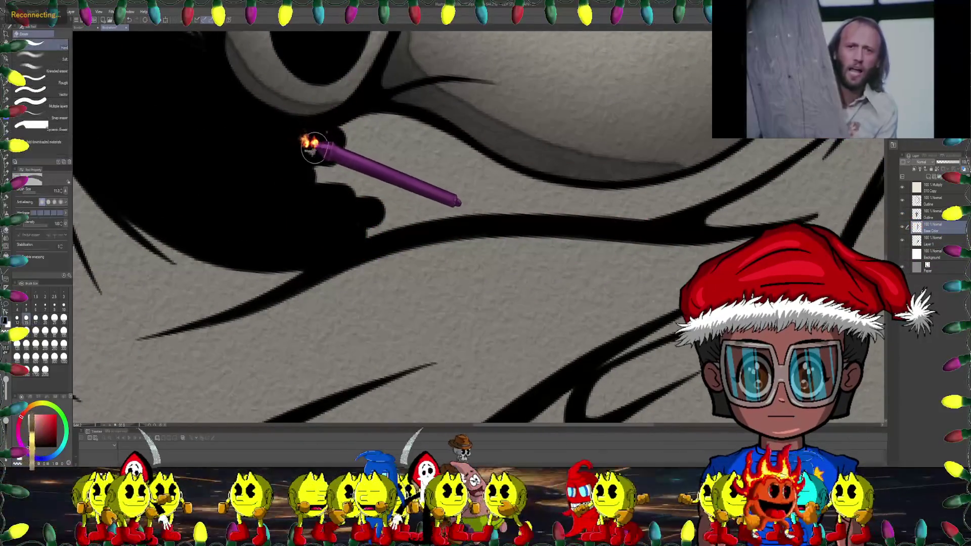
left_click_drag(319, 147, 265, 180)
key("e")
left_click(931, 240)
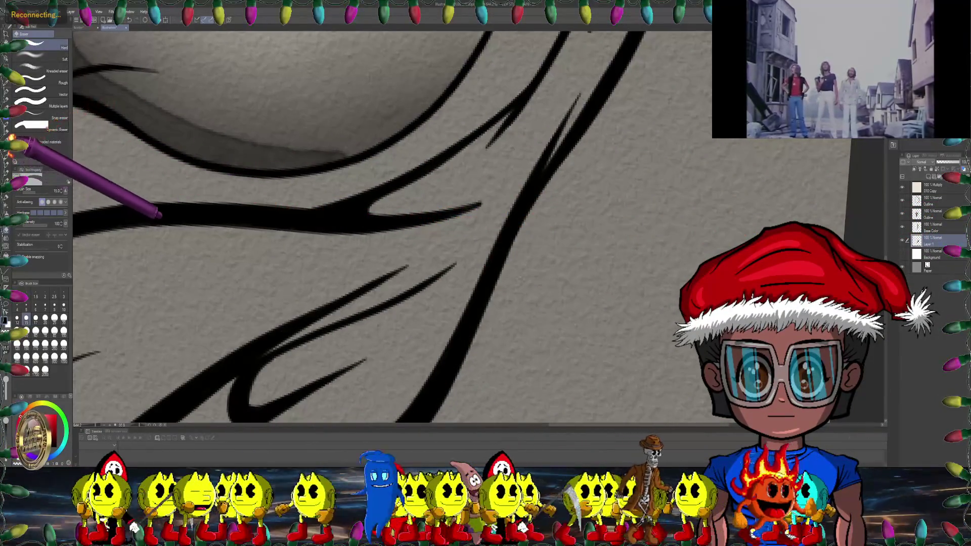
mouse_move(183, 177)
left_mouse_down()
mouse_move(379, 198)
mouse_move(336, 195)
mouse_move(238, 217)
mouse_move(347, 206)
mouse_move(398, 171)
mouse_move(260, 231)
mouse_move(189, 218)
left_mouse_up()
mouse_move(255, 177)
left_mouse_down()
mouse_move(184, 202)
mouse_move(262, 180)
left_mouse_up()
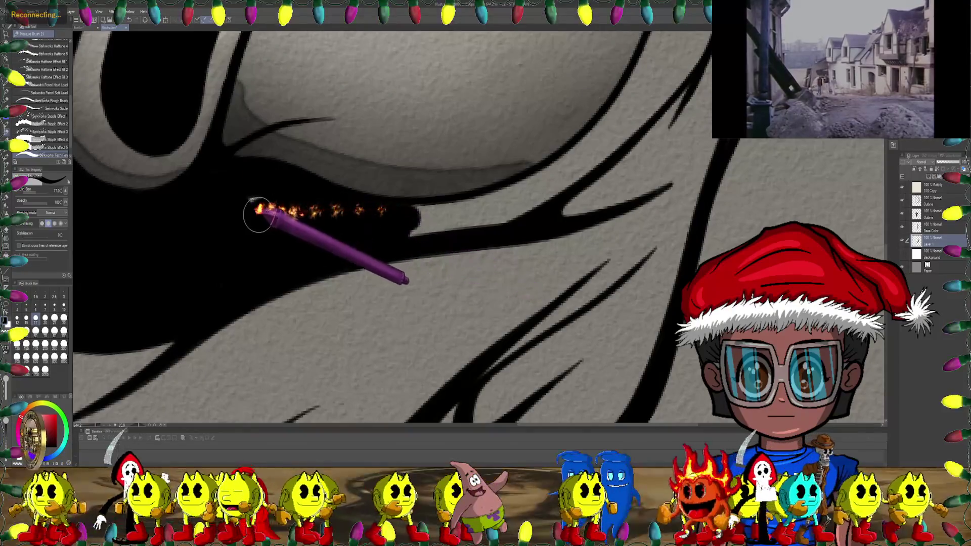
left_click_drag(326, 208, 319, 207)
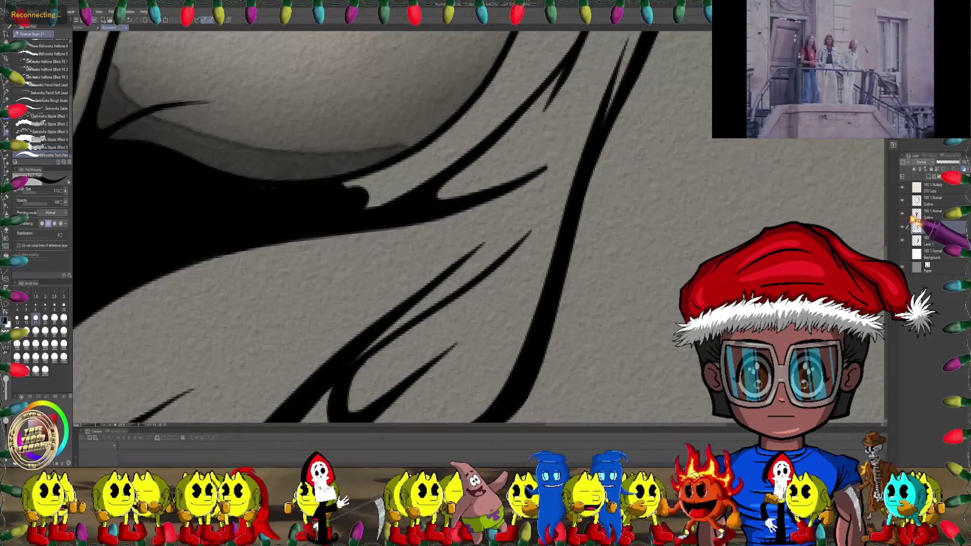
key("e")
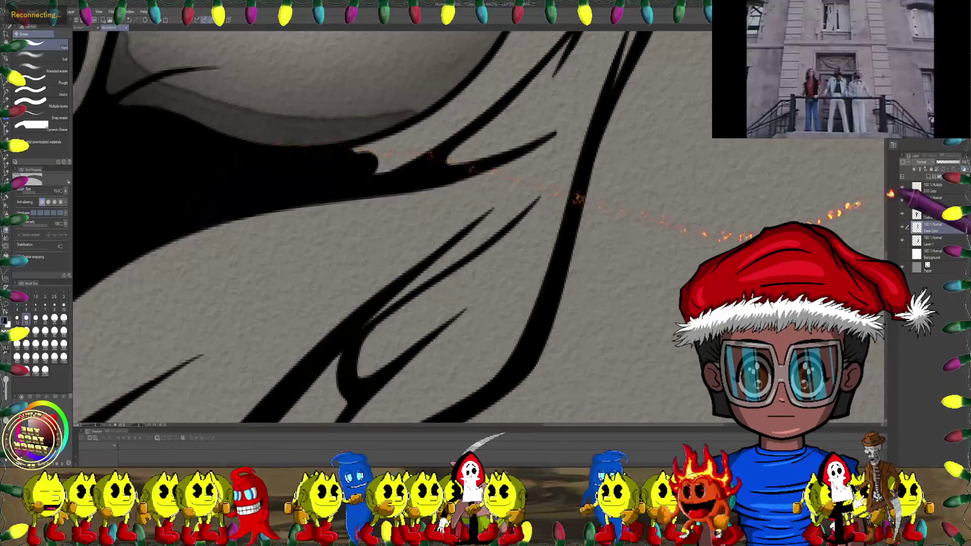
Step: Zoom out to judge line weights and thicken the heavy black curve
key("ctrl+minus")
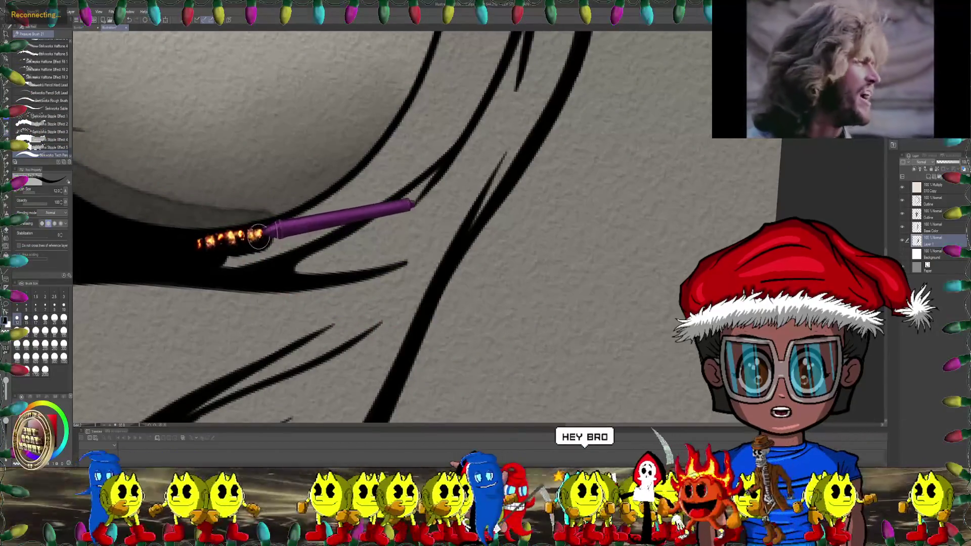
mouse_move(270, 247)
left_mouse_down()
mouse_move(249, 146)
mouse_move(312, 163)
left_mouse_up()
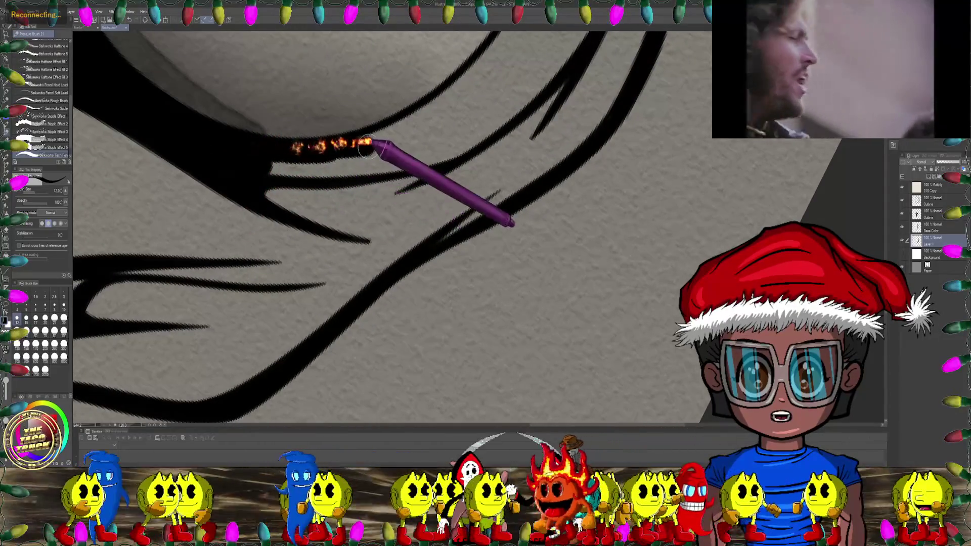
left_click_drag(398, 157, 274, 181)
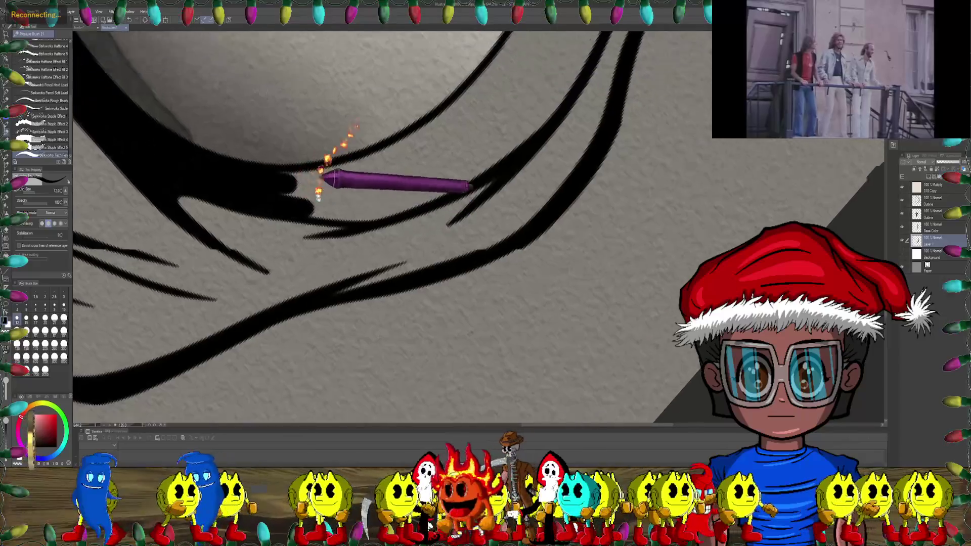
left_click_drag(346, 173, 272, 198)
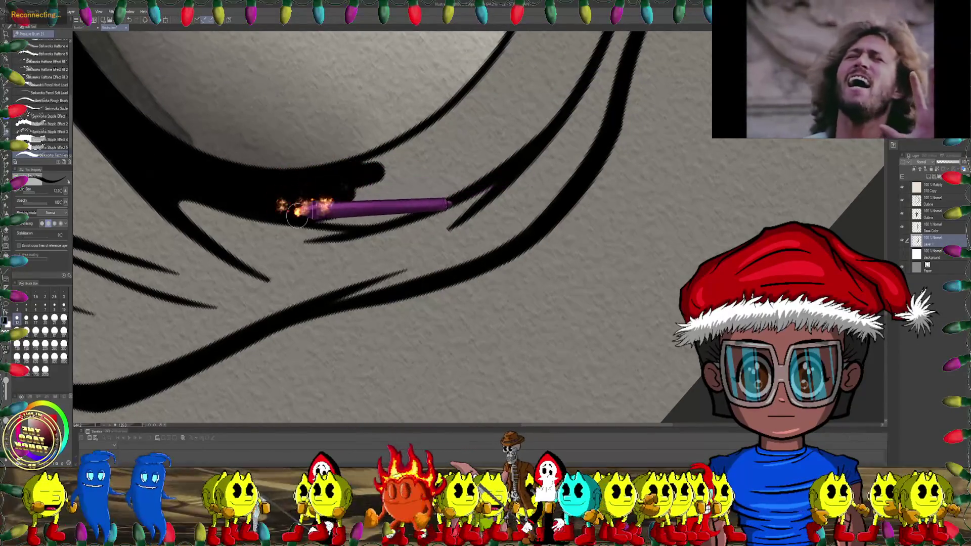
scroll(445, 156, "down", 3)
scroll(418, 165, "down", 3)
scroll(392, 165, "down", 2)
scroll(302, 308, "down", 2)
Step: Rotate the canvas so the whole ghost mask stands upright
mouse_move(299, 306)
left_mouse_down()
mouse_move(401, 217)
mouse_move(480, 296)
left_mouse_up()
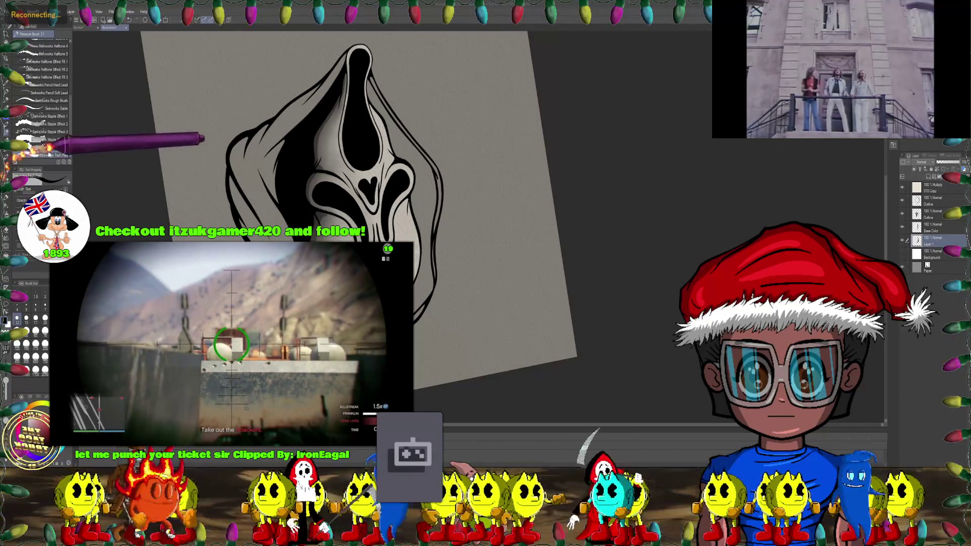
mouse_move(465, 119)
left_mouse_down()
mouse_move(405, 165)
mouse_move(450, 166)
left_mouse_up()
Step: Select the Base Color layer and rotate the canvas to angle the mask rim
scroll(451, 167, "up", 5)
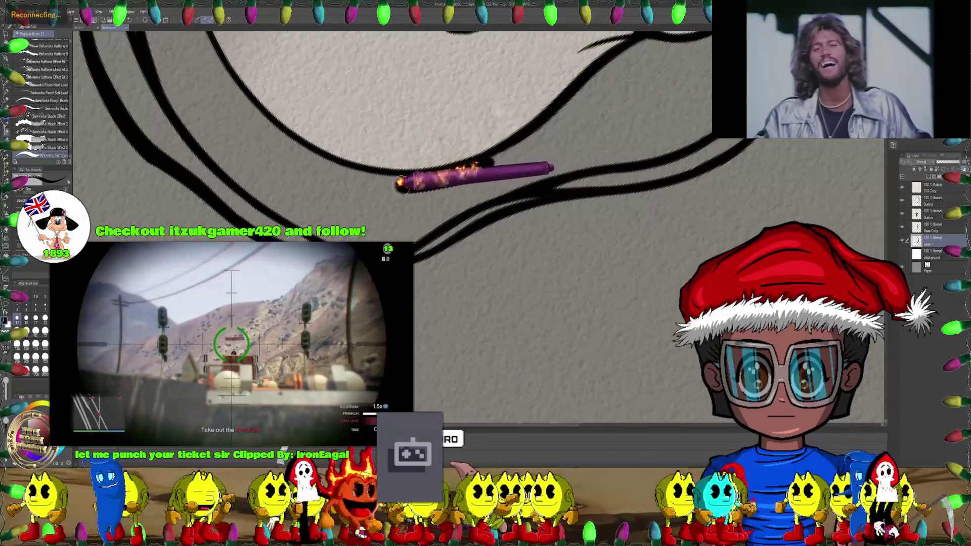
left_click_drag(396, 182, 412, 194)
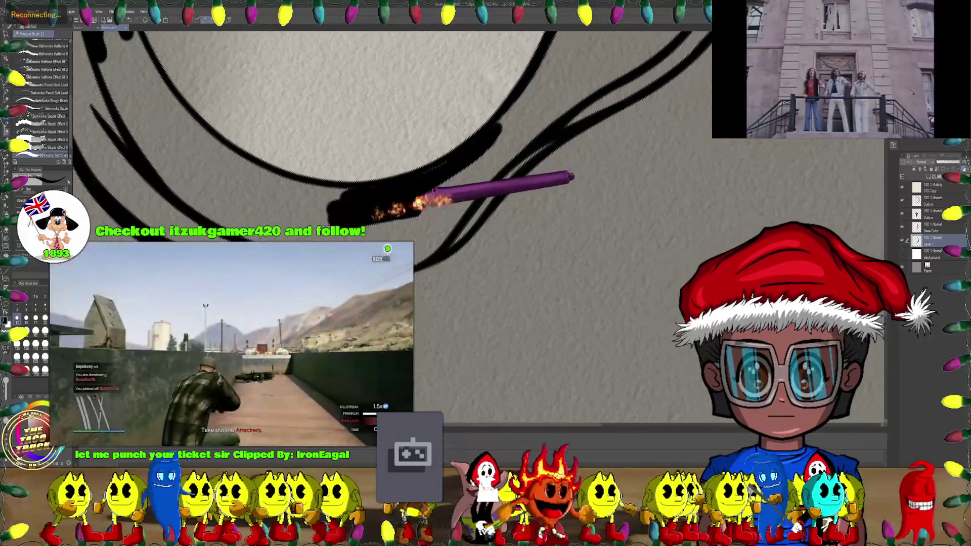
left_click_drag(499, 184, 889, 196)
left_click(927, 230)
left_click_drag(445, 191, 455, 157)
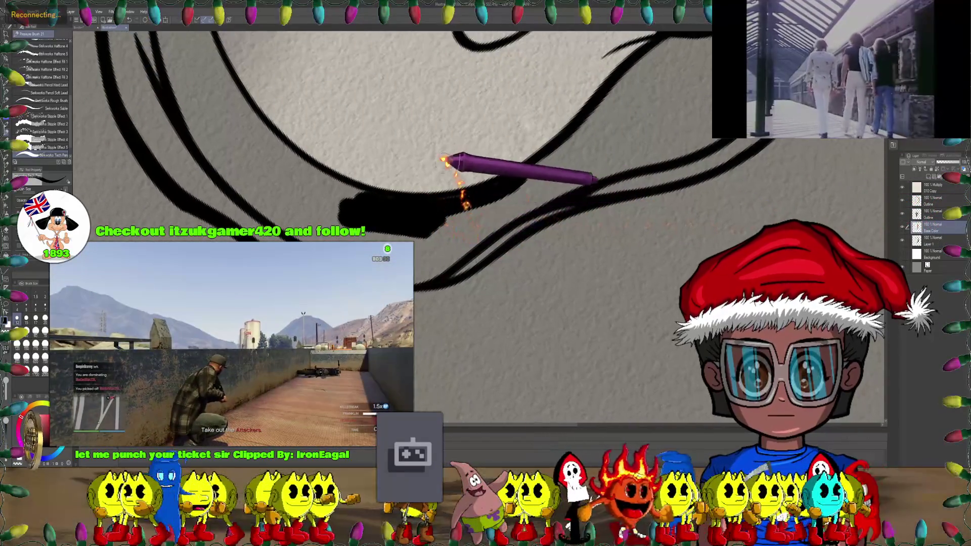
key("e")
scroll(471, 190, "up", 2)
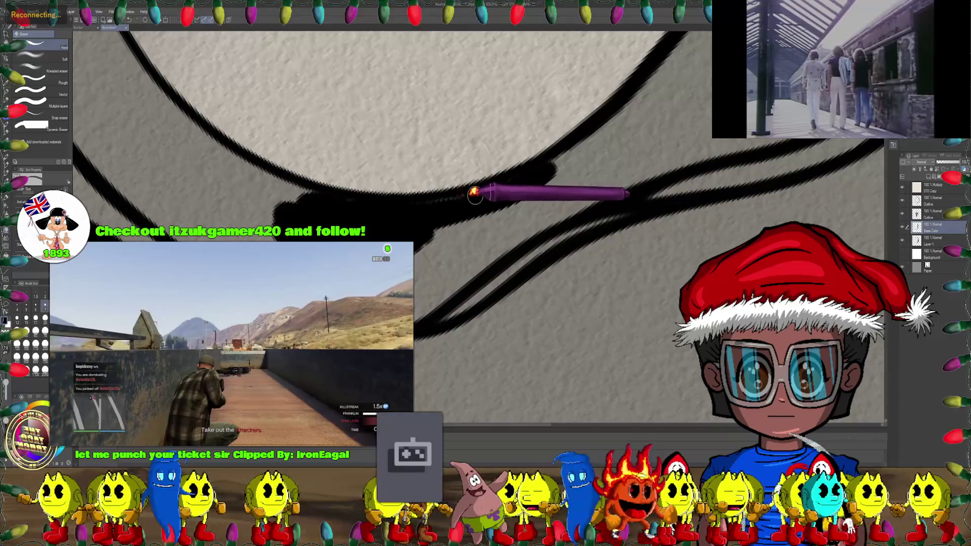
left_click_drag(525, 190, 544, 154)
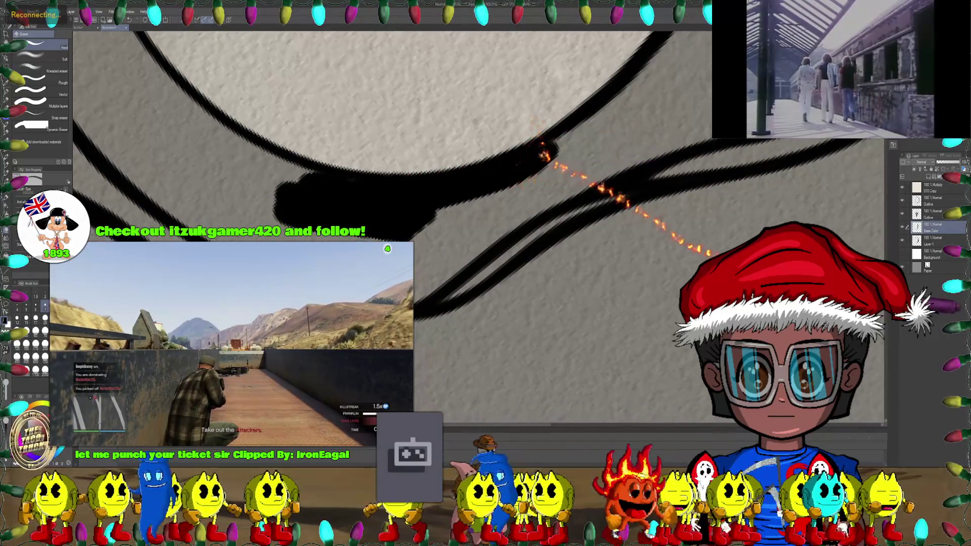
left_click_drag(883, 255, 390, 217)
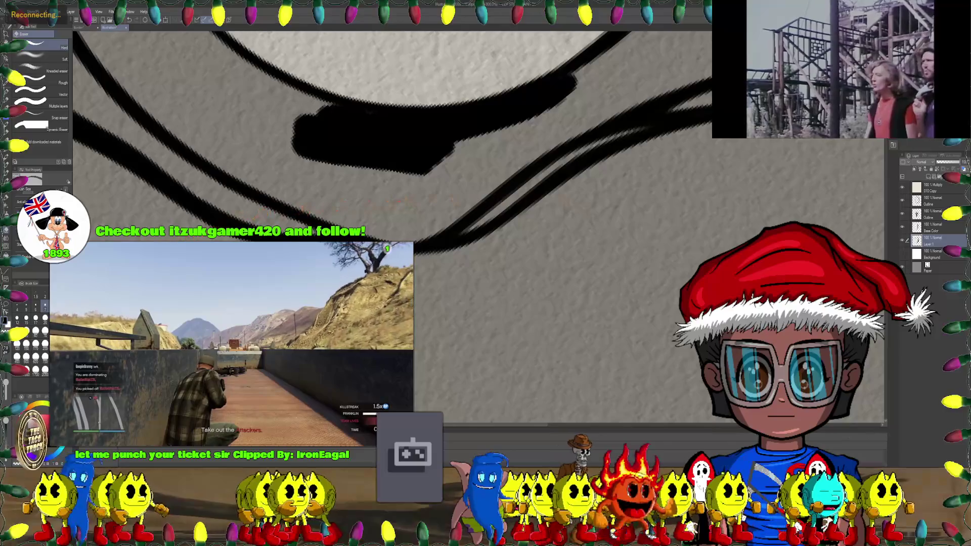
Step: Paint black into the shadow band under the rim, extending it leftward, then switch to the Eraser
left_click(6, 126)
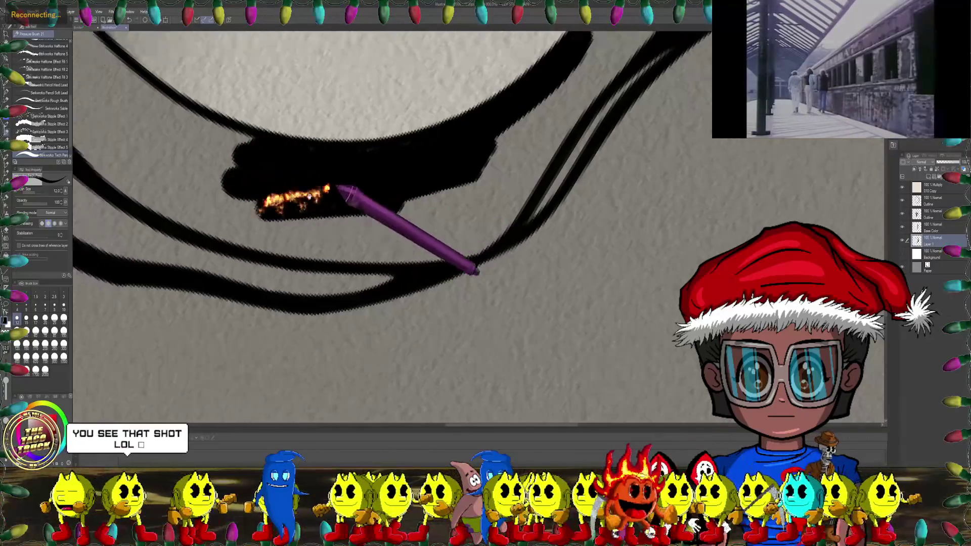
left_click_drag(269, 184, 375, 199)
mouse_move(423, 158)
left_mouse_down()
mouse_move(318, 182)
mouse_move(446, 191)
mouse_move(330, 195)
mouse_move(218, 170)
left_mouse_up()
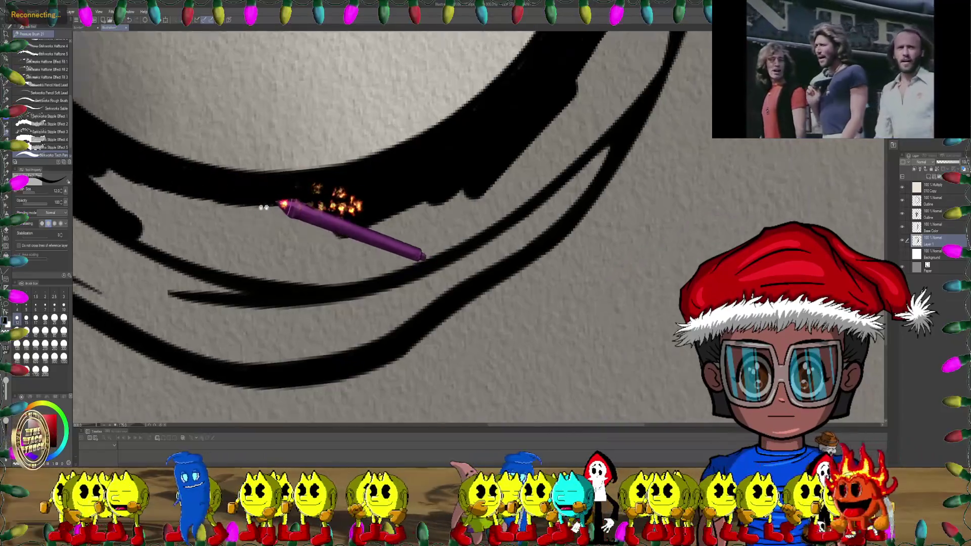
left_click_drag(273, 185, 455, 206)
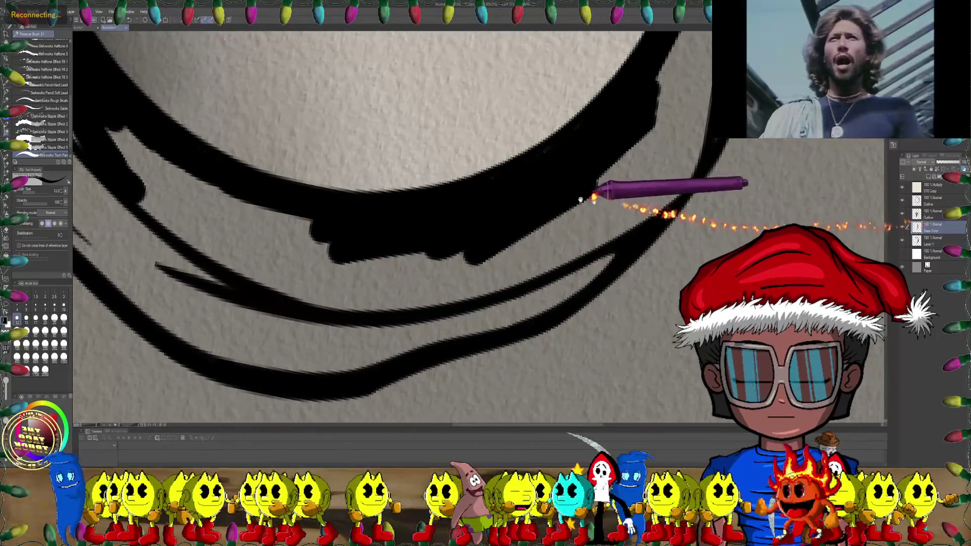
left_click_drag(591, 202, 549, 221)
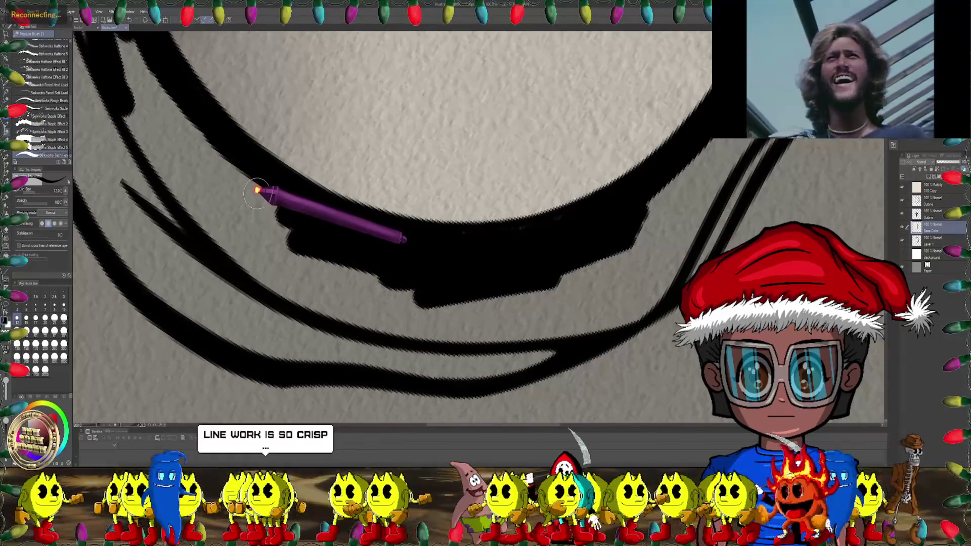
key("e")
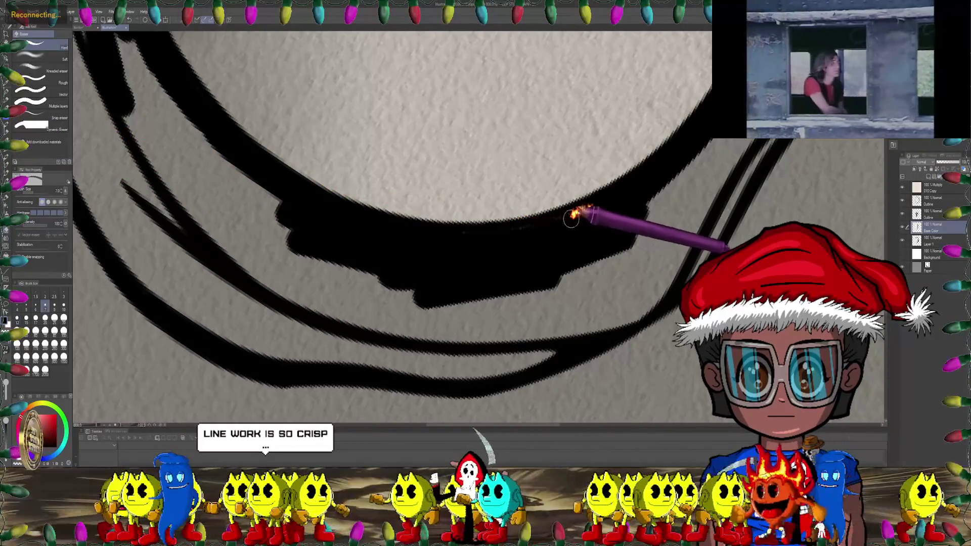
scroll(421, 234, "down", 2)
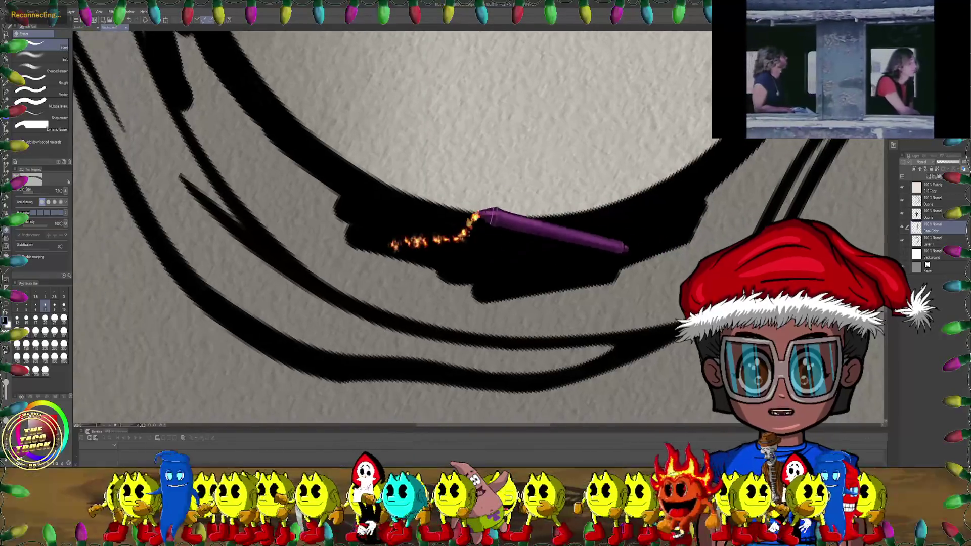
Step: Zoom out, rotate the view upright, and frame the top of the hood
scroll(481, 219, "down", 1)
scroll(347, 206, "down", 1)
scroll(466, 202, "down", 1)
scroll(524, 139, "down", 2)
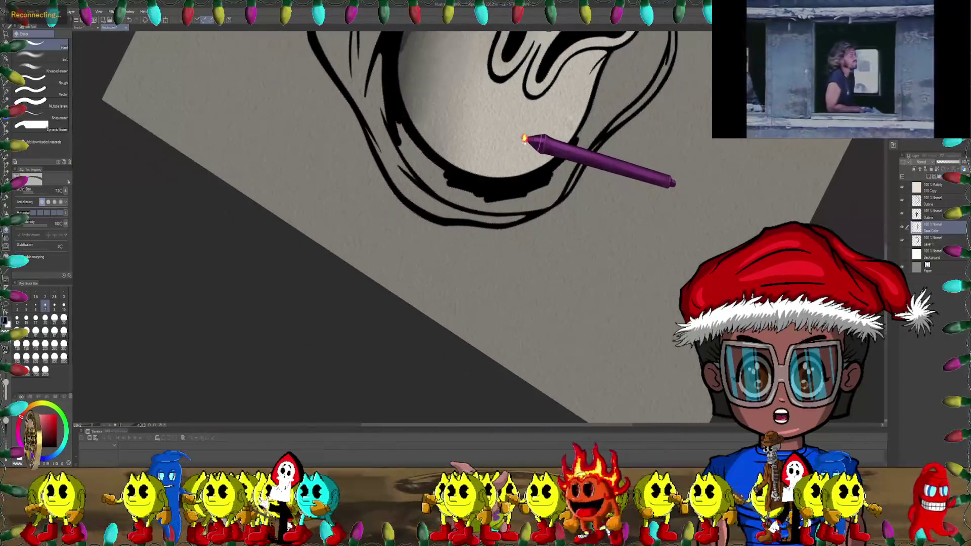
key("minus")
key("minus")
key("minus")
key("minus")
key("minus")
key("minus")
key("minus")
key("minus")
key("minus")
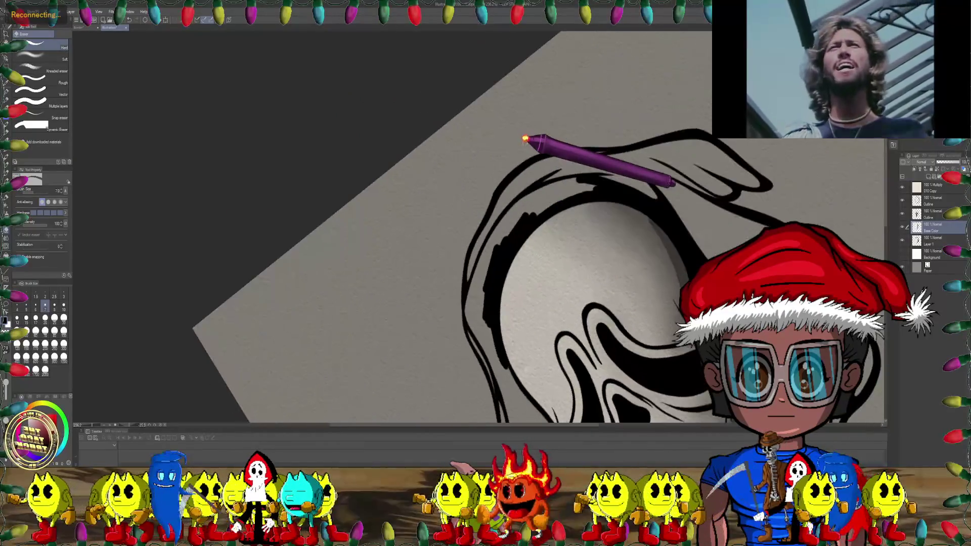
key("minus")
key("minus")
key("minus")
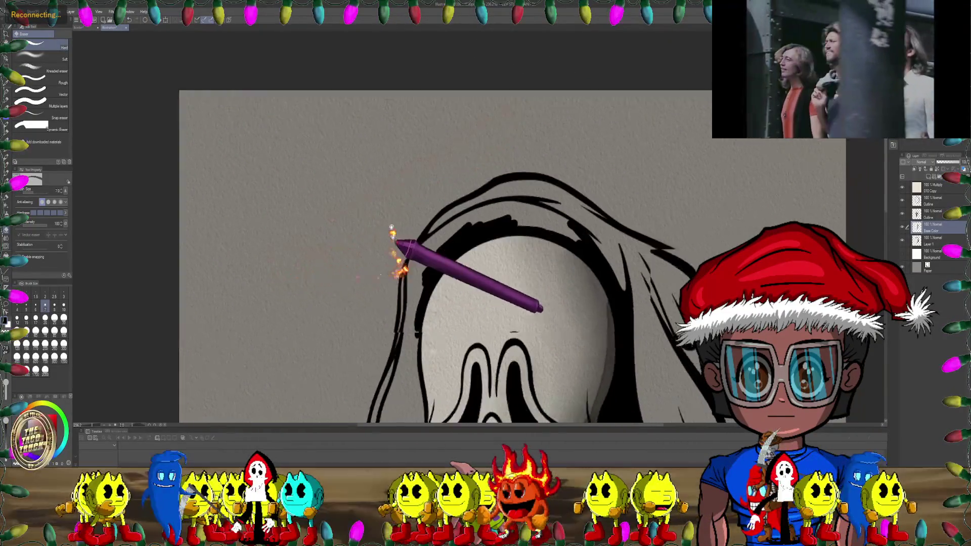
left_click_drag(302, 285, 347, 152)
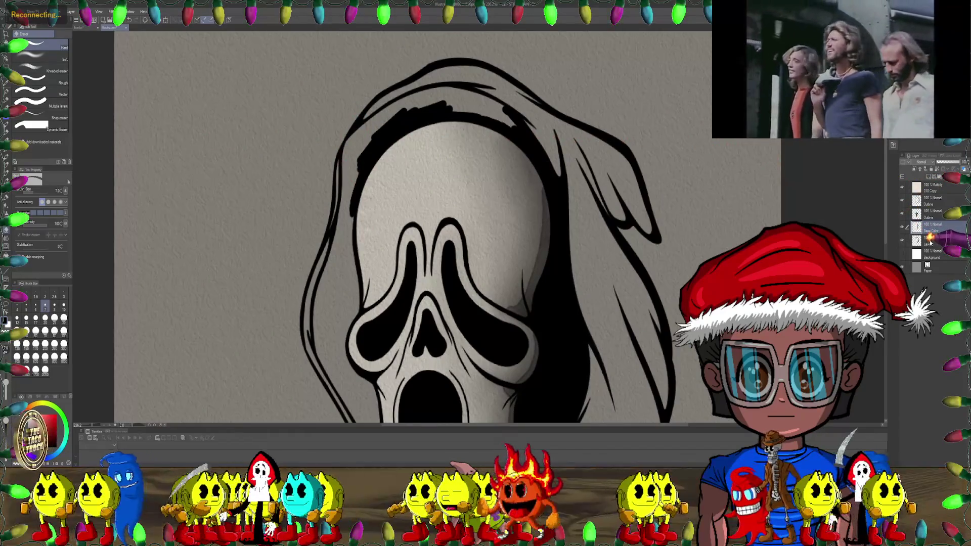
left_click_drag(571, 231, 563, 281)
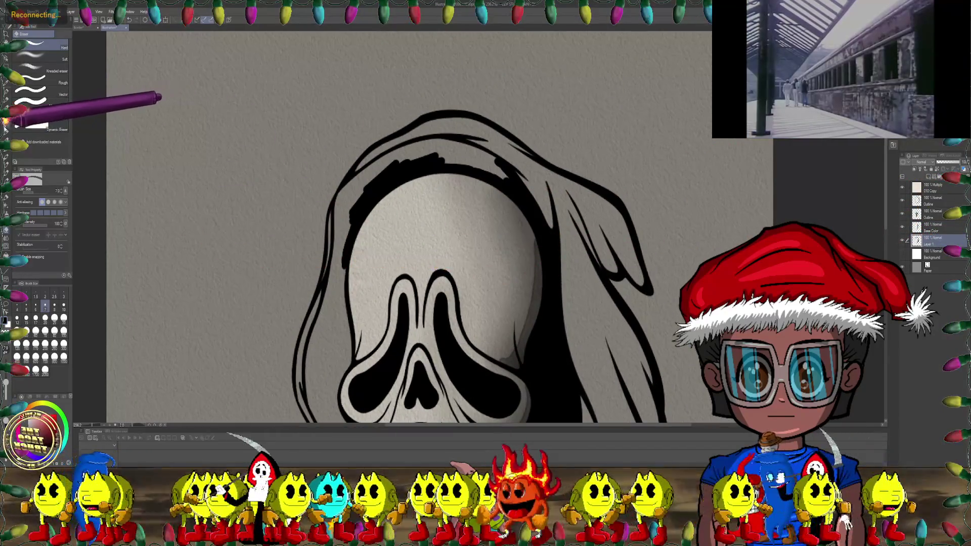
scroll(385, 175, "up", 6)
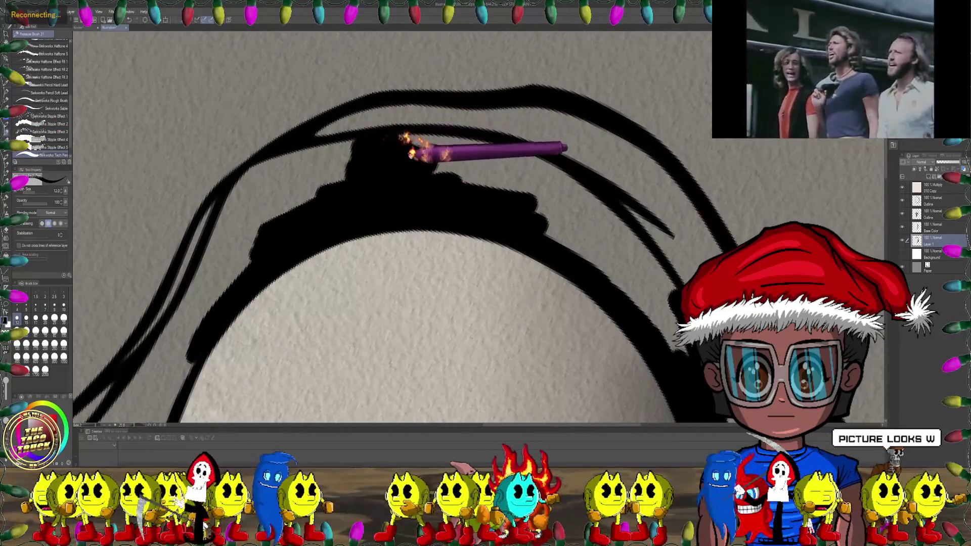
Step: Angle the canvas along the hood stroke, then zoom out and turn the drawing nearly upright
left_click_drag(411, 154, 413, 163)
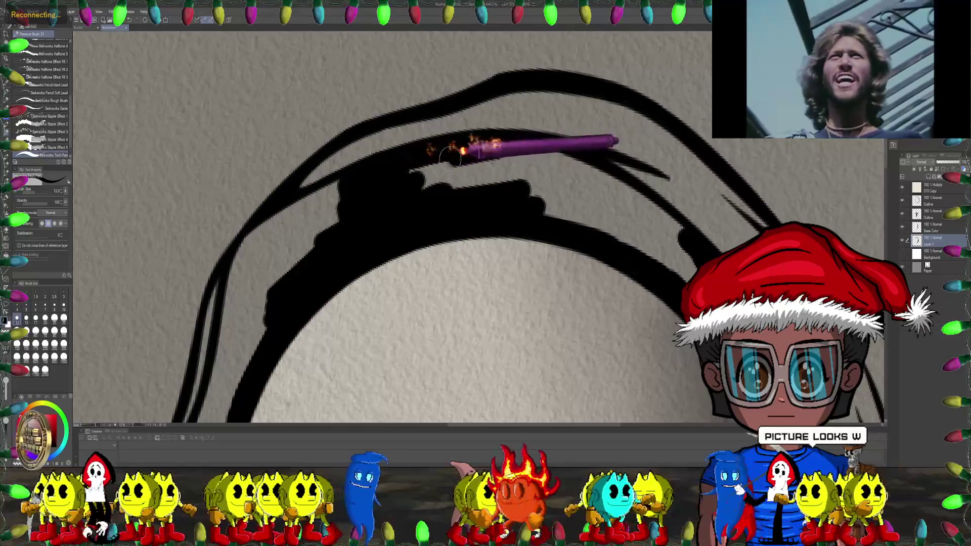
mouse_move(431, 192)
left_mouse_down()
mouse_move(459, 152)
mouse_move(496, 129)
mouse_move(541, 162)
mouse_move(408, 190)
left_mouse_up()
scroll(408, 190, "down", 3)
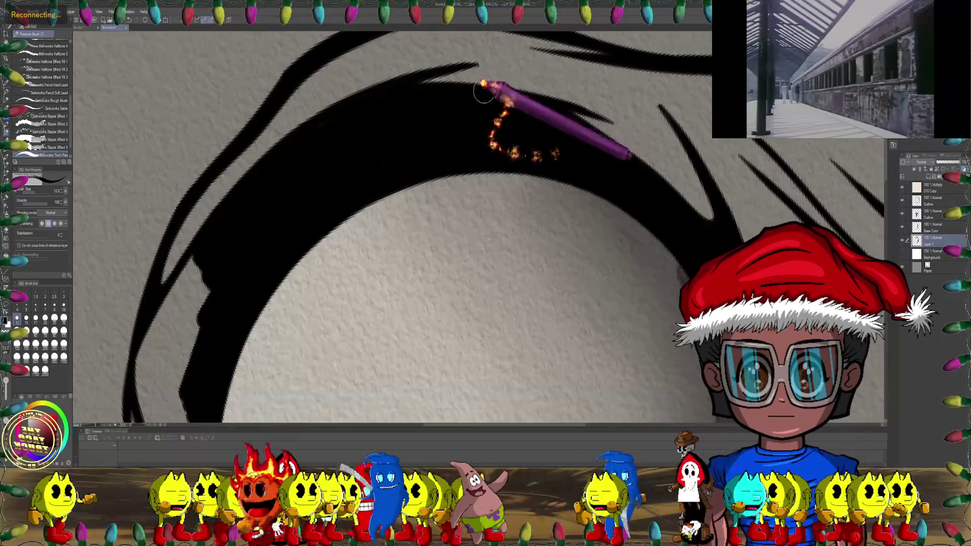
scroll(415, 243, "down", 3)
key("minus")
key("minus")
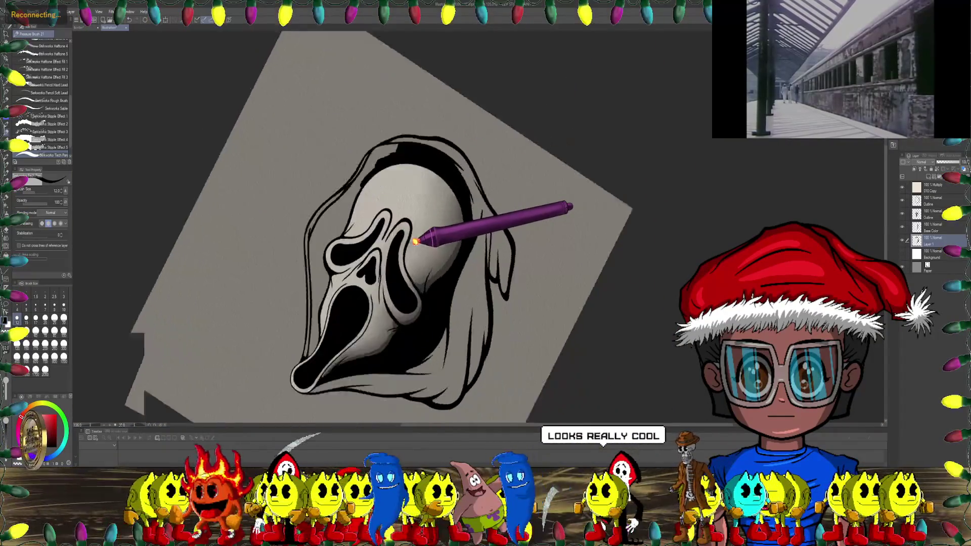
key("asciicircum")
key("asciicircum")
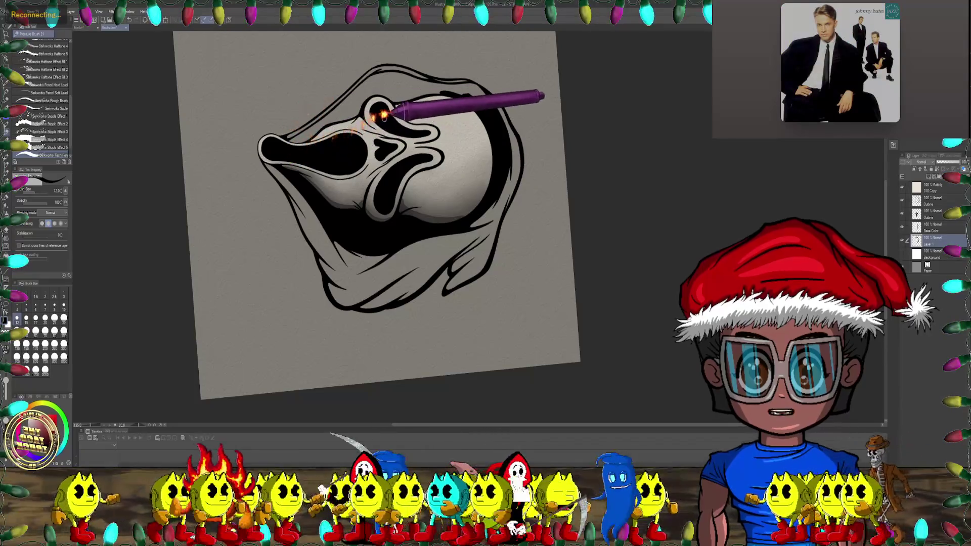
left_click_drag(364, 101, 322, 141)
Step: Zoom in, briefly view the Ghostface and Pennywise banner document, and return to the illustration
scroll(322, 141, "up", 2)
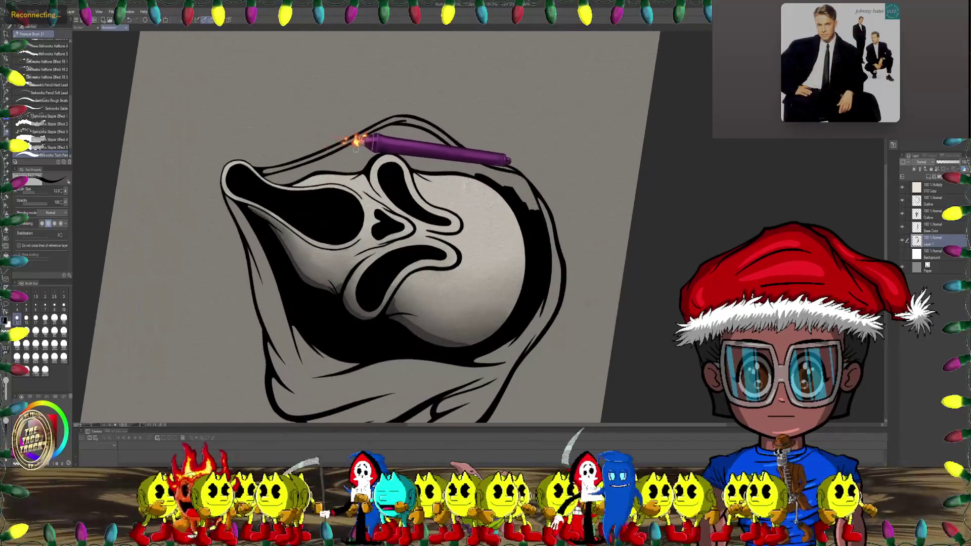
scroll(347, 136, "up", 2)
scroll(342, 147, "up", 2)
scroll(342, 142, "up", 2)
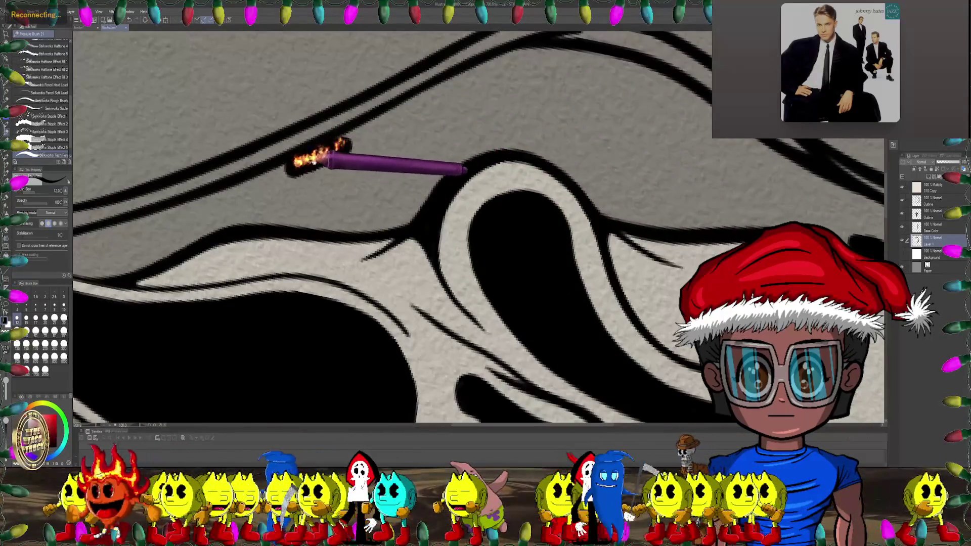
scroll(354, 144, "up", 1)
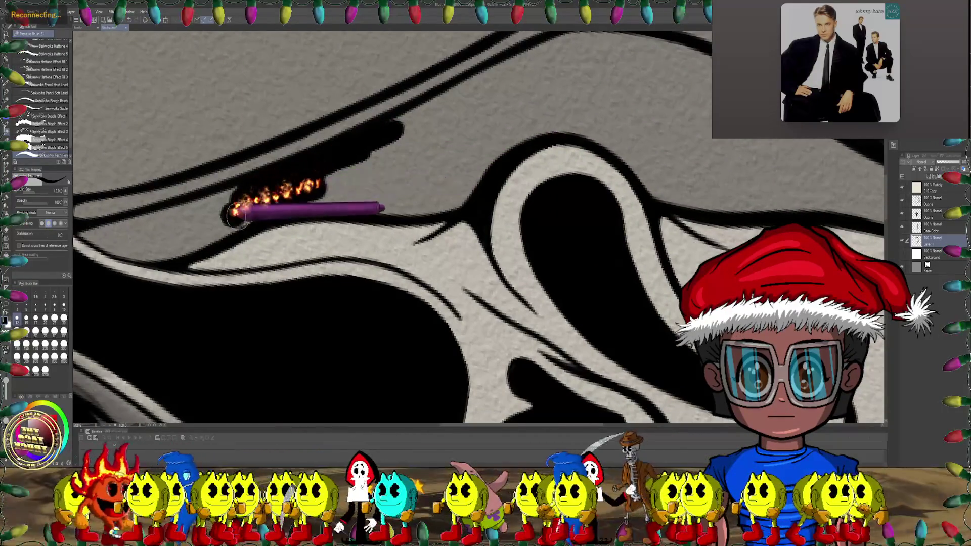
scroll(238, 207, "up", 1)
scroll(260, 199, "up", 1)
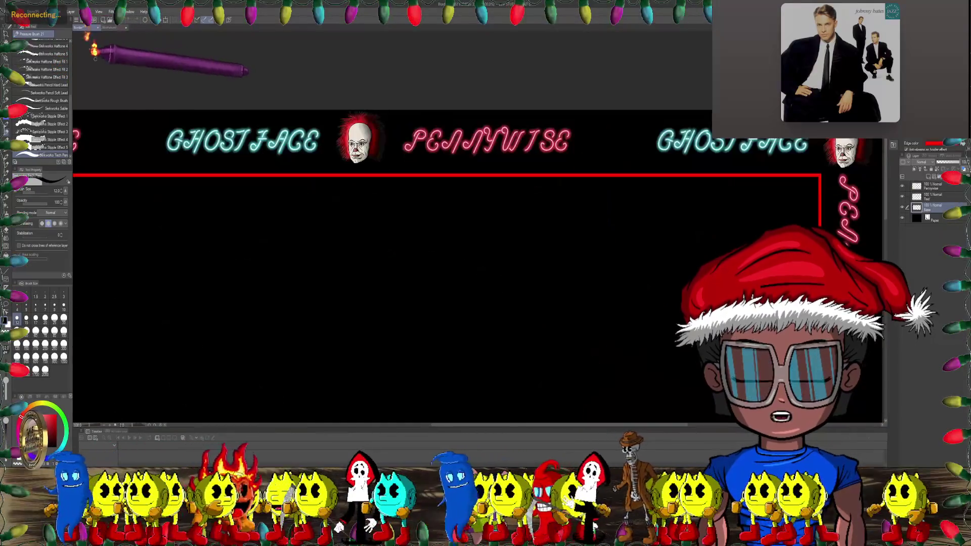
left_click(99, 26)
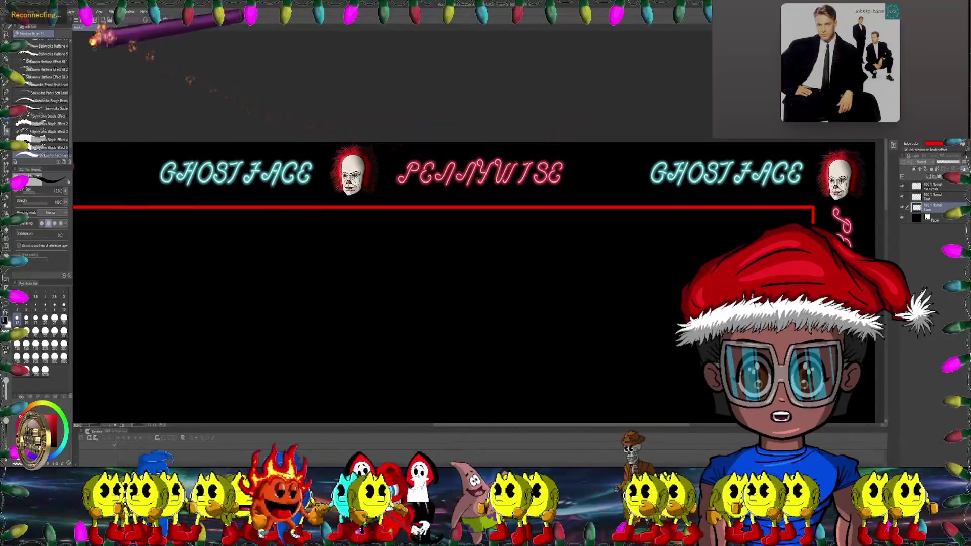
left_click(116, 29)
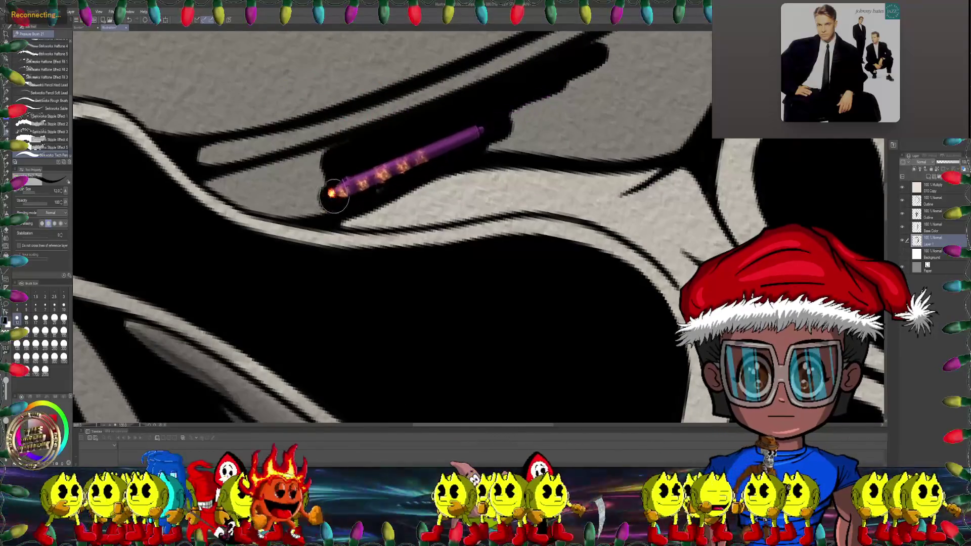
left_click_drag(322, 159, 401, 146)
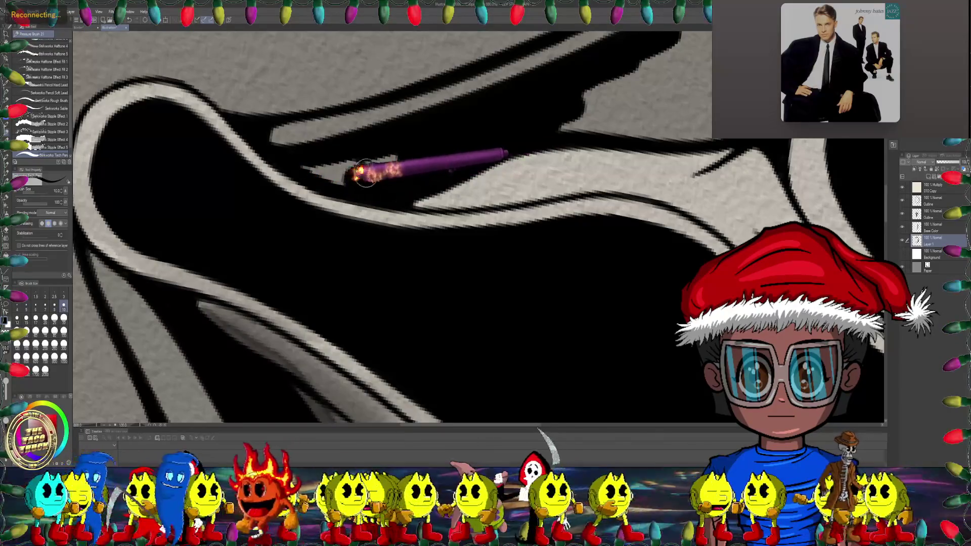
scroll(364, 185, "right", 2)
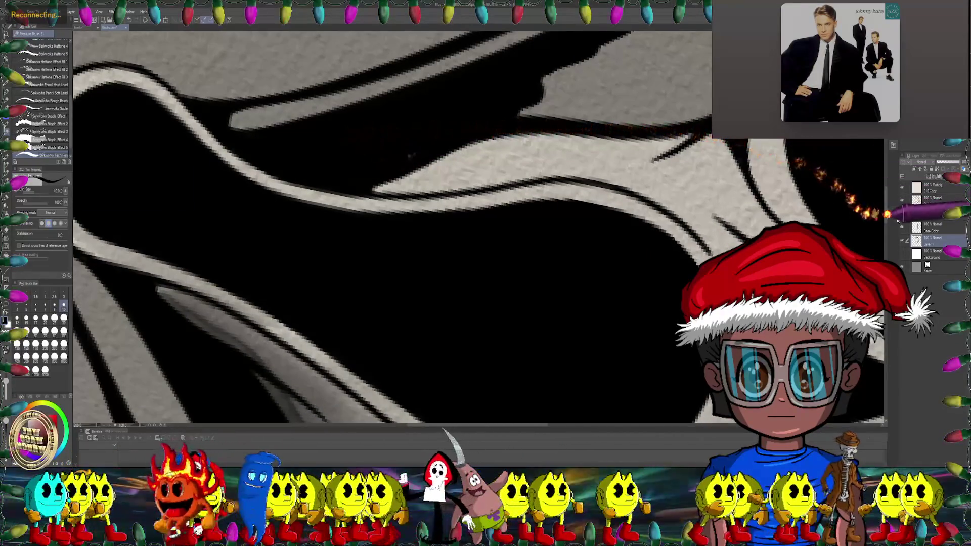
key("e")
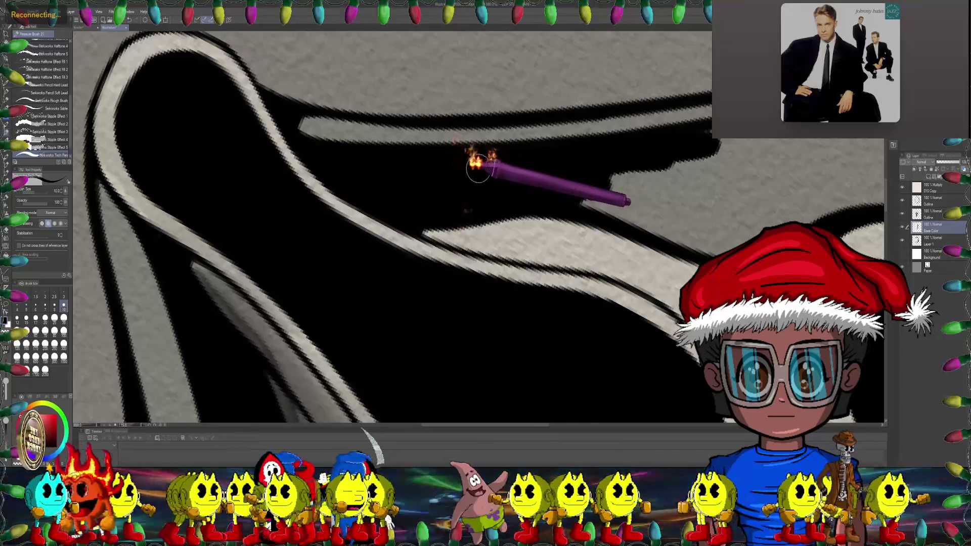
scroll(483, 200, "right", 5)
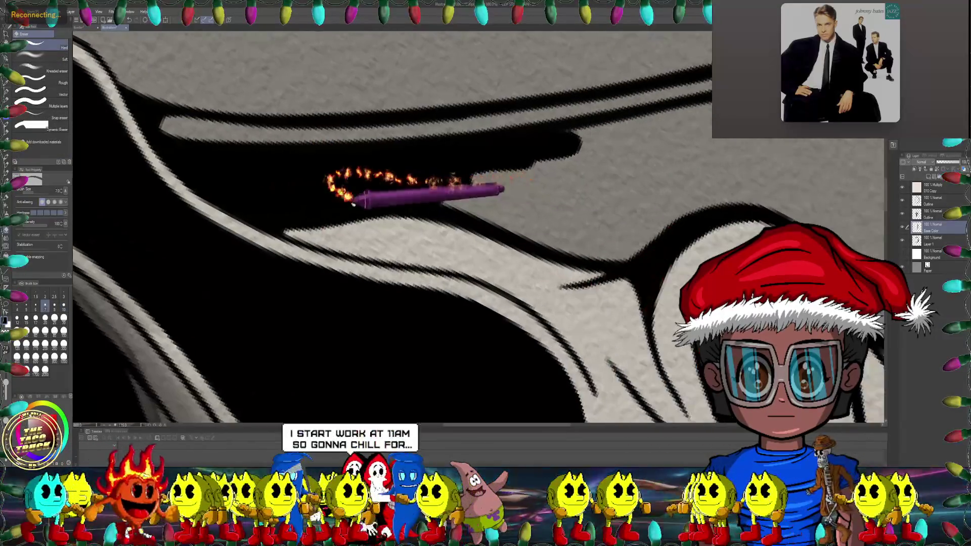
scroll(293, 210, "right", 4)
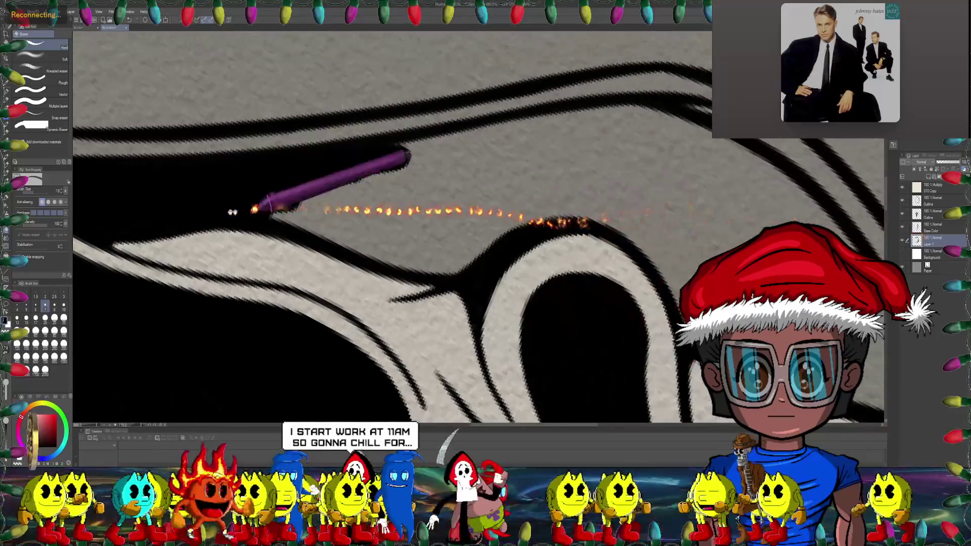
Step: Extend thick black ink along the upper hood contour and fill the shadow beneath it
left_click(6, 122)
scroll(283, 167, "right", 3)
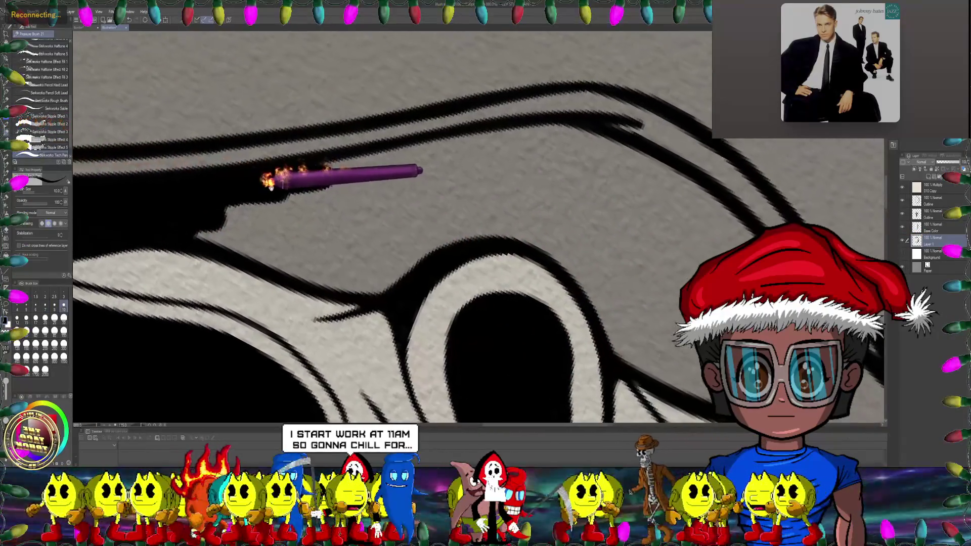
left_click_drag(332, 165, 579, 129)
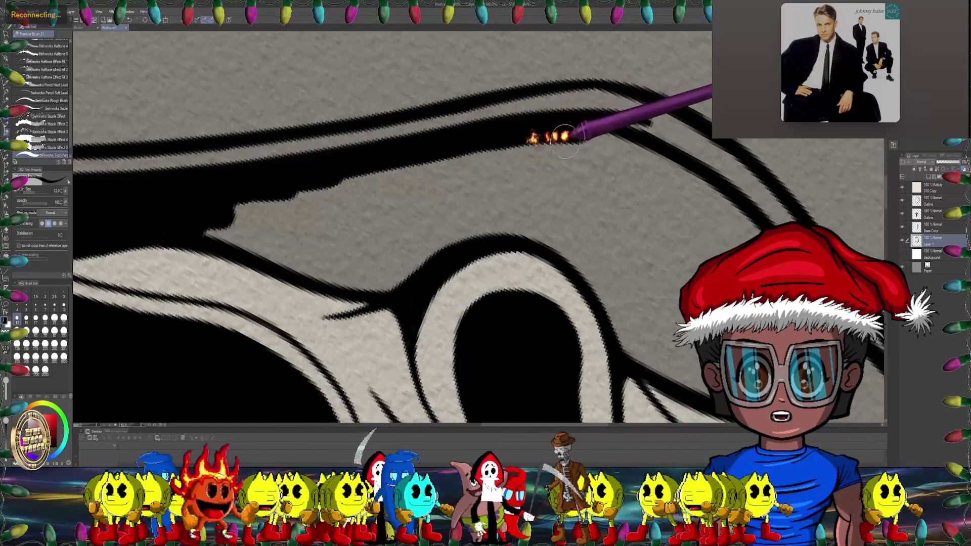
scroll(405, 187, "down", 2)
left_click_drag(415, 187, 445, 223)
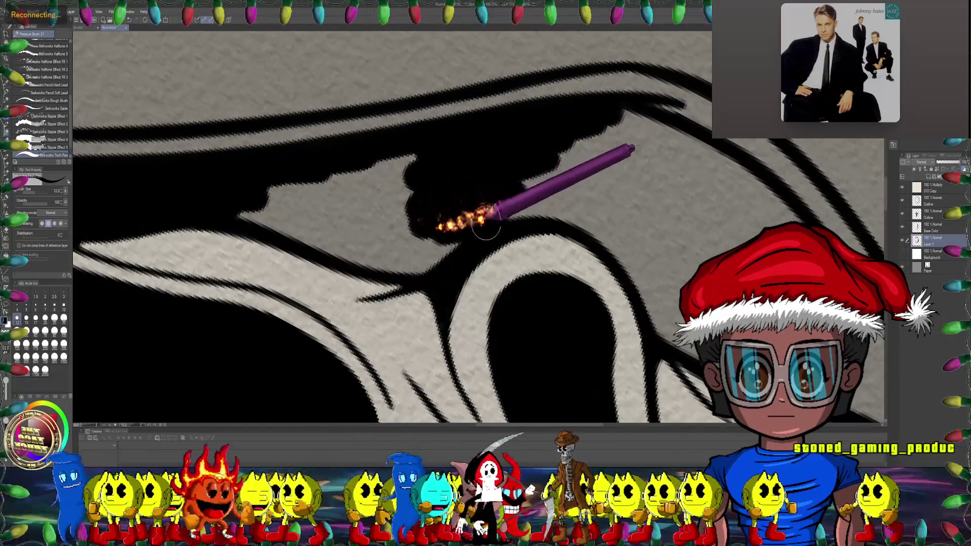
scroll(455, 213, "down", 2)
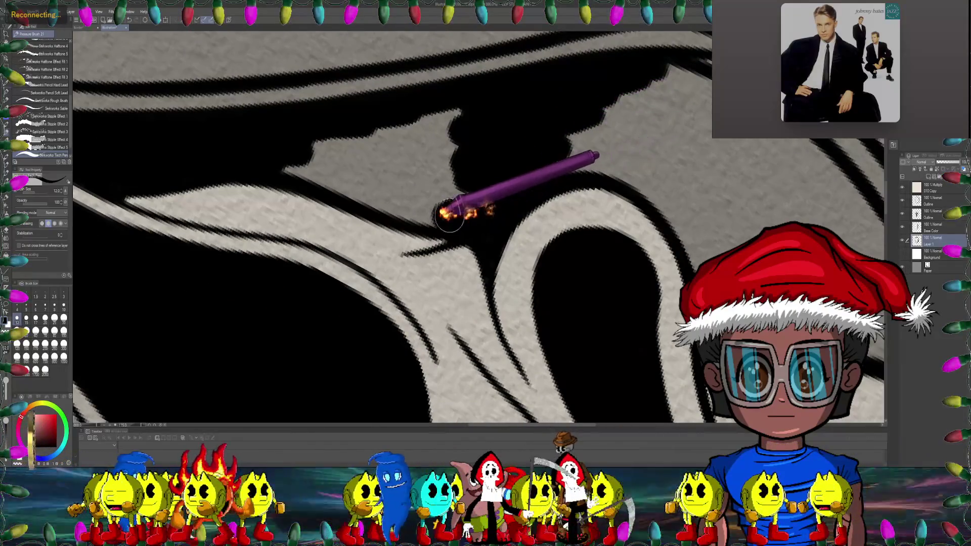
left_click_drag(492, 196, 466, 194)
scroll(424, 213, "left", 2)
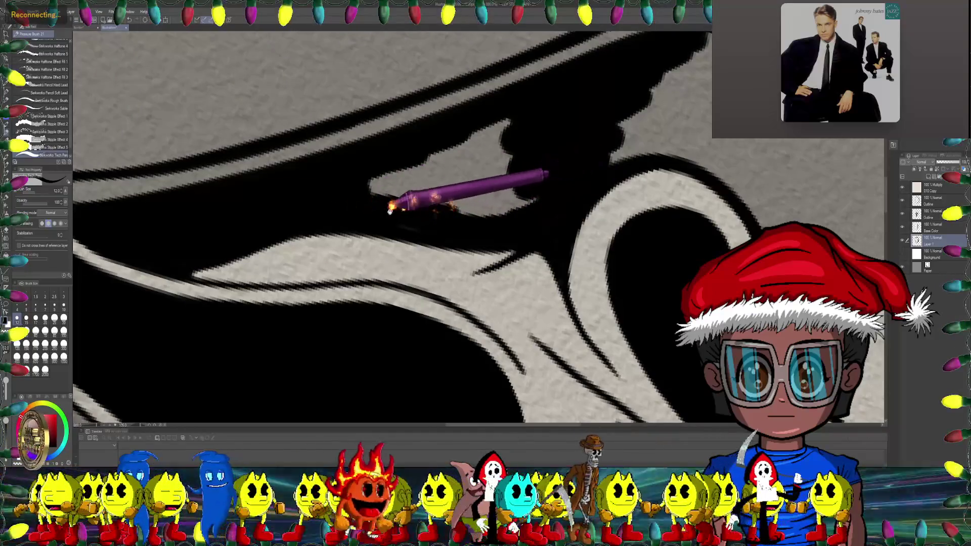
left_click_drag(458, 223, 417, 157)
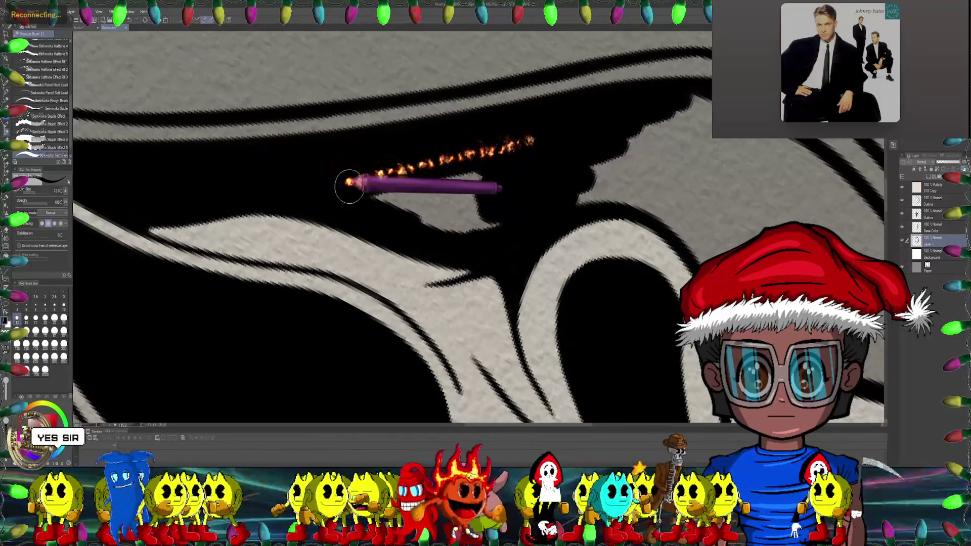
scroll(460, 119, "down", 2)
scroll(495, 104, "down", 4)
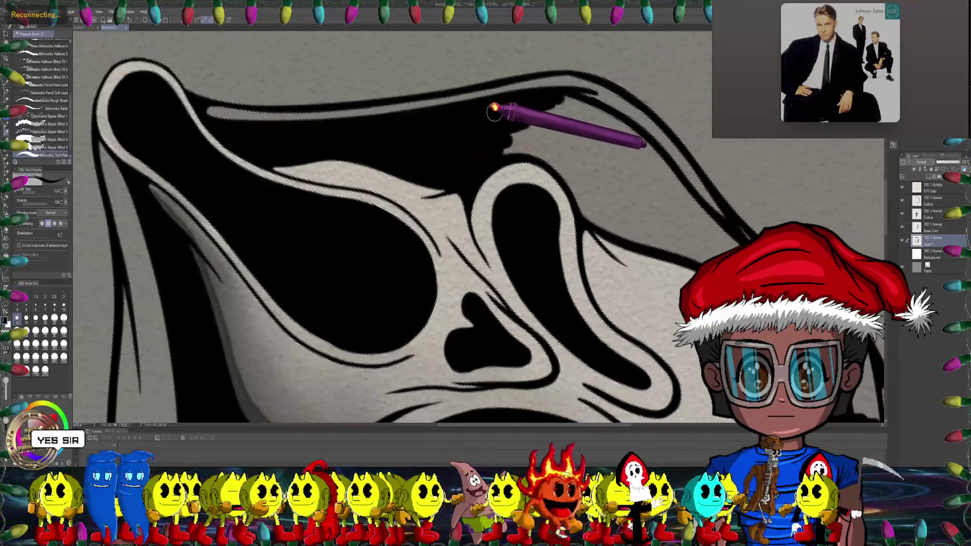
Step: Ink the thin contour line curving past the eye hole, then switch to the Eraser and zoom out
scroll(494, 108, "up", 2)
scroll(435, 158, "up", 2)
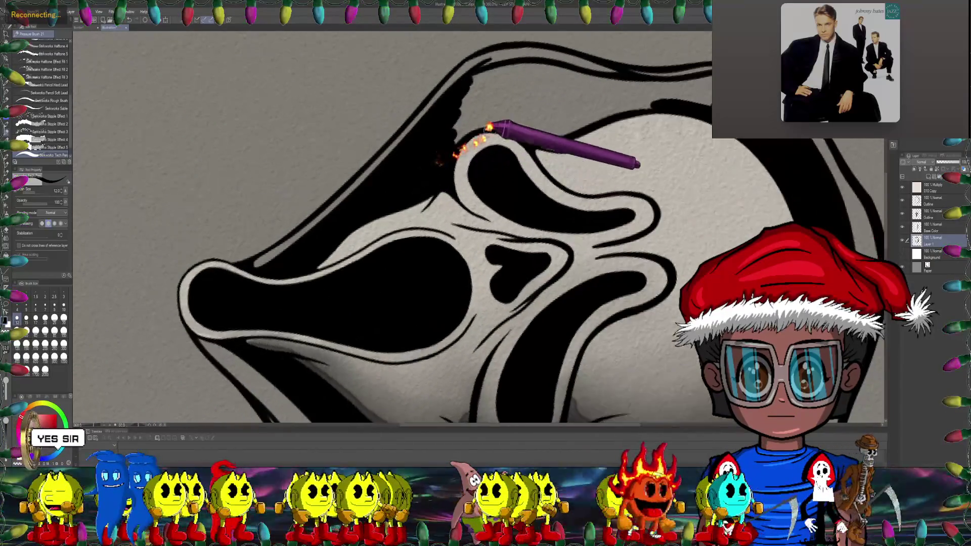
scroll(458, 139, "up", 2)
scroll(454, 146, "up", 2)
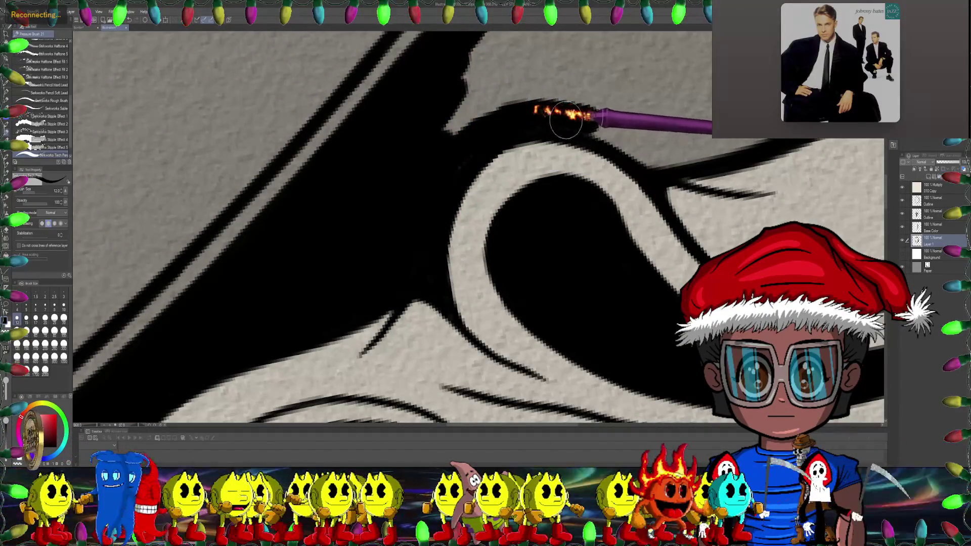
left_click_drag(670, 153, 639, 150)
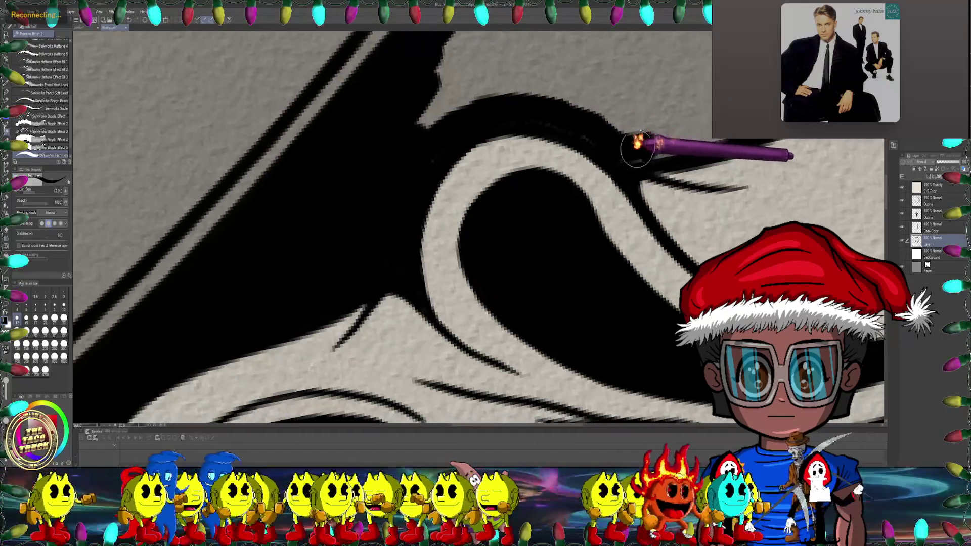
scroll(692, 135, "down", 3)
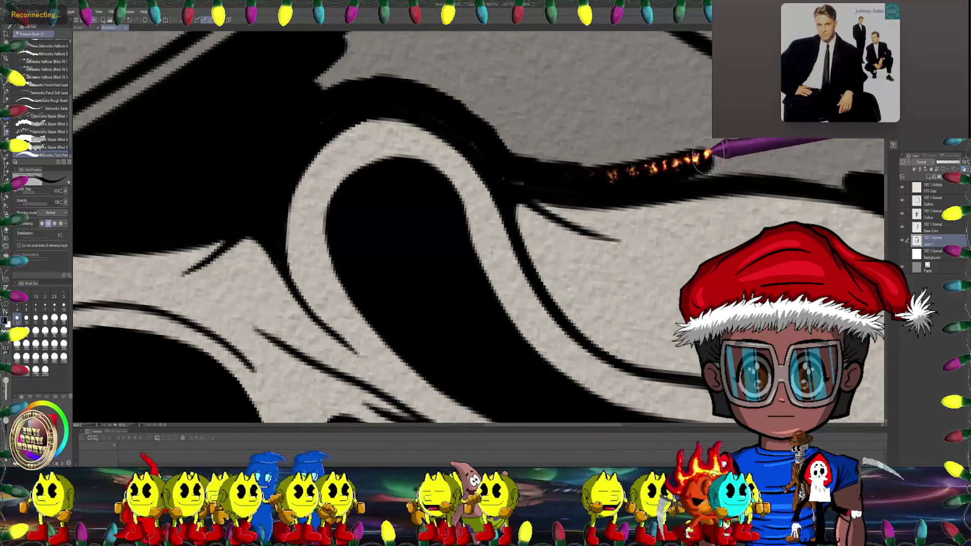
scroll(604, 156, "up", 3)
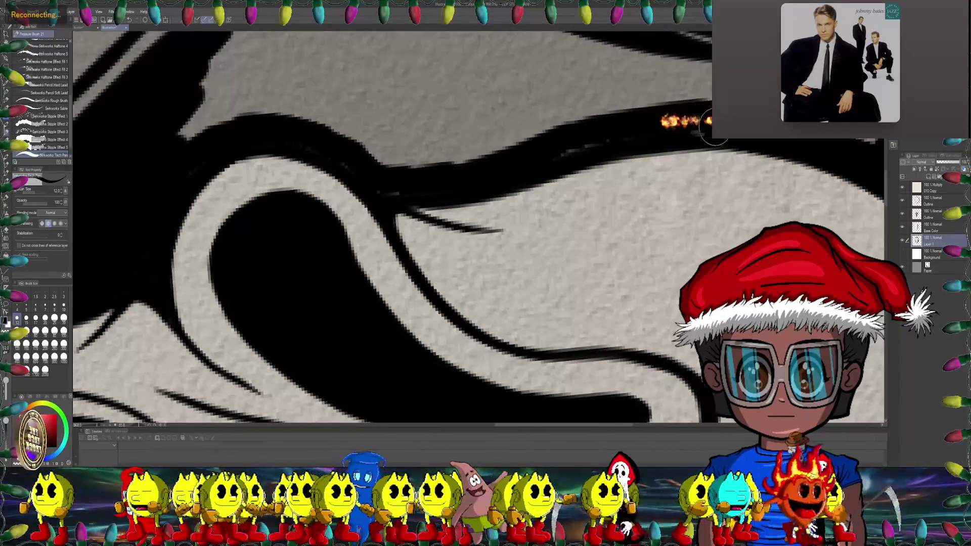
left_click_drag(575, 136, 575, 114)
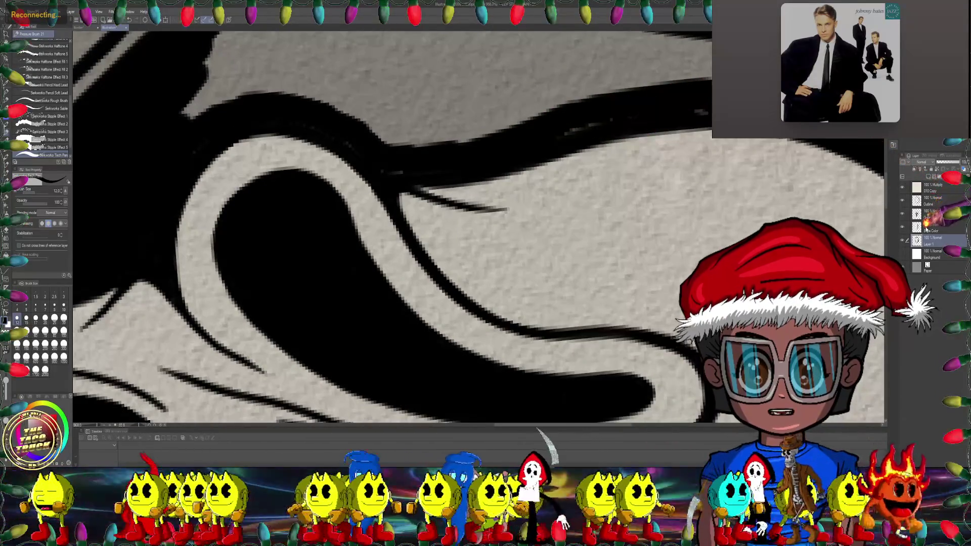
scroll(411, 185, "up", 2)
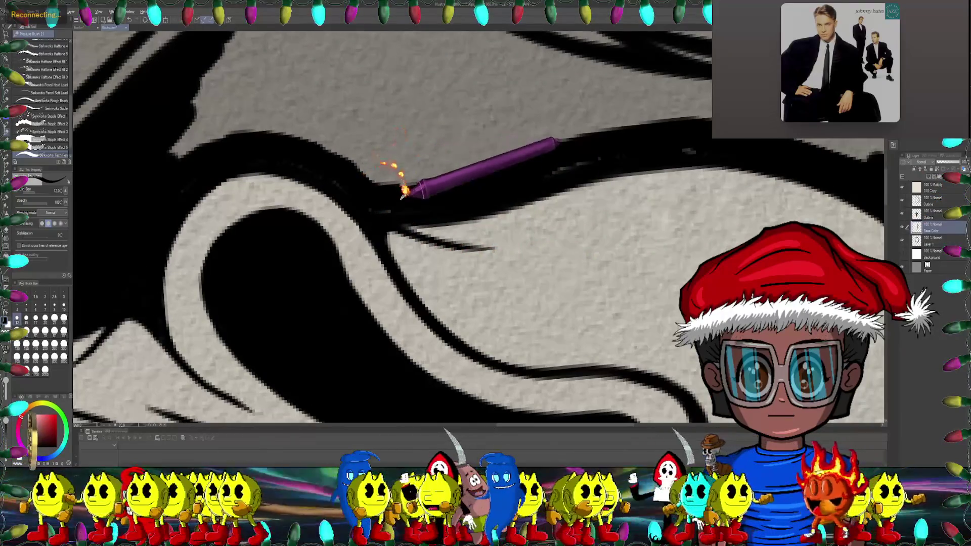
key("e")
mouse_move(383, 209)
left_mouse_down()
mouse_move(304, 193)
mouse_move(333, 146)
mouse_move(243, 160)
mouse_move(437, 226)
left_mouse_up()
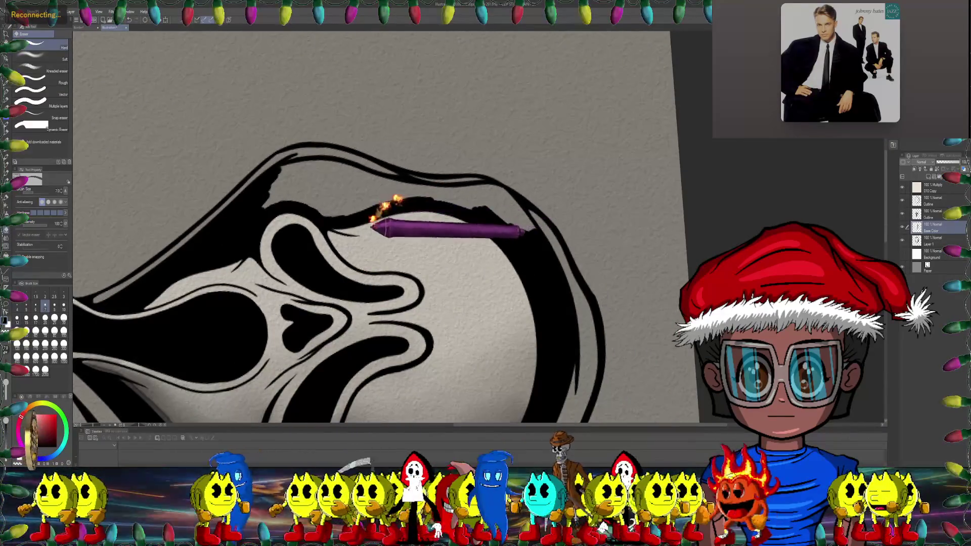
mouse_move(426, 247)
left_mouse_down()
mouse_move(418, 179)
mouse_move(403, 186)
mouse_move(444, 188)
mouse_move(423, 199)
mouse_move(575, 282)
left_mouse_up()
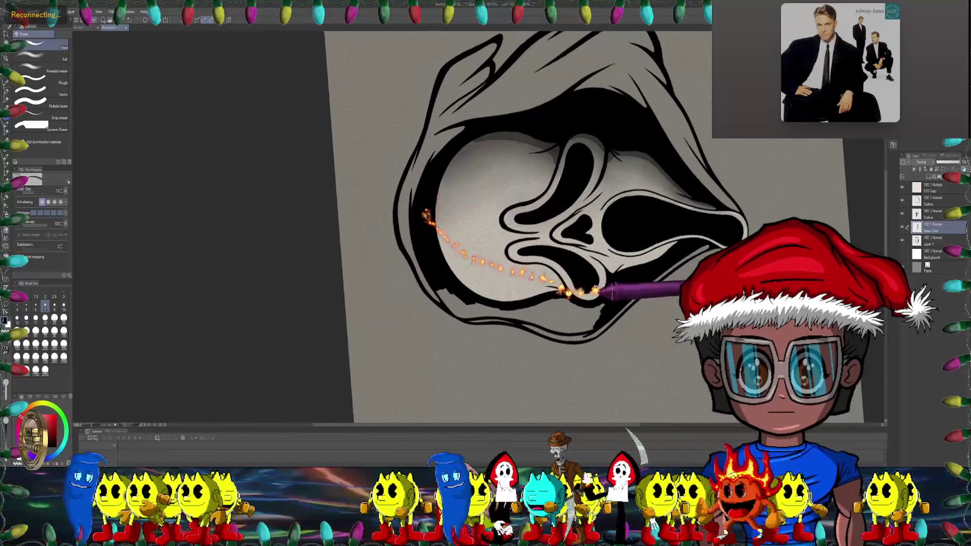
Step: On Layer 1 with the pen, fill the lower hood band strokes with solid black
left_click(939, 239)
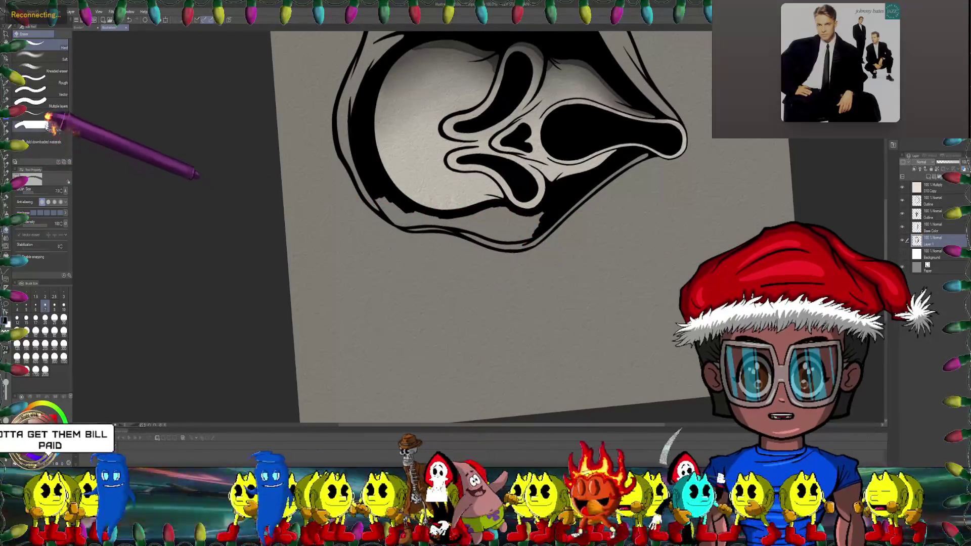
key("p")
scroll(441, 188, "up", 3)
scroll(463, 193, "up", 3)
scroll(478, 200, "up", 3)
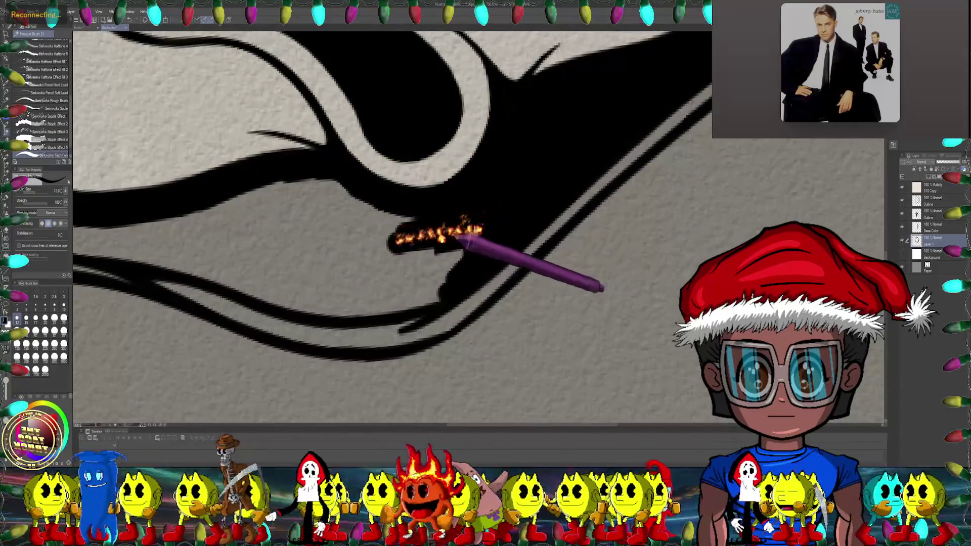
mouse_move(405, 234)
left_mouse_down()
mouse_move(512, 247)
mouse_move(398, 291)
left_mouse_up()
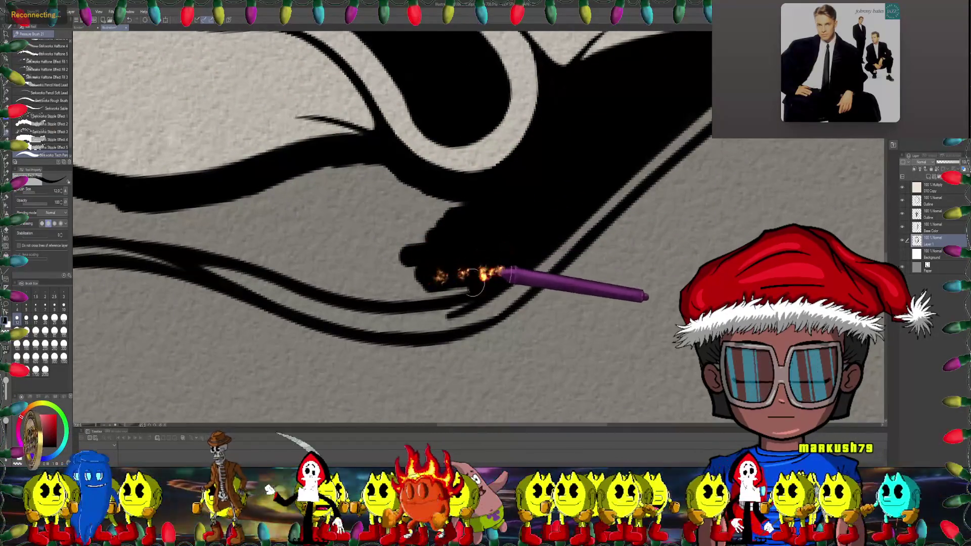
left_click_drag(326, 279, 383, 237)
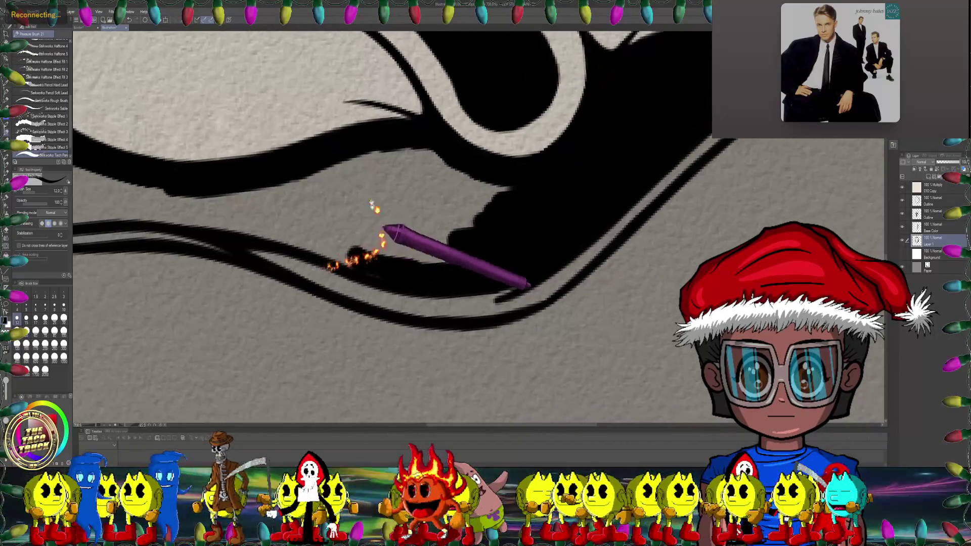
left_click_drag(273, 234, 359, 267)
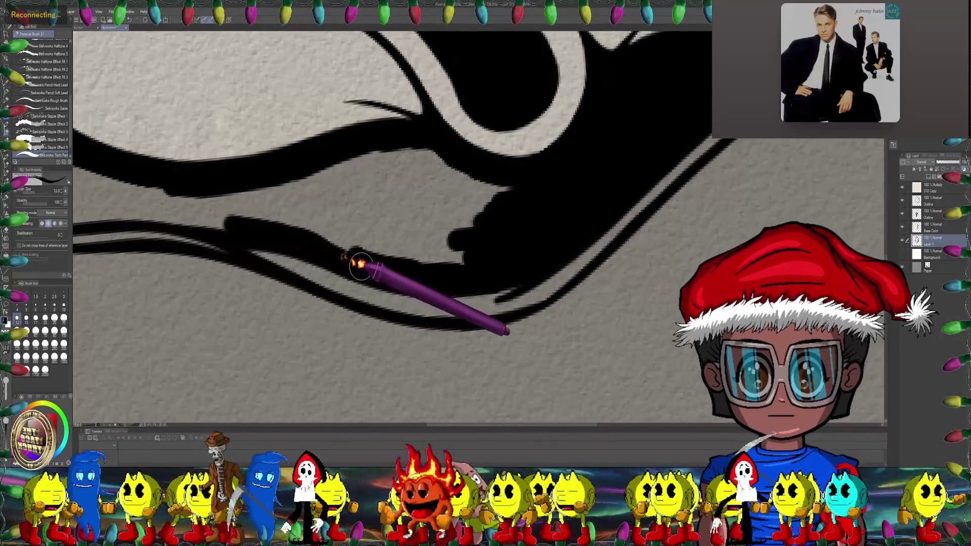
mouse_move(434, 173)
left_mouse_down()
mouse_move(265, 142)
mouse_move(210, 174)
mouse_move(383, 133)
mouse_move(424, 178)
left_mouse_up()
mouse_move(362, 161)
left_mouse_down()
mouse_move(395, 209)
mouse_move(293, 199)
mouse_move(466, 156)
mouse_move(379, 172)
left_mouse_up()
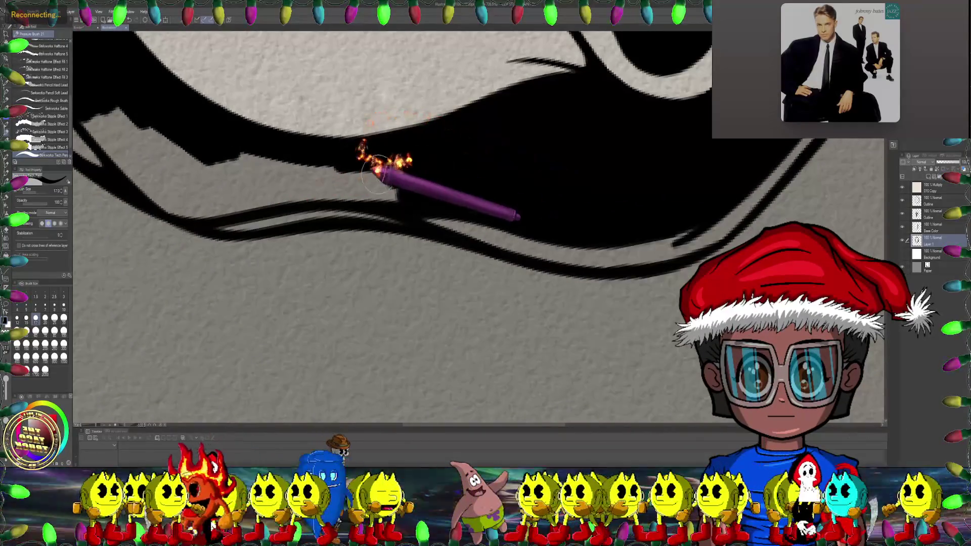
Step: Pan along the inked band, zoom out, and reset the canvas rotation upright
mouse_move(438, 194)
left_mouse_down()
mouse_move(445, 175)
mouse_move(401, 187)
left_mouse_up()
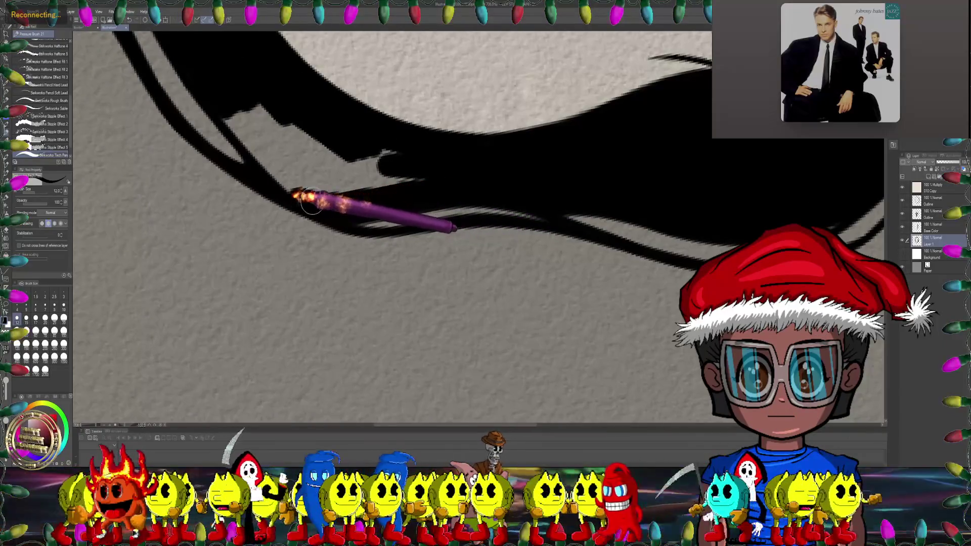
mouse_move(423, 147)
left_mouse_down()
mouse_move(297, 217)
mouse_move(380, 186)
left_mouse_up()
left_click_drag(251, 218, 325, 217)
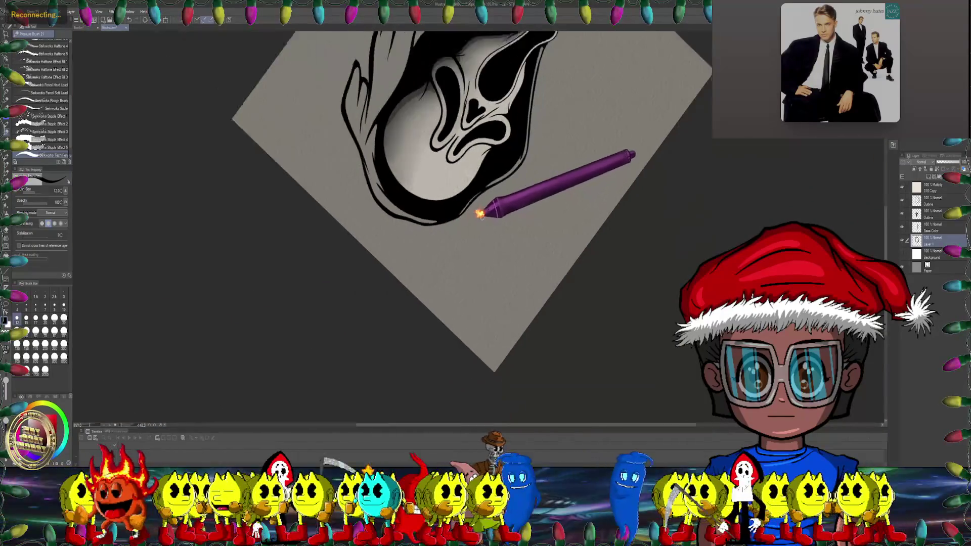
mouse_move(436, 167)
left_mouse_down()
mouse_move(546, 198)
mouse_move(478, 245)
mouse_move(495, 232)
mouse_move(512, 244)
mouse_move(612, 248)
left_mouse_up()
key("ctrl+at")
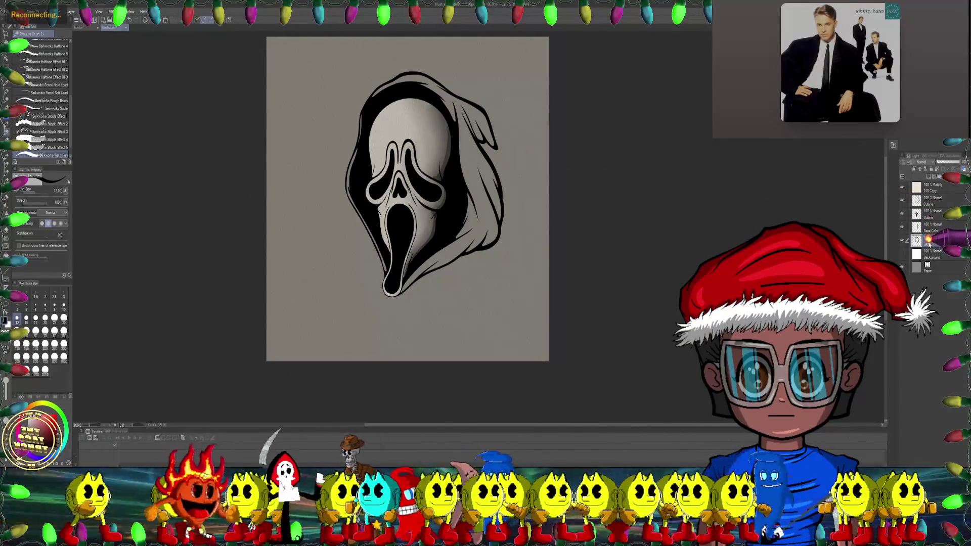
Step: Select the second Outline layer and pick the 3 Third Brush with Normal blending
left_click(934, 215)
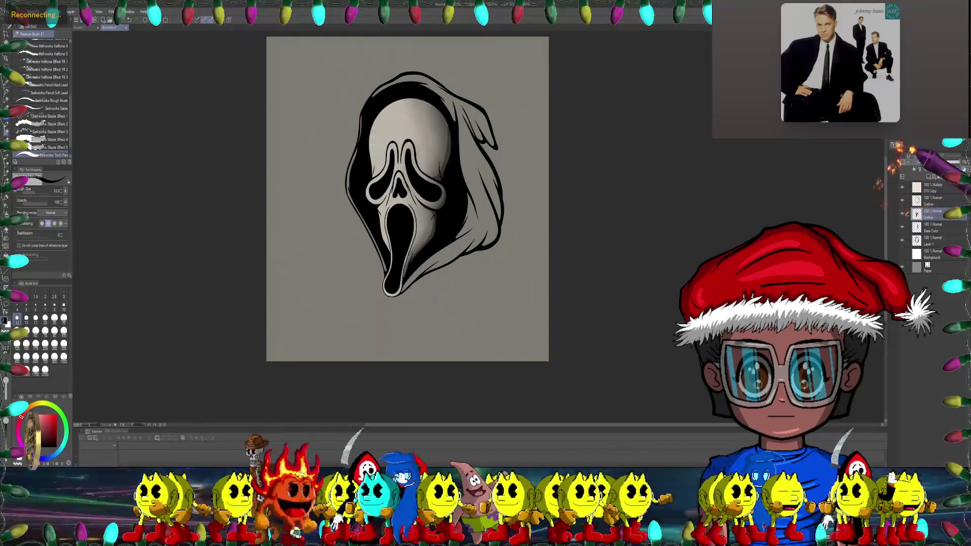
scroll(325, 249, "up", 2)
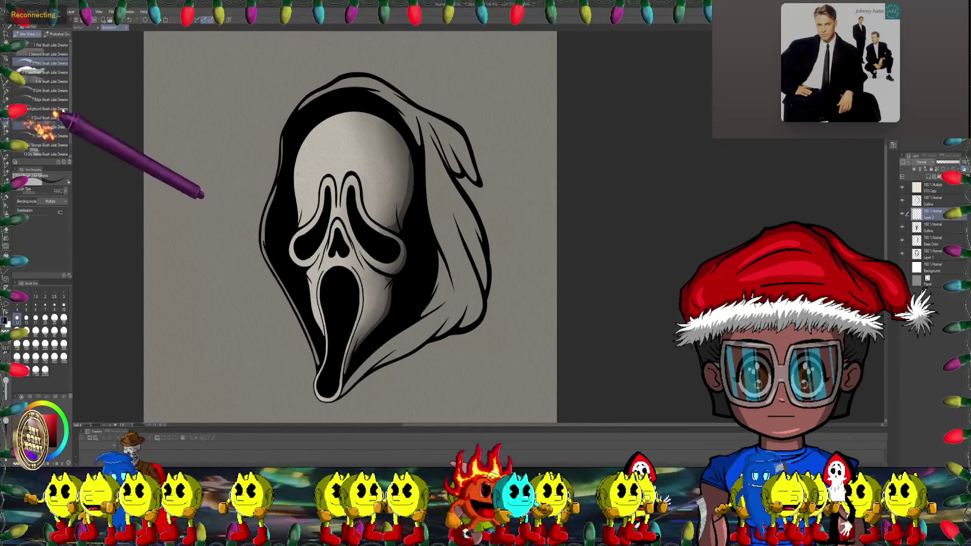
left_click(50, 64)
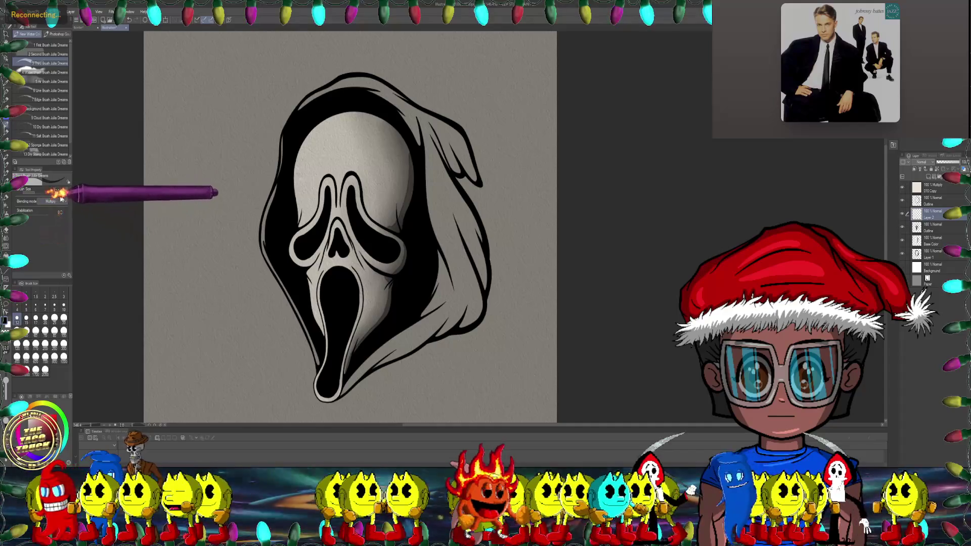
left_click(43, 209)
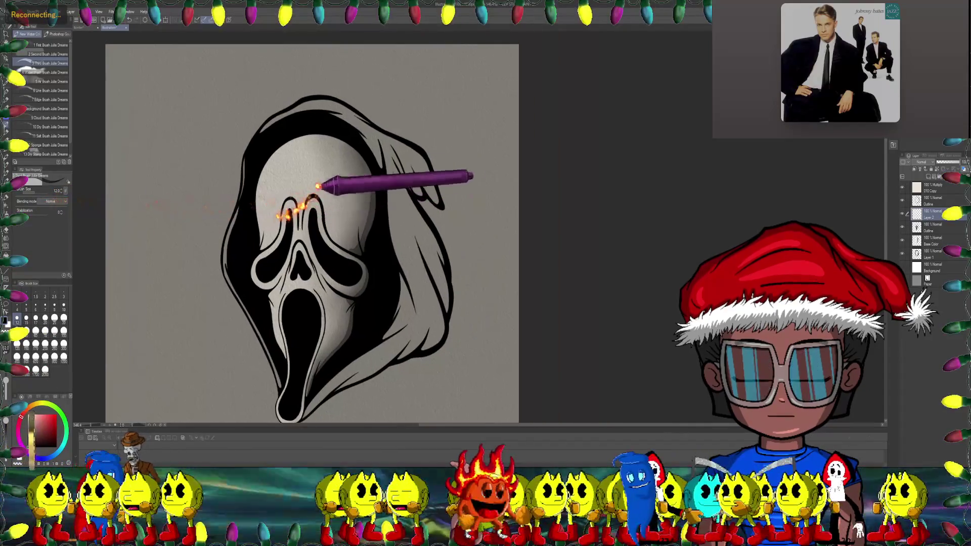
scroll(294, 218, "down", 2)
Step: Shade grey along the top of the hood and down its right side
mouse_move(274, 123)
left_mouse_down()
mouse_move(324, 112)
mouse_move(377, 175)
left_mouse_up()
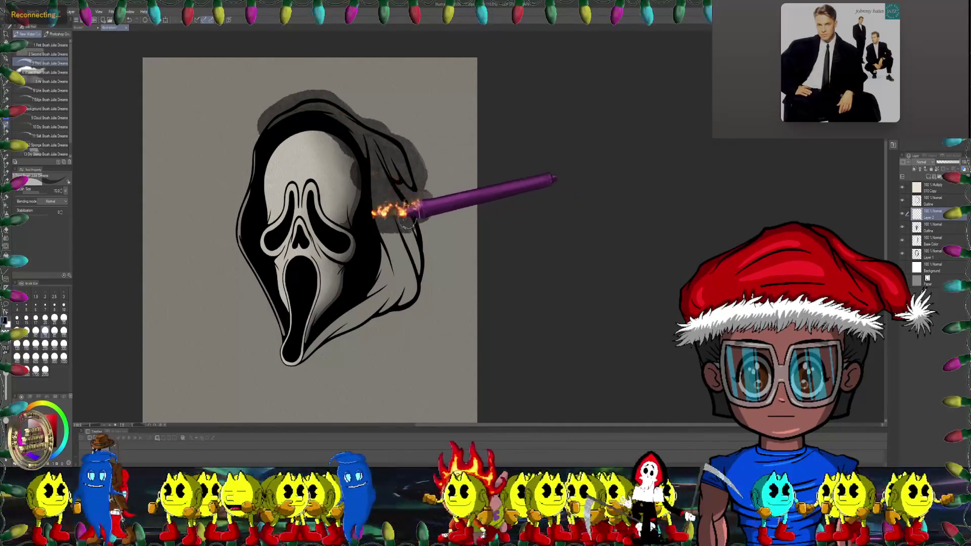
mouse_move(414, 247)
left_mouse_down()
mouse_move(399, 302)
mouse_move(306, 339)
mouse_move(252, 196)
mouse_move(256, 161)
left_mouse_up()
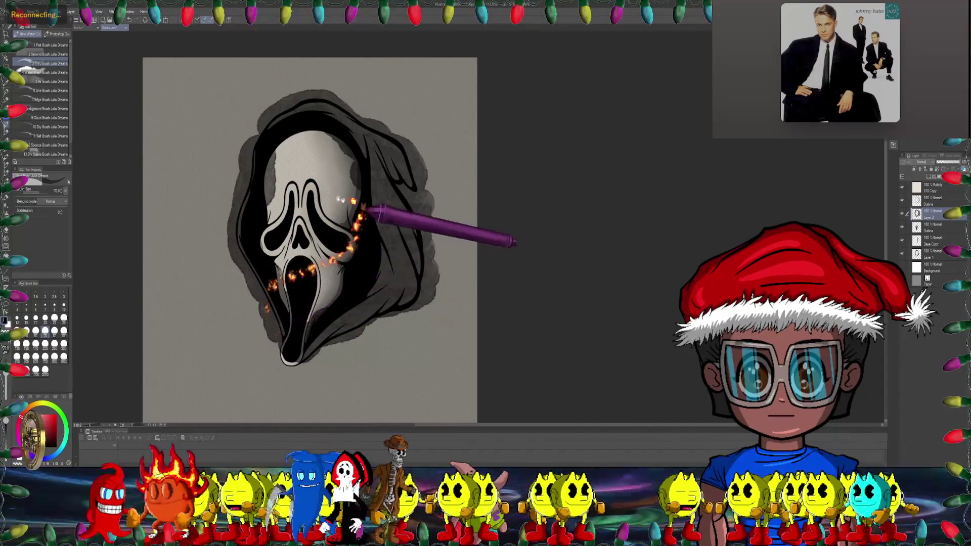
scroll(380, 217, "up", 2)
scroll(416, 181, "up", 2)
scroll(271, 190, "up", 1)
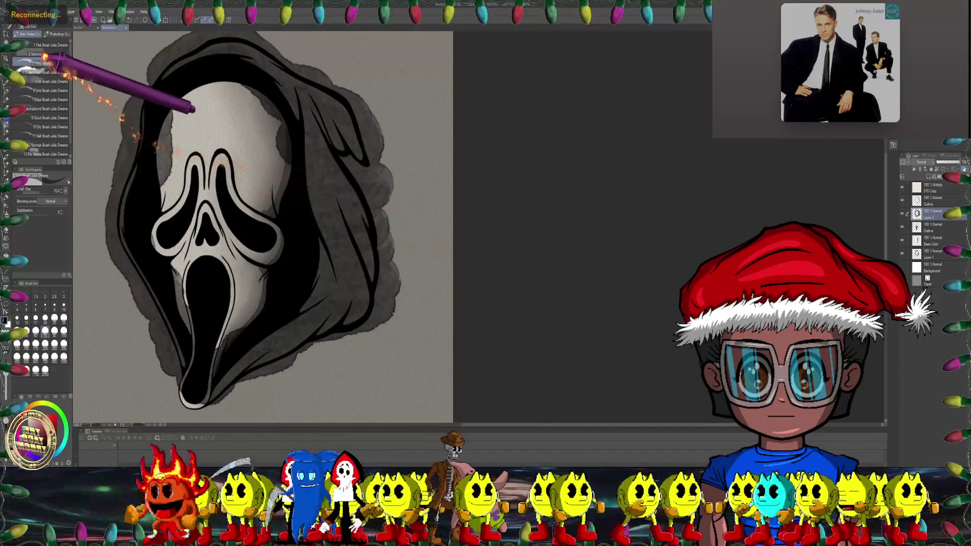
scroll(250, 97, "up", 1)
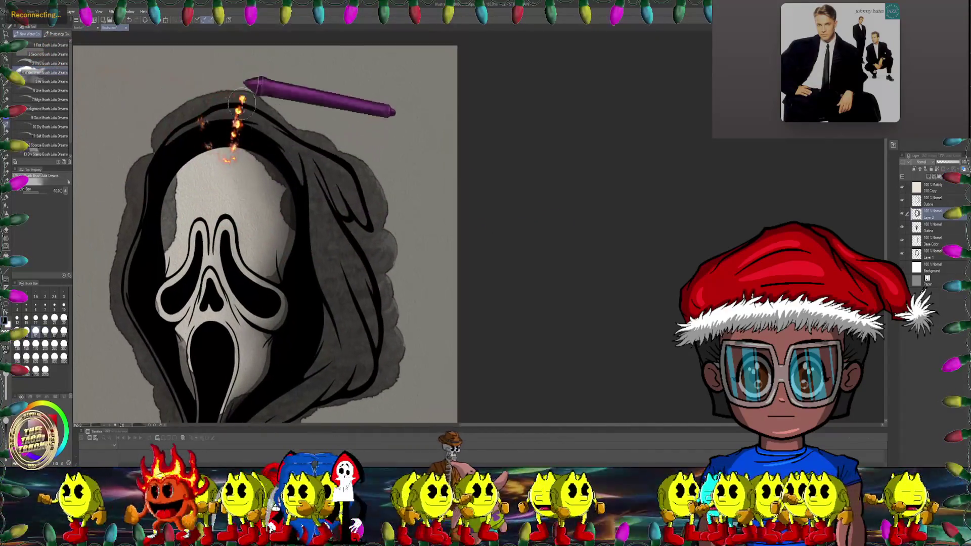
scroll(238, 111, "up", 1)
Step: Inspect the hood and mouth edge from several angles, then select the Third Brush at size 70
key("minus")
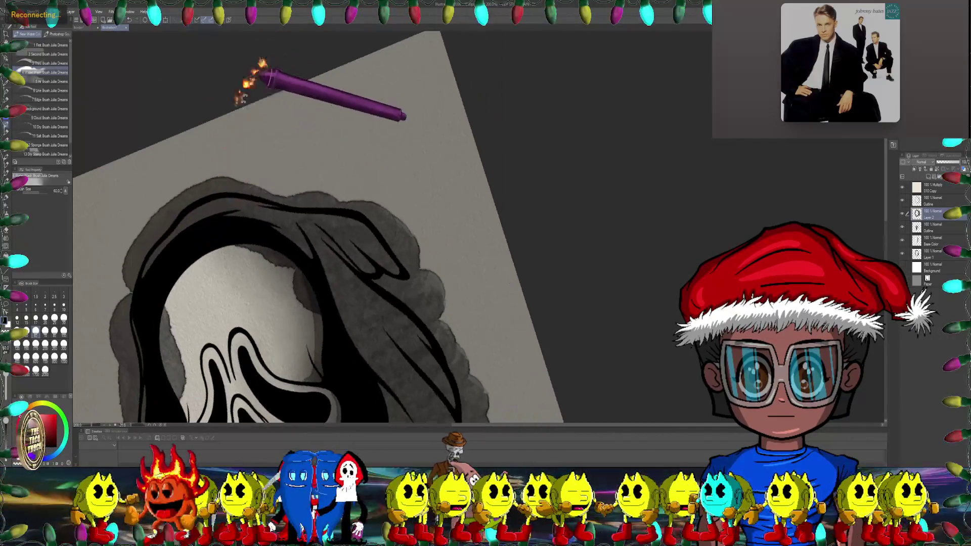
key("minus")
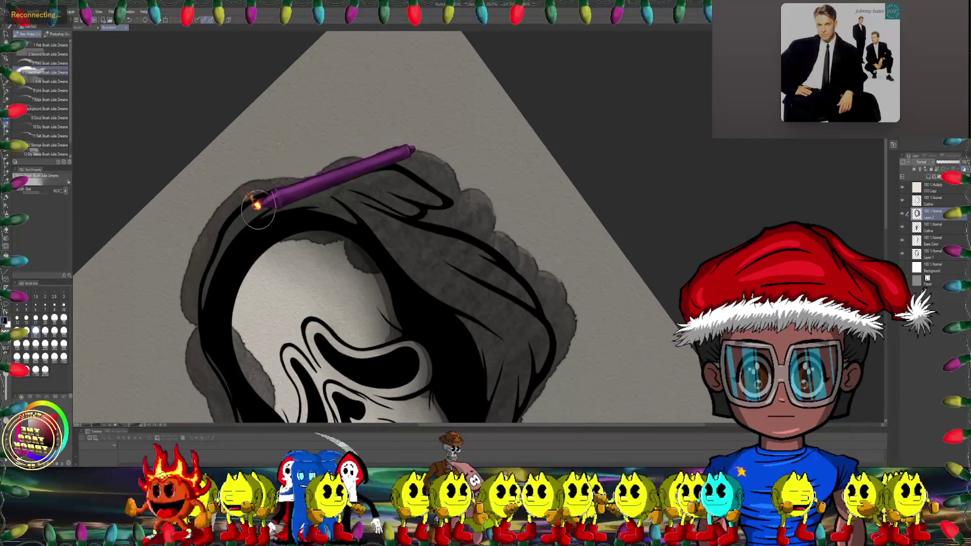
key("asciicircum")
key("asciicircum")
key("asciicircum")
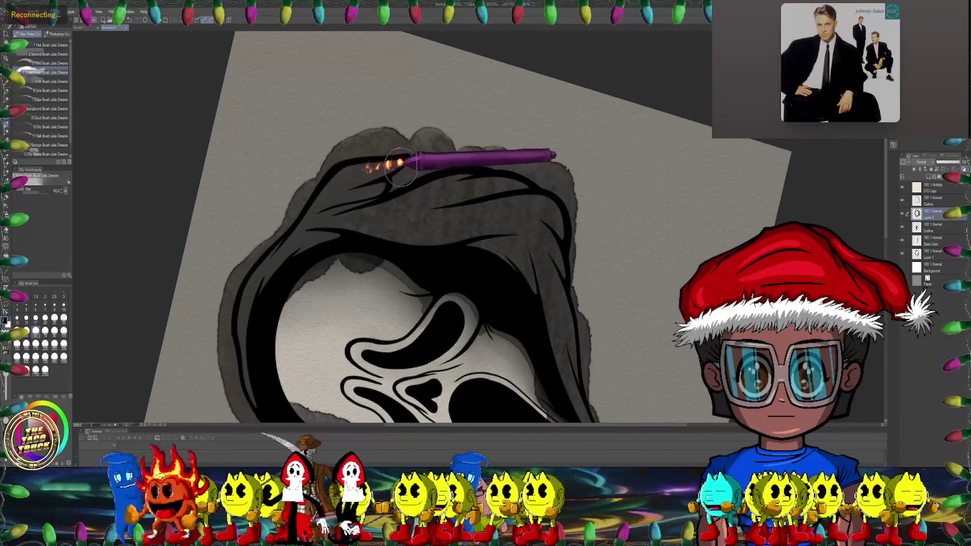
key("asciicircum")
left_click_drag(370, 212, 355, 174)
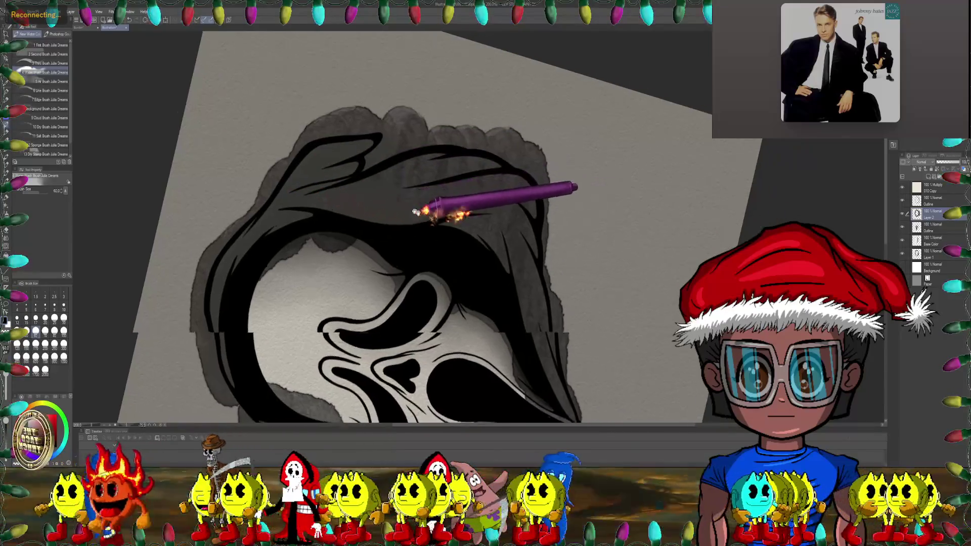
key("asciicircum")
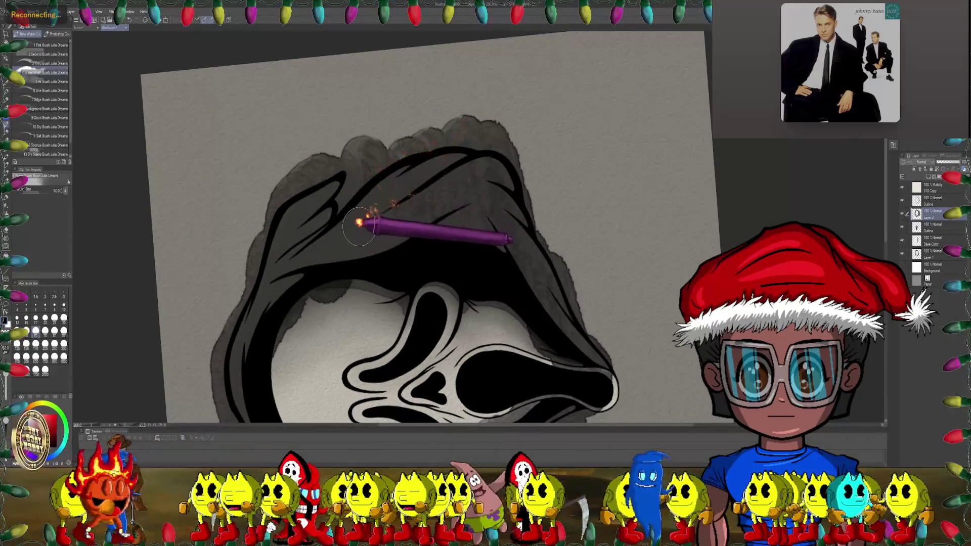
key("asciicircum")
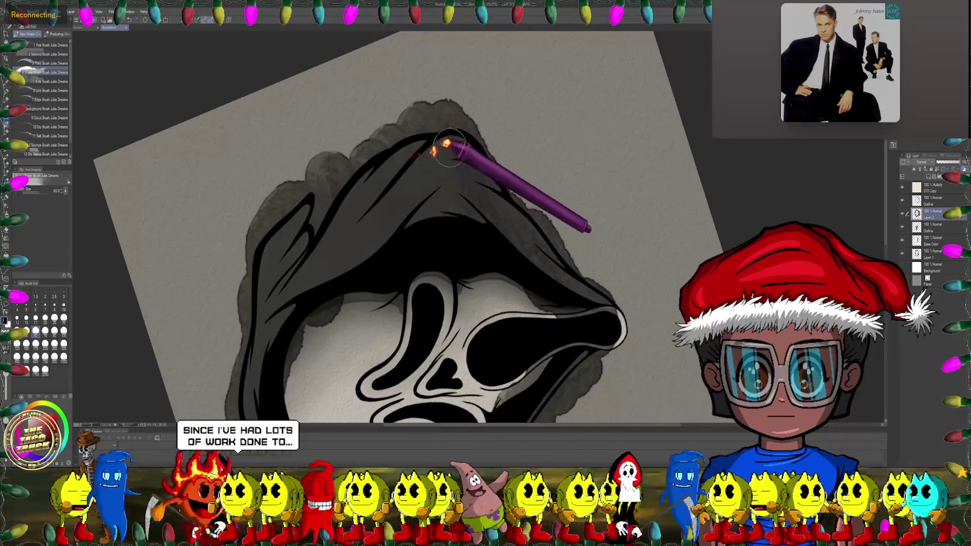
mouse_move(444, 146)
left_mouse_down()
mouse_move(416, 131)
mouse_move(360, 216)
left_mouse_up()
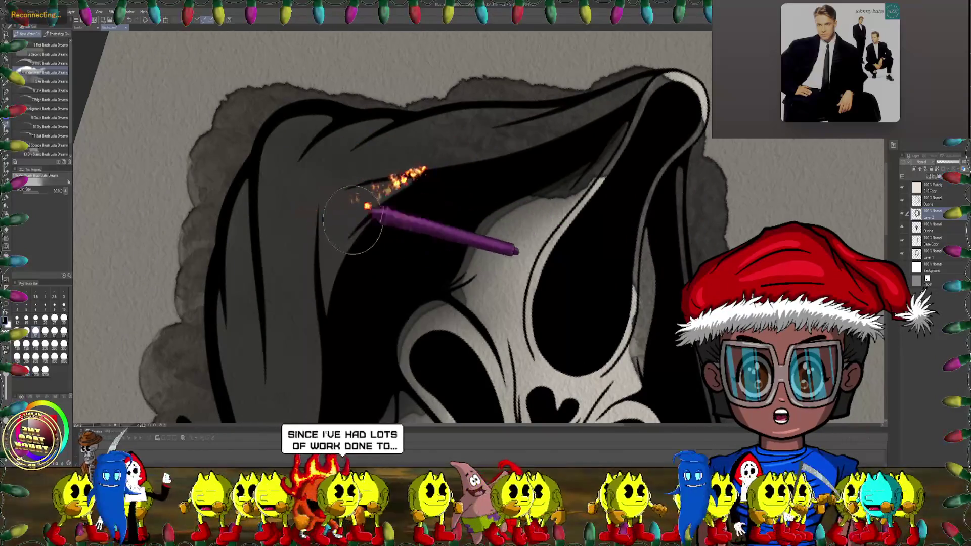
left_click_drag(436, 176, 438, 114)
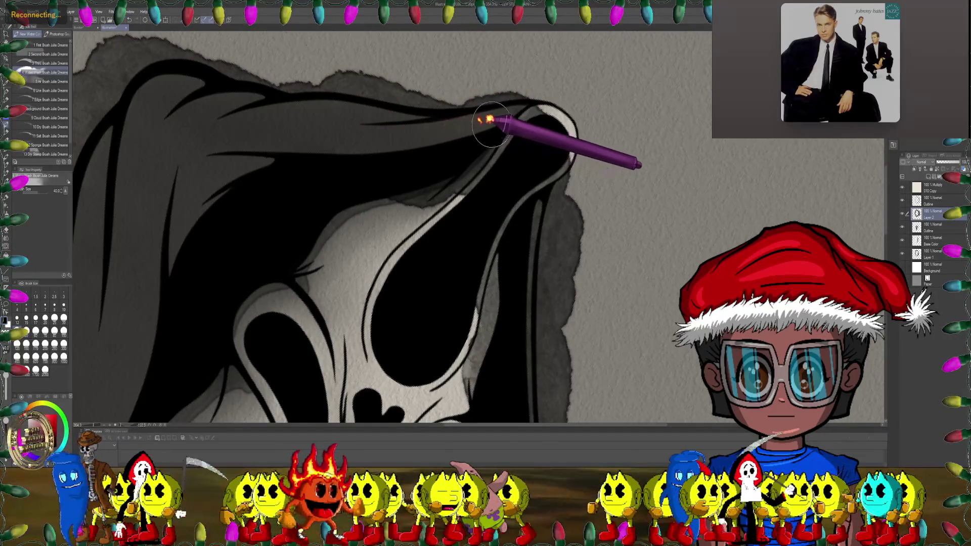
mouse_move(490, 123)
left_mouse_down()
mouse_move(415, 207)
mouse_move(456, 193)
mouse_move(447, 186)
mouse_move(434, 199)
mouse_move(488, 199)
mouse_move(518, 233)
left_mouse_up()
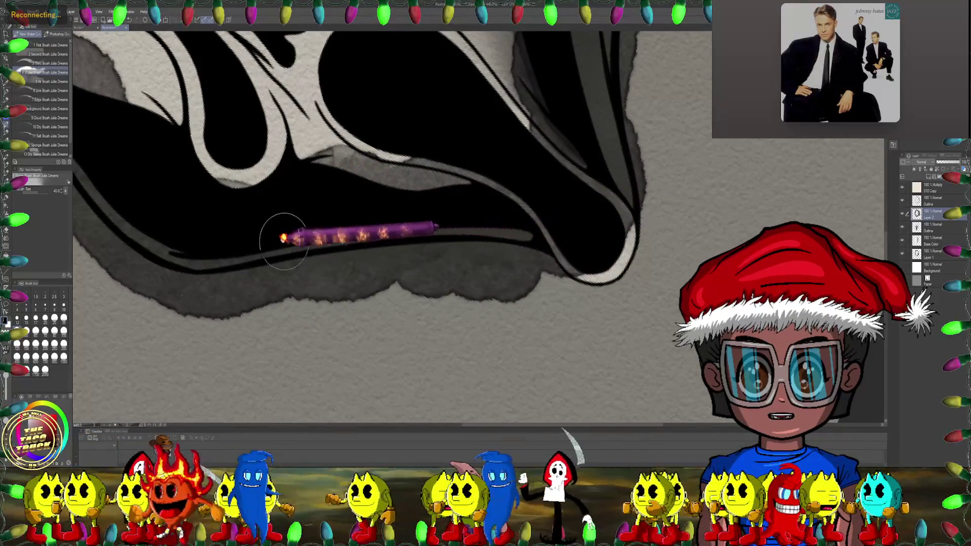
left_click_drag(292, 243, 415, 228)
mouse_move(298, 238)
left_mouse_down()
mouse_move(379, 191)
mouse_move(384, 257)
left_mouse_up()
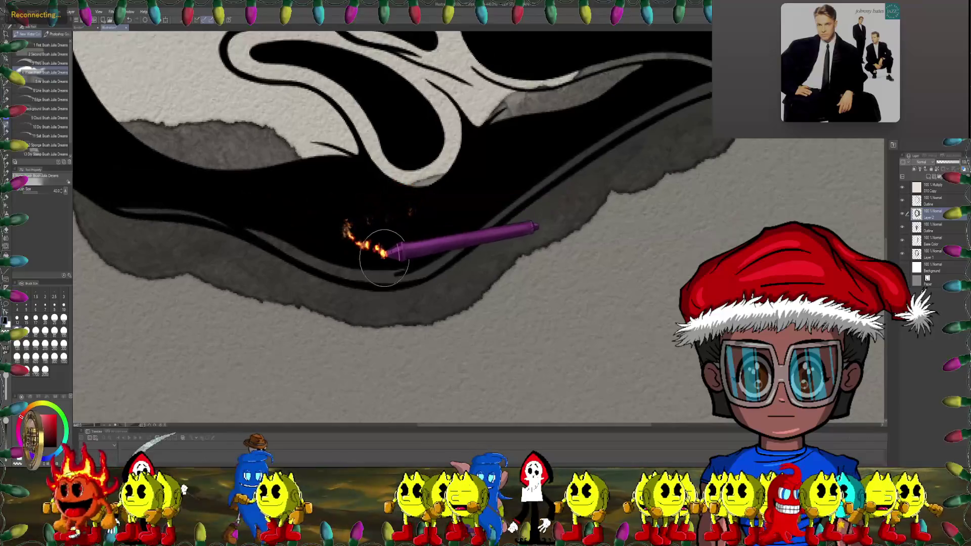
left_click_drag(307, 256, 314, 244)
mouse_move(255, 223)
left_mouse_down()
mouse_move(434, 240)
mouse_move(330, 341)
mouse_move(97, 201)
left_mouse_up()
scroll(420, 225, "down", 3)
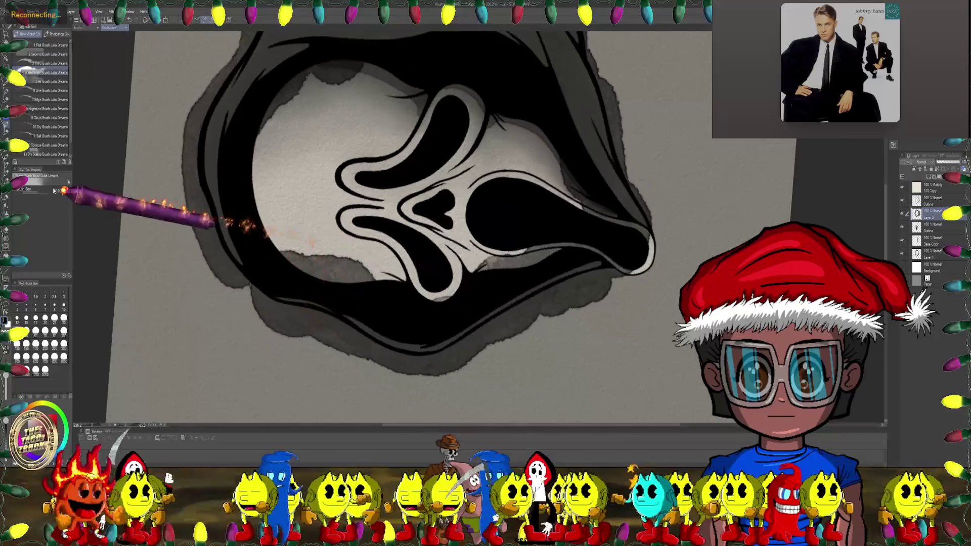
left_click(50, 64)
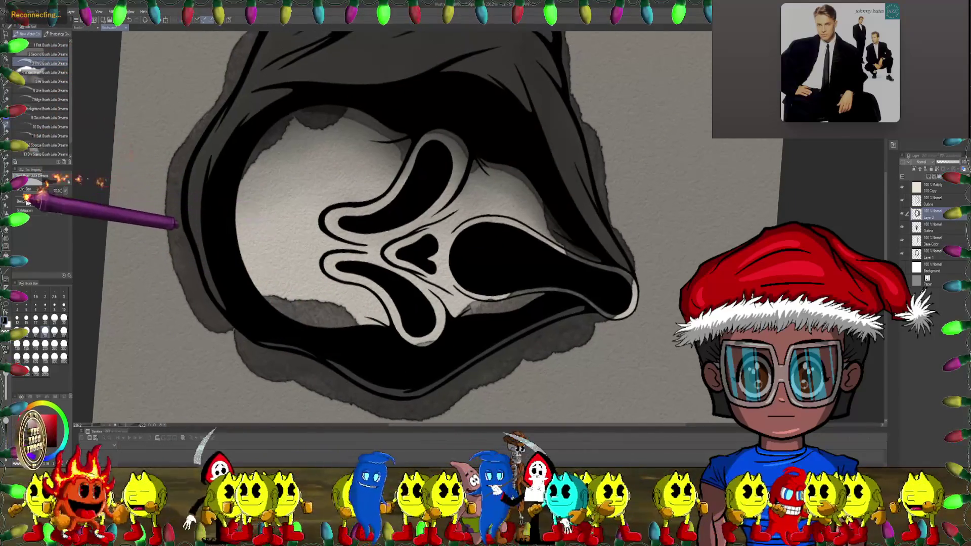
Step: Set the brush blending mode and darken the shading down the hood's right side
left_click(51, 214)
left_click_drag(329, 229, 175, 213)
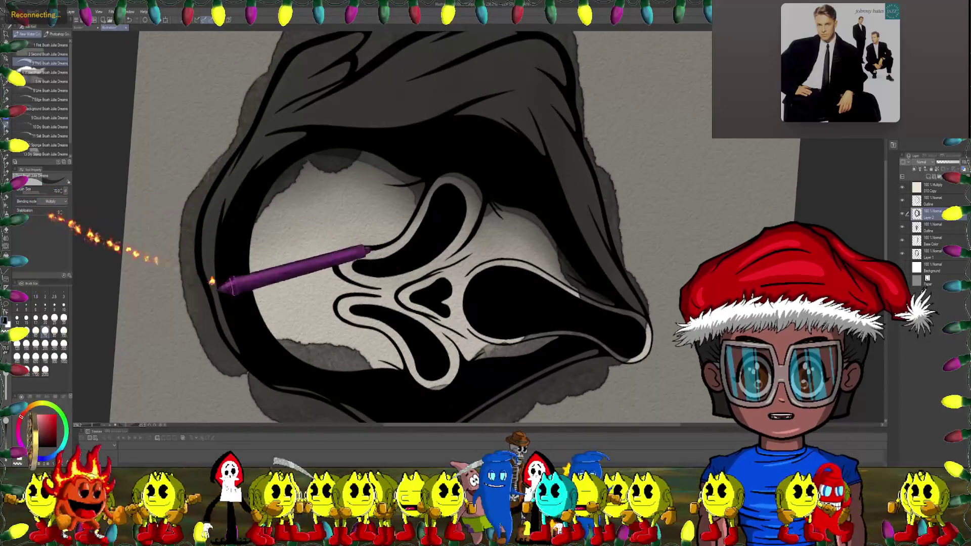
left_click_drag(206, 275, 206, 147)
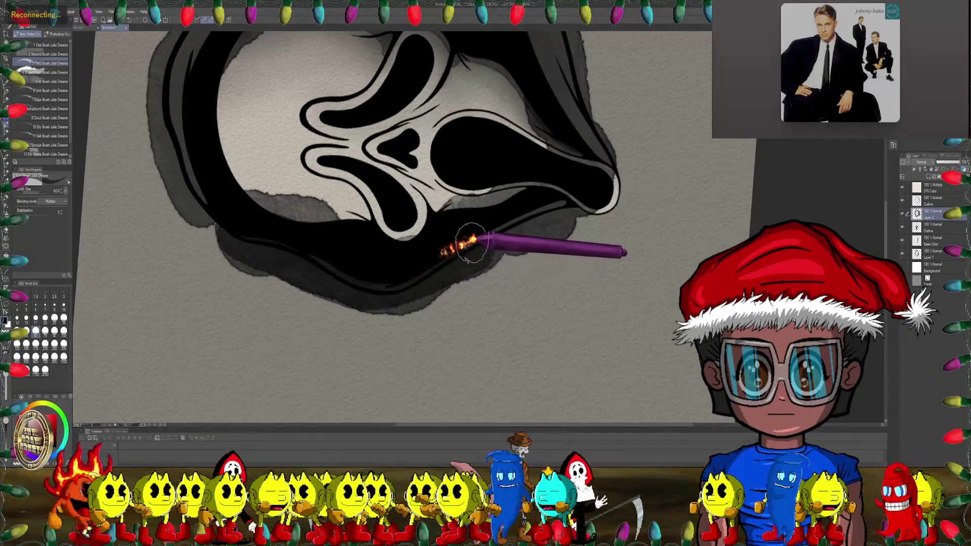
mouse_move(559, 206)
left_mouse_down()
mouse_move(524, 299)
mouse_move(456, 260)
left_mouse_up()
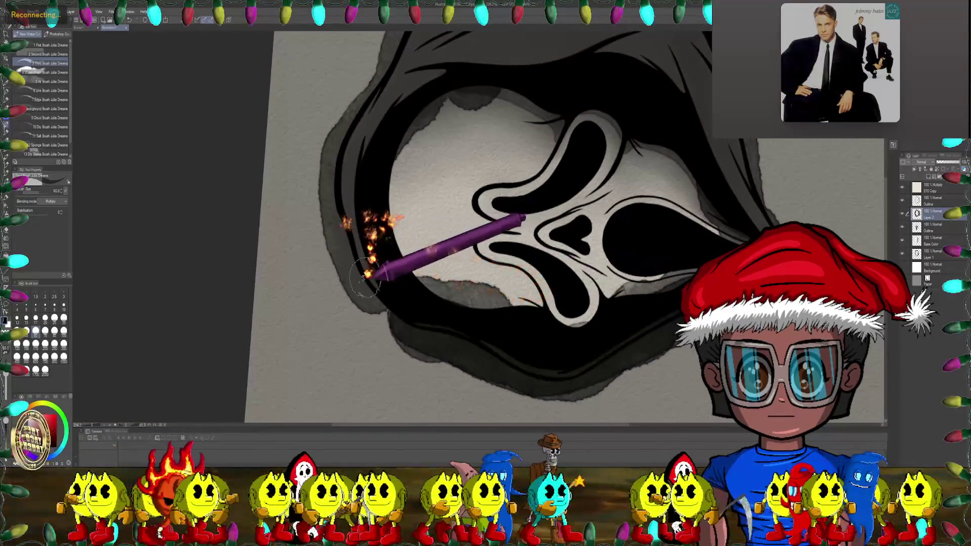
left_click_drag(353, 198, 357, 227)
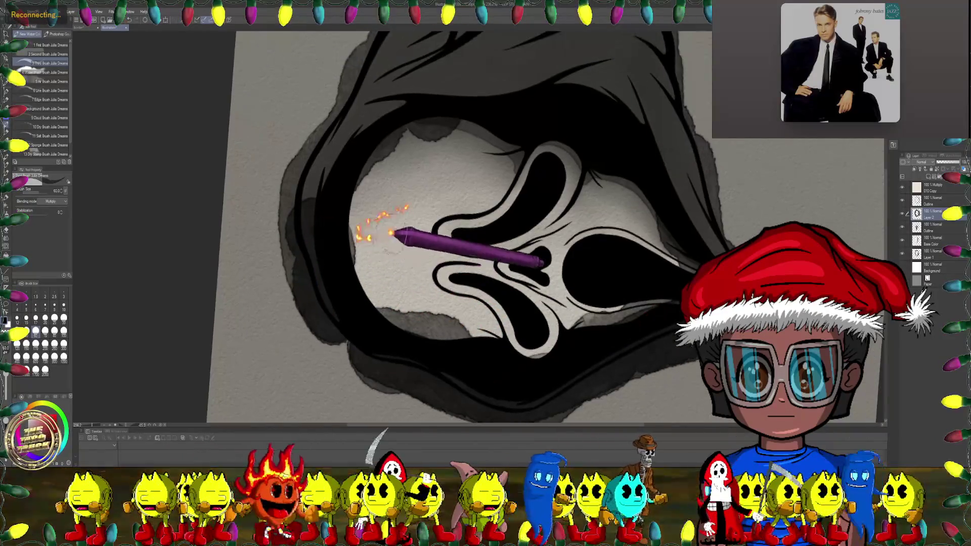
mouse_move(405, 195)
left_mouse_down()
mouse_move(390, 237)
mouse_move(345, 91)
left_mouse_up()
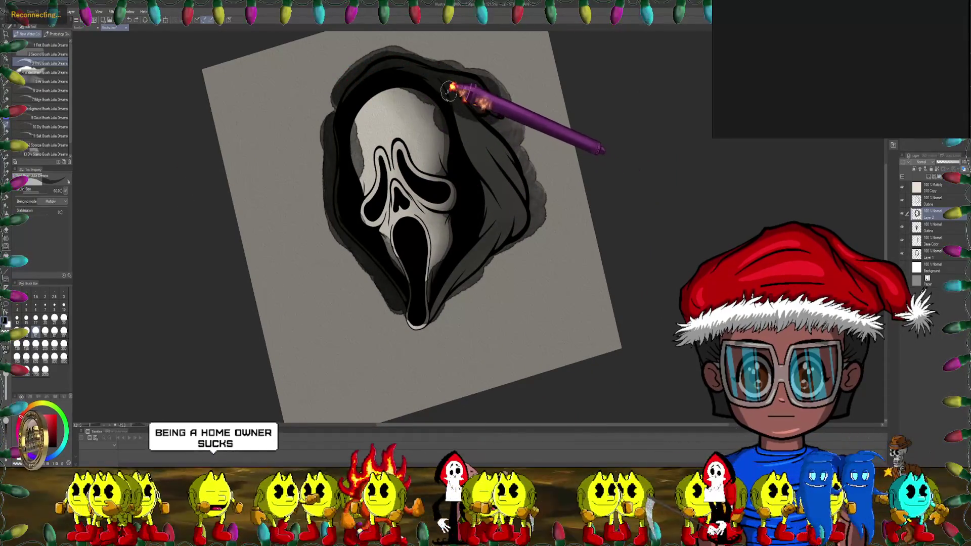
left_click_drag(451, 92, 488, 194)
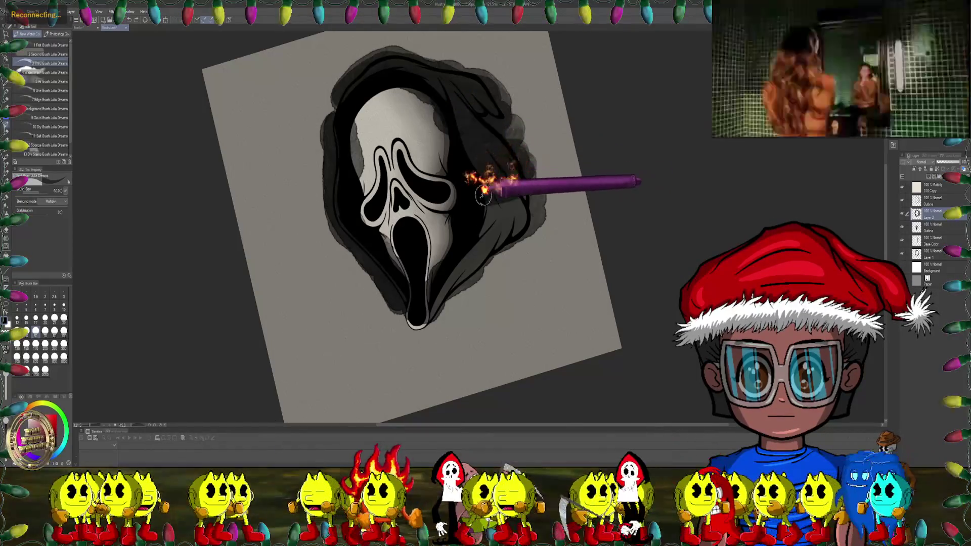
mouse_move(488, 194)
left_mouse_down()
mouse_move(463, 260)
mouse_move(427, 307)
left_mouse_up()
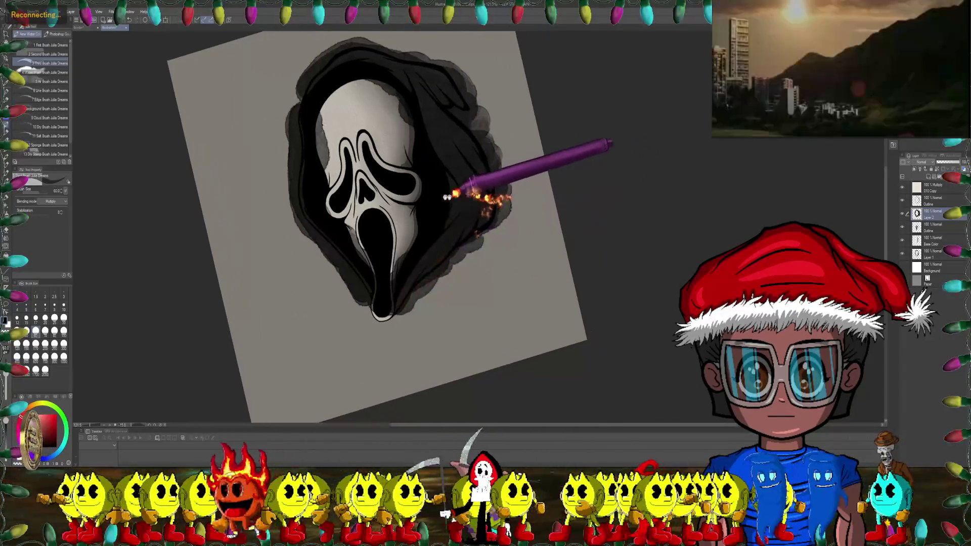
Step: Switch back to the Water Wash brush at size 40
scroll(455, 197, "up", 4)
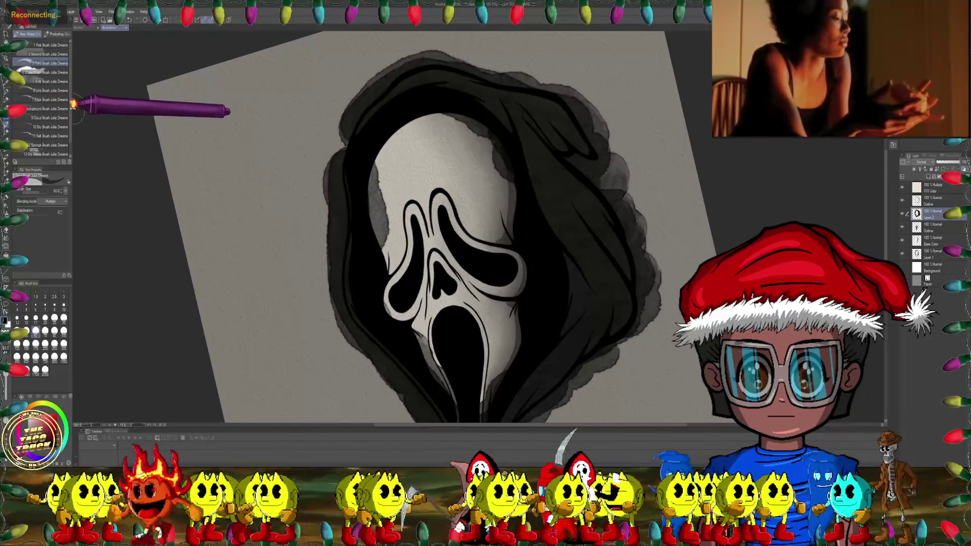
left_click(45, 72)
scroll(396, 87, "up", 3)
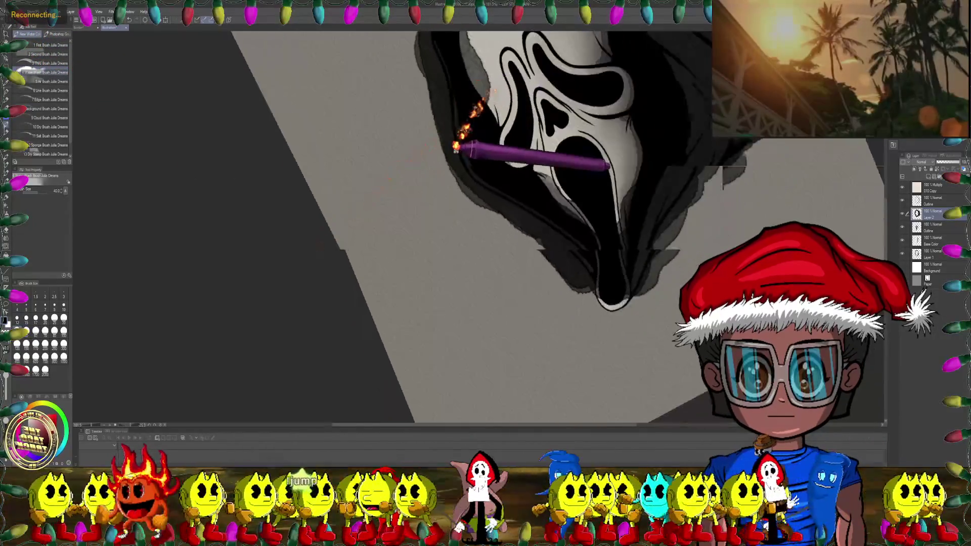
scroll(317, 188, "up", 3)
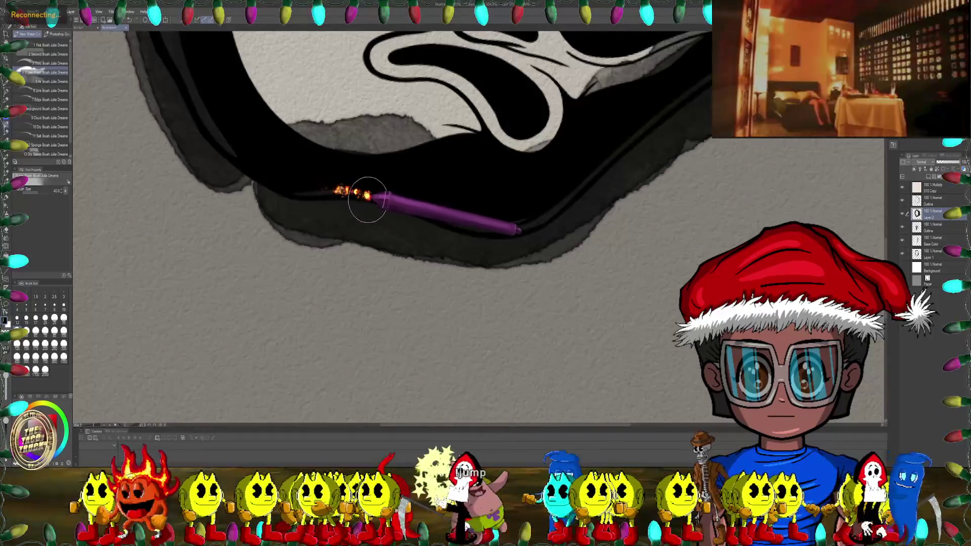
scroll(440, 154, "up", 2)
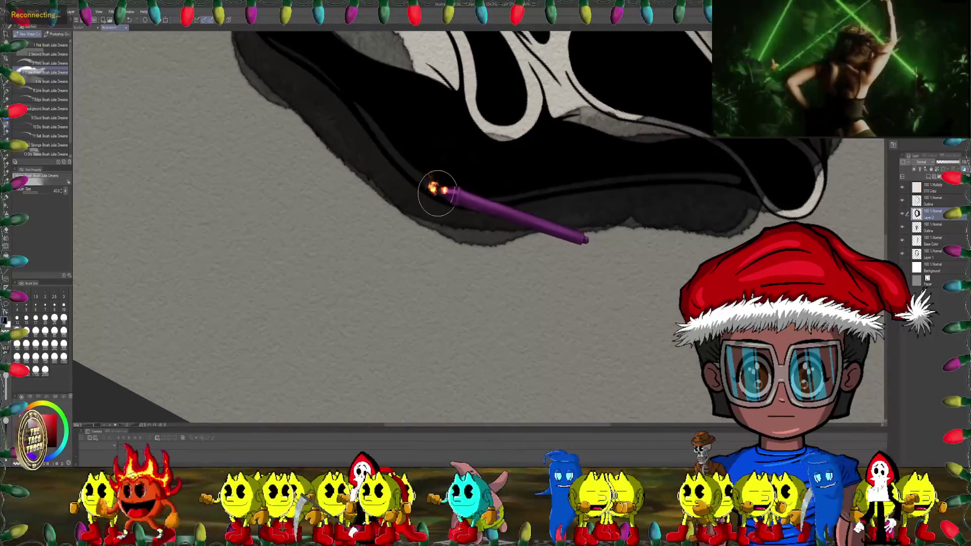
left_click_drag(698, 173, 562, 127)
scroll(559, 131, "down", 2)
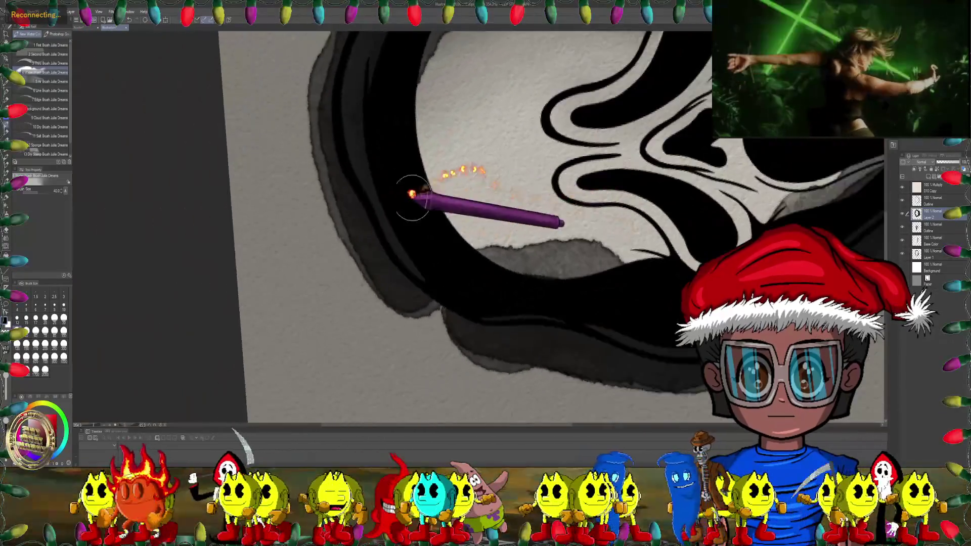
scroll(412, 195, "up", 2)
Step: Reframe around the lower hood and face, zoom out, and return to the Third Brush
left_click_drag(399, 253, 427, 269)
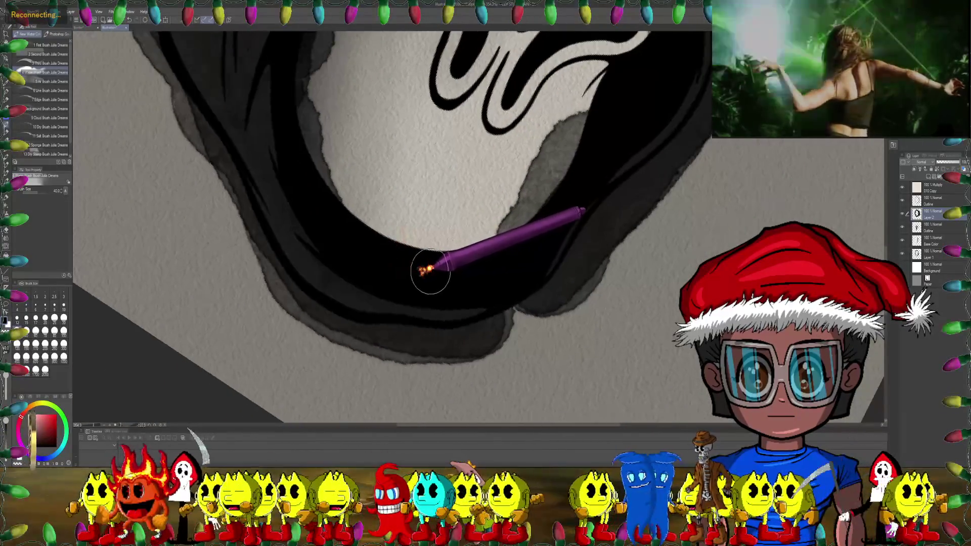
left_click_drag(344, 301, 487, 321)
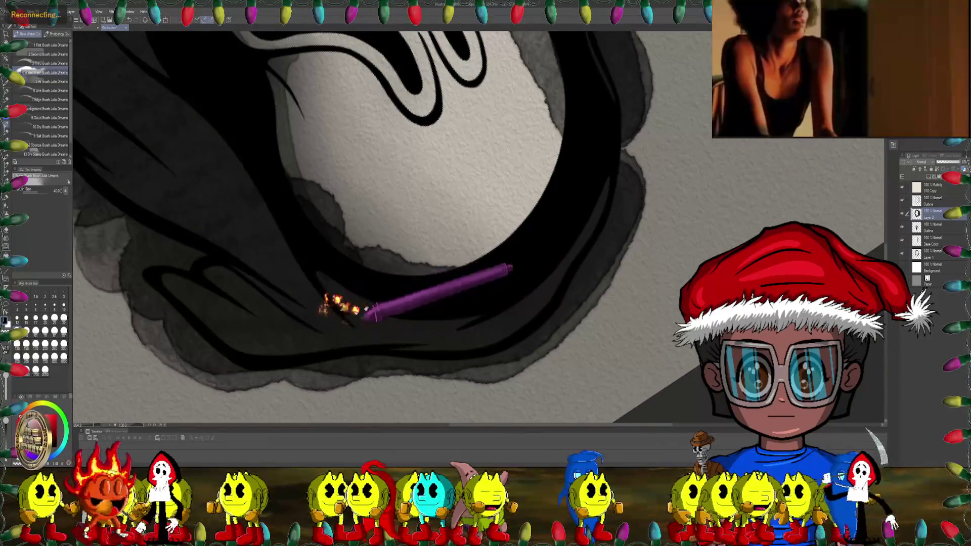
left_click_drag(336, 299, 462, 260)
left_click_drag(379, 230, 523, 256)
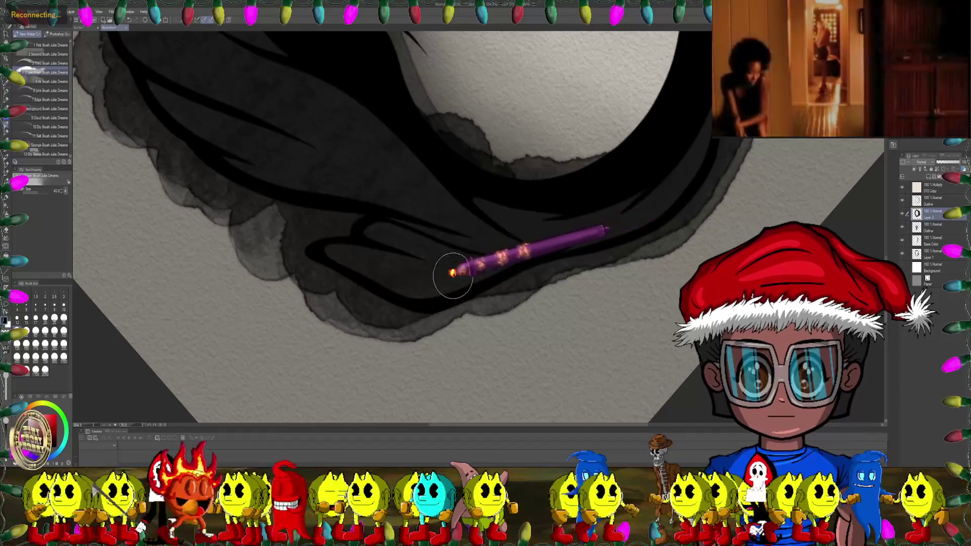
left_click_drag(480, 193, 472, 217)
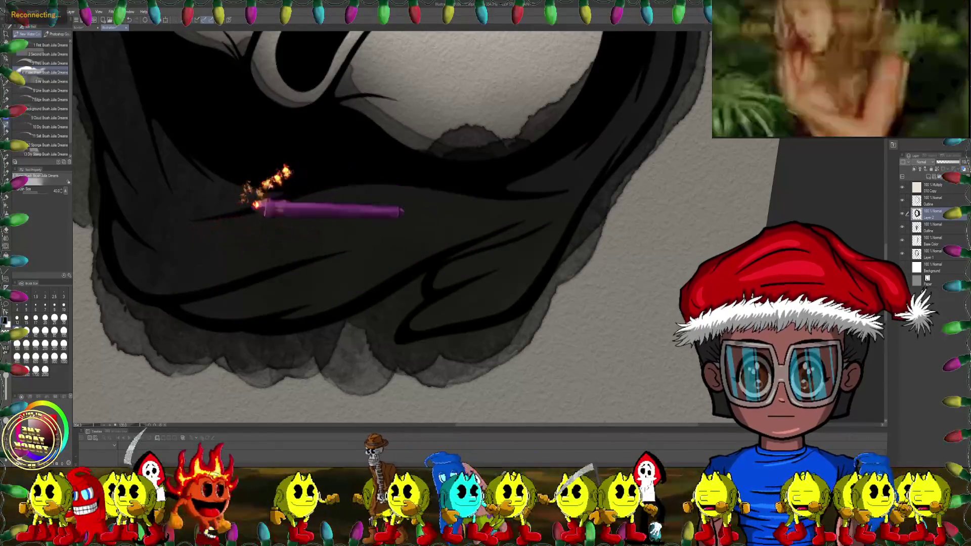
left_click_drag(249, 195, 324, 190)
left_click_drag(342, 237, 379, 216)
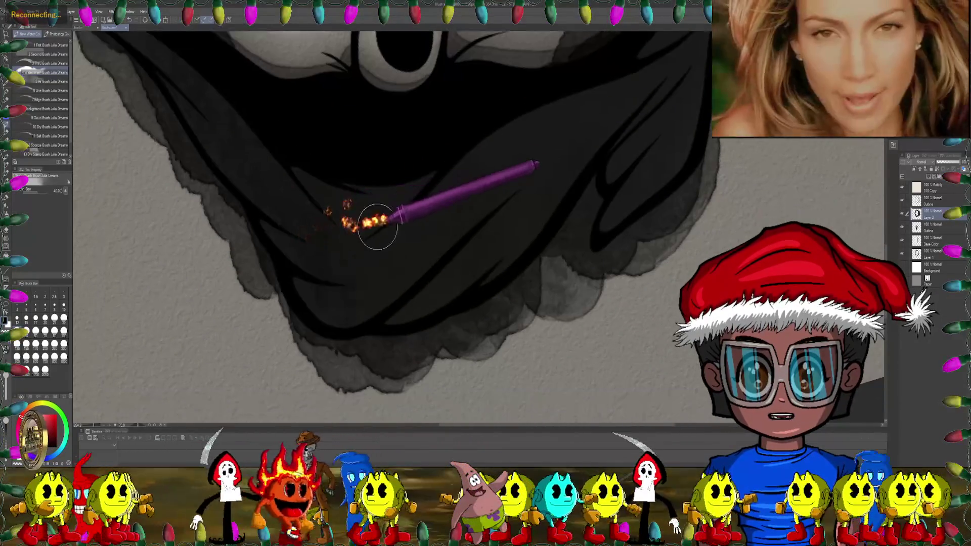
left_click_drag(351, 274, 393, 243)
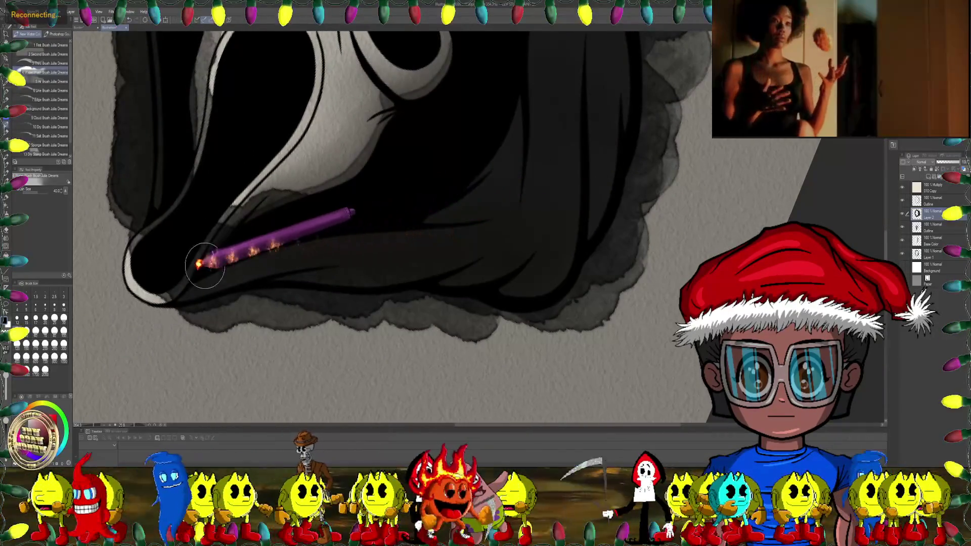
mouse_move(445, 207)
left_mouse_down()
mouse_move(433, 151)
mouse_move(314, 180)
mouse_move(401, 217)
mouse_move(448, 199)
mouse_move(253, 213)
mouse_move(260, 124)
left_mouse_up()
left_click(58, 63)
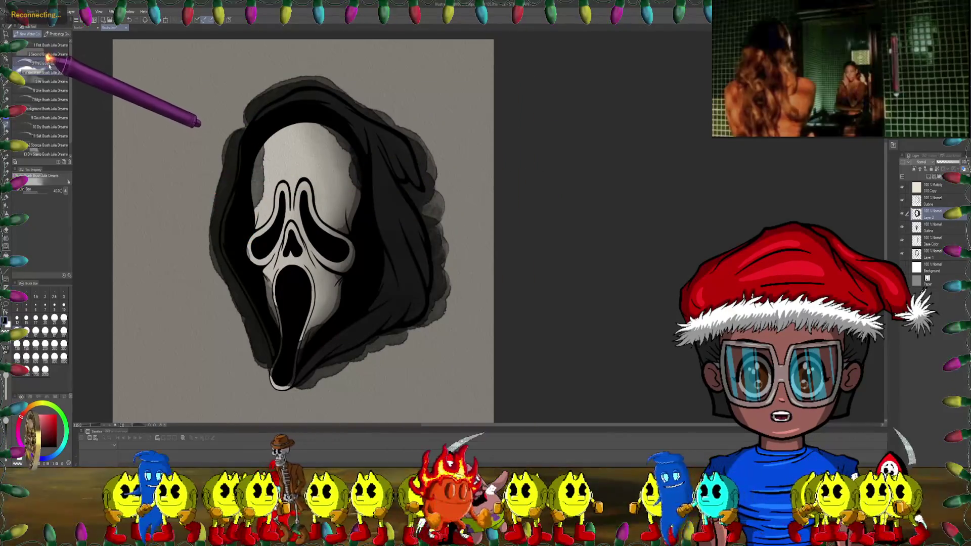
Step: Paint black ink along the lower hood and extend the dark wash up onto it
left_click_drag(271, 162, 260, 130)
mouse_move(243, 181)
left_mouse_down()
mouse_move(325, 256)
mouse_move(351, 354)
mouse_move(238, 243)
mouse_move(217, 264)
mouse_move(379, 301)
mouse_move(538, 199)
mouse_move(597, 177)
mouse_move(354, 277)
mouse_move(341, 219)
mouse_move(412, 252)
mouse_move(390, 293)
left_mouse_up()
mouse_move(421, 334)
left_mouse_down()
mouse_move(272, 282)
mouse_move(412, 228)
mouse_move(357, 206)
mouse_move(395, 164)
mouse_move(472, 191)
left_mouse_up()
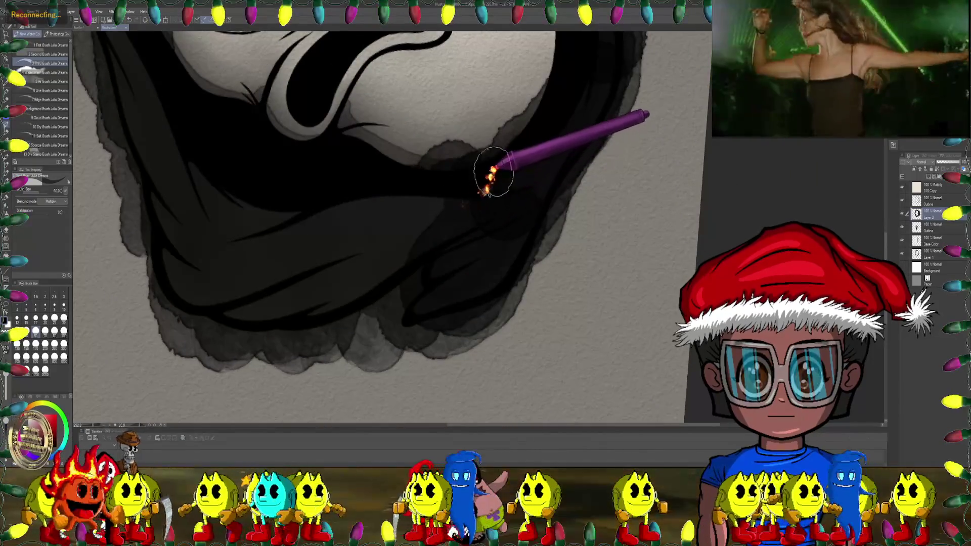
mouse_move(511, 157)
left_mouse_down()
mouse_move(477, 199)
mouse_move(368, 167)
left_mouse_up()
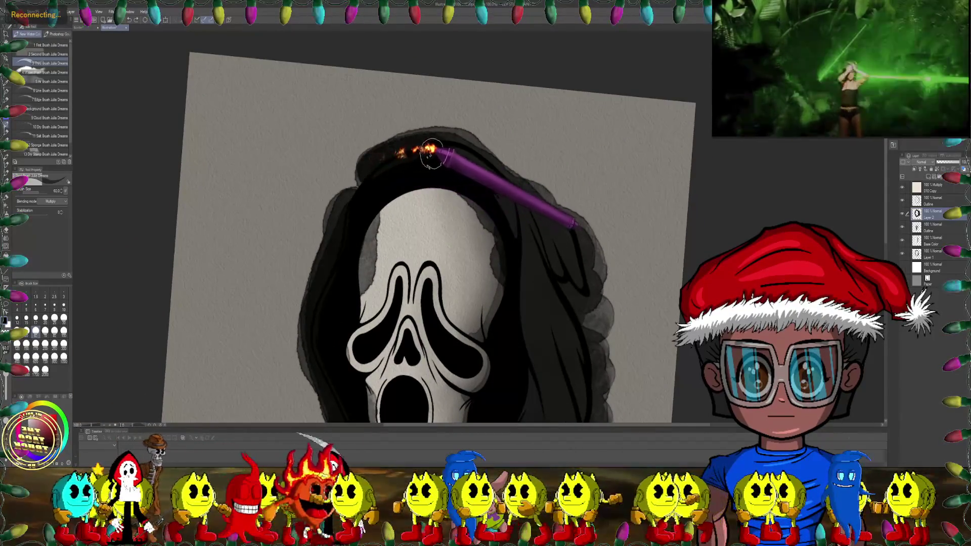
mouse_move(430, 155)
left_mouse_down()
mouse_move(413, 203)
mouse_move(461, 216)
mouse_move(481, 208)
mouse_move(504, 288)
mouse_move(477, 204)
left_mouse_up()
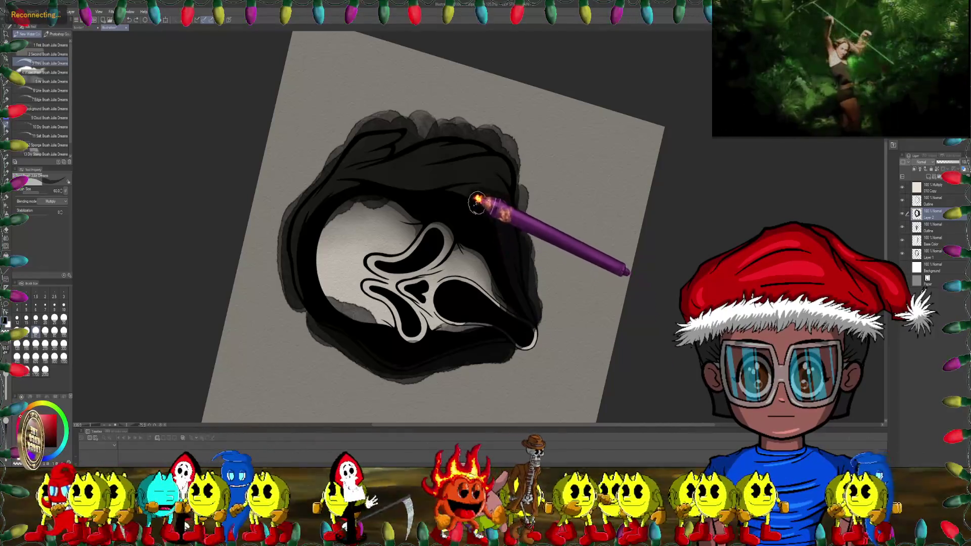
mouse_move(478, 203)
left_mouse_down()
mouse_move(358, 167)
mouse_move(397, 137)
mouse_move(290, 225)
mouse_move(296, 287)
left_mouse_up()
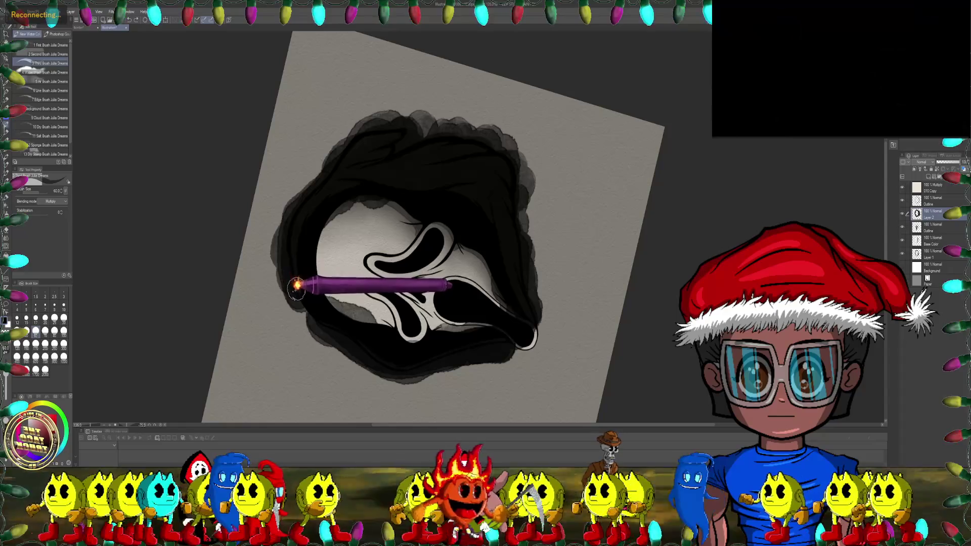
left_click_drag(326, 217, 380, 141)
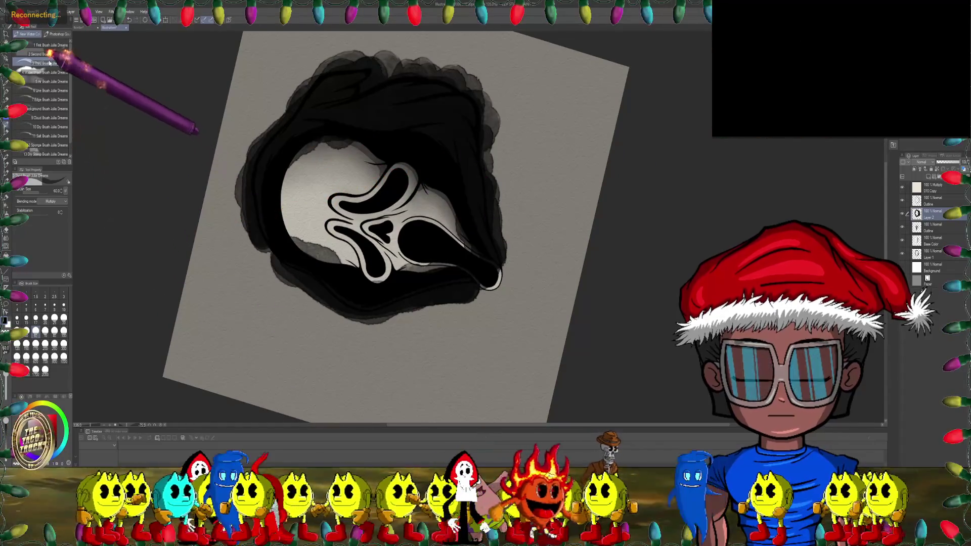
Step: Use the Water Wash Brush for soft gray edges around the hood's outer rim
left_click(48, 72)
scroll(261, 122, "up", 2)
scroll(365, 206, "up", 2)
scroll(293, 174, "up", 2)
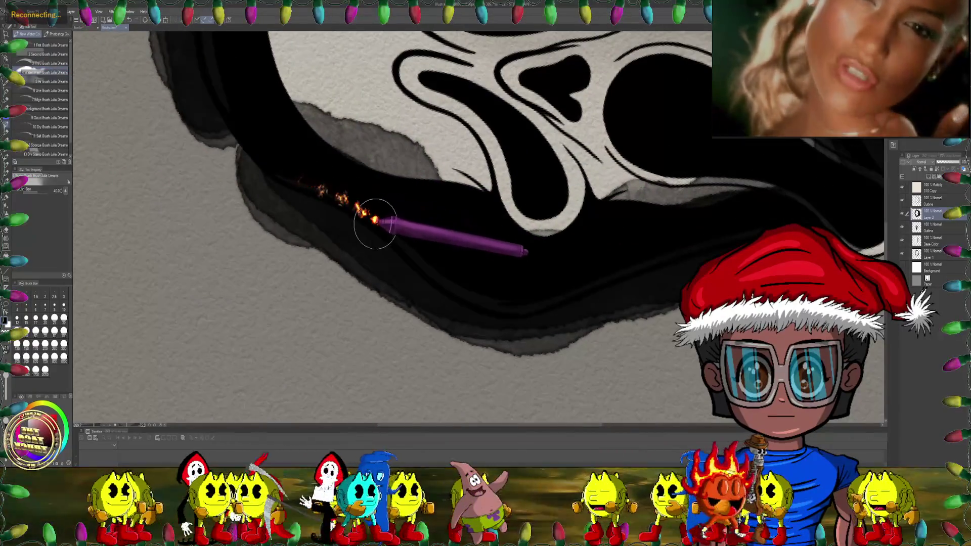
scroll(375, 223, "down", 1)
scroll(420, 268, "up", 1)
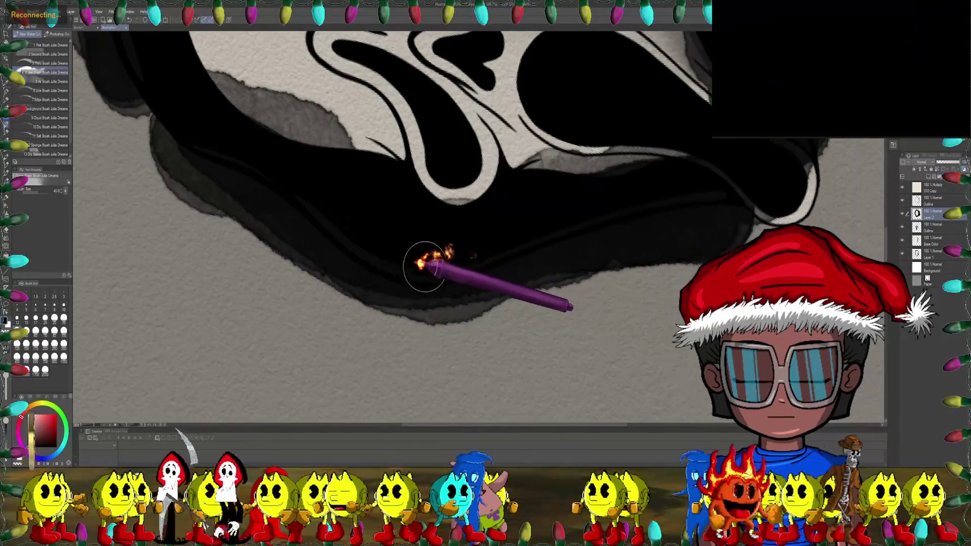
scroll(585, 282, "down", 2)
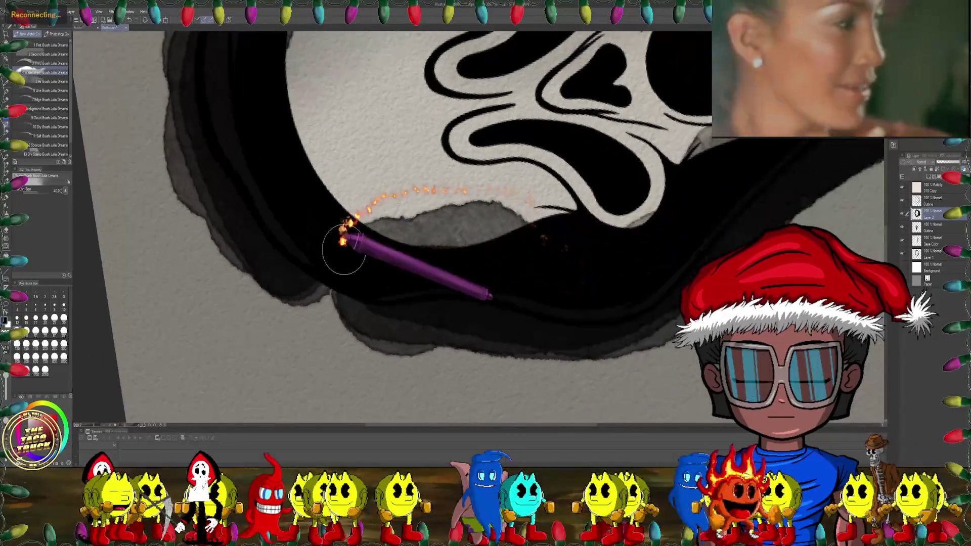
scroll(427, 152, "up", 2)
scroll(369, 288, "up", 2)
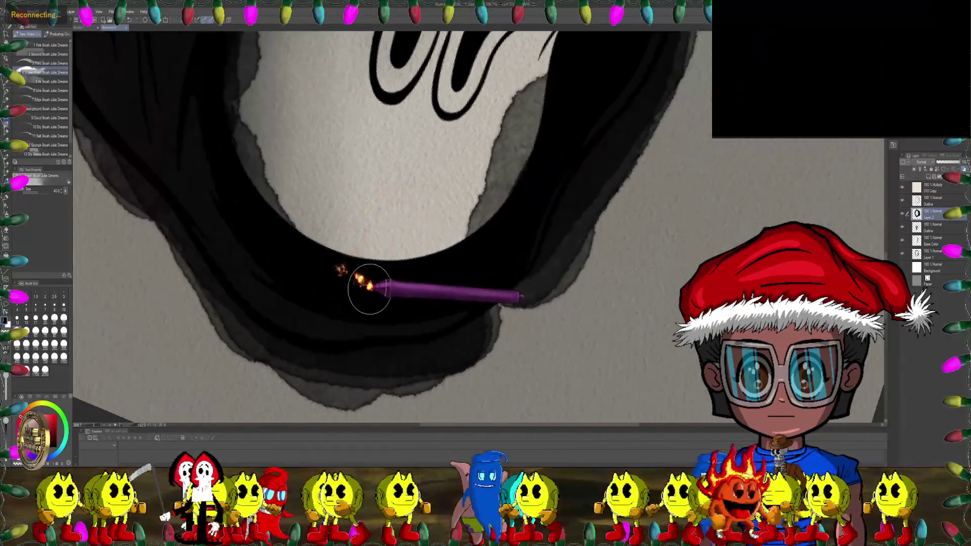
scroll(369, 289, "down", 2)
scroll(408, 262, "up", 2)
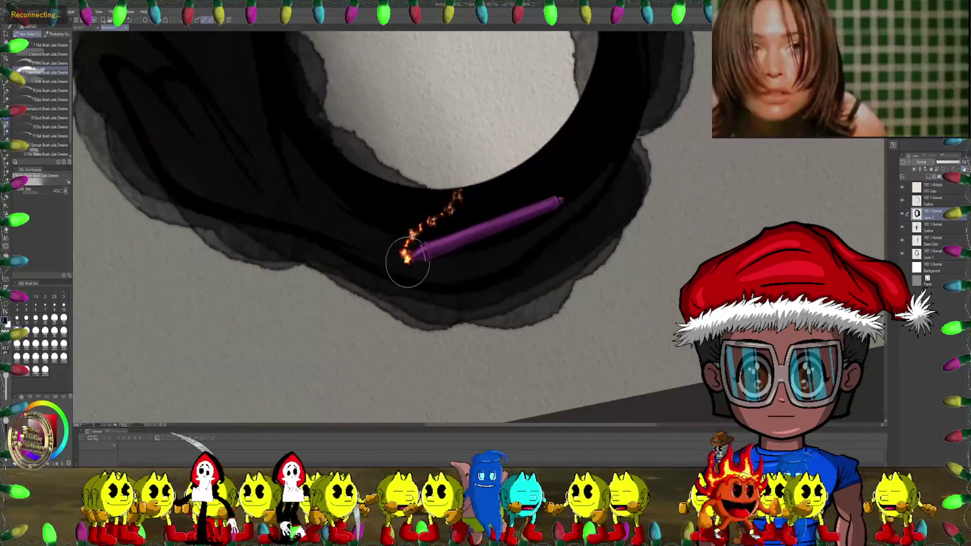
scroll(408, 261, "down", 2)
scroll(282, 260, "up", 2)
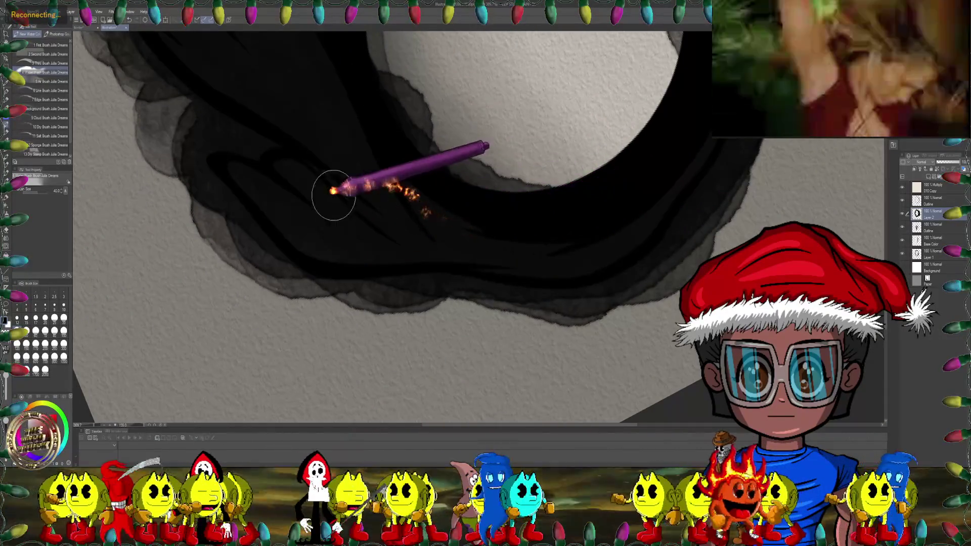
scroll(500, 183, "up", 1)
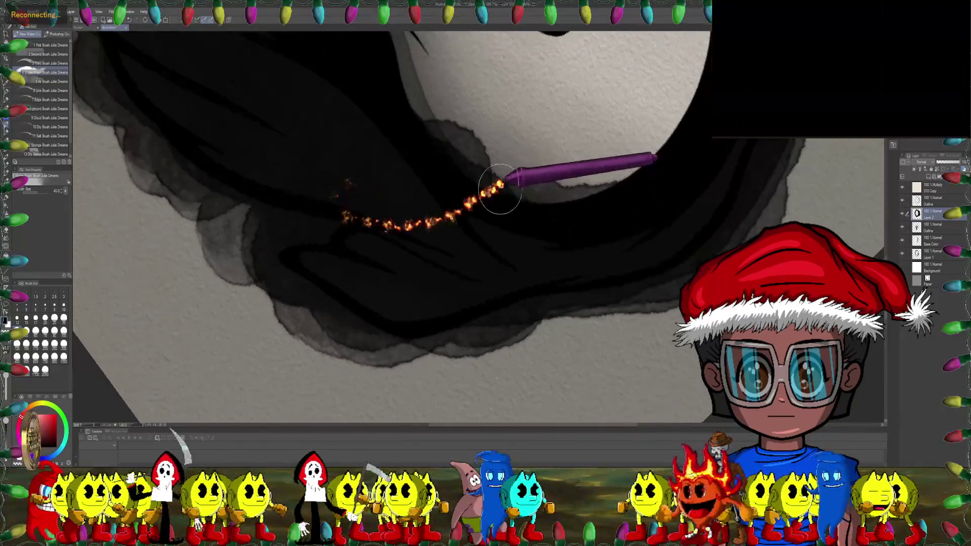
scroll(501, 184, "down", 1)
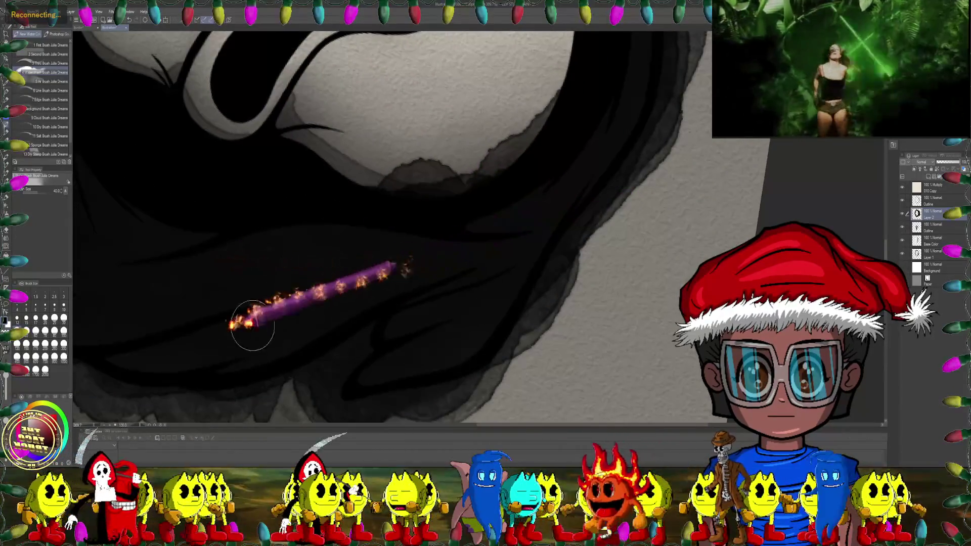
scroll(248, 326, "down", 1)
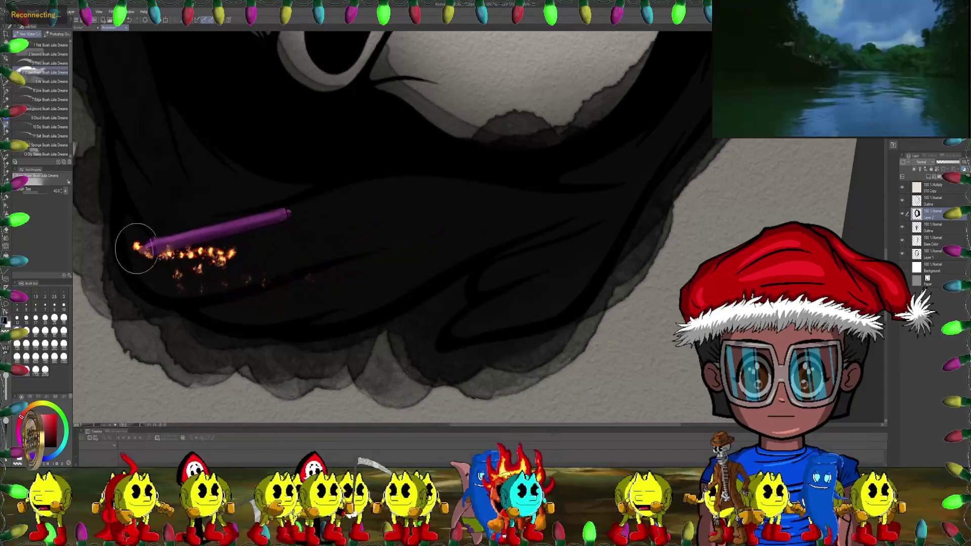
scroll(203, 233, "up", 1)
scroll(433, 200, "down", 1)
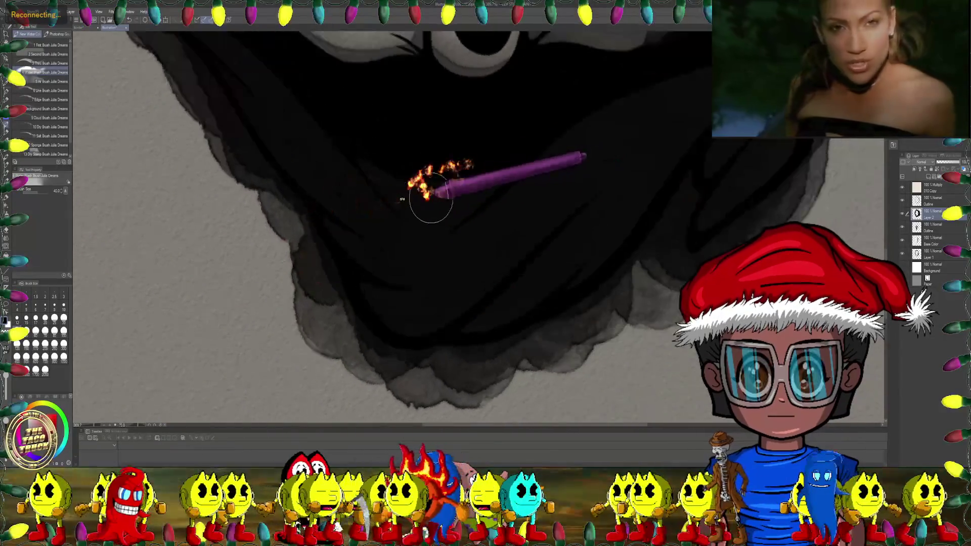
scroll(432, 200, "up", 1)
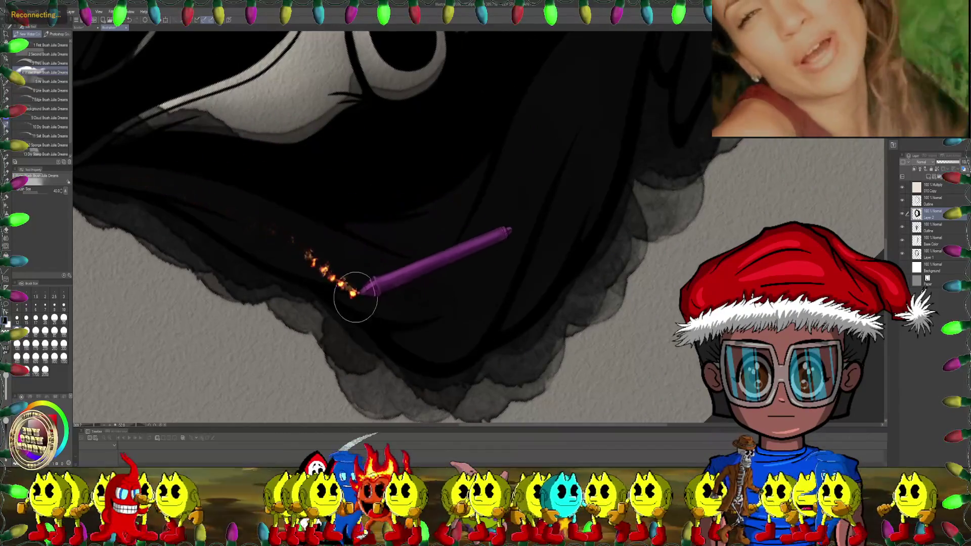
Step: Return to the Third Brush at size 20 and zoom out to the whole drawing
left_click(49, 63)
left_click(45, 318)
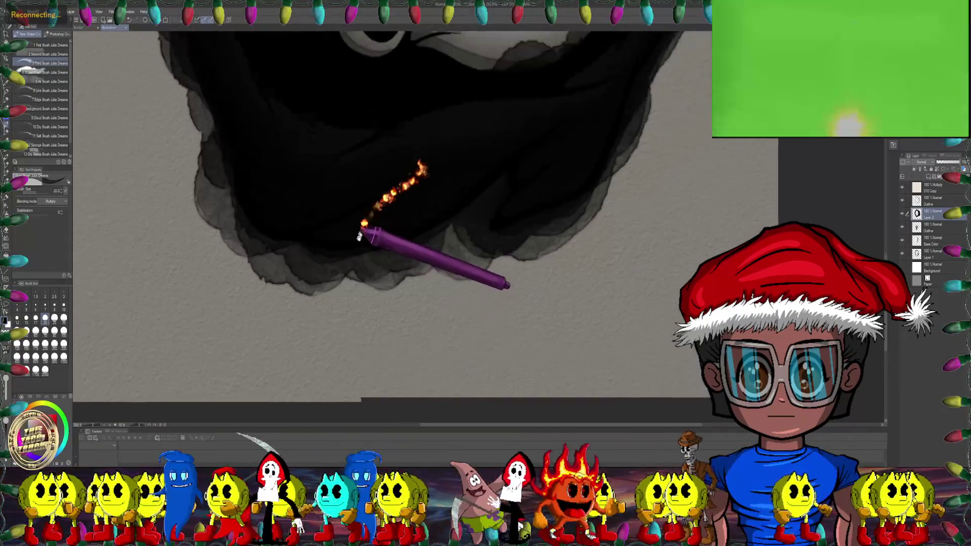
scroll(315, 211, "down", 2)
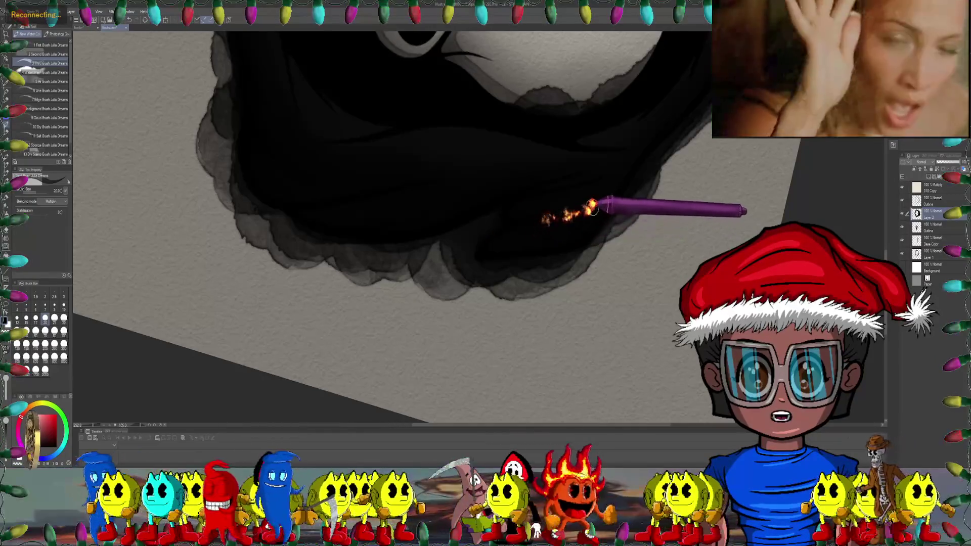
mouse_move(533, 292)
left_mouse_down()
mouse_move(526, 200)
mouse_move(514, 195)
mouse_move(434, 224)
mouse_move(386, 195)
left_mouse_up()
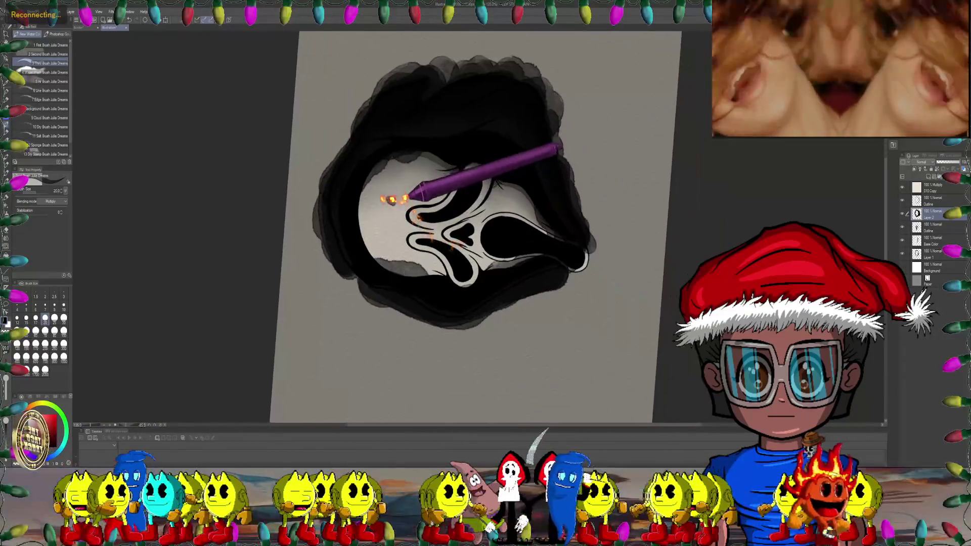
Step: Select the 7 Edge Brush and enlarge it to size 25
left_click_drag(445, 174, 101, 101)
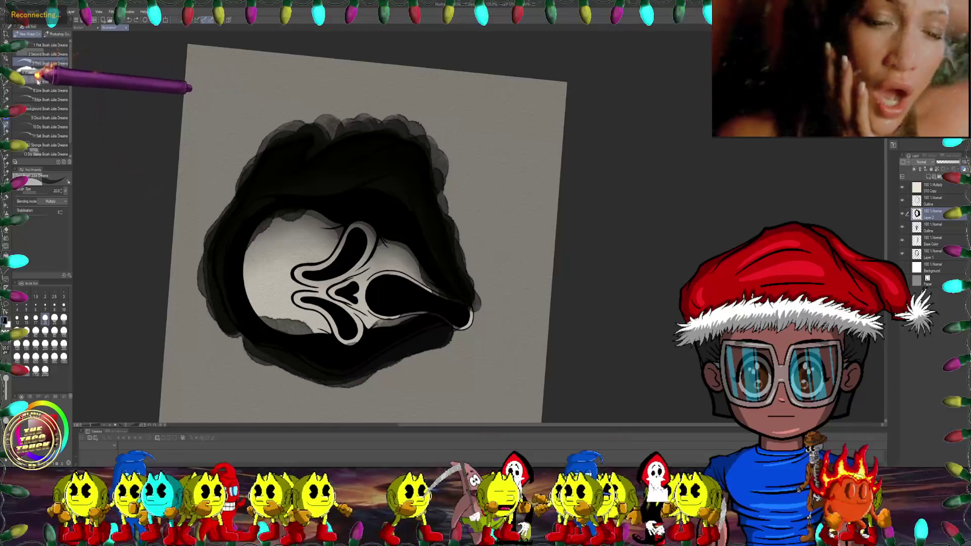
left_click(36, 99)
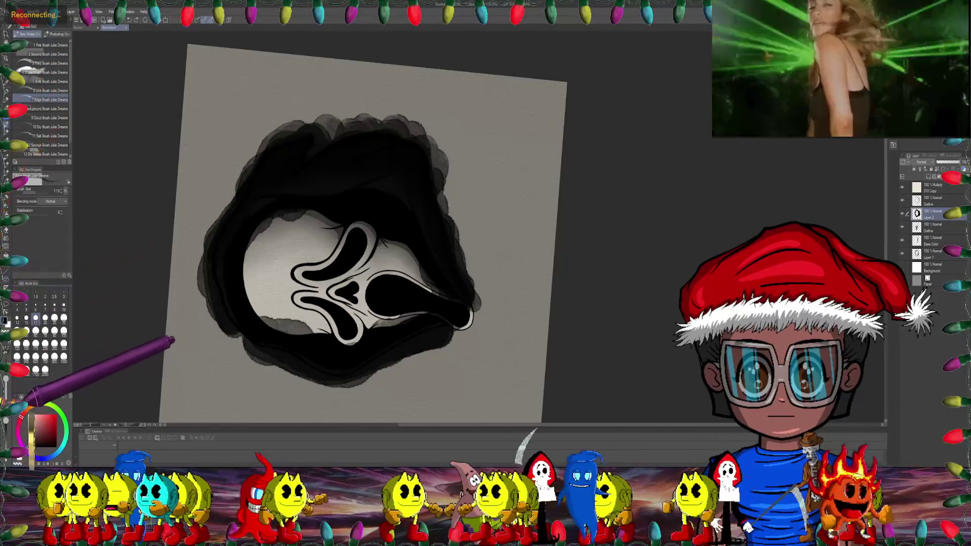
scroll(303, 167, "up", 5)
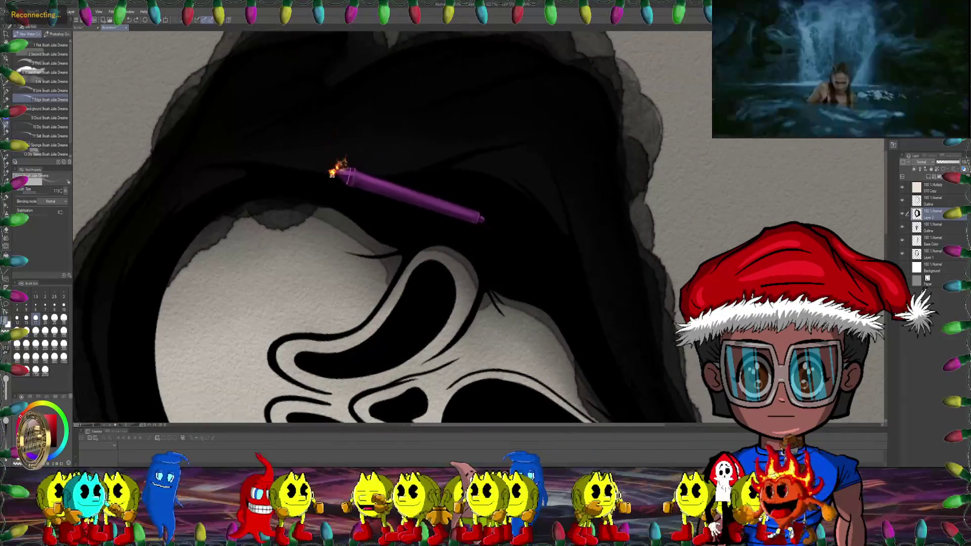
scroll(303, 162, "up", 2)
key("bracketright")
key("bracketright")
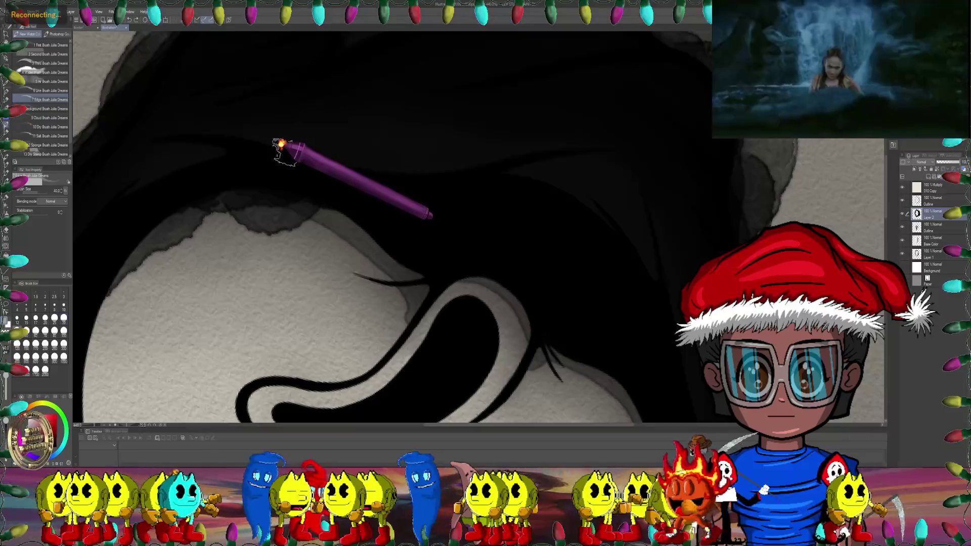
Step: Add pale fold highlights along the hood's top arc, then pick the Water Wash Brush
mouse_move(462, 165)
left_mouse_down()
mouse_move(451, 137)
mouse_move(514, 152)
mouse_move(494, 253)
mouse_move(541, 385)
mouse_move(437, 141)
mouse_move(340, 147)
left_mouse_up()
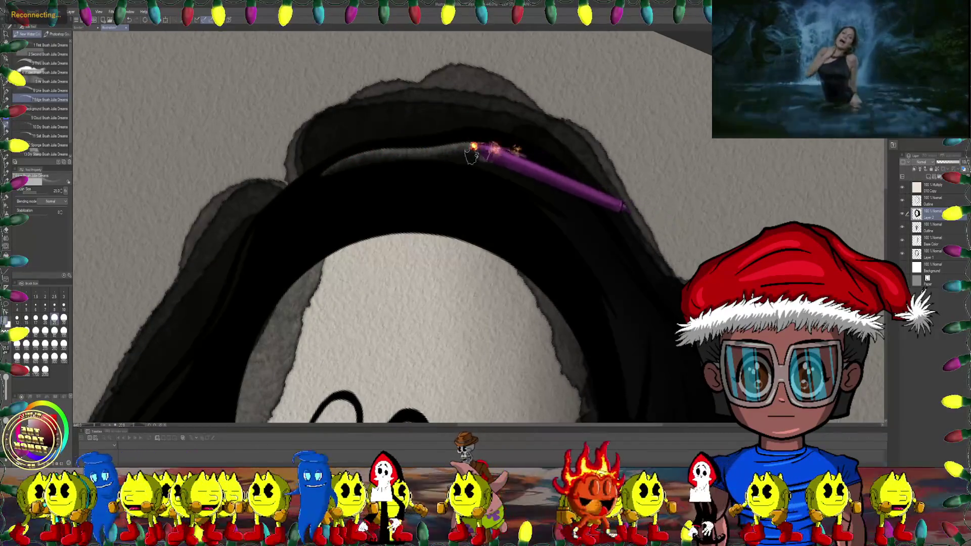
left_click_drag(476, 155, 569, 134)
mouse_move(477, 156)
left_mouse_down()
mouse_move(531, 98)
mouse_move(422, 180)
mouse_move(481, 219)
mouse_move(433, 162)
mouse_move(513, 145)
mouse_move(542, 160)
left_mouse_up()
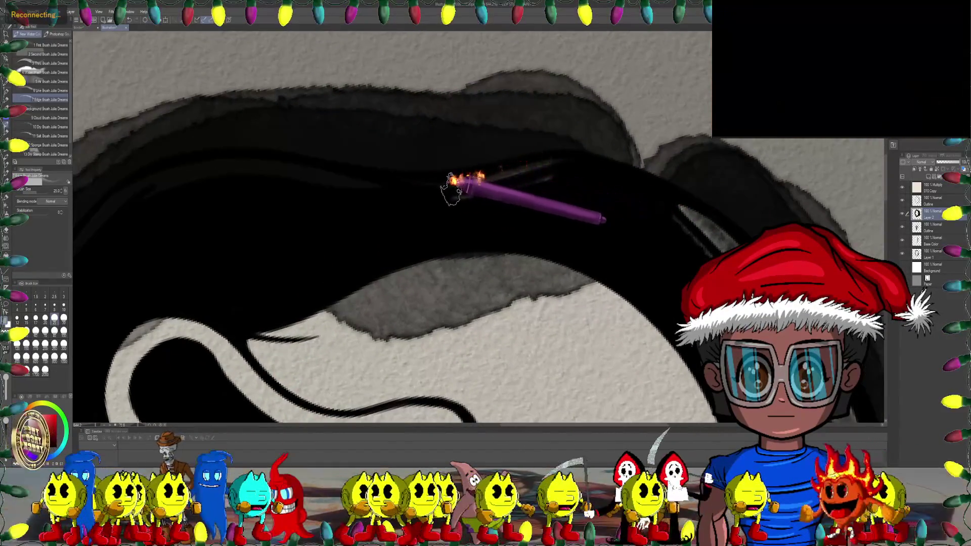
left_click_drag(455, 180, 650, 98)
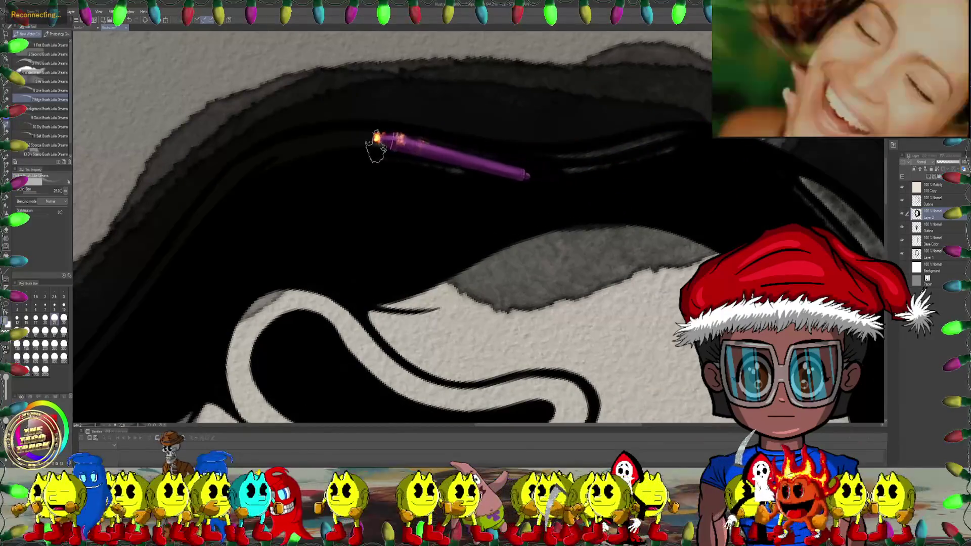
mouse_move(303, 151)
left_mouse_down()
mouse_move(639, 130)
mouse_move(273, 249)
mouse_move(217, 191)
mouse_move(399, 210)
left_mouse_up()
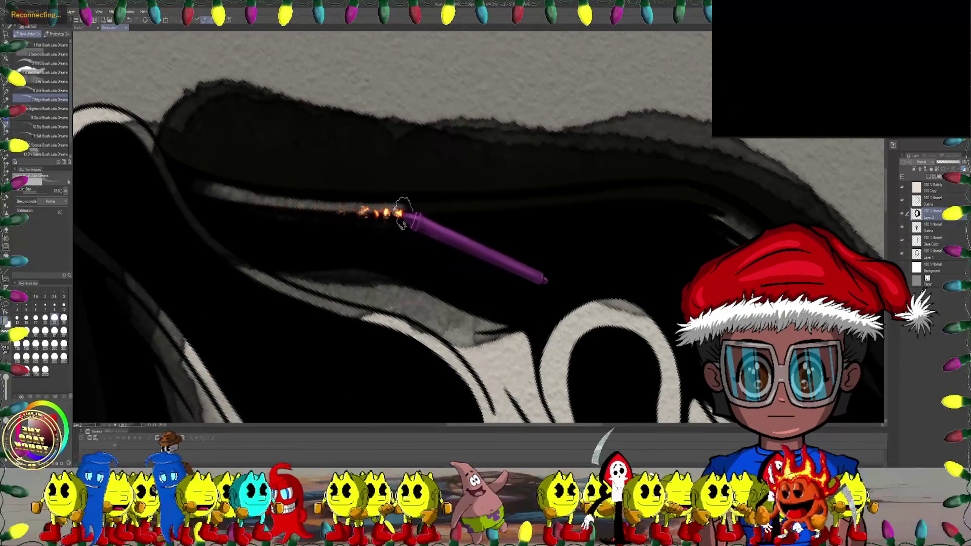
mouse_move(622, 202)
left_mouse_down()
mouse_move(358, 184)
mouse_move(373, 254)
mouse_move(371, 243)
mouse_move(249, 177)
mouse_move(397, 178)
mouse_move(336, 196)
mouse_move(342, 212)
left_mouse_up()
left_click(45, 72)
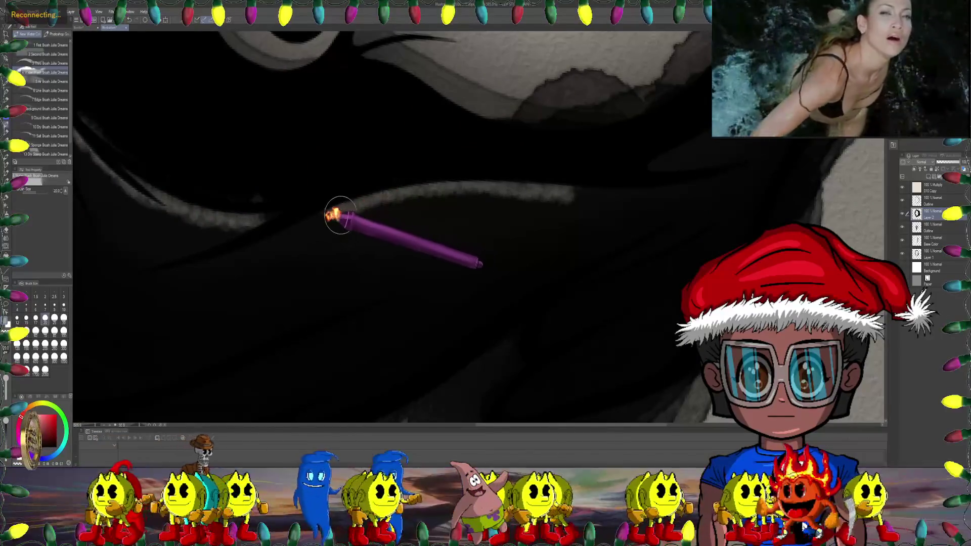
Step: Turn the canvas toward the hood's top and step the brush size up to 60
key("bracketleft")
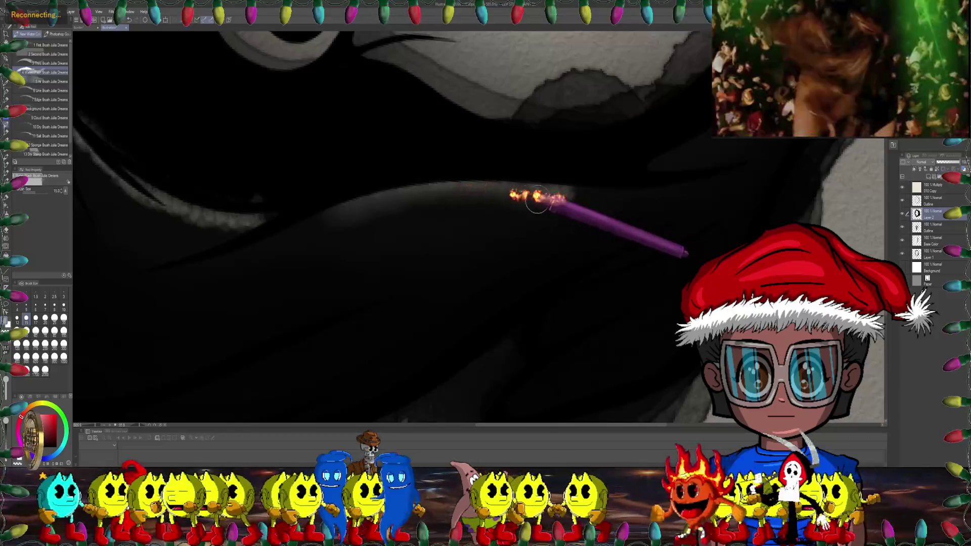
key("bracketright")
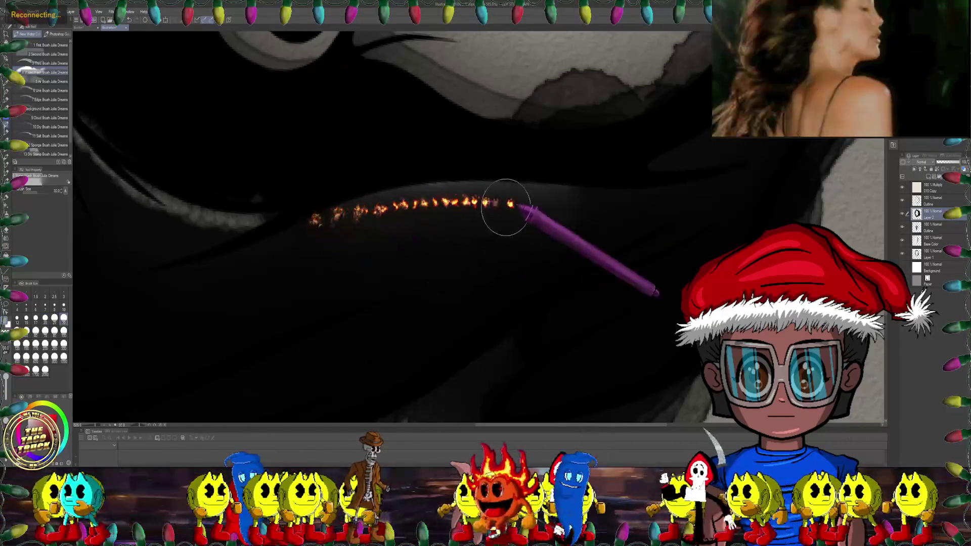
scroll(506, 212, "down", 5)
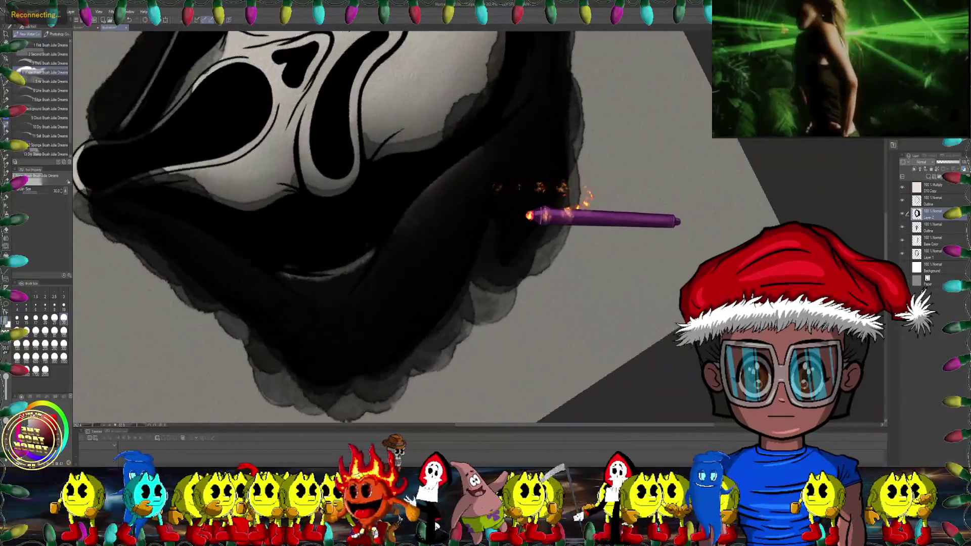
left_click_drag(528, 216, 483, 179)
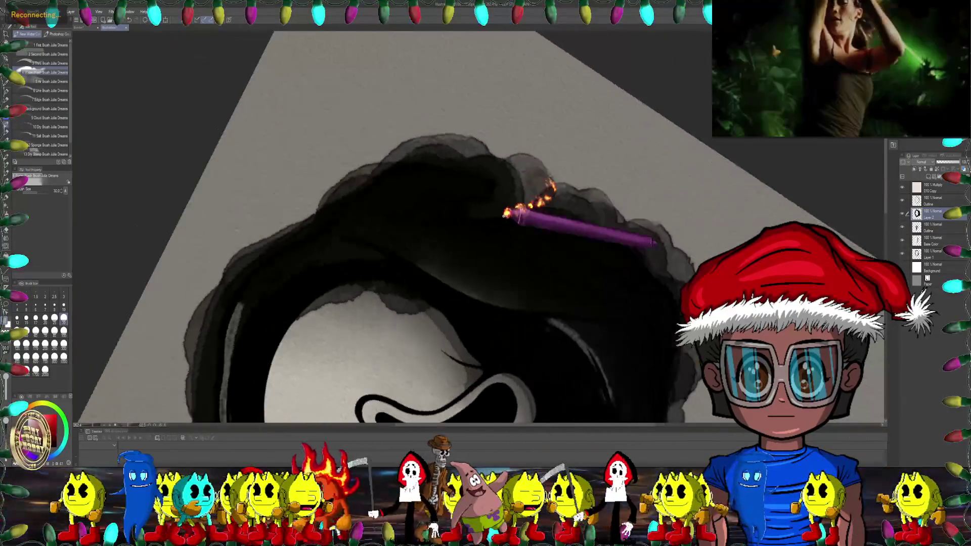
scroll(484, 179, "up", 3)
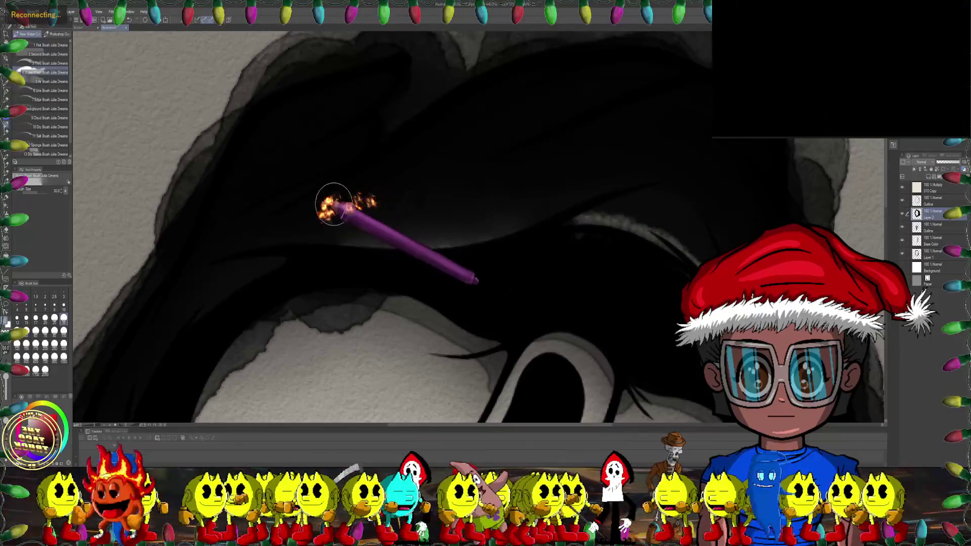
key("bracketright")
key("bracketleft")
key("bracketleft")
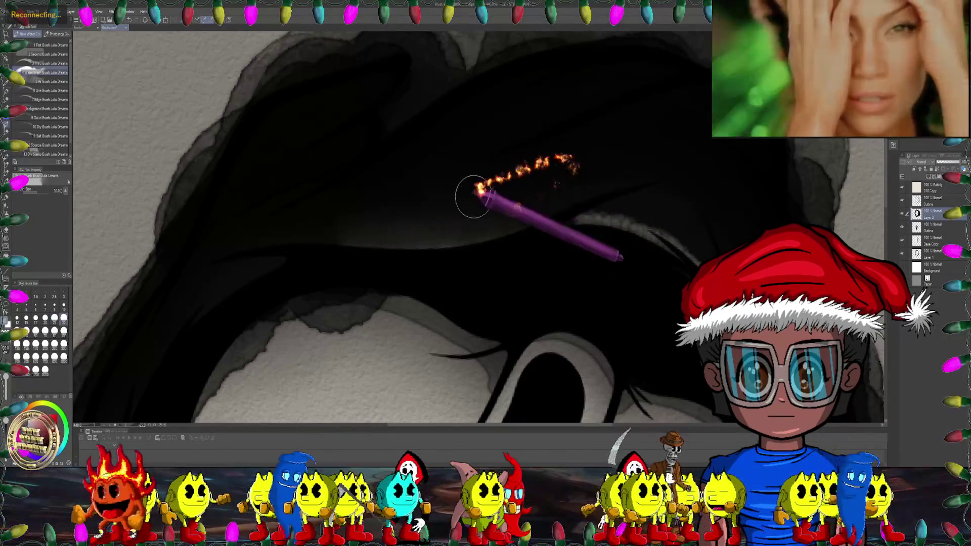
key("bracketright")
key("bracketright")
key("bracketright")
mouse_move(412, 204)
left_mouse_down()
mouse_move(478, 233)
mouse_move(426, 135)
left_mouse_up()
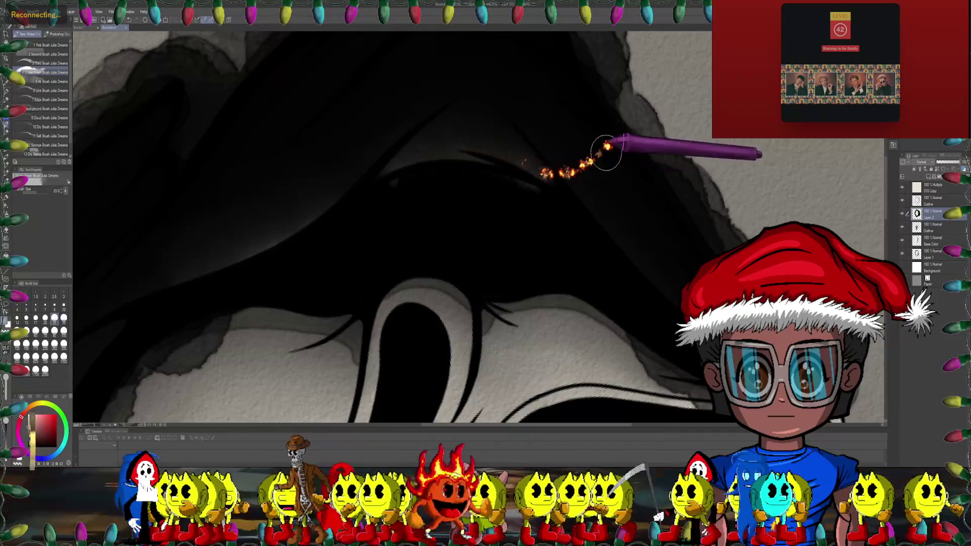
Step: Paint black strokes over the grey band along the hood's inner top arc
scroll(598, 160, "down", 5)
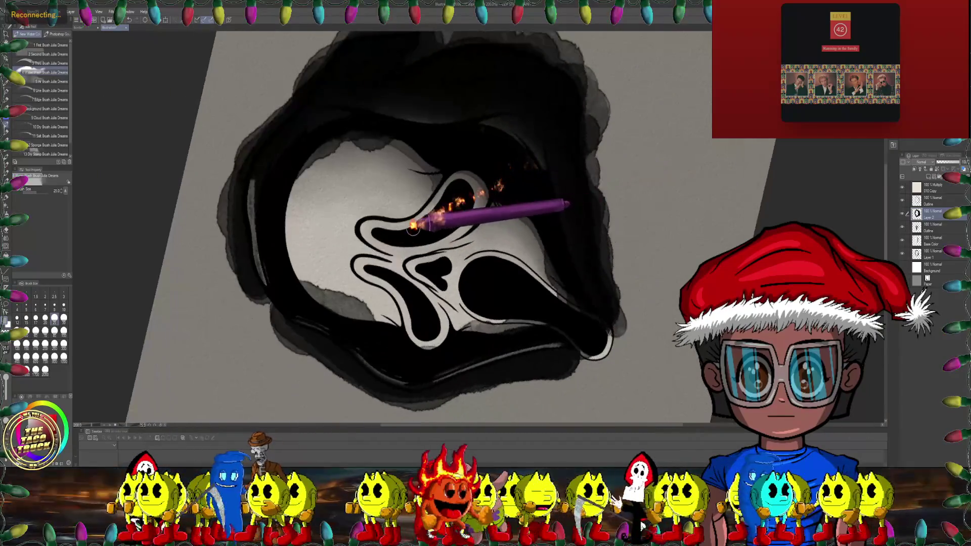
scroll(433, 167, "up", 5)
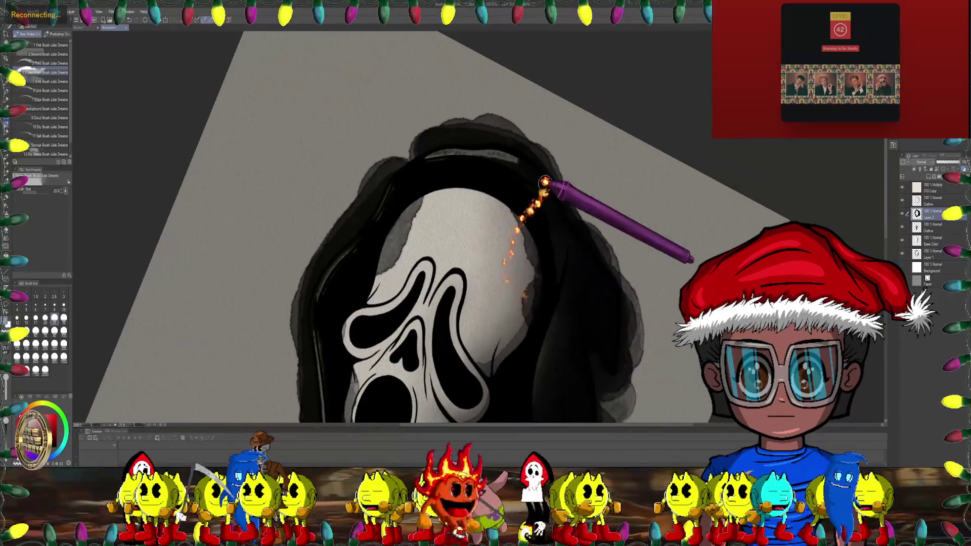
scroll(544, 188, "up", 2)
scroll(521, 156, "up", 2)
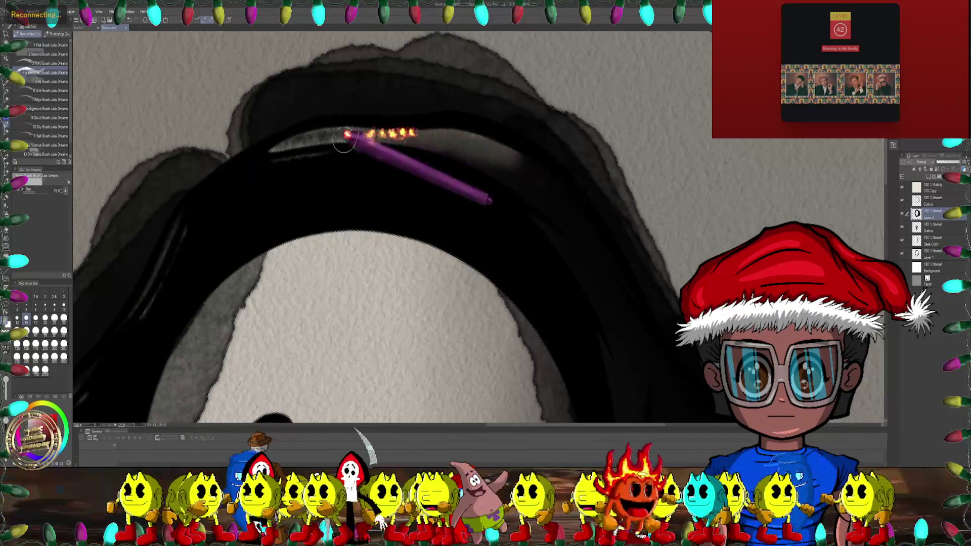
left_click_drag(273, 149, 524, 174)
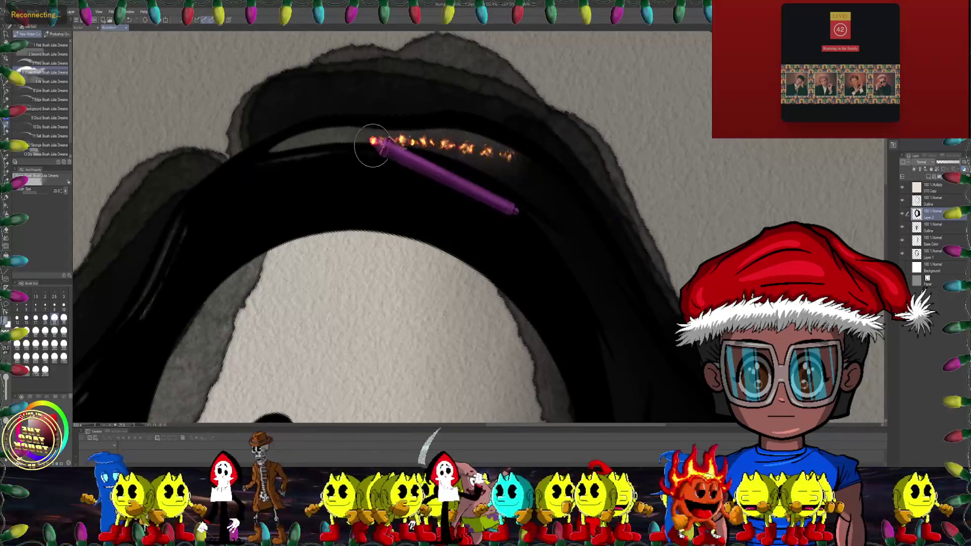
left_click_drag(250, 163, 503, 154)
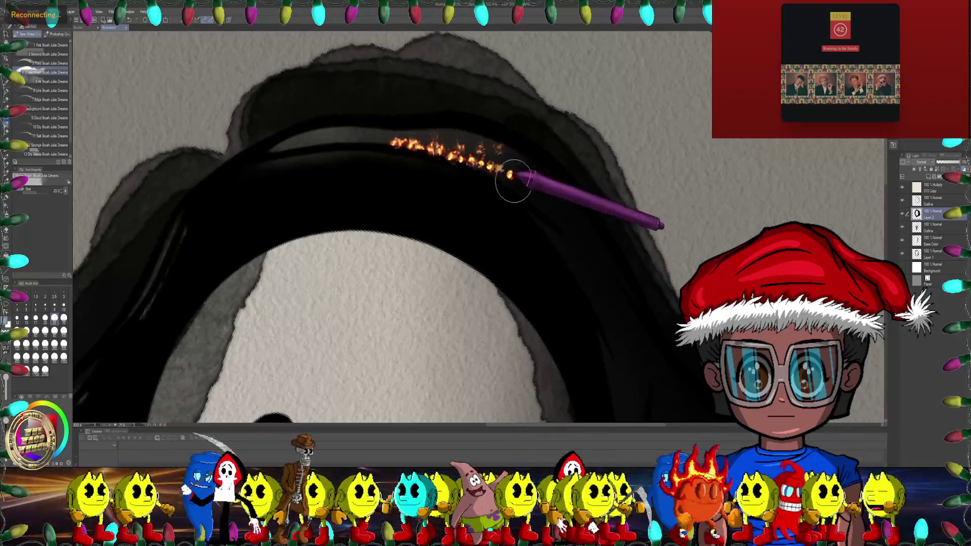
left_click_drag(257, 154, 540, 194)
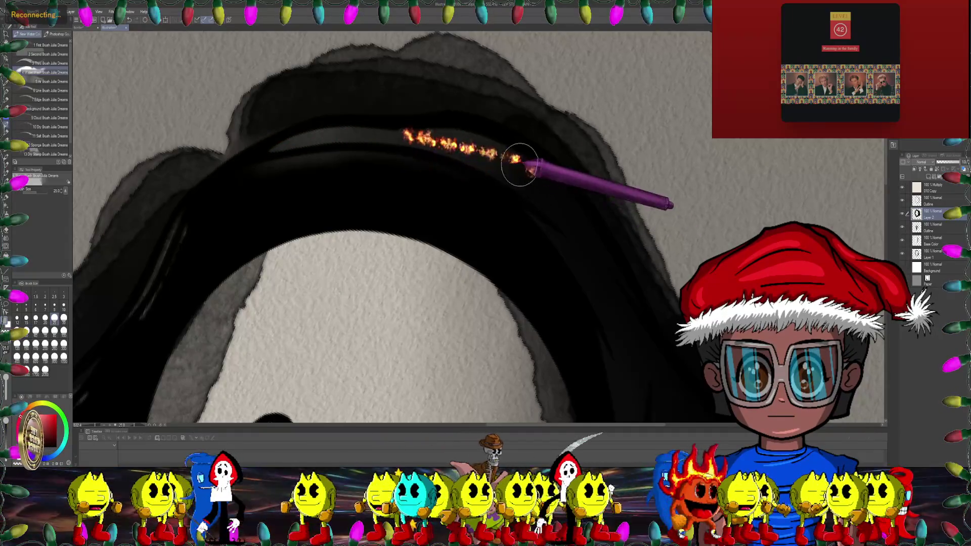
Step: Darken the grey highlight on the hair, then turn the canvas upright onto the mask
left_click_drag(408, 146, 545, 130)
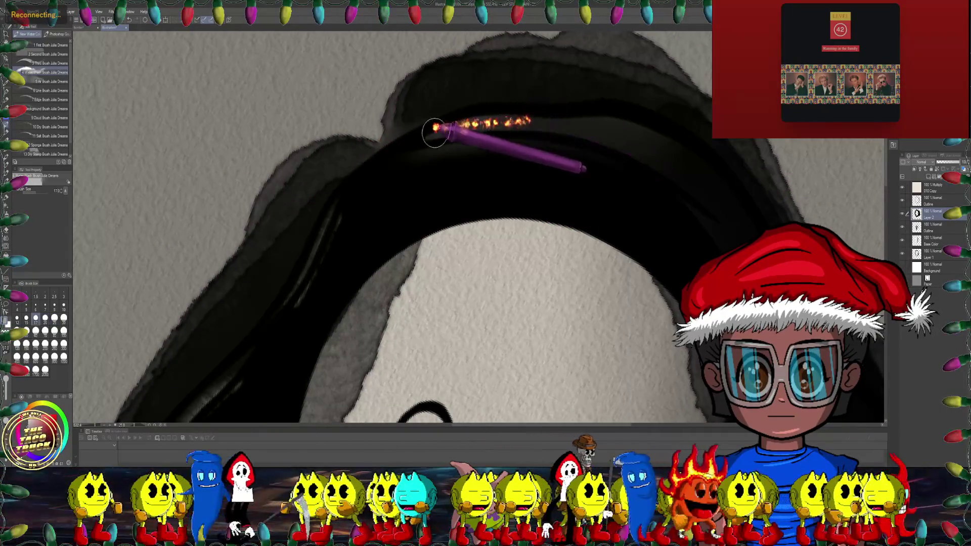
mouse_move(440, 133)
left_mouse_down()
mouse_move(377, 273)
mouse_move(491, 162)
mouse_move(499, 182)
left_mouse_up()
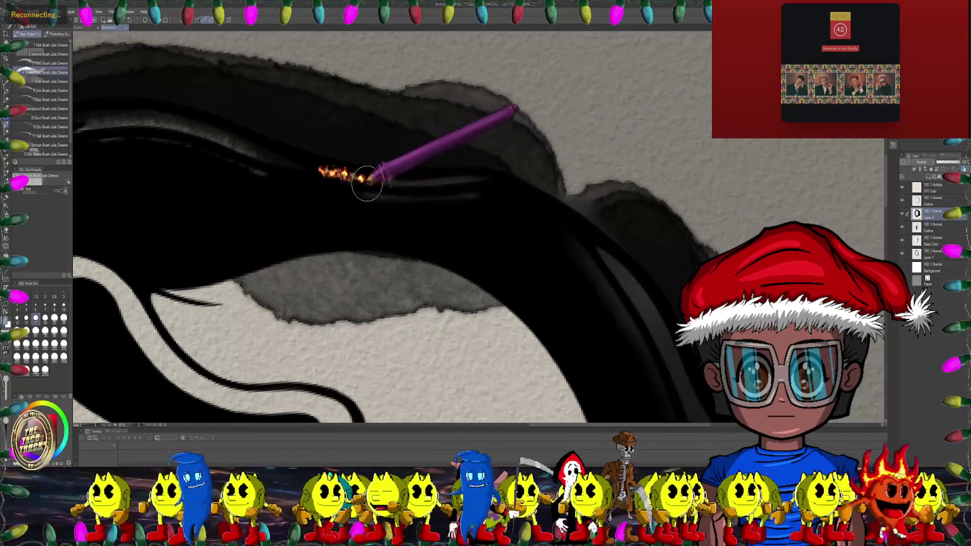
left_click_drag(368, 186, 481, 132)
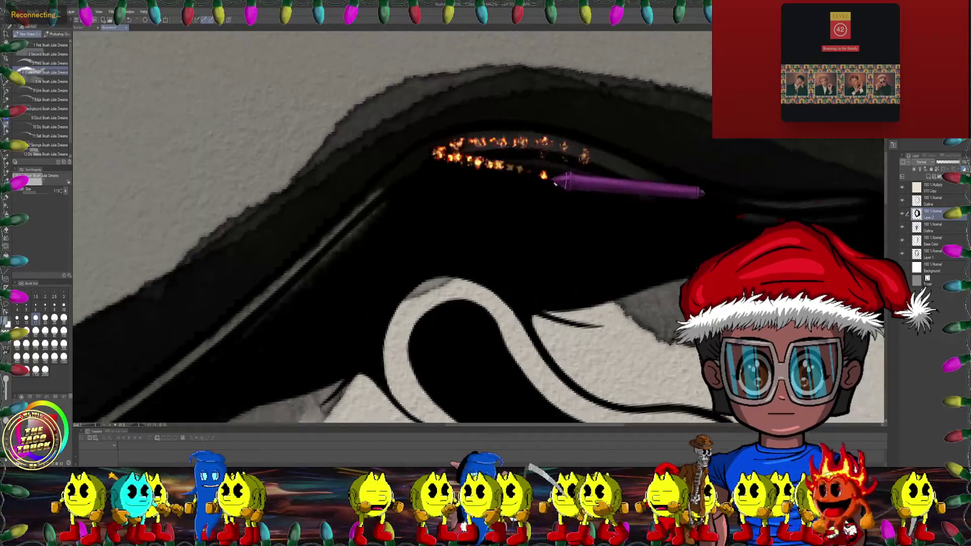
left_click_drag(498, 146, 645, 193)
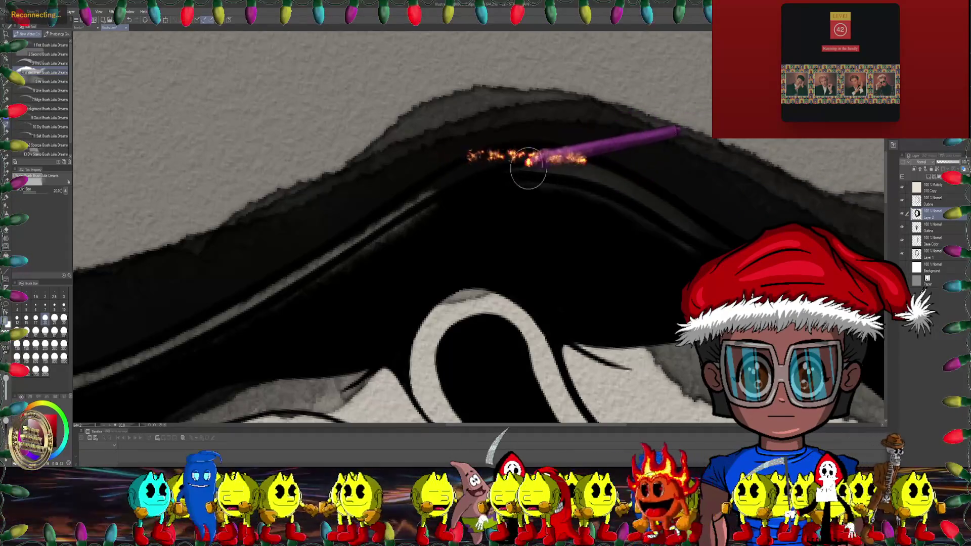
scroll(607, 182, "up", 5)
mouse_move(601, 231)
left_mouse_down()
mouse_move(166, 232)
mouse_move(297, 248)
mouse_move(128, 231)
left_mouse_up()
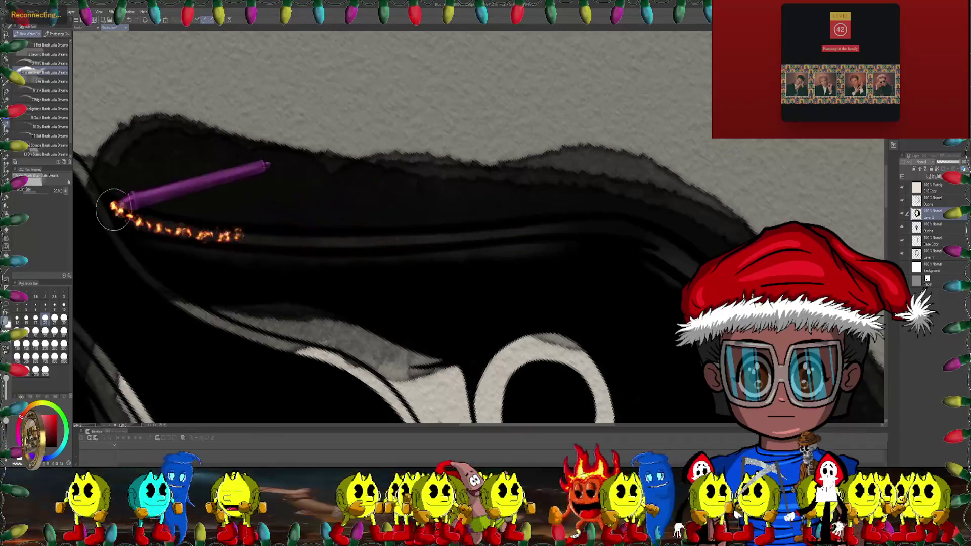
scroll(449, 152, "down", 6)
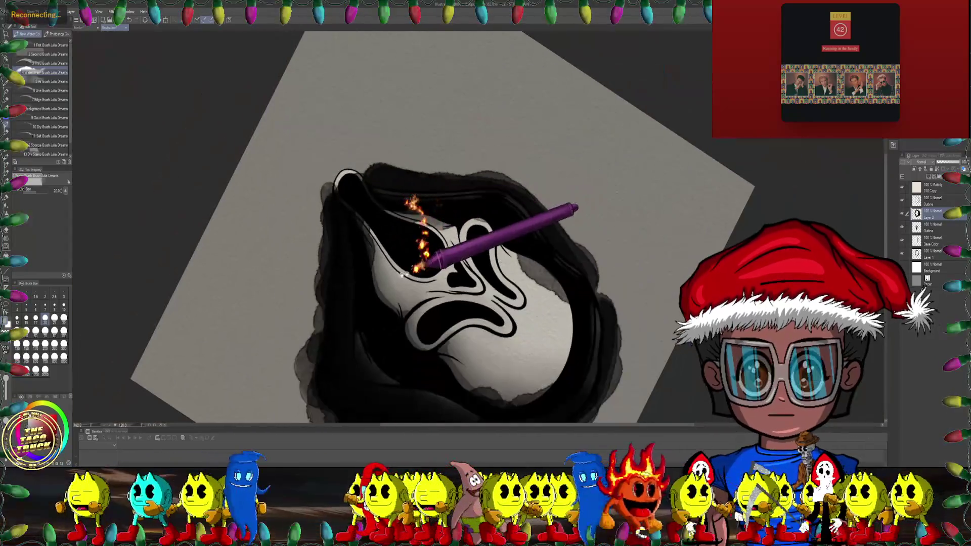
left_click_drag(404, 275, 63, 122)
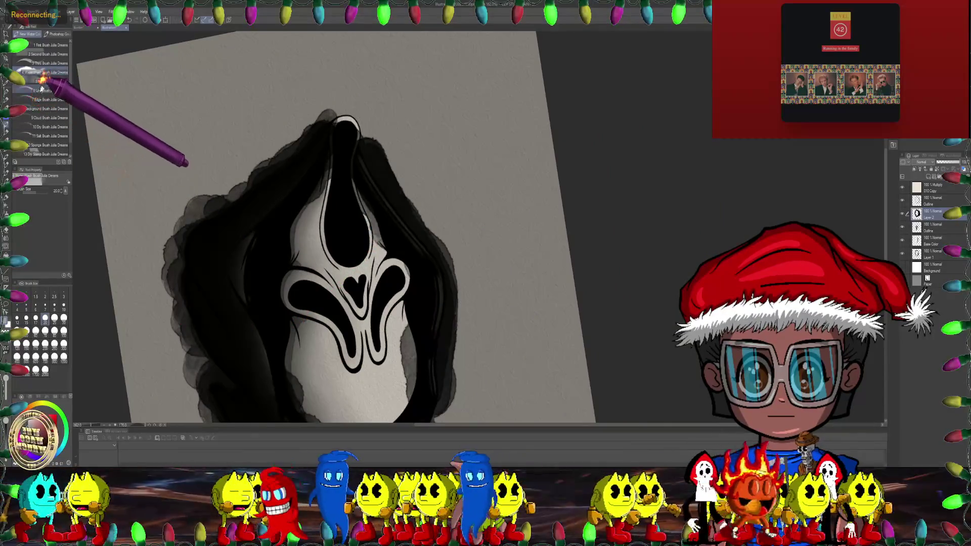
Step: Turn the canvas nearly upside down, zoom in on the face, and shrink the brush to size 12
left_click_drag(200, 243, 28, 349)
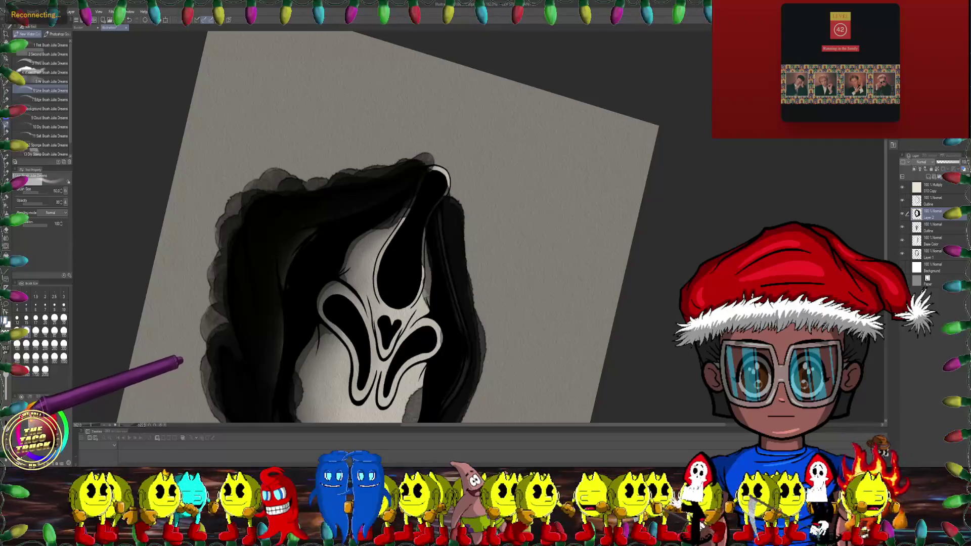
left_click_drag(182, 362, 354, 213)
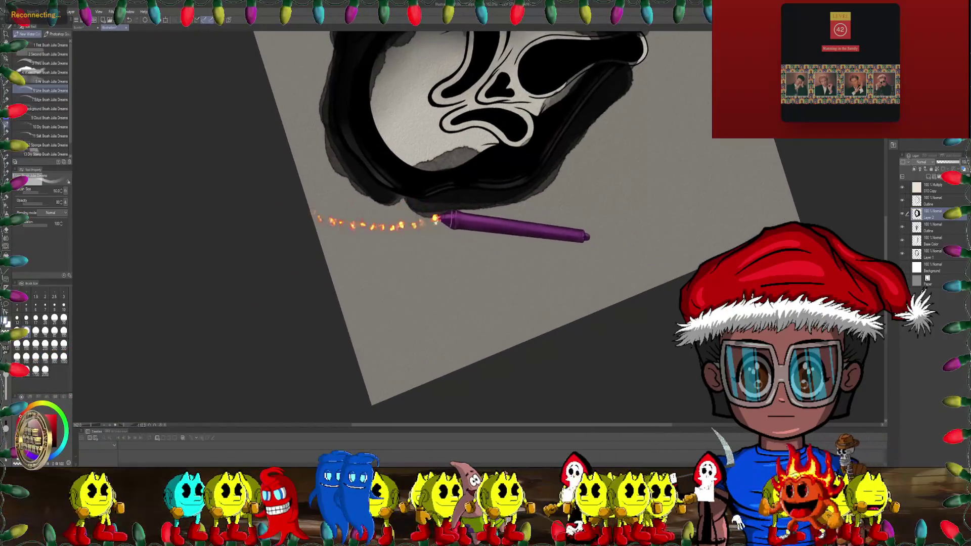
left_click_drag(445, 223, 387, 172)
scroll(400, 173, "up", 2)
scroll(415, 178, "up", 3)
key("bracketleft")
key("bracketleft")
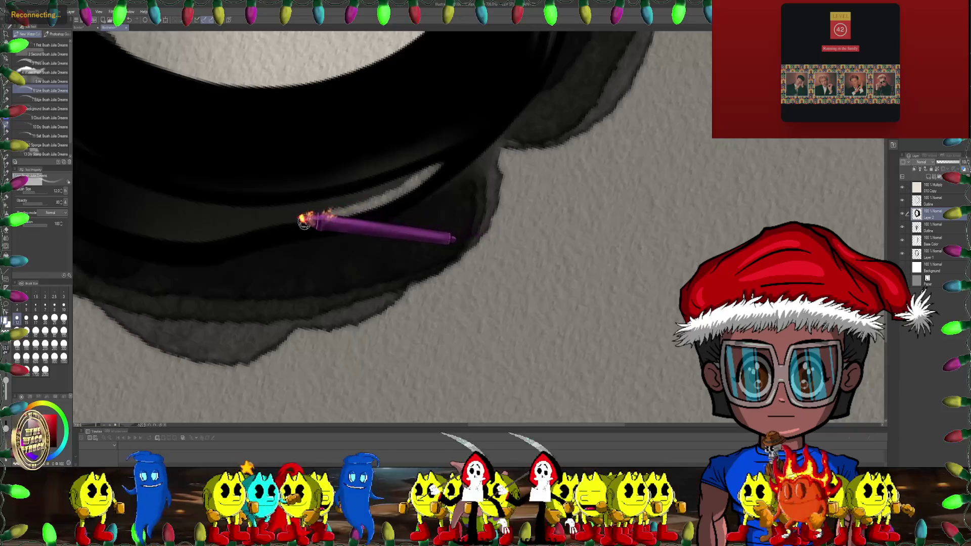
scroll(493, 165, "down", 2)
scroll(479, 188, "down", 1)
scroll(493, 191, "down", 1)
scroll(491, 251, "down", 1)
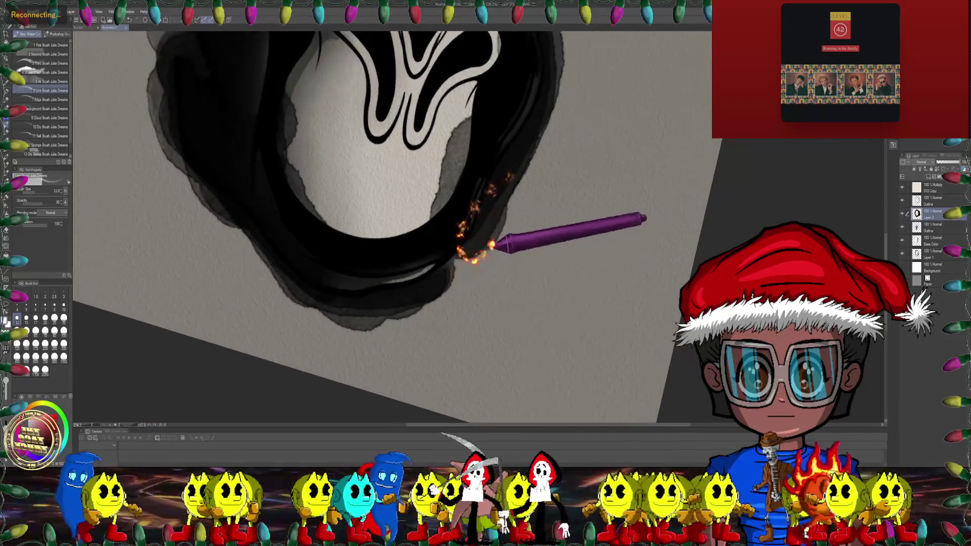
Step: Rotate the view to follow the ink ring across the top, ending on an upright whole-mask view
left_click_drag(491, 252, 538, 116)
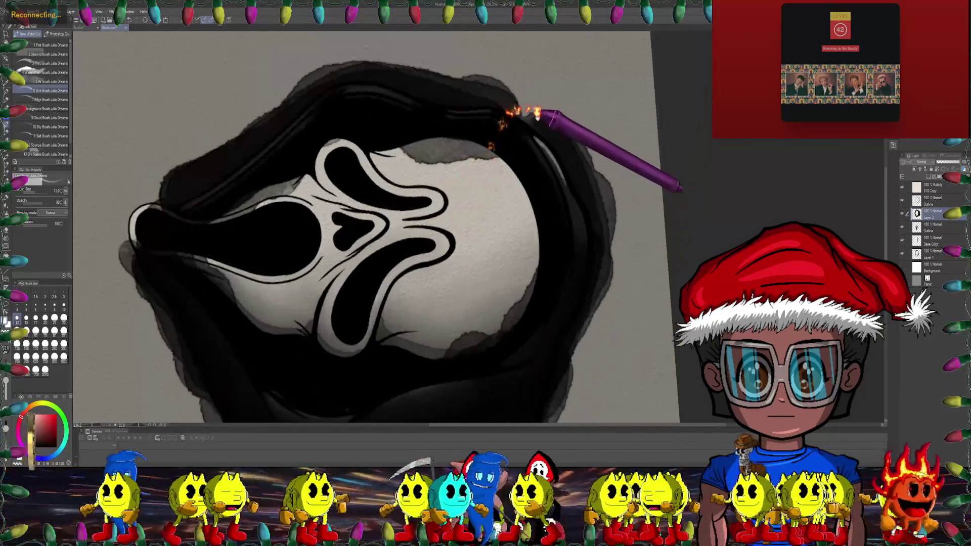
scroll(494, 109, "up", 3)
scroll(494, 106, "up", 2)
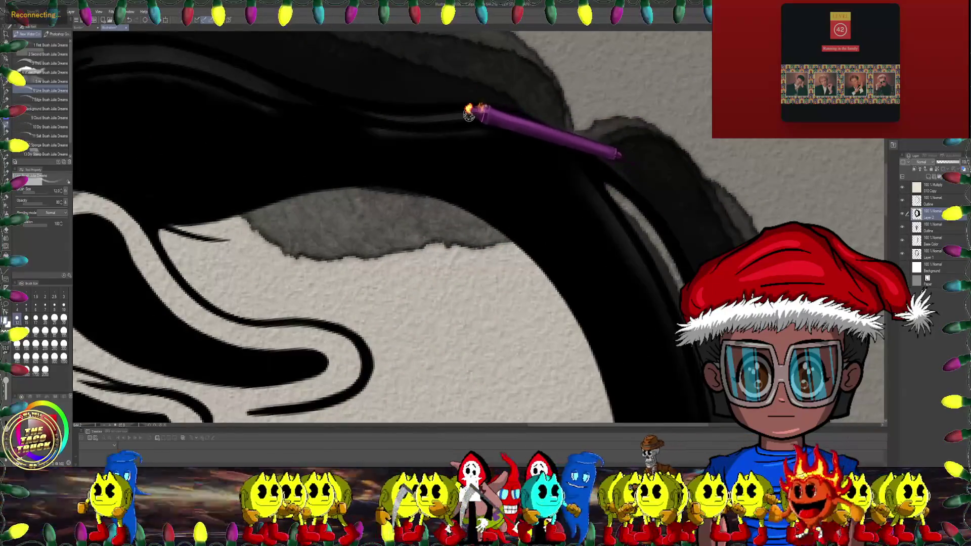
left_click_drag(469, 114, 414, 141)
mouse_move(534, 125)
left_mouse_down()
mouse_move(600, 113)
mouse_move(509, 190)
mouse_move(553, 244)
left_mouse_up()
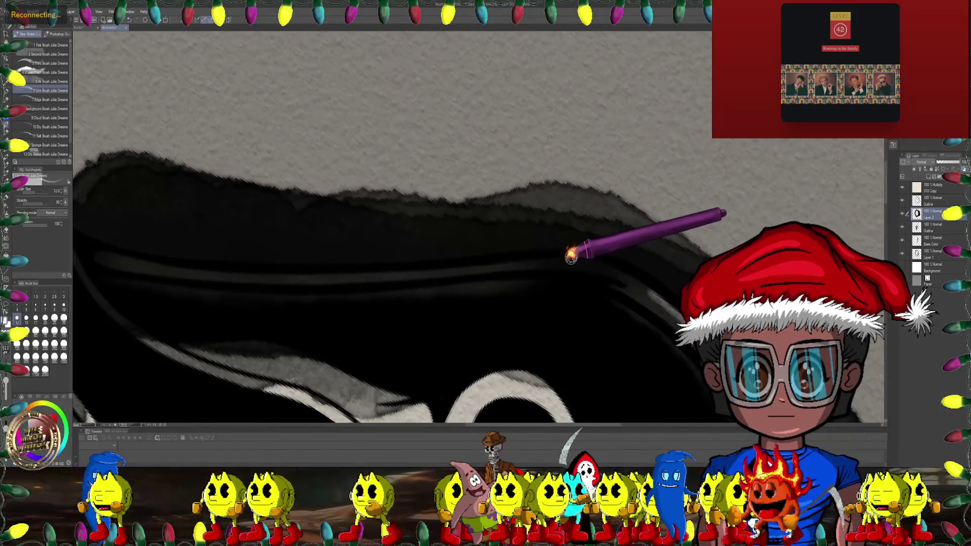
left_click_drag(450, 268, 389, 202)
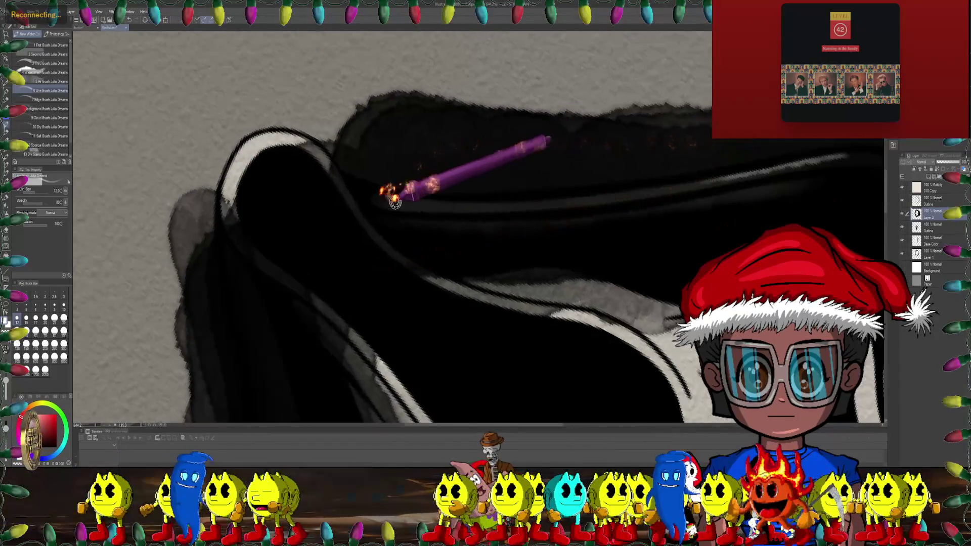
left_click_drag(271, 215, 402, 160)
scroll(402, 161, "down", 5)
left_click_drag(390, 216, 396, 223)
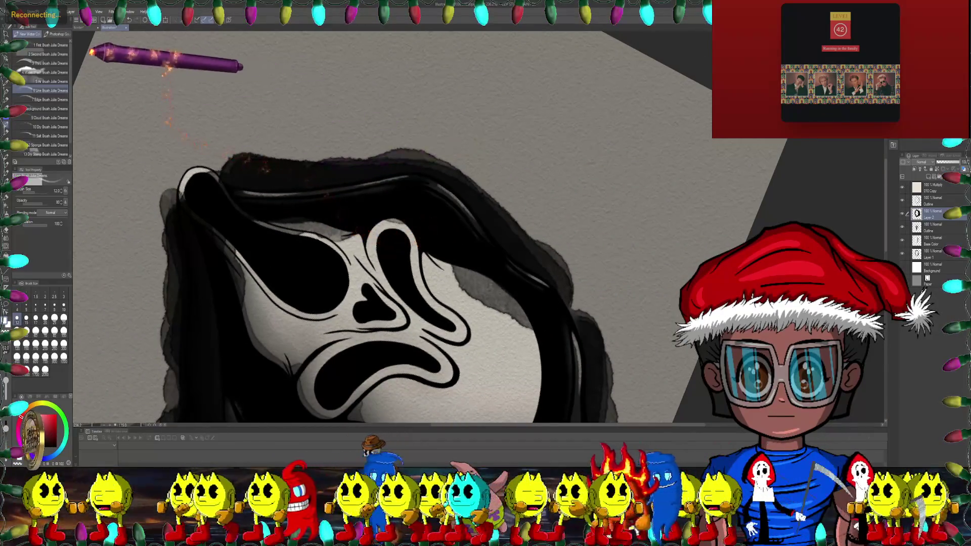
Step: Switch to the 4 Water Wash brush at size 10 and zoom in on the mask
left_click(45, 71)
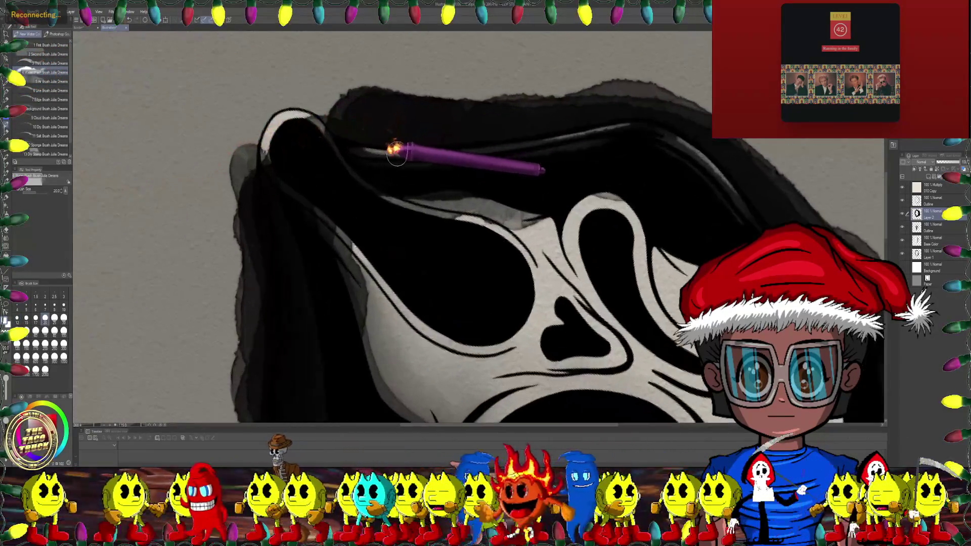
scroll(391, 152, "up", 5)
scroll(429, 147, "up", 1)
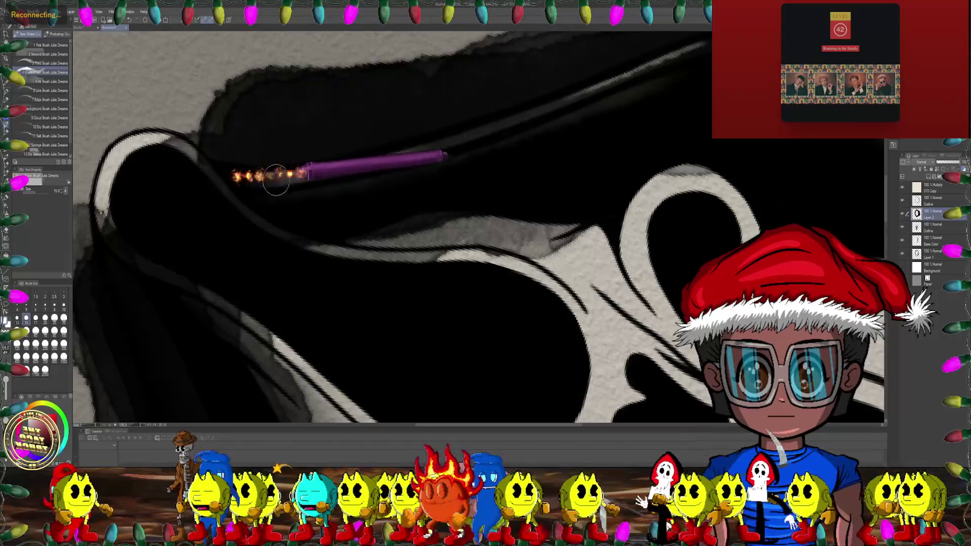
scroll(455, 144, "down", 5)
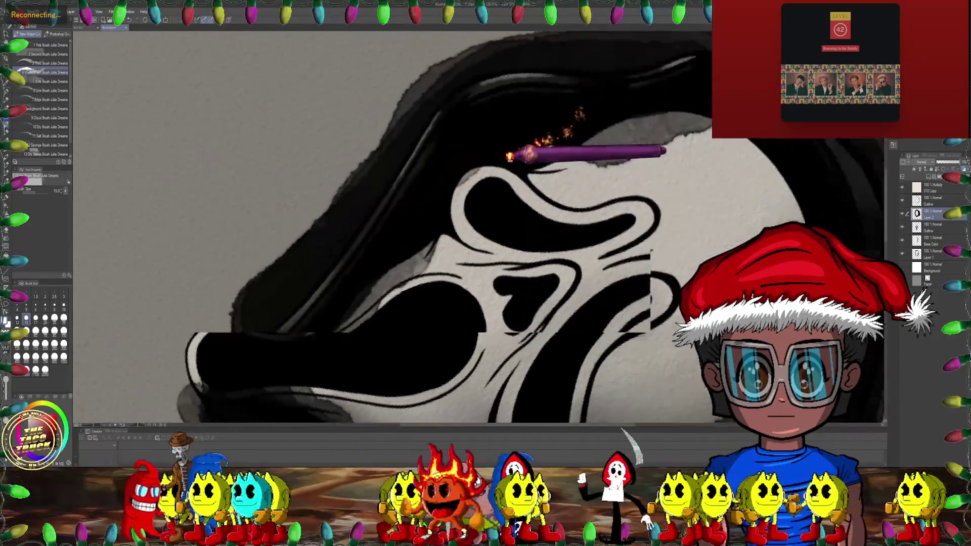
left_click_drag(510, 157, 377, 192)
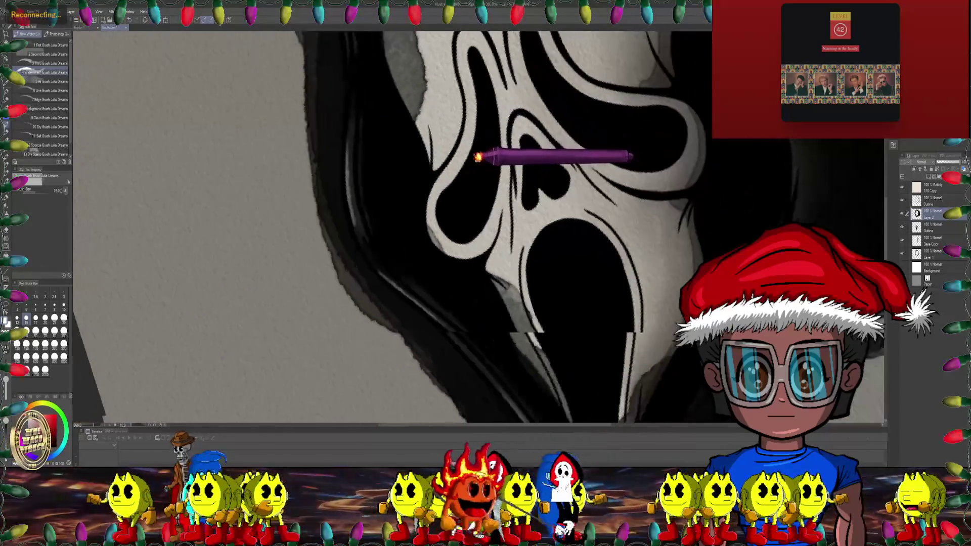
scroll(405, 142, "up", 3)
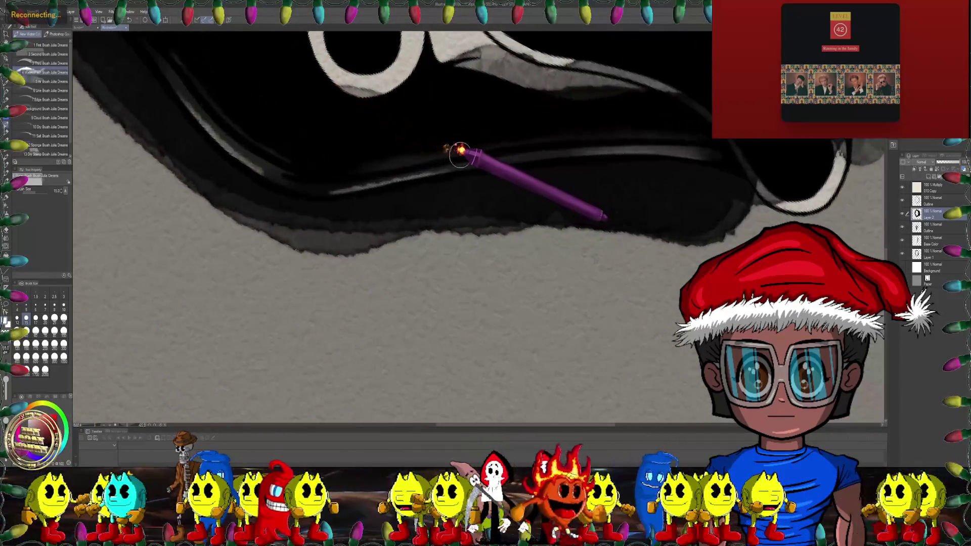
scroll(447, 172, "up", 3)
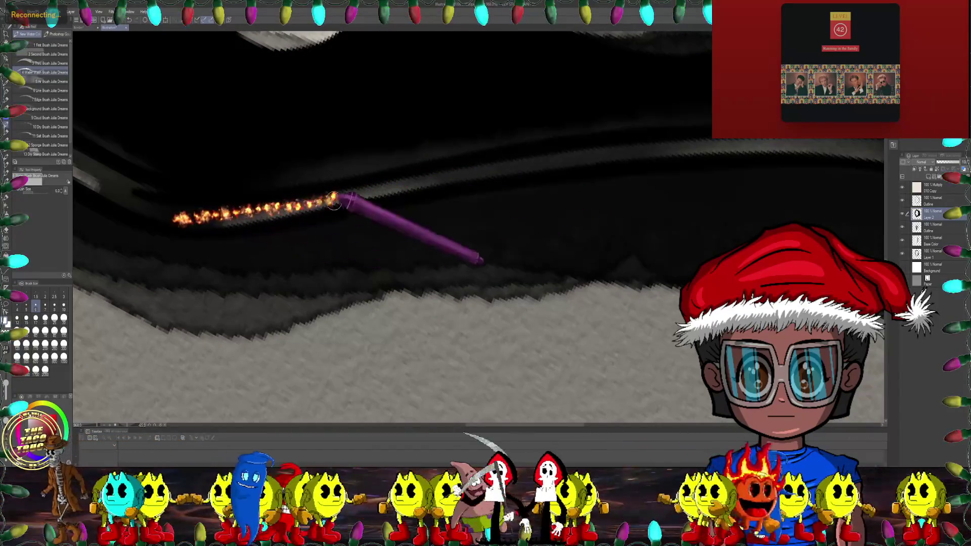
key("bracketright")
key("bracketright")
key("bracketright")
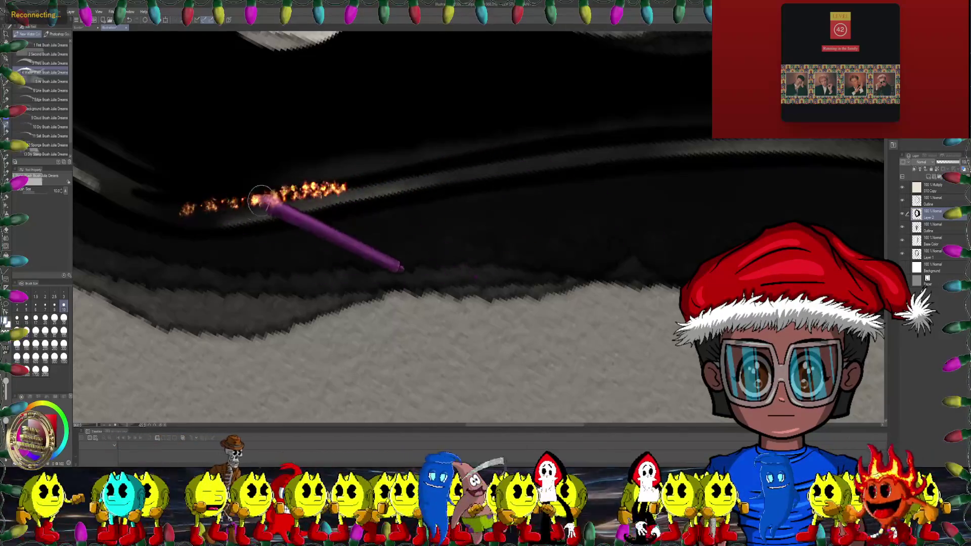
Step: Sweep grey wash along the black hood stroke's lower edge with the size 10 brush
left_click_drag(372, 188, 445, 109)
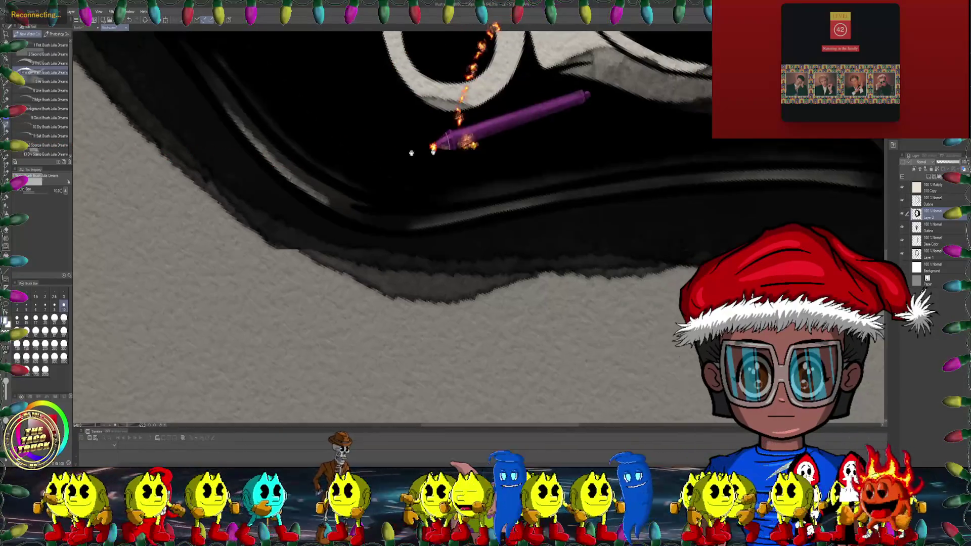
left_click_drag(433, 141, 332, 224)
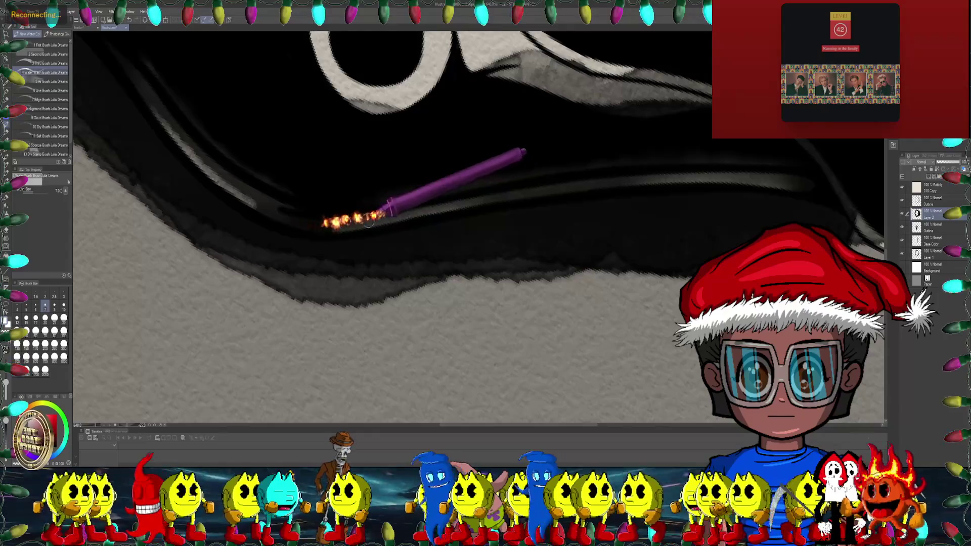
key("bracketright")
key("bracketright")
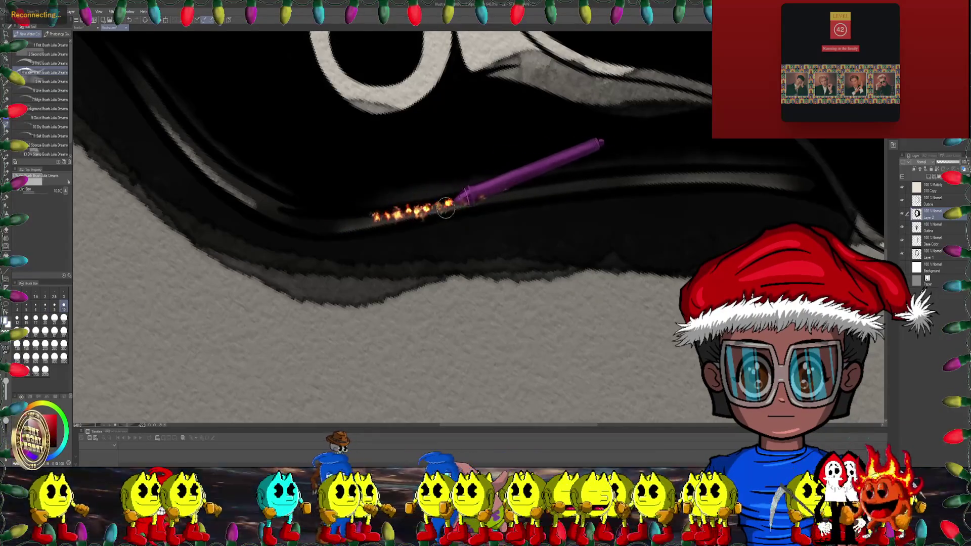
mouse_move(263, 222)
left_mouse_down()
mouse_move(445, 154)
mouse_move(424, 190)
left_mouse_up()
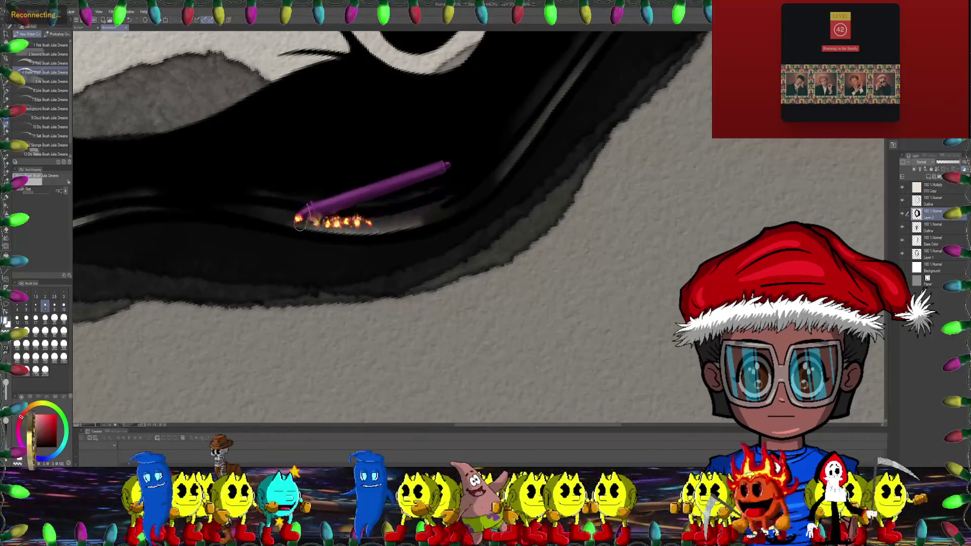
left_click_drag(411, 225, 276, 215)
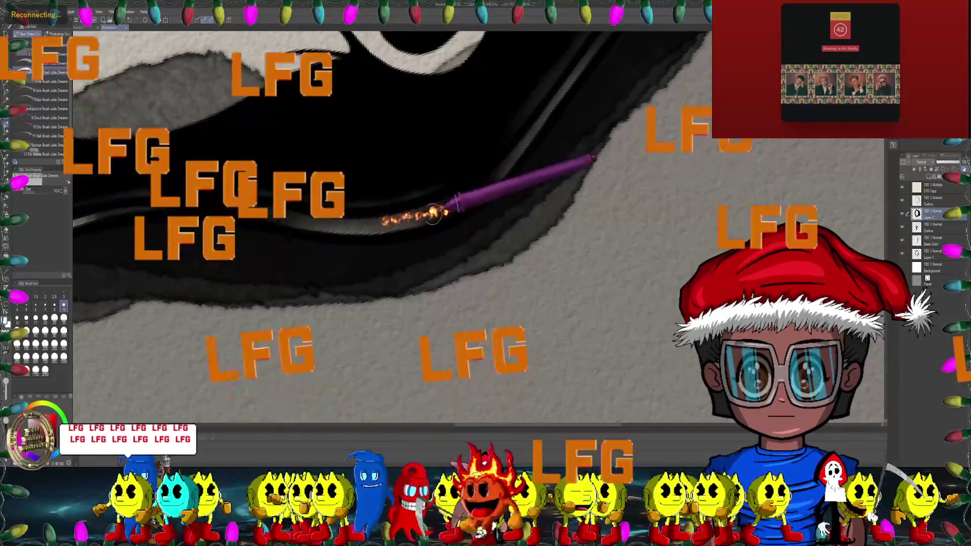
left_click_drag(275, 217, 485, 197)
Step: Rotate the hood stroke horizontal, reduce the brush size, and review the whole Ghostface mask
scroll(485, 197, "down", 5)
left_click_drag(375, 233, 471, 184)
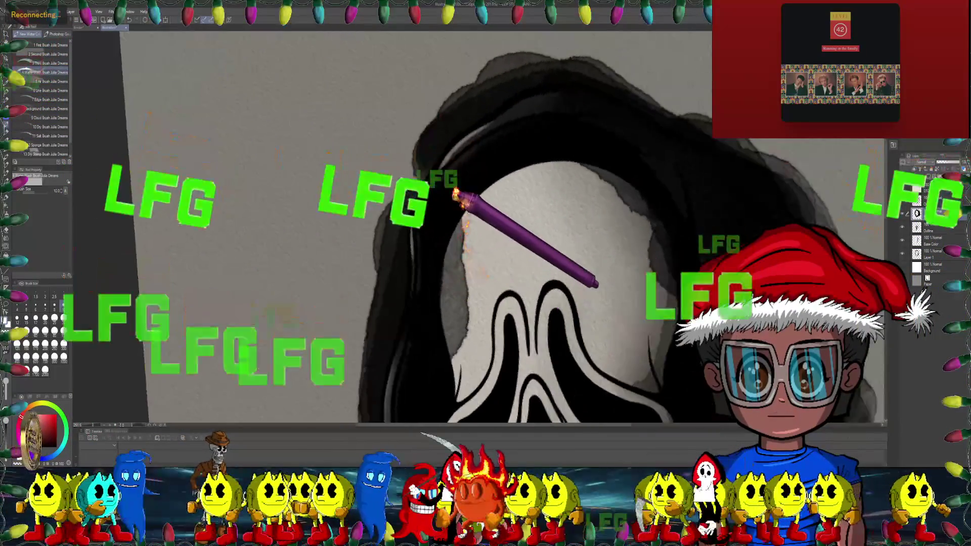
scroll(471, 185, "up", 5)
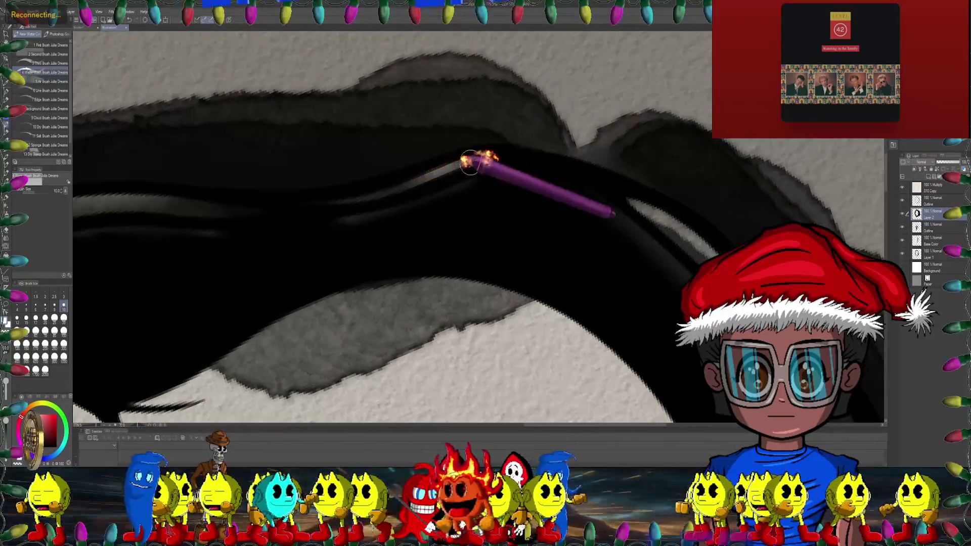
left_click_drag(541, 123, 545, 157)
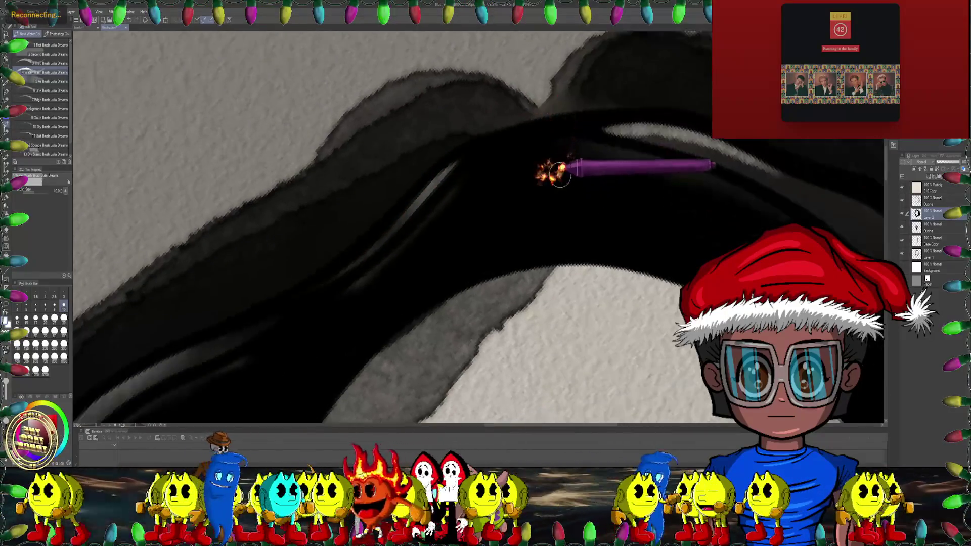
key("bracketleft")
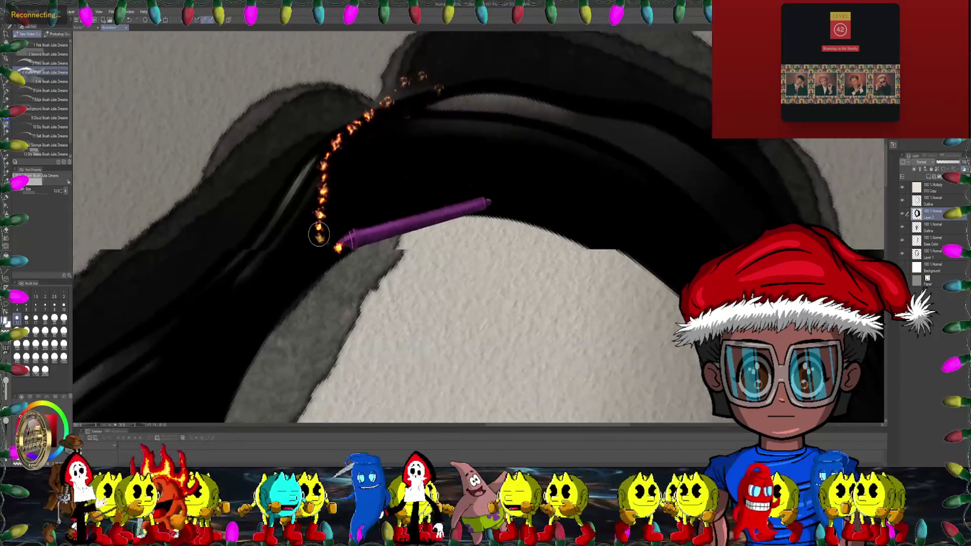
scroll(343, 248, "down", 10)
mouse_move(354, 323)
left_mouse_down()
mouse_move(370, 193)
mouse_move(381, 238)
mouse_move(433, 158)
left_mouse_up()
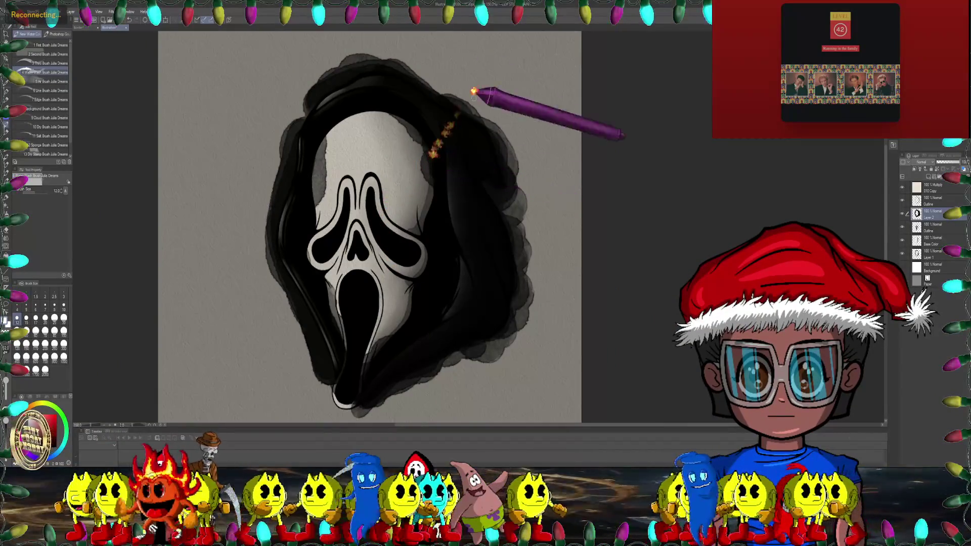
Step: Hide the Outline and Base Color layers and lower Layer 2 opacity to 67%
left_click(902, 227)
left_click(903, 242)
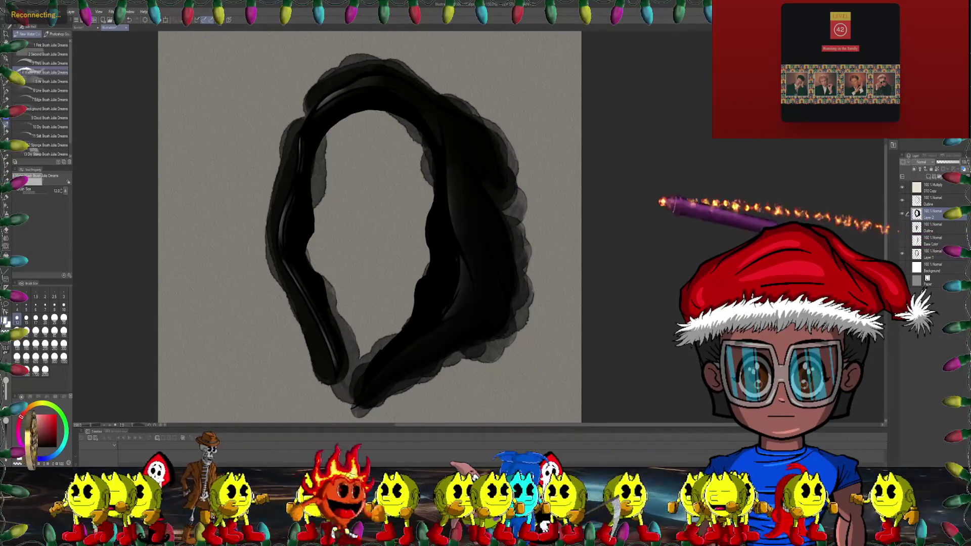
scroll(369, 228, "left", 2)
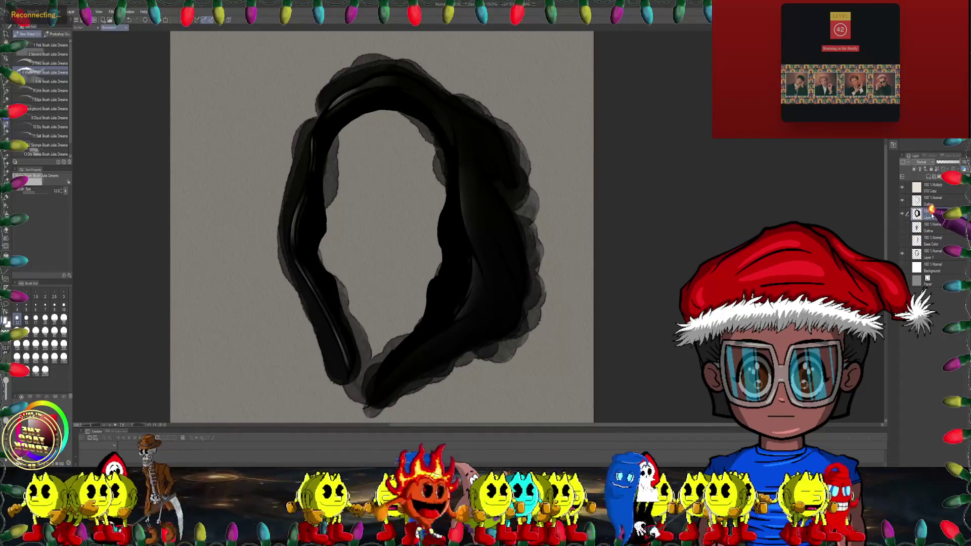
left_click_drag(960, 162, 949, 164)
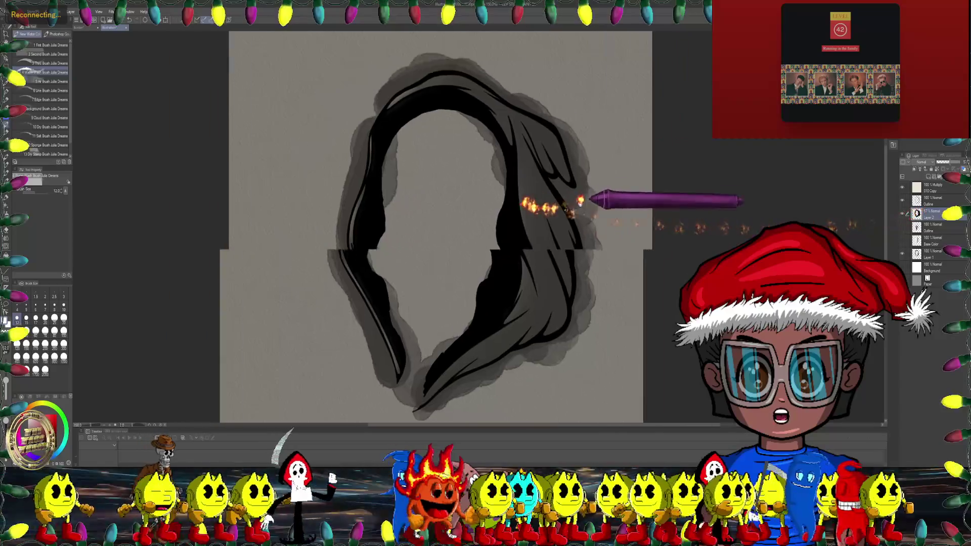
Step: Erase a strip from the black stroke's lower edge with the Eraser at size 12
scroll(521, 201, "up", 5)
mouse_move(427, 167)
left_mouse_down()
mouse_move(457, 226)
mouse_move(455, 216)
left_mouse_up()
scroll(456, 217, "up", 3)
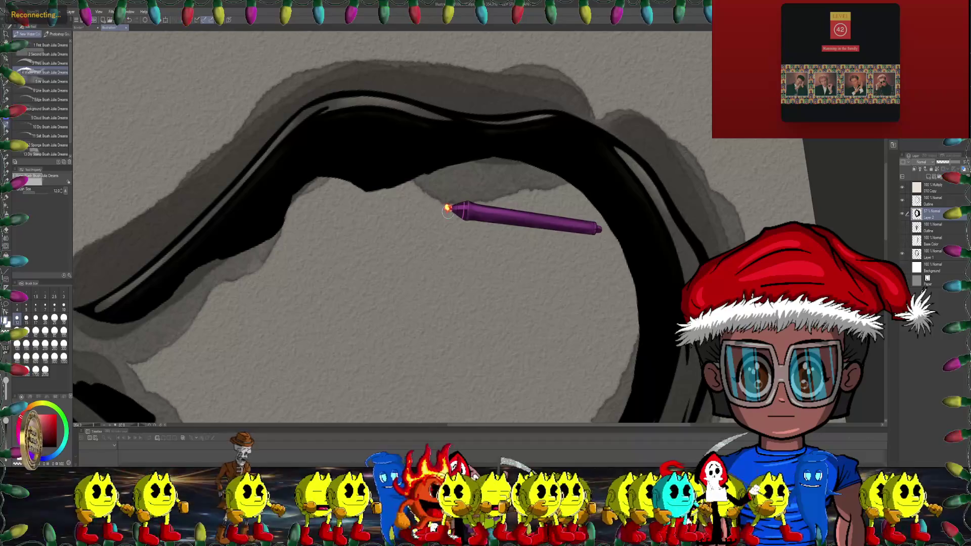
key("e")
scroll(357, 156, "down", 1)
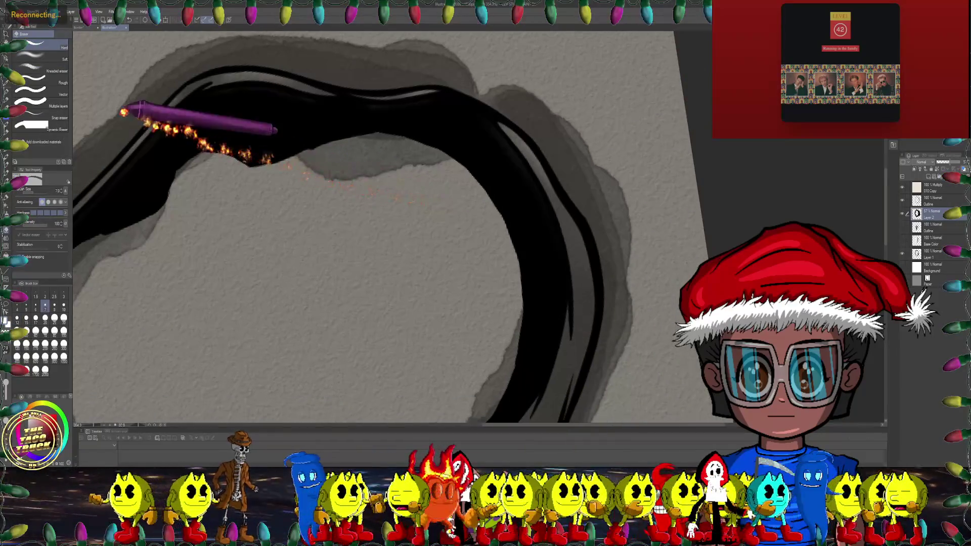
key("bracketright")
key("bracketright")
key("bracketright")
mouse_move(376, 146)
left_mouse_down()
mouse_move(441, 159)
mouse_move(384, 94)
left_mouse_up()
Step: Zoom in and out to inspect the hood edges, then rotate the canvas toward the ink arc
scroll(411, 152, "down", 1)
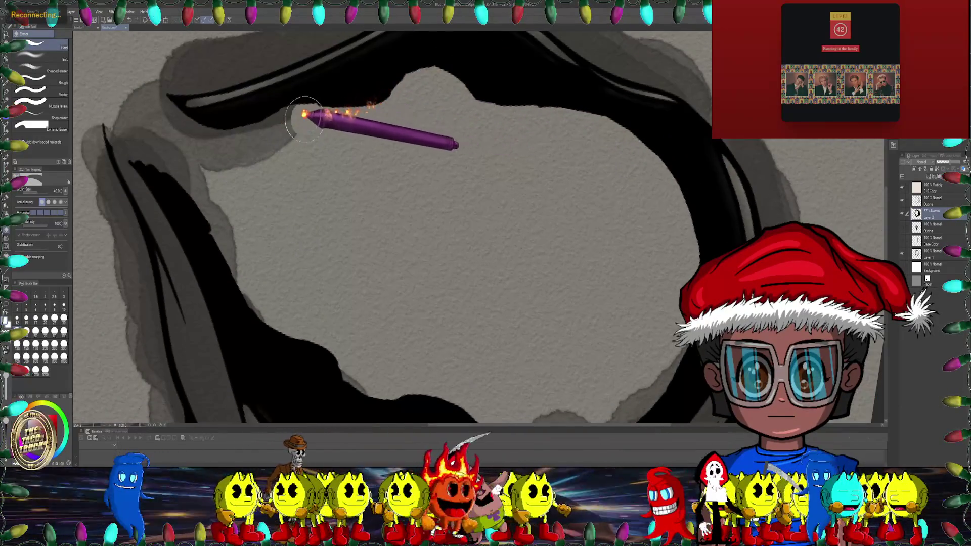
scroll(314, 113, "up", 1)
scroll(394, 83, "up", 1)
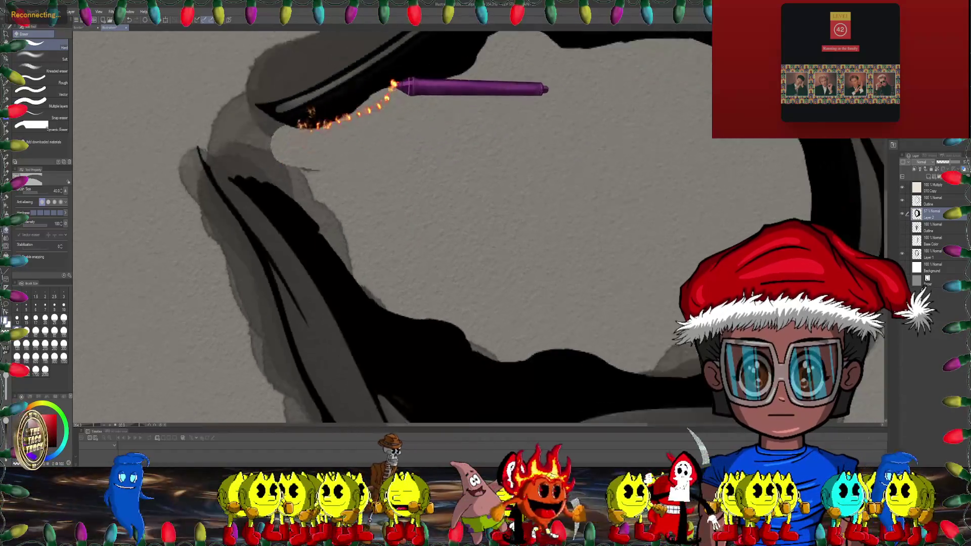
scroll(393, 83, "down", 1)
scroll(263, 167, "down", 1)
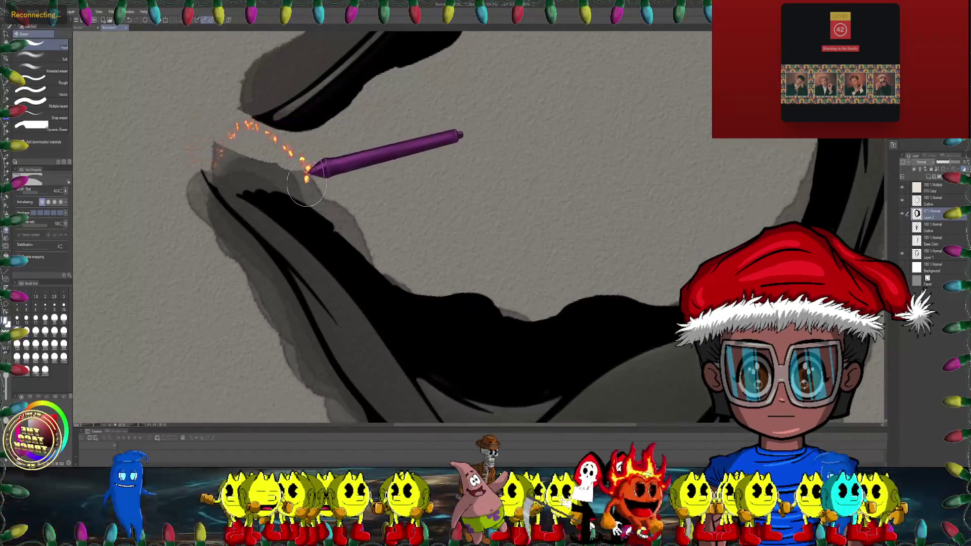
scroll(263, 127, "down", 1)
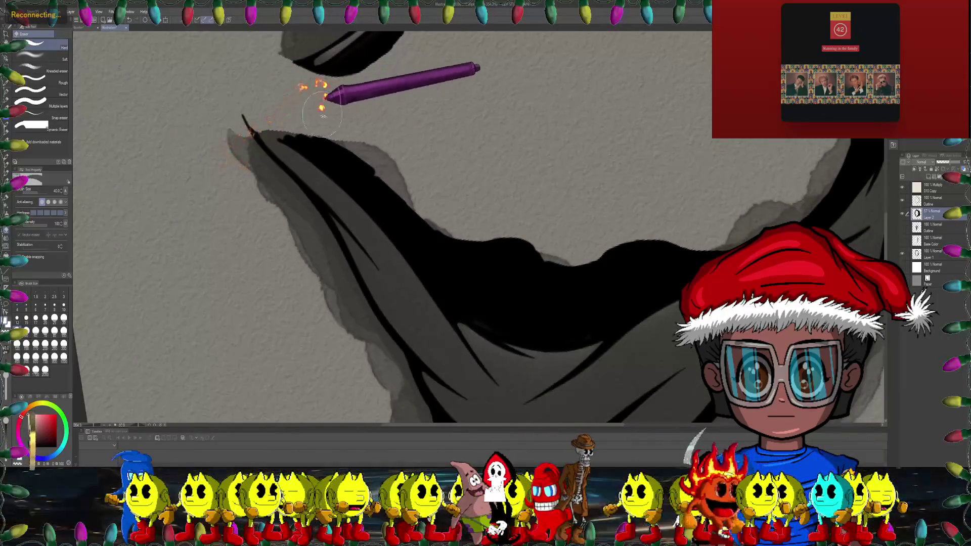
scroll(324, 102, "down", 1)
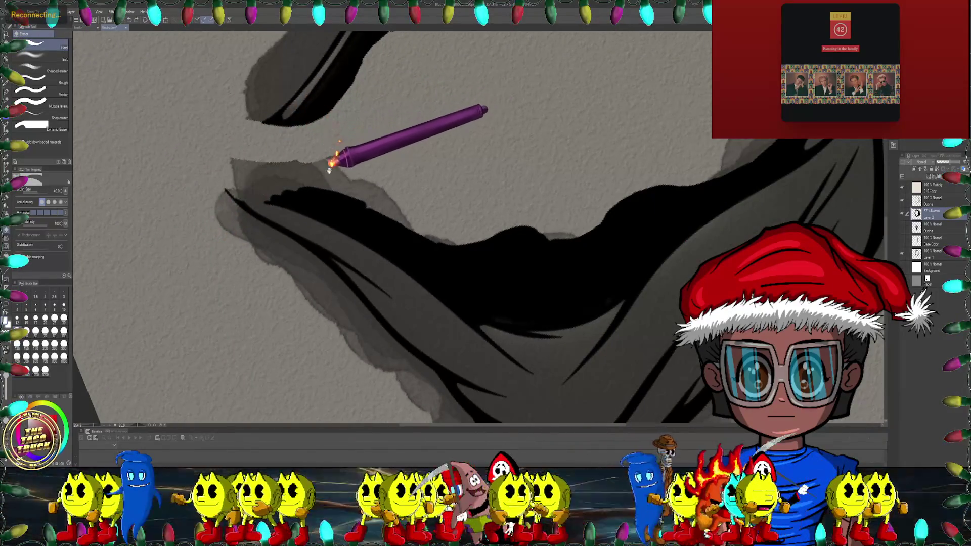
scroll(336, 156, "up", 1)
scroll(347, 130, "up", 1)
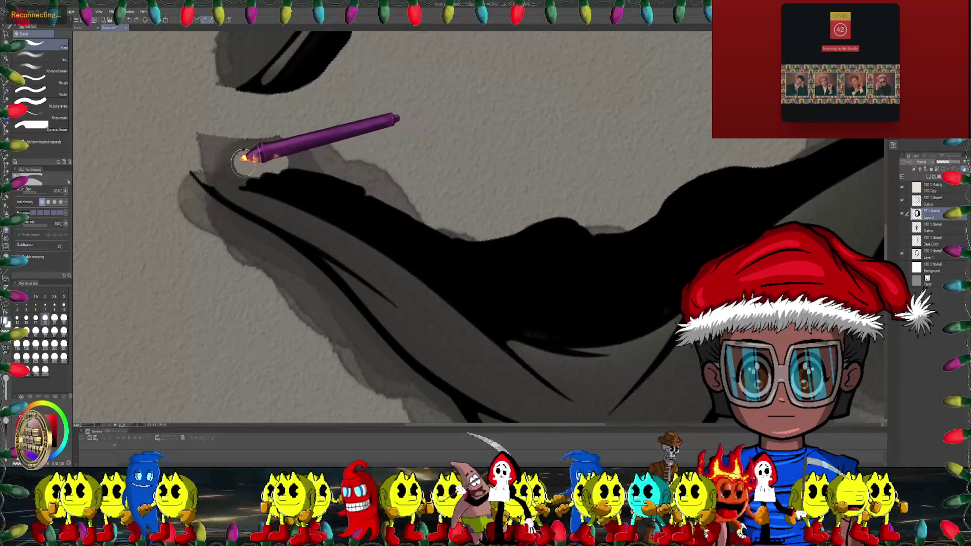
scroll(271, 133, "up", 1)
scroll(303, 128, "down", 1)
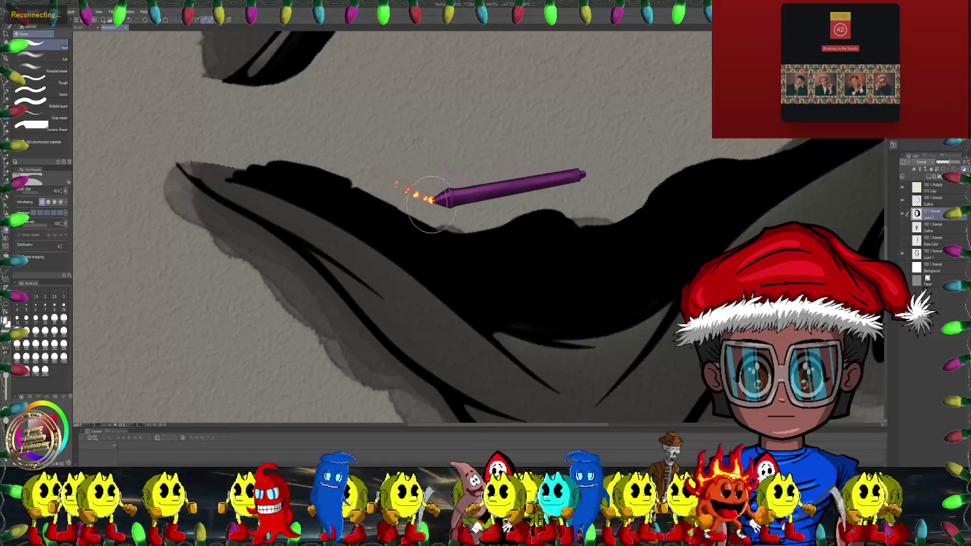
scroll(481, 193, "down", 1)
scroll(436, 187, "up", 2)
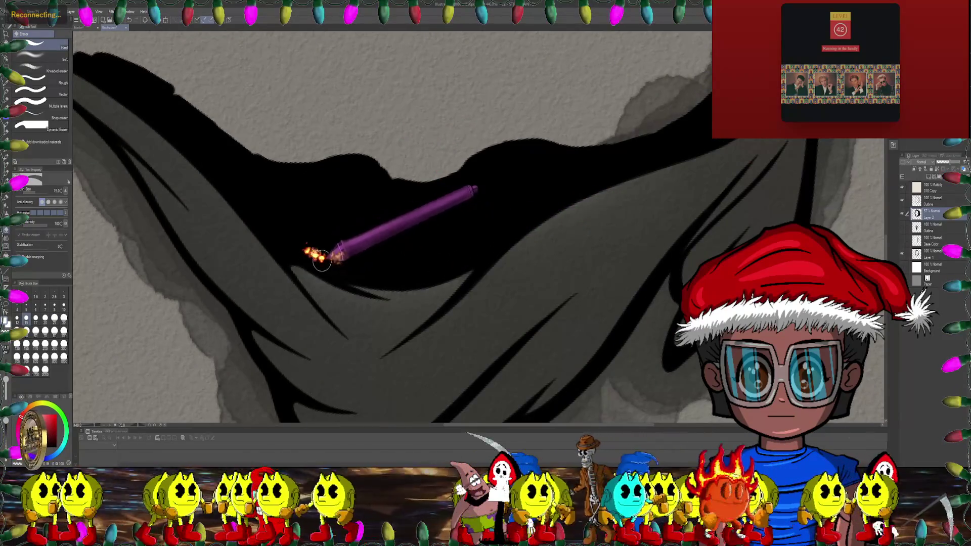
scroll(400, 217, "up", 2)
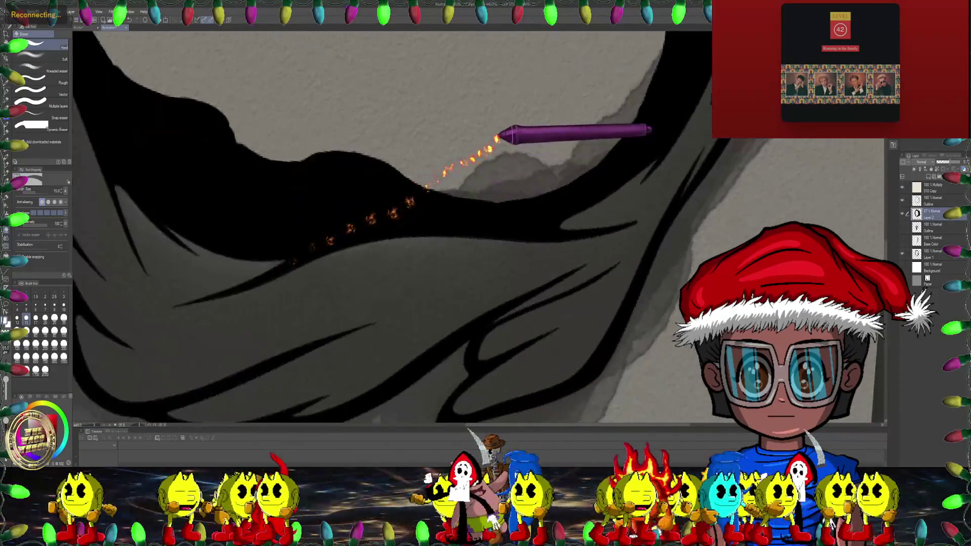
scroll(498, 137, "down", 1)
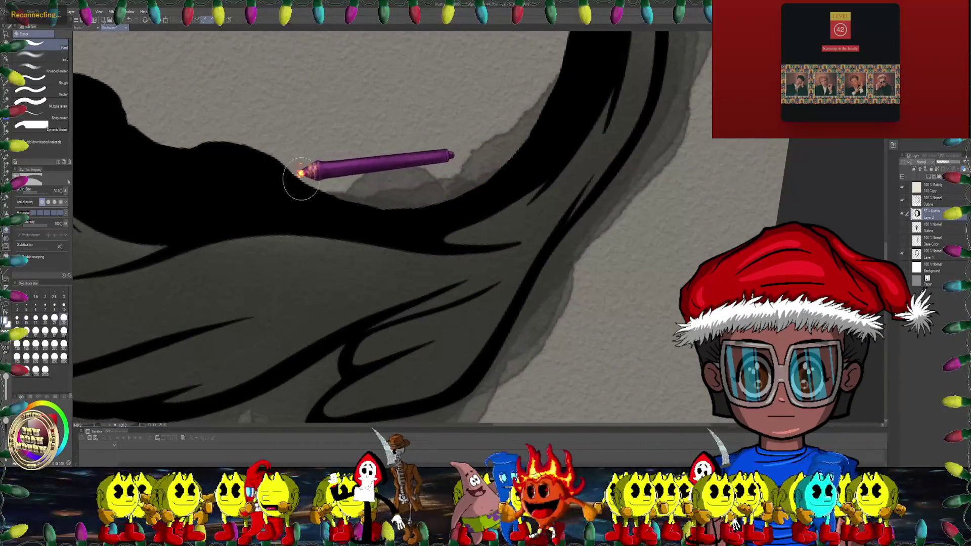
scroll(435, 167, "up", 2)
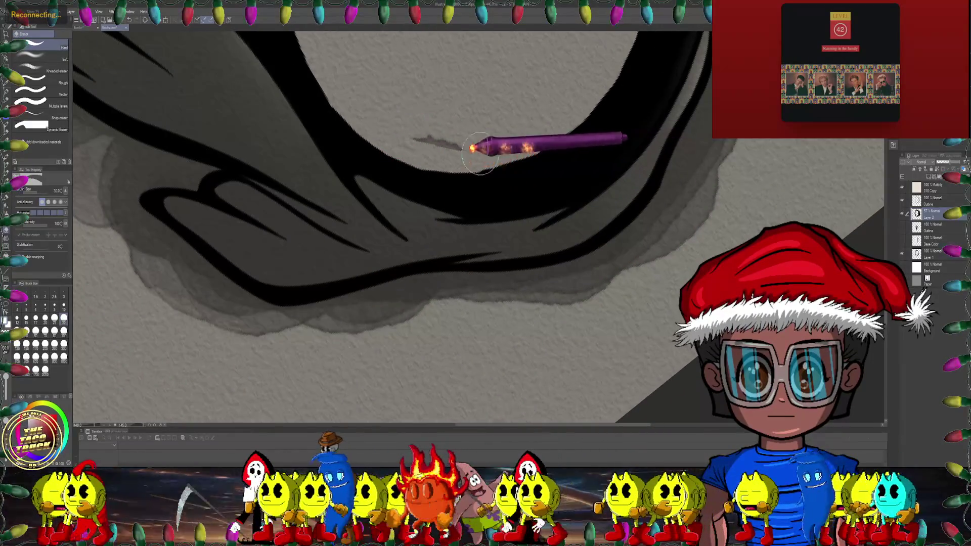
mouse_move(431, 133)
left_mouse_down()
mouse_move(541, 207)
mouse_move(476, 218)
mouse_move(495, 219)
left_mouse_up()
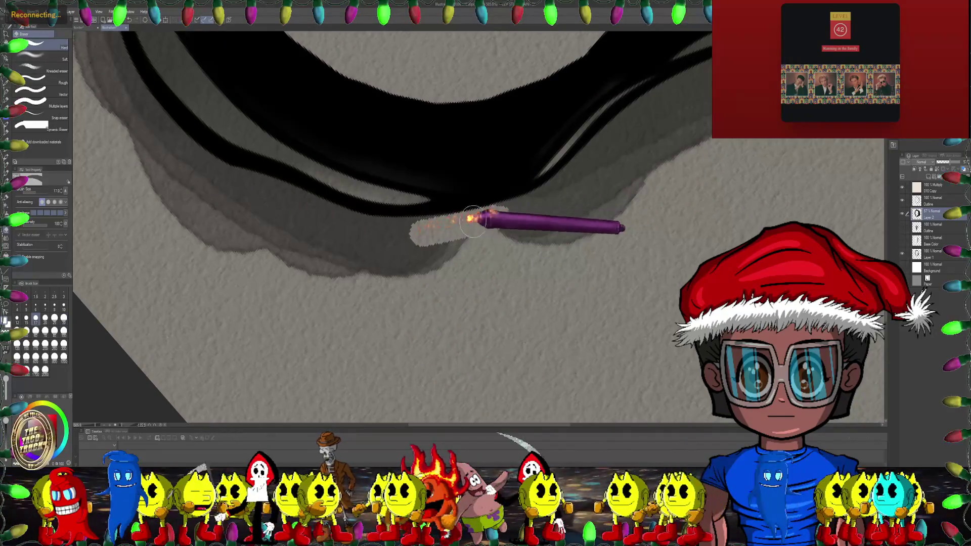
Step: Erase a pale patch in the grey wash and the shading tip along the ink edge
left_click_drag(433, 230, 500, 195)
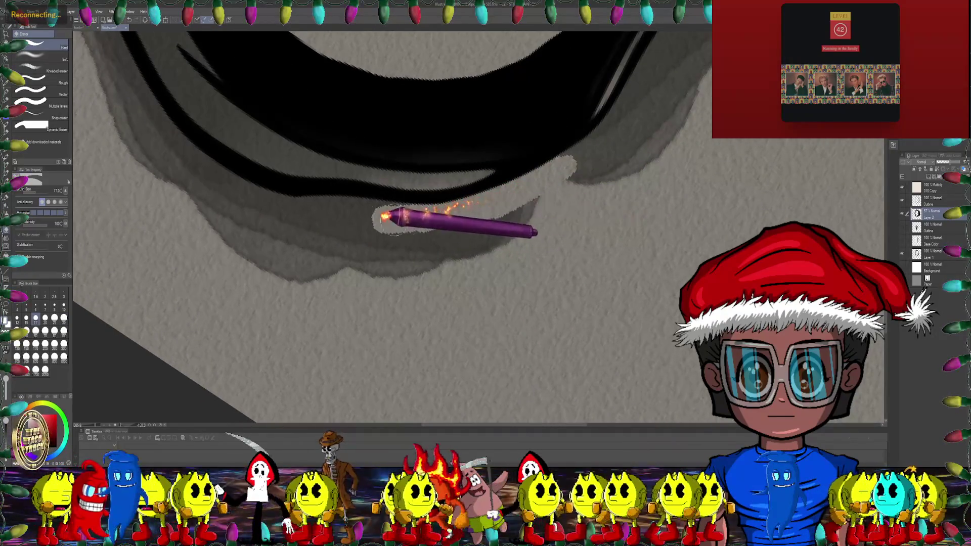
left_click_drag(385, 217, 525, 156)
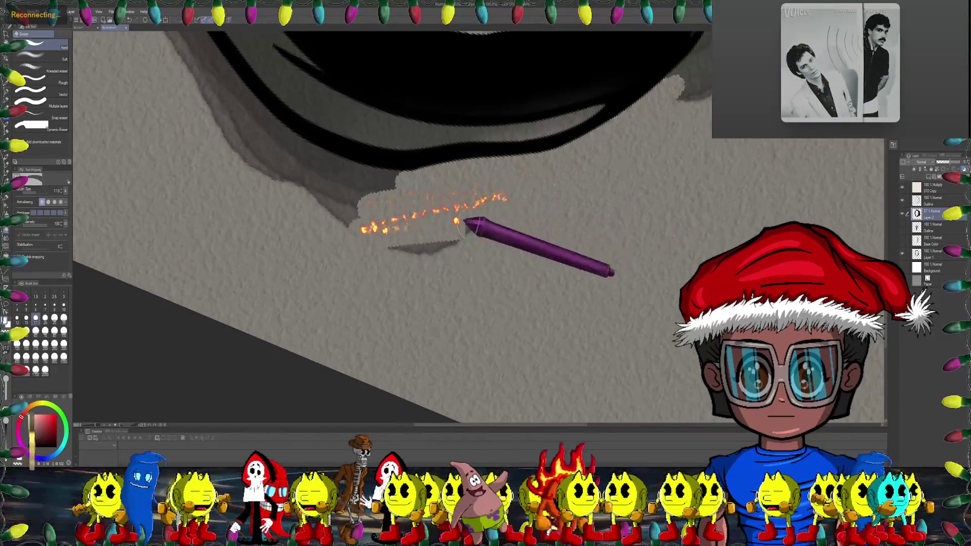
left_click_drag(466, 227, 458, 134)
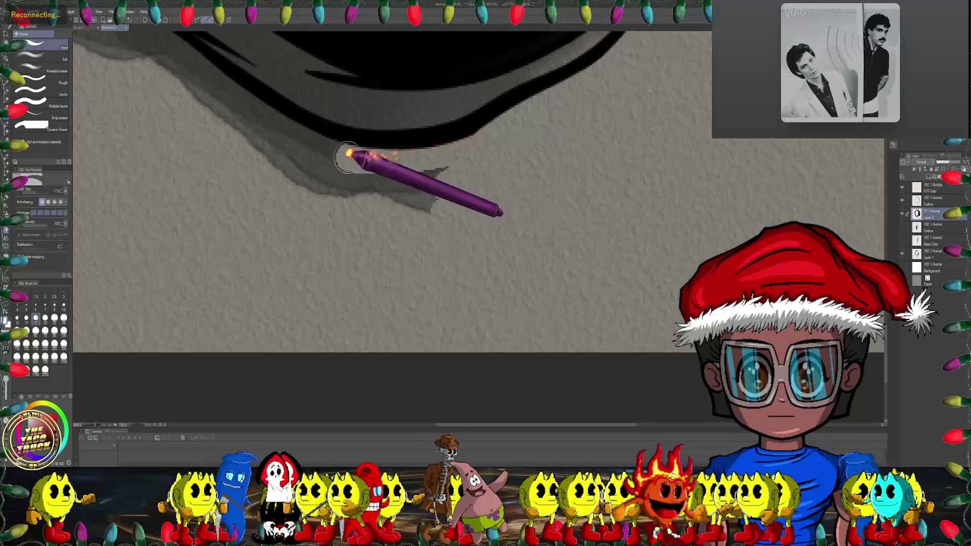
mouse_move(325, 184)
left_mouse_down()
mouse_move(488, 202)
mouse_move(416, 180)
left_mouse_up()
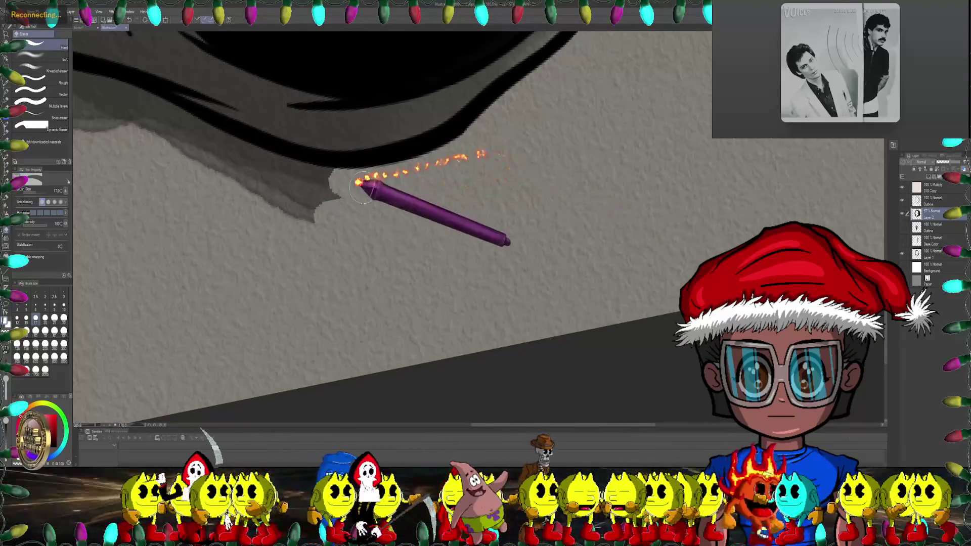
left_click_drag(357, 184, 488, 200)
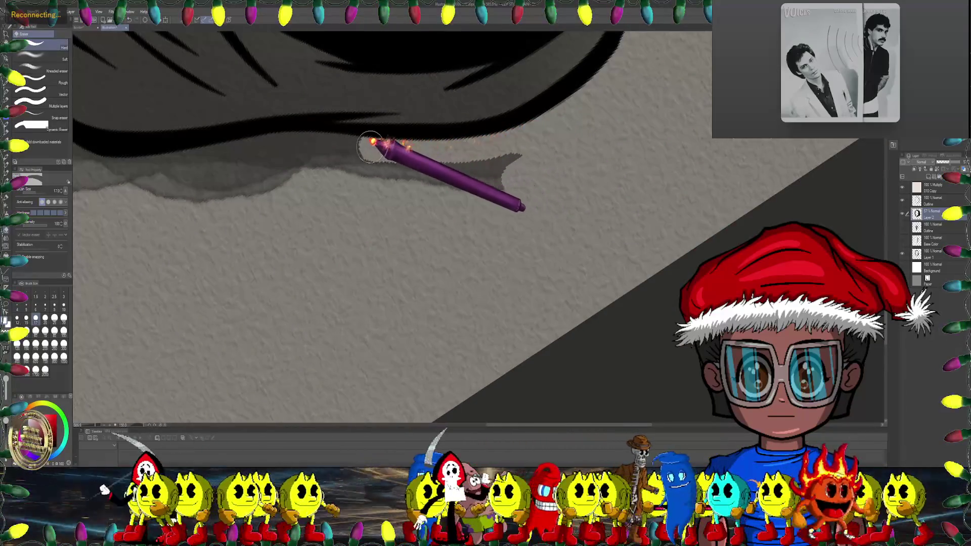
left_click_drag(371, 147, 442, 158)
Step: Clear the grey shading strip under the ink edge, including a small leftover patch
left_click_drag(542, 168, 495, 116)
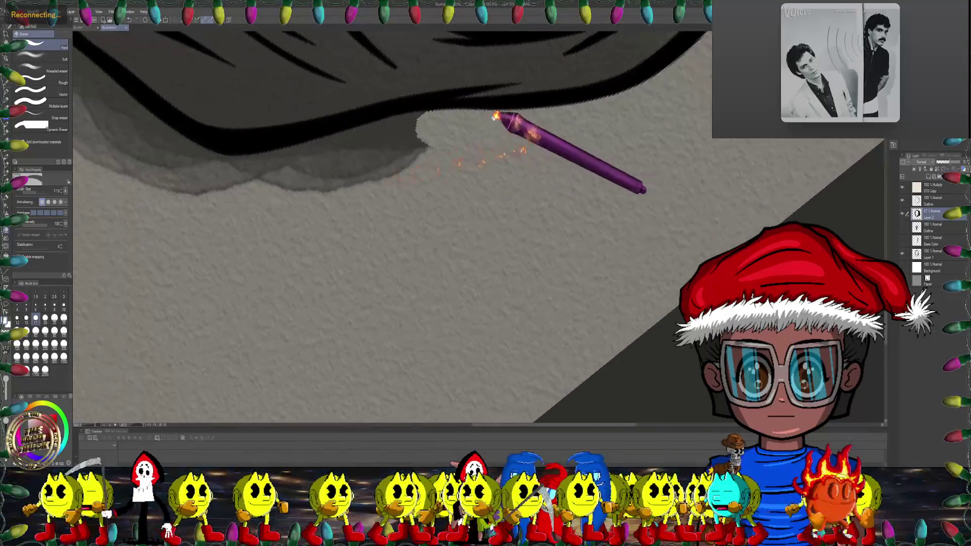
left_click_drag(427, 117, 217, 165)
mouse_move(253, 190)
left_mouse_down()
mouse_move(448, 133)
mouse_move(364, 156)
mouse_move(450, 156)
left_mouse_up()
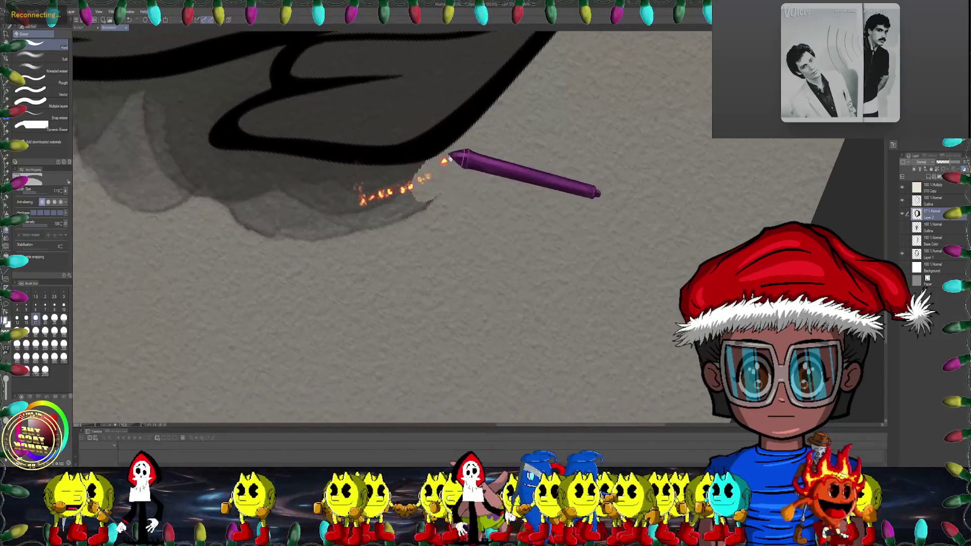
mouse_move(187, 166)
left_mouse_down()
mouse_move(288, 196)
mouse_move(253, 230)
mouse_move(445, 191)
mouse_move(249, 101)
mouse_move(379, 81)
left_mouse_up()
left_click_drag(303, 104, 223, 130)
left_click_drag(223, 130, 310, 124)
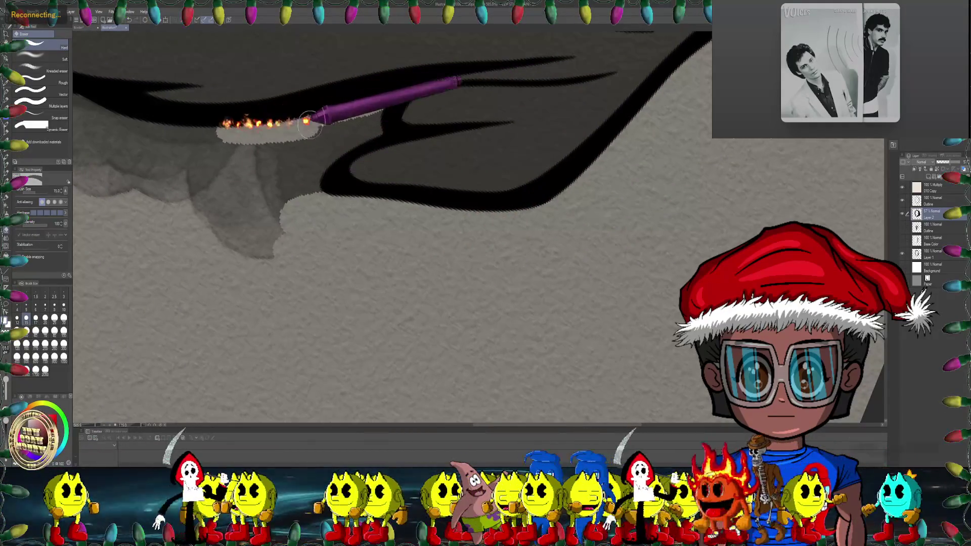
mouse_move(386, 106)
left_mouse_down()
mouse_move(319, 163)
mouse_move(326, 184)
mouse_move(448, 76)
mouse_move(417, 113)
mouse_move(253, 165)
mouse_move(288, 206)
left_mouse_up()
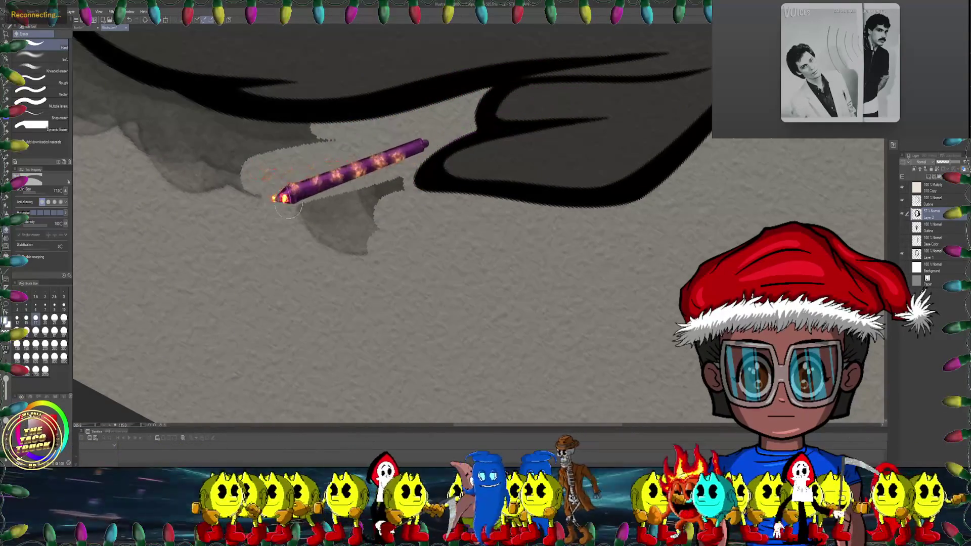
left_click_drag(302, 249, 360, 206)
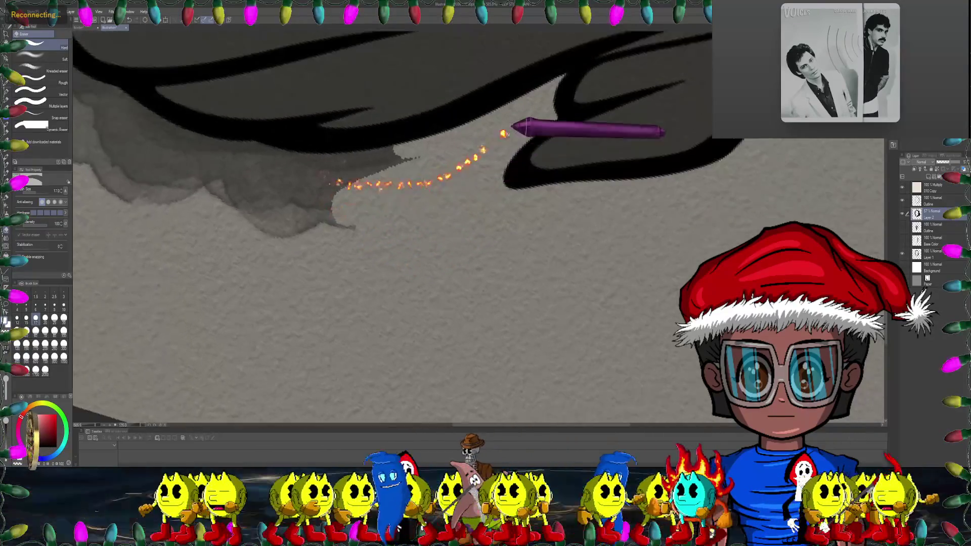
Step: Erase the grey shading under the black line in the next section of the hood
left_click_drag(509, 134, 412, 150)
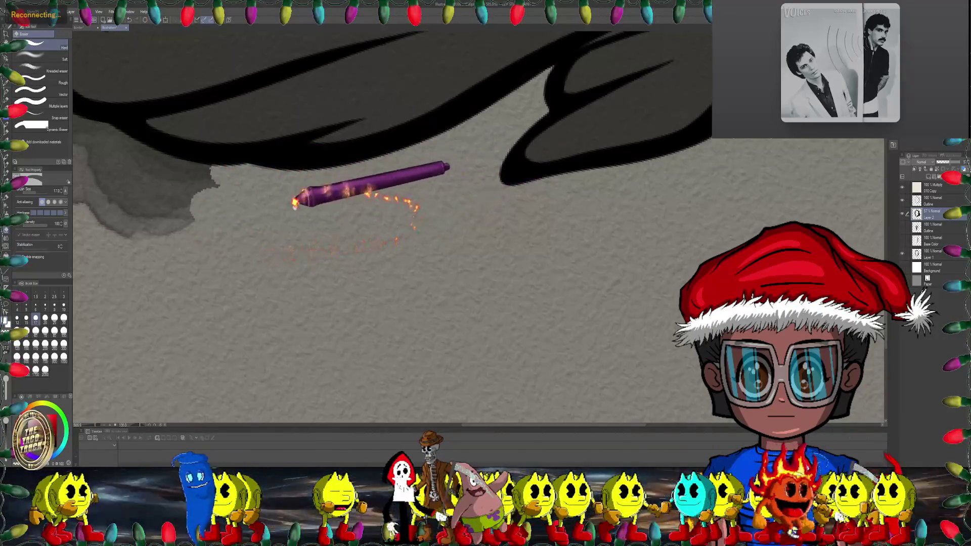
left_click_drag(293, 200, 382, 158)
left_click_drag(246, 168, 424, 184)
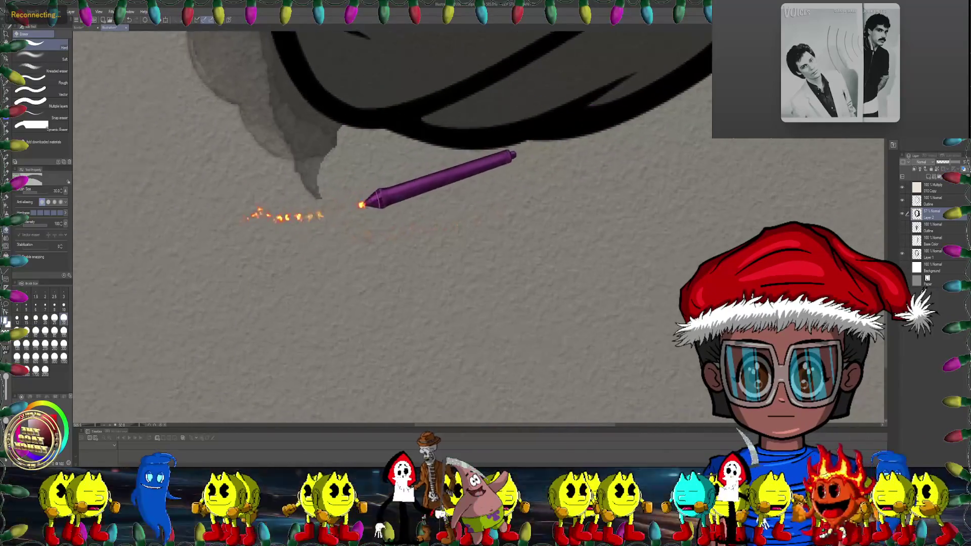
left_click_drag(265, 167, 348, 188)
mouse_move(311, 218)
left_mouse_down()
mouse_move(369, 223)
mouse_move(275, 264)
mouse_move(390, 217)
mouse_move(358, 193)
mouse_move(468, 180)
left_mouse_up()
left_click_drag(324, 186, 488, 223)
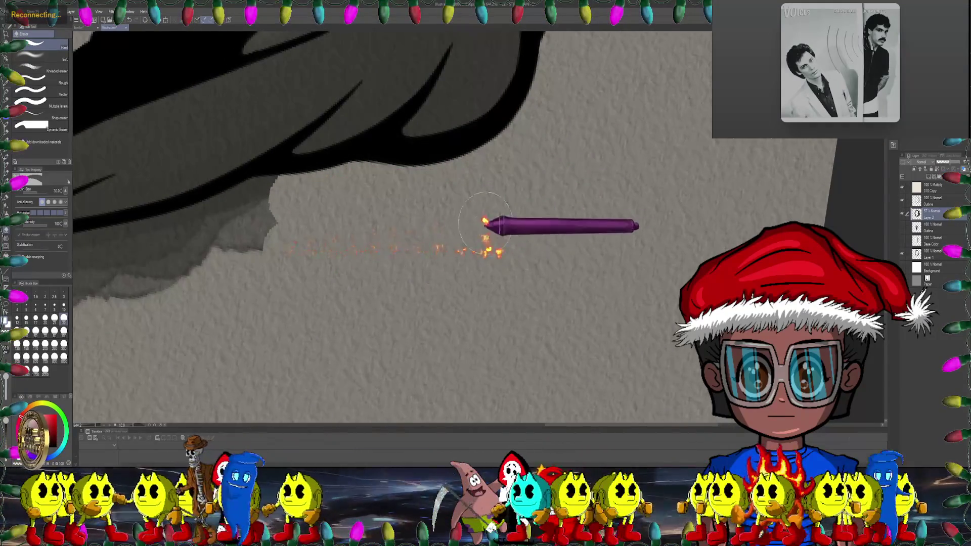
left_click_drag(460, 172, 184, 249)
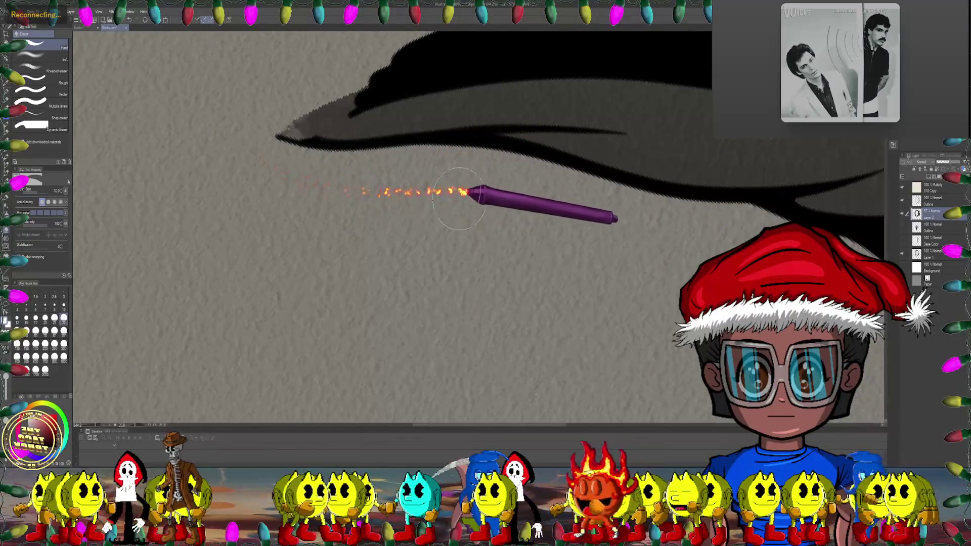
Step: Fit the page, follow the hair stroke, and erase stray grey beside the shading area
key("ctrl+0")
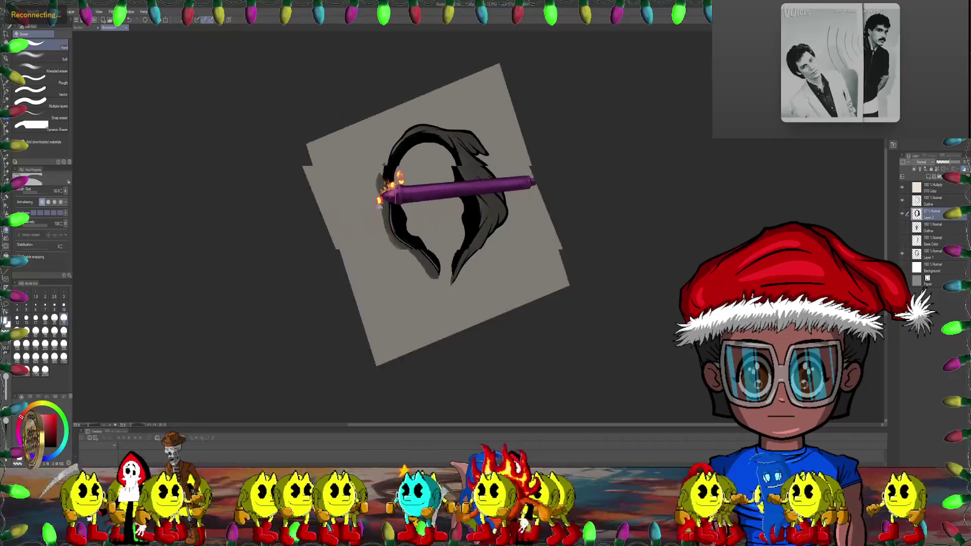
scroll(399, 180, "up", 2)
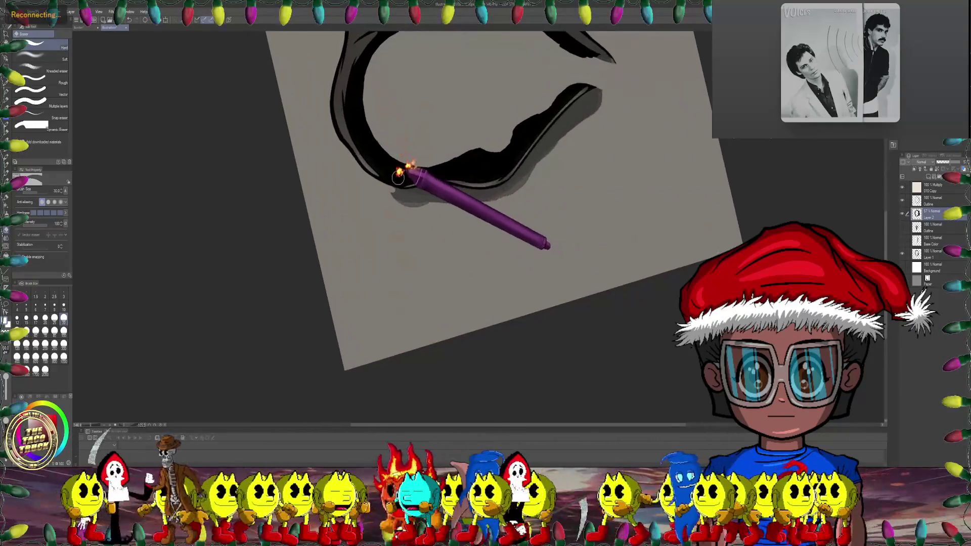
scroll(405, 167, "up", 2)
scroll(455, 183, "up", 2)
left_click_drag(420, 191, 495, 170)
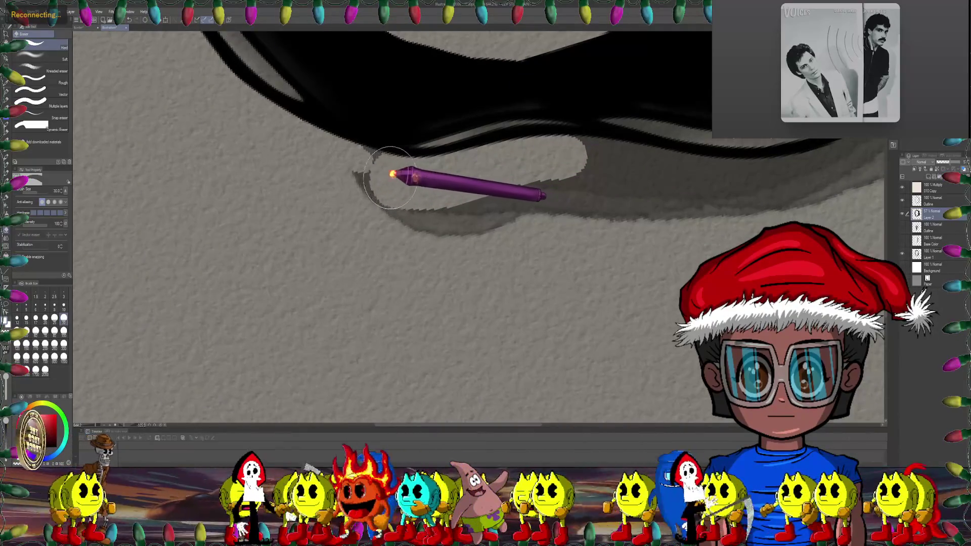
left_click_drag(329, 169, 204, 219)
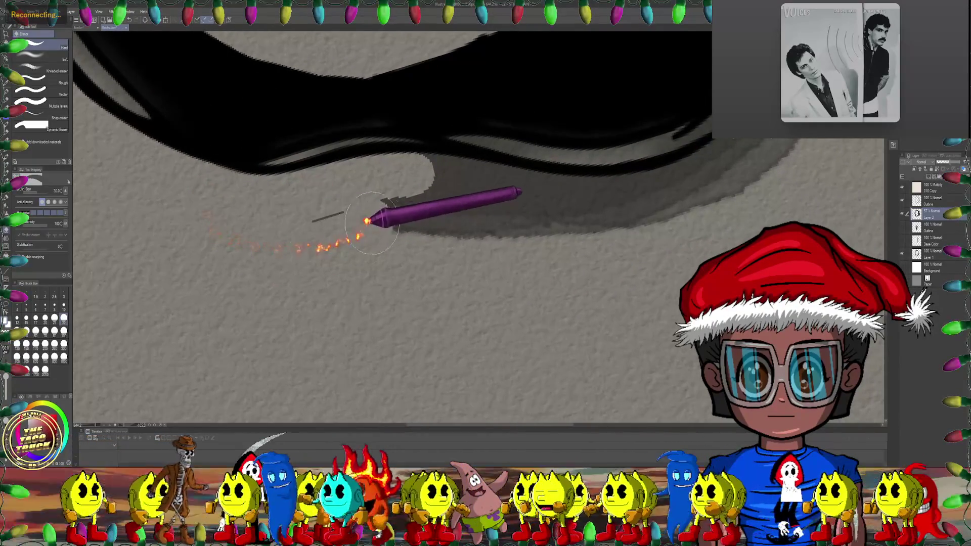
left_click_drag(404, 208, 305, 205)
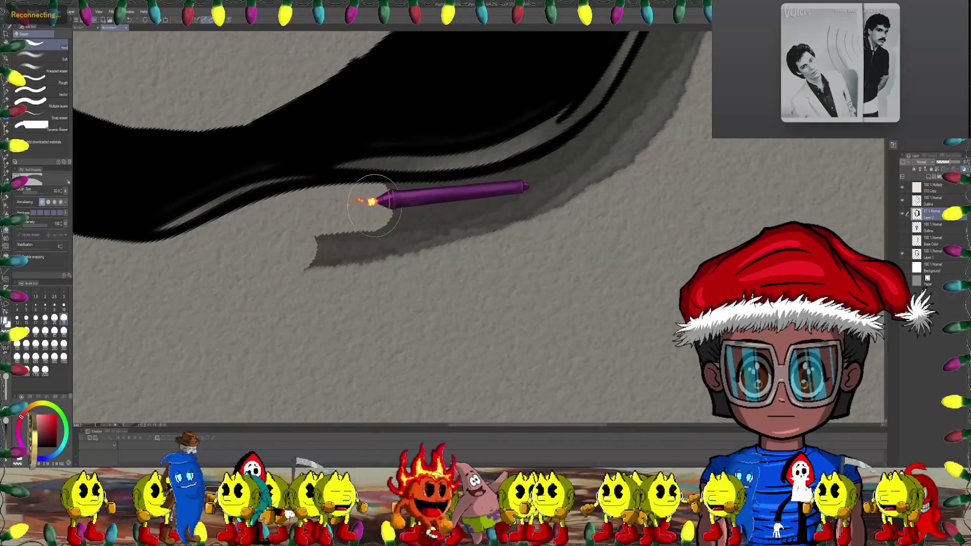
mouse_move(493, 197)
left_mouse_down()
mouse_move(394, 205)
mouse_move(488, 220)
left_mouse_up()
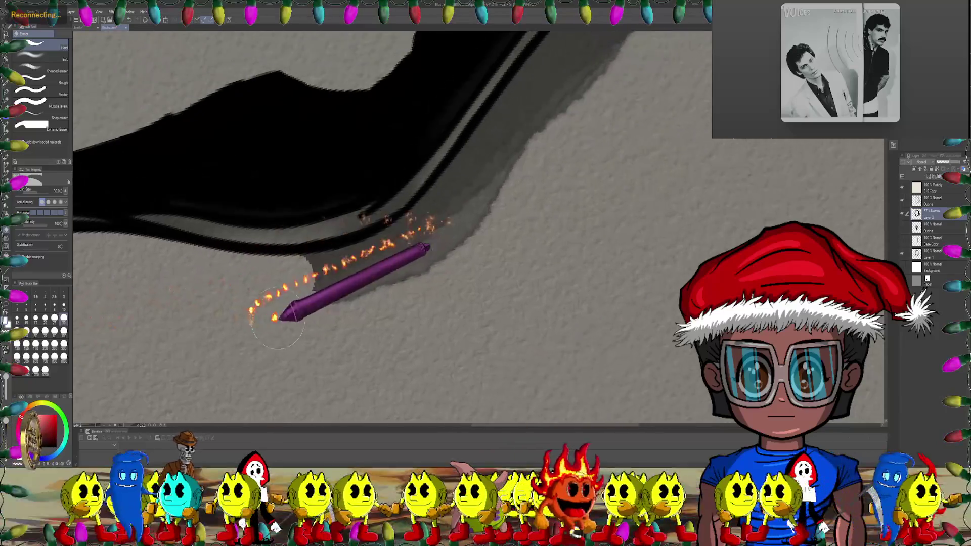
mouse_move(234, 215)
left_mouse_down()
mouse_move(282, 315)
mouse_move(315, 200)
left_mouse_up()
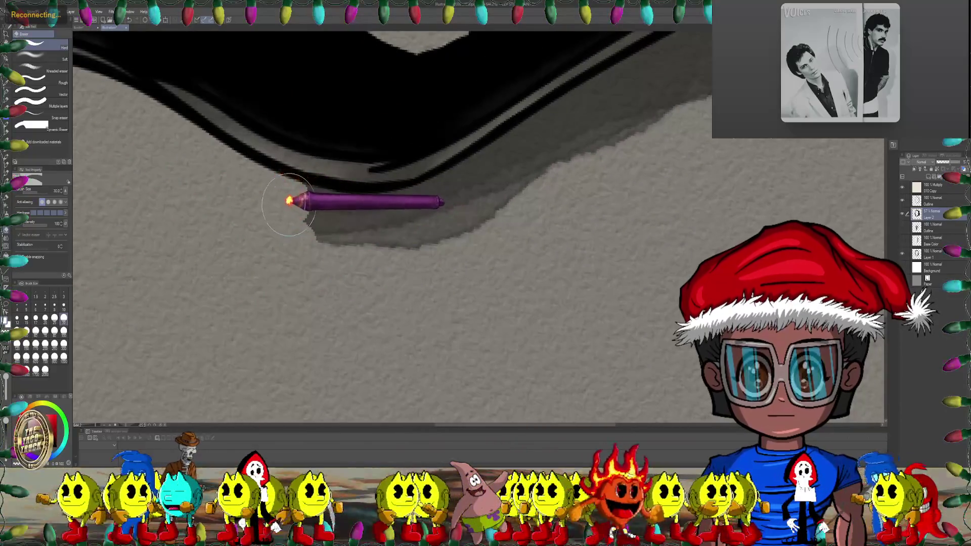
left_click_drag(434, 211, 332, 195)
mouse_move(417, 217)
left_mouse_down()
mouse_move(326, 221)
mouse_move(313, 154)
mouse_move(323, 147)
left_mouse_up()
mouse_move(253, 232)
left_mouse_down()
mouse_move(397, 143)
mouse_move(272, 184)
left_mouse_up()
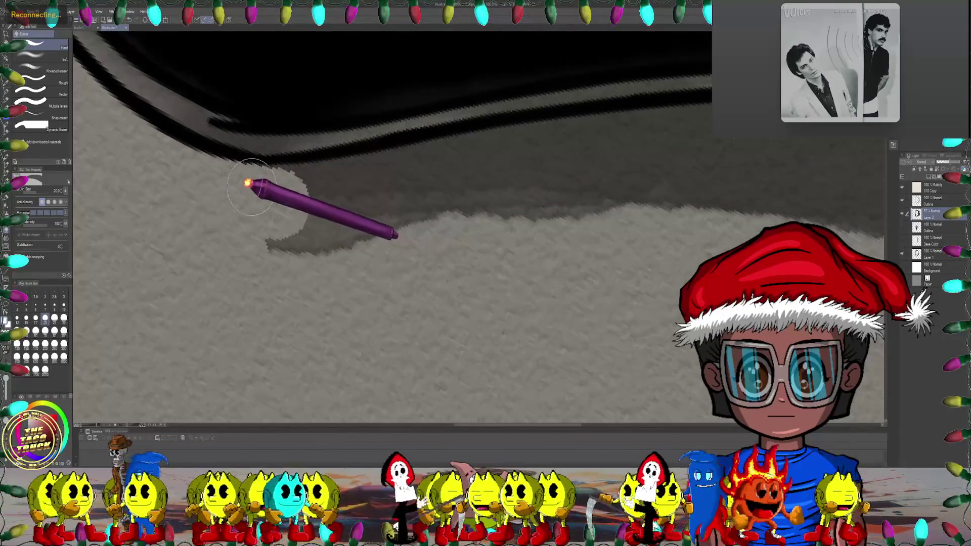
left_click_drag(377, 174, 419, 209)
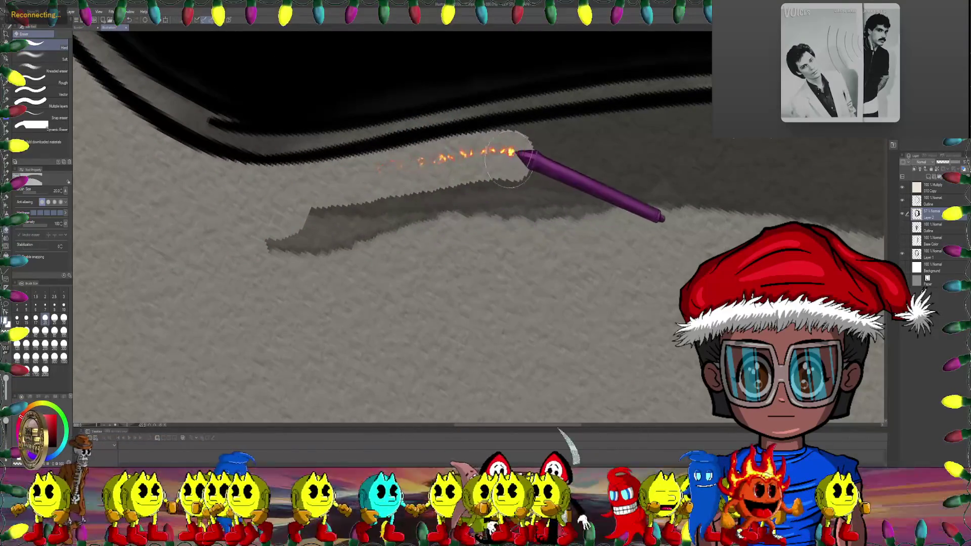
Step: Erase most of the dark grey band under the hair stroke, then zoom back out
mouse_move(618, 191)
left_mouse_down()
mouse_move(618, 178)
mouse_move(192, 194)
mouse_move(490, 167)
mouse_move(618, 178)
left_mouse_up()
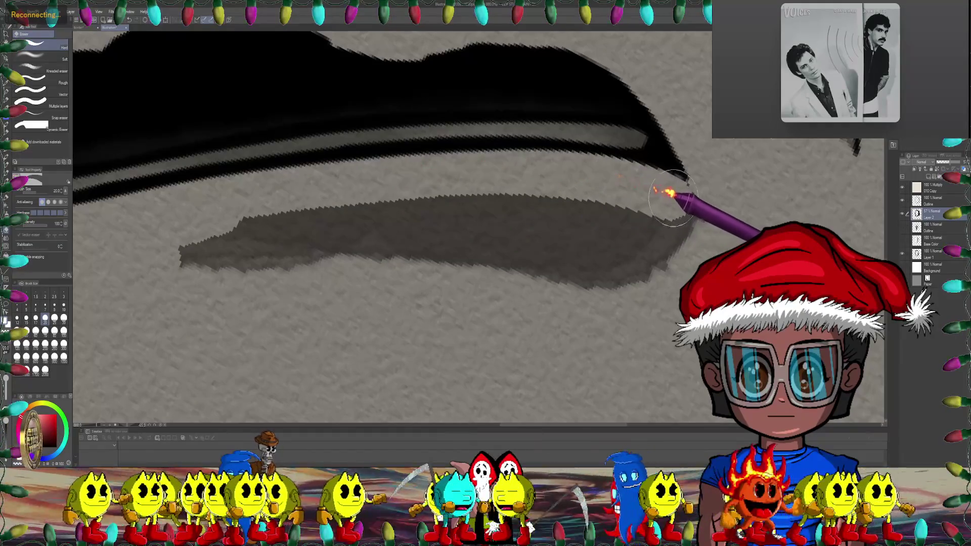
left_click_drag(673, 197, 656, 200)
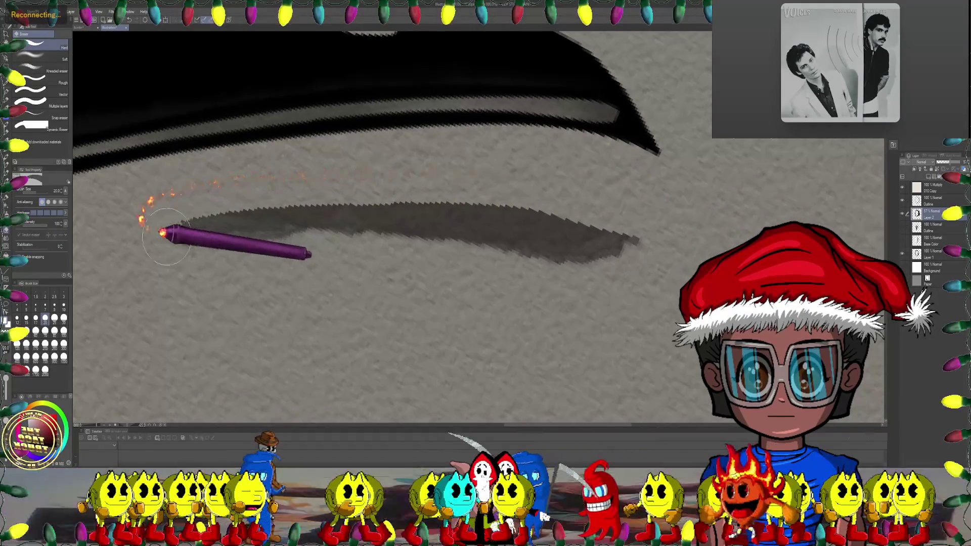
left_click_drag(167, 237, 606, 250)
scroll(445, 252, "down", 2)
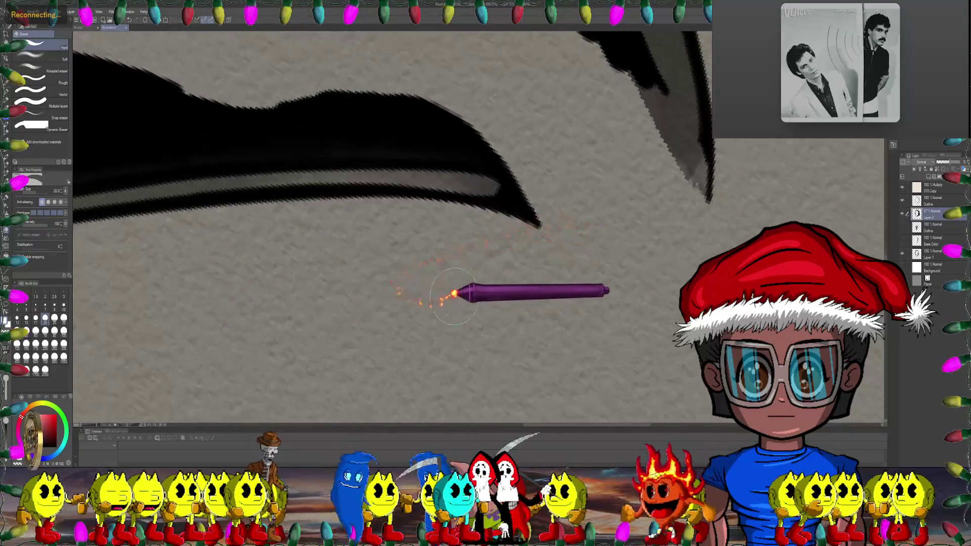
scroll(455, 283, "down", 2)
scroll(454, 294, "down", 1)
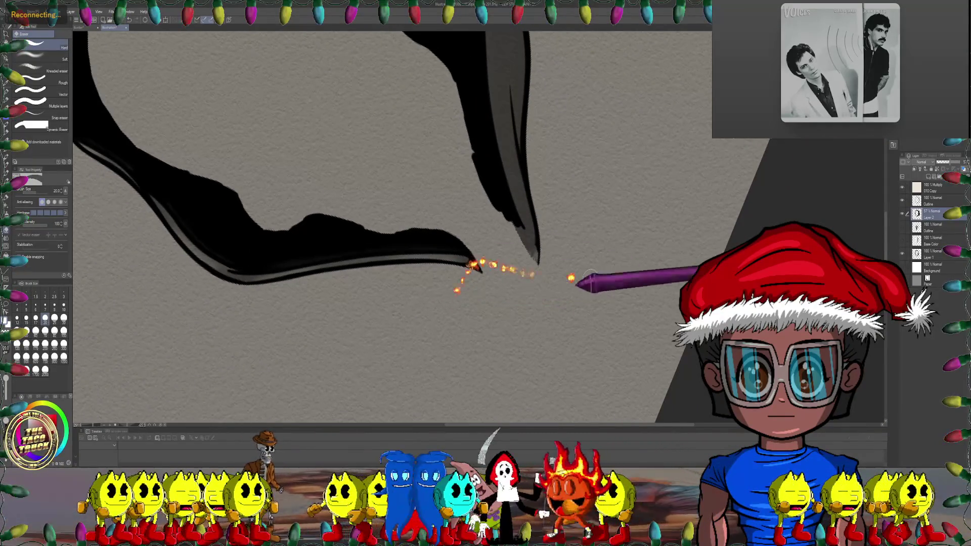
Step: Show the mask's line art and Base Color layers again and set the brush size to 7
left_click(903, 226)
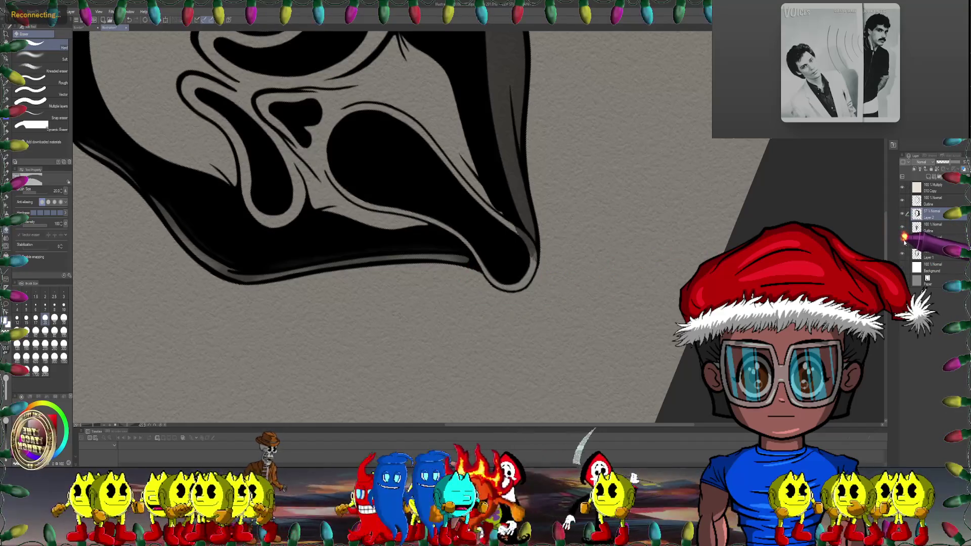
left_click(903, 239)
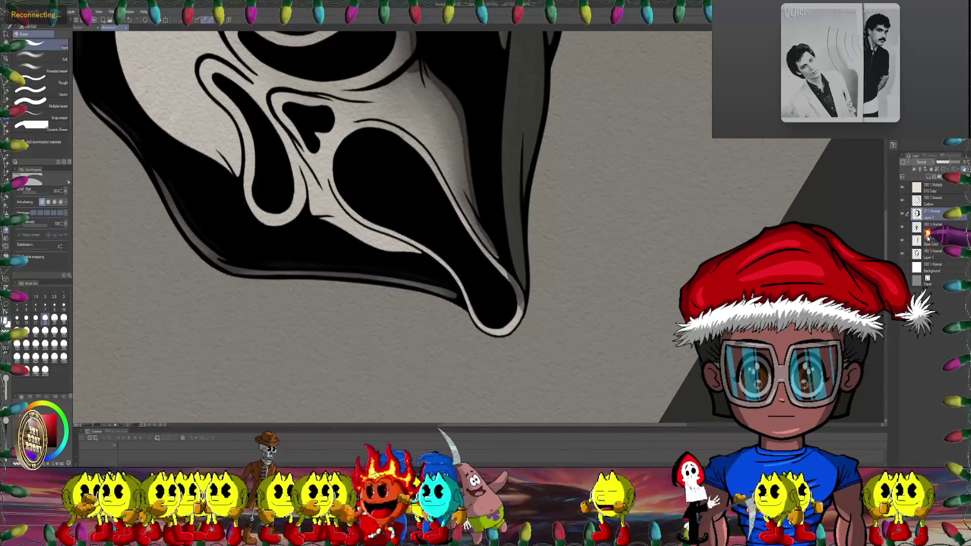
left_click_drag(559, 255, 503, 243)
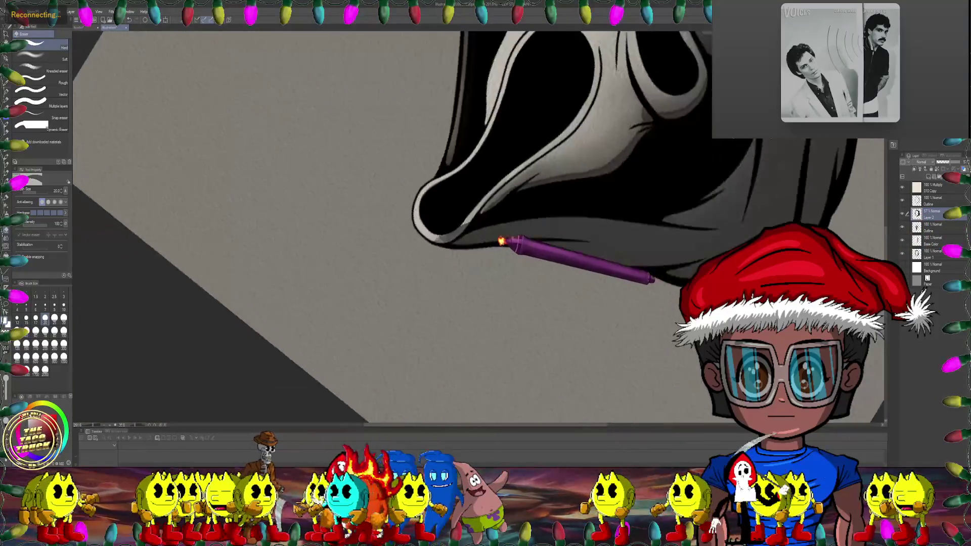
scroll(496, 249, "up", 2)
scroll(495, 249, "up", 2)
scroll(495, 249, "up", 3)
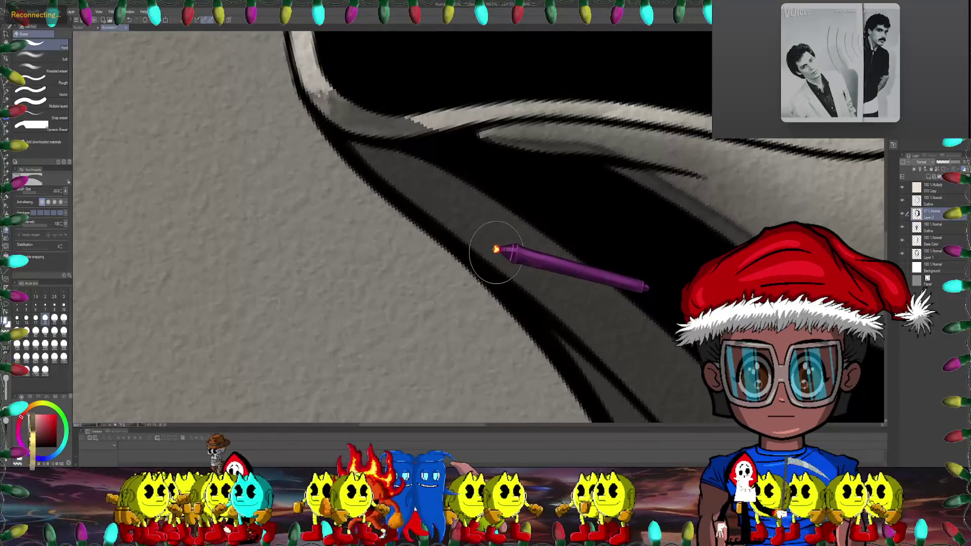
left_click(45, 305)
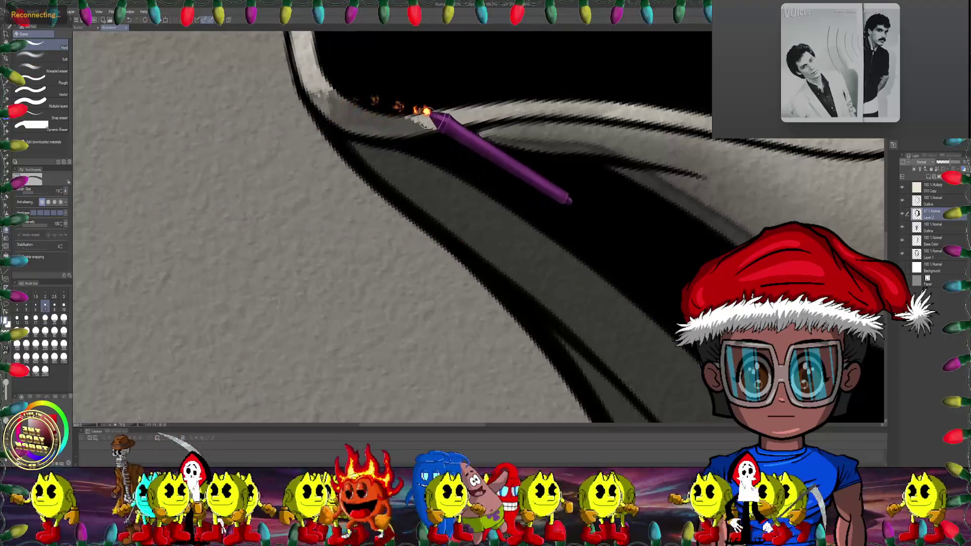
Step: Zoom out from the nose close-up to the full Ghostface illustration
scroll(369, 124, "down", 2)
scroll(362, 130, "down", 1)
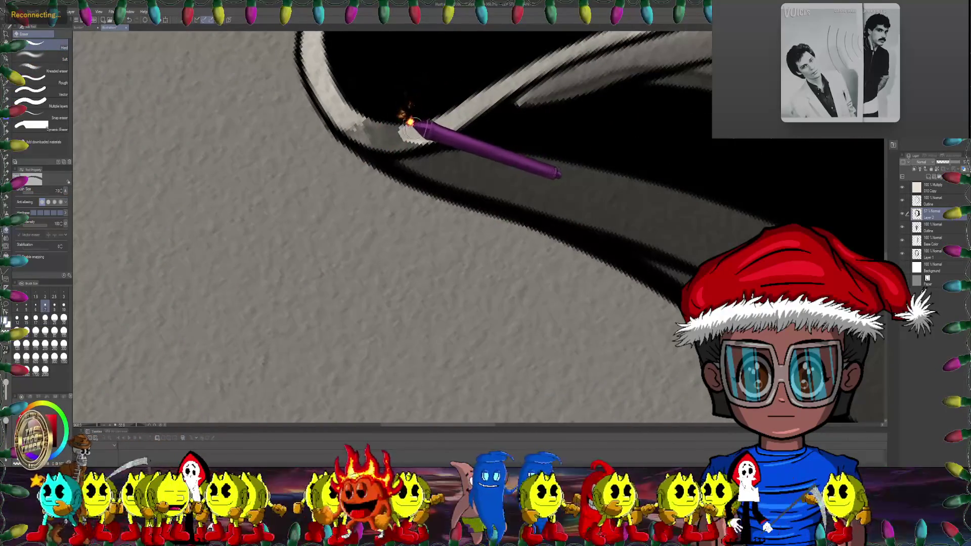
scroll(354, 81, "down", 1)
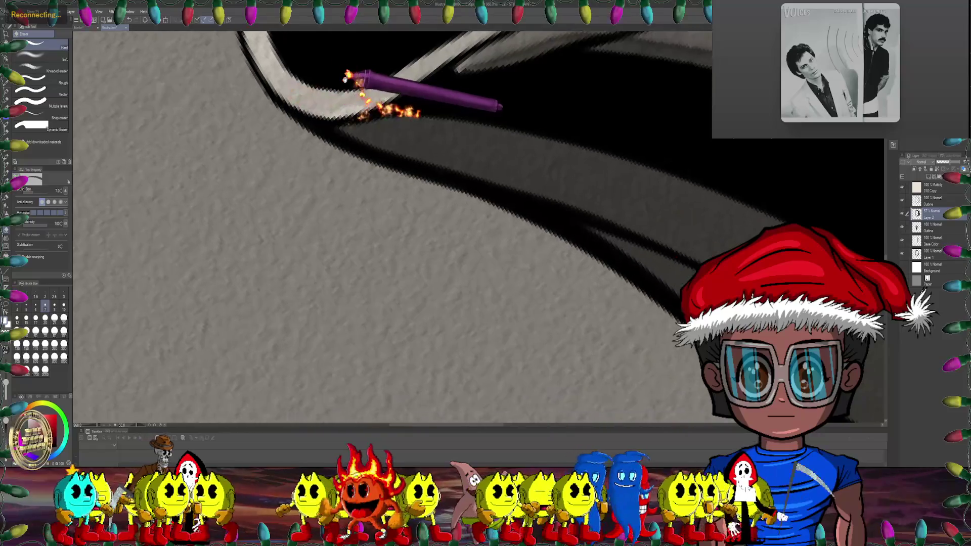
scroll(256, 221, "down", 1)
scroll(257, 213, "down", 1)
scroll(235, 235, "down", 1)
scroll(228, 240, "down", 1)
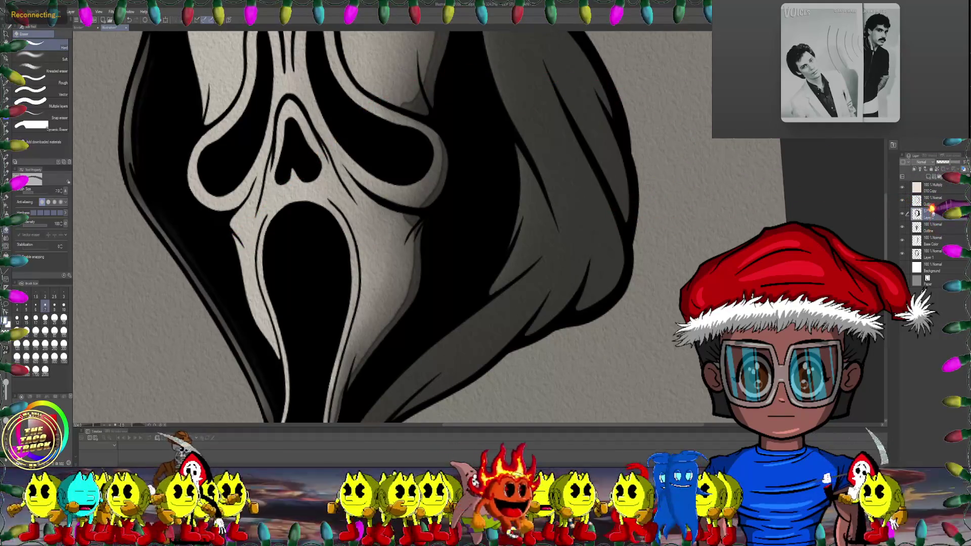
scroll(673, 202, "down", 1)
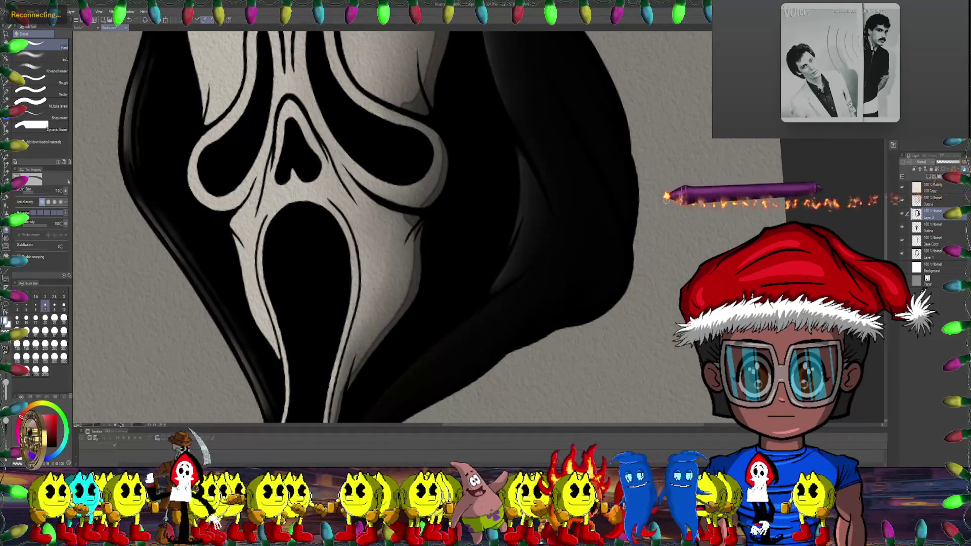
scroll(673, 198, "down", 2)
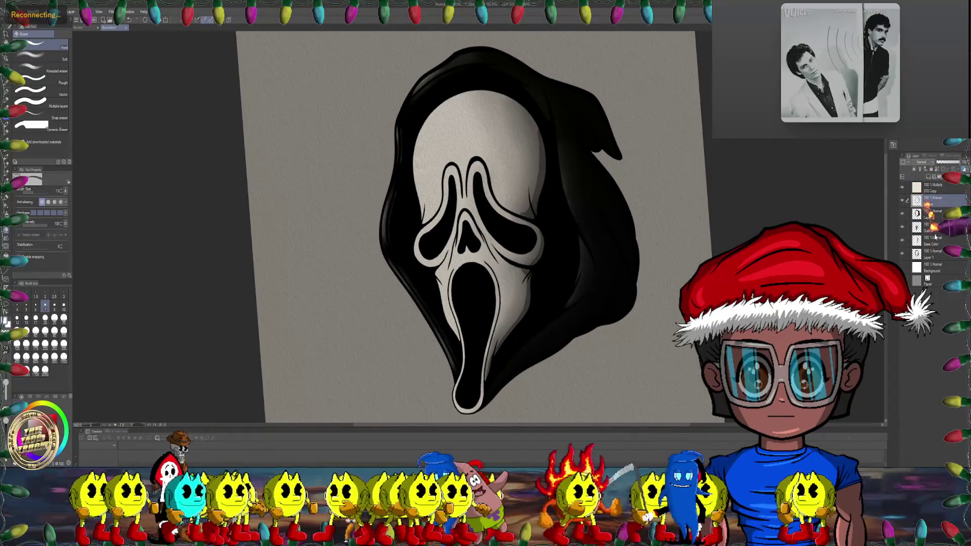
Step: Merge the selected layers and hide the grey paper colour layer
right_click(929, 251)
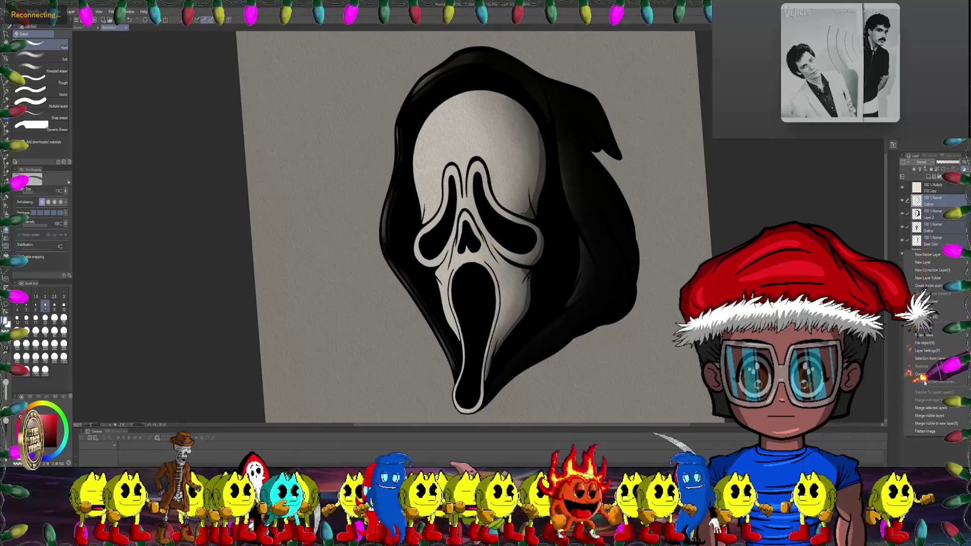
left_click(929, 407)
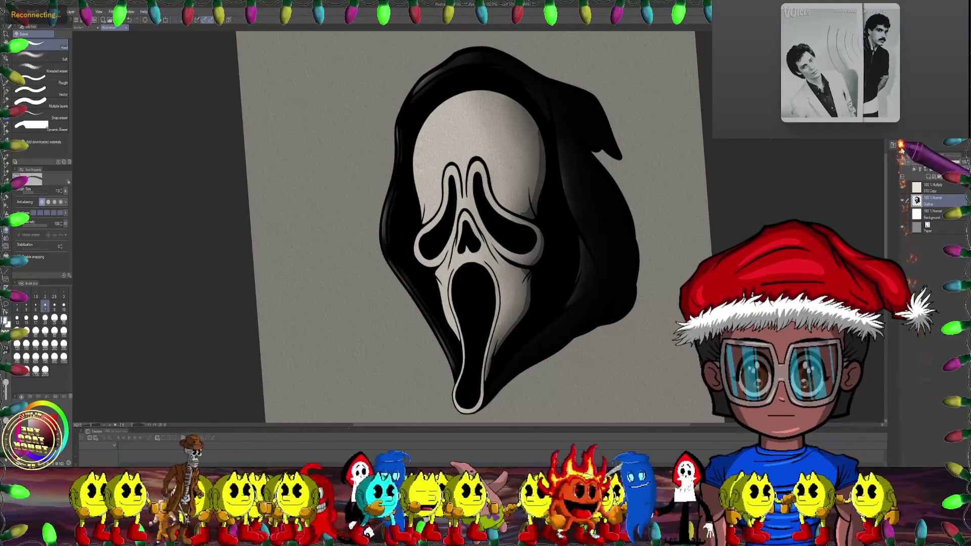
left_click(904, 215)
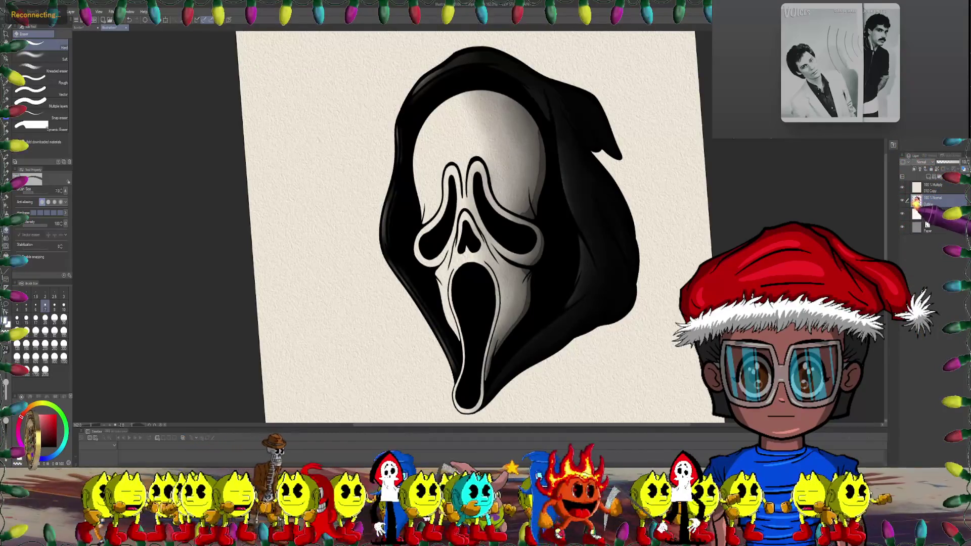
Step: Reset the canvas rotation with Ctrl+0 and reposition the view of the mask
left_click_drag(678, 156, 664, 190)
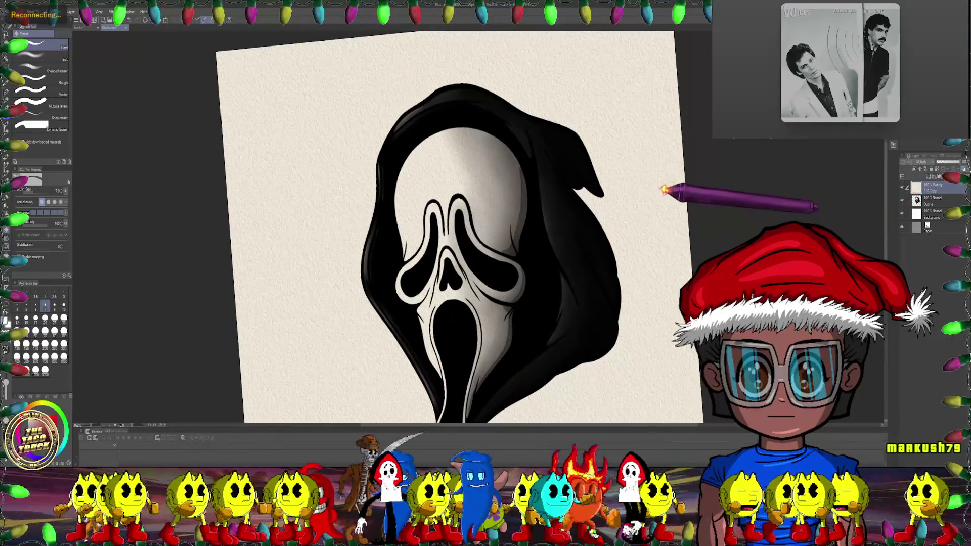
key("ctrl+0")
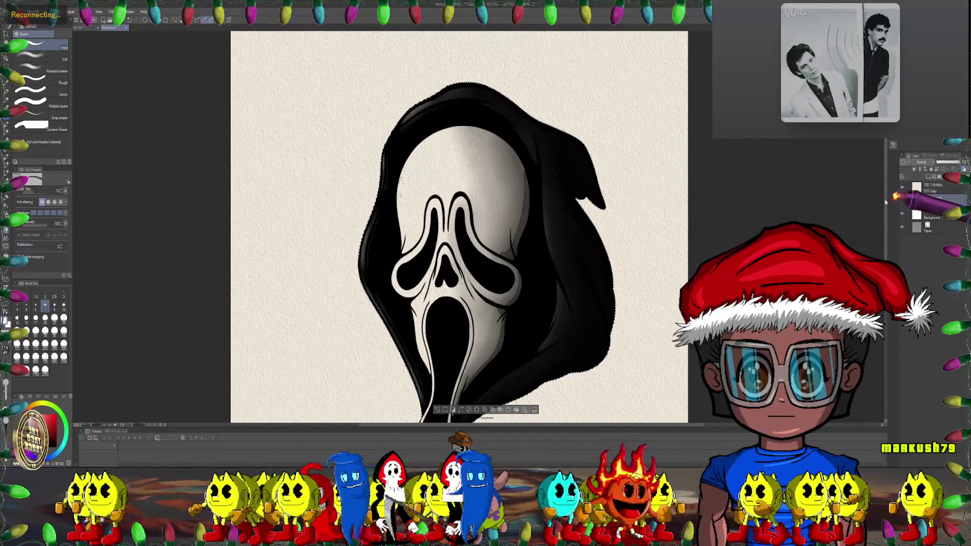
scroll(664, 171, "up", 5)
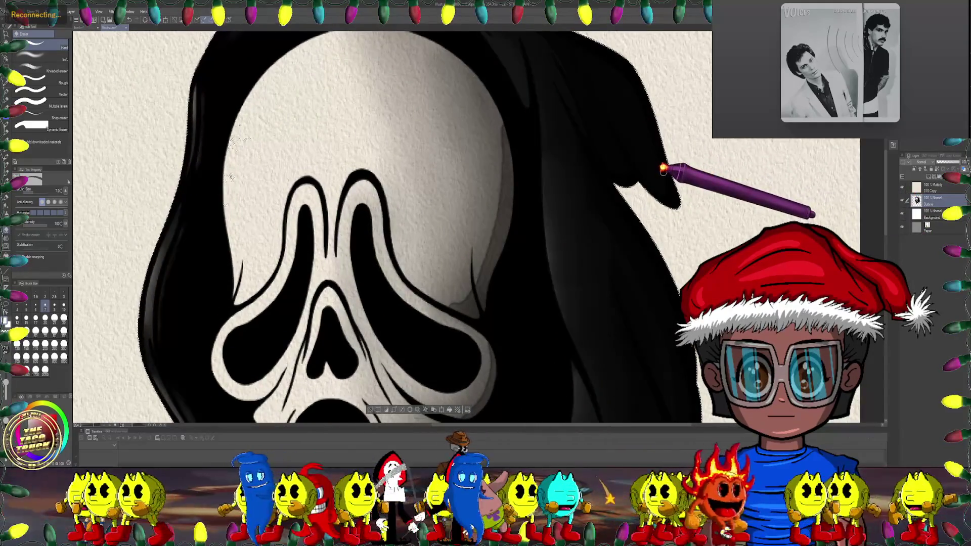
scroll(170, 244, "down", 3)
left_click_drag(76, 200, 195, 277)
scroll(82, 51, "up", 3)
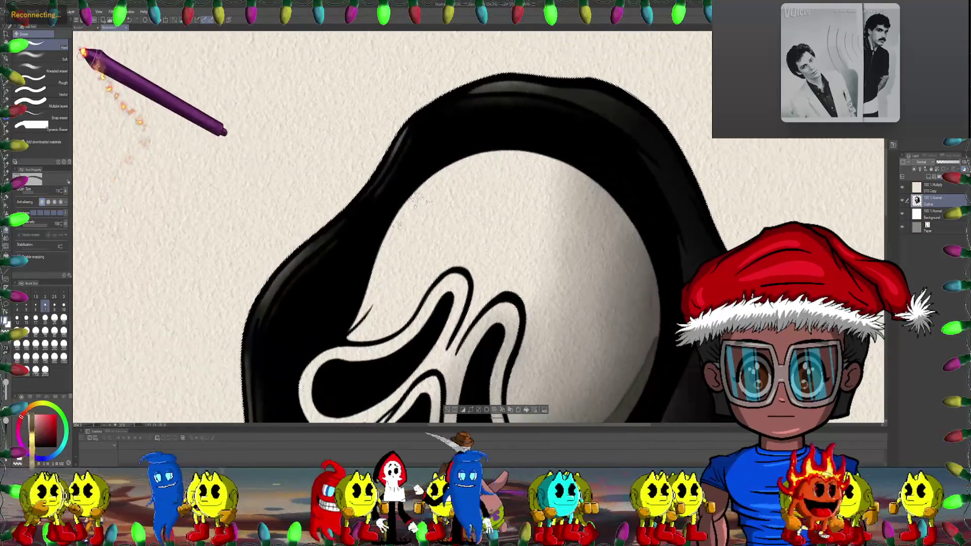
Step: Switch to the Selection pen sub-tool and paint a selection over the mask
key("m")
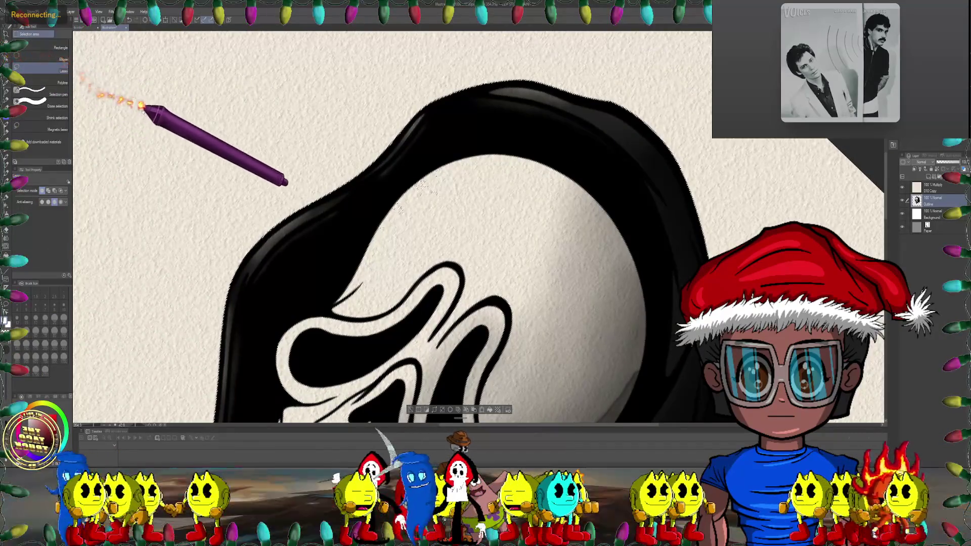
scroll(143, 106, "down", 1)
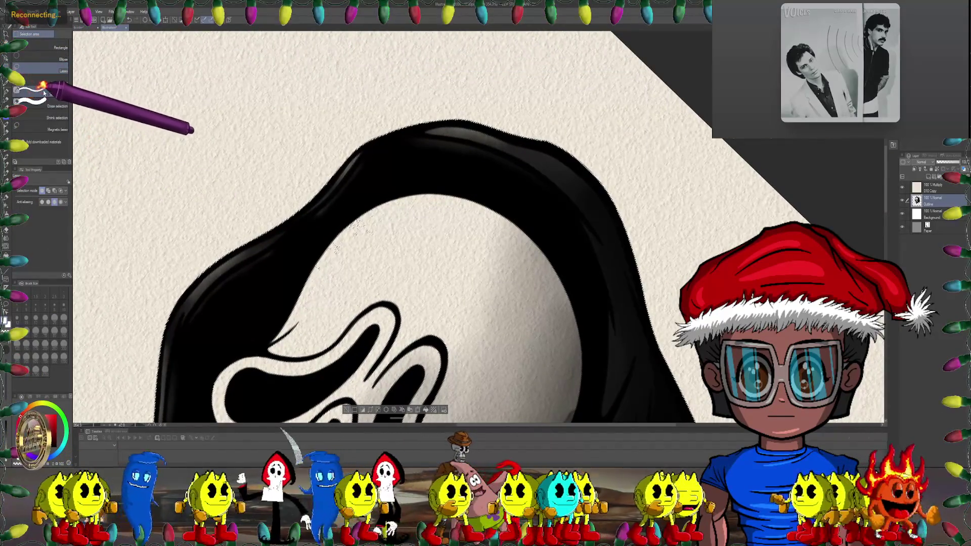
left_click(30, 92)
scroll(278, 149, "up", 2)
mouse_move(276, 152)
left_mouse_down()
mouse_move(350, 145)
mouse_move(381, 118)
left_mouse_up()
left_click_drag(307, 130, 324, 126)
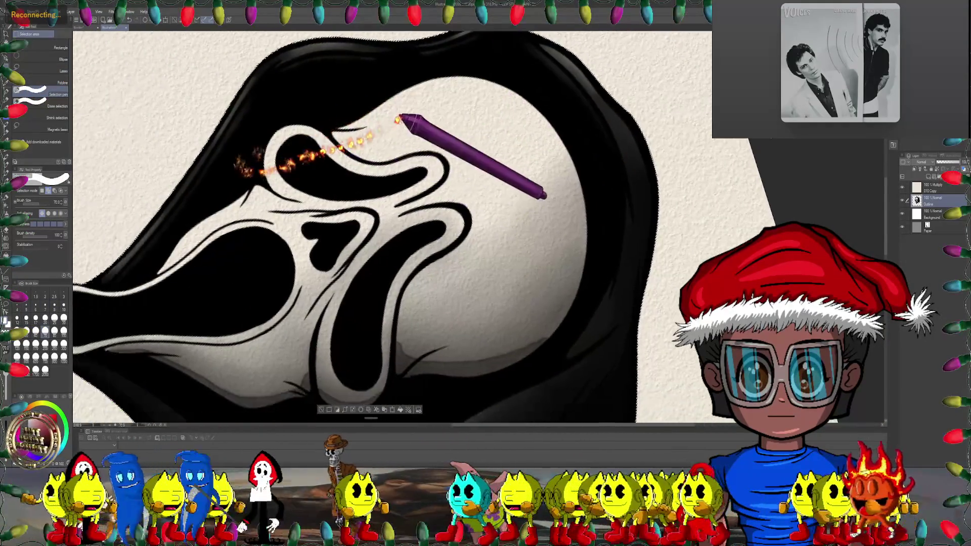
Step: Pan across the eye area, cheek edge and inner strokes, then zoom out to the whole mask
scroll(358, 99, "up", 4)
scroll(357, 99, "down", 3)
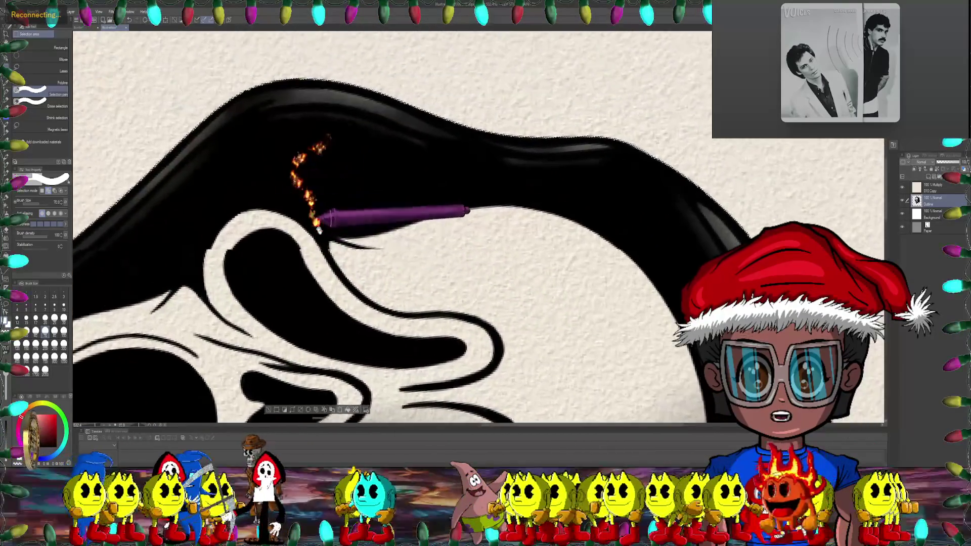
scroll(346, 218, "up", 3)
scroll(272, 208, "down", 3)
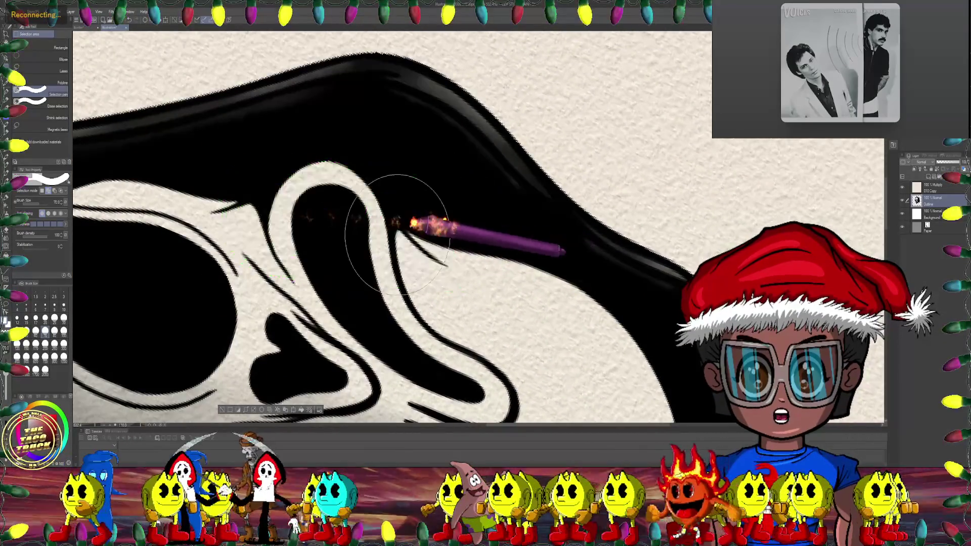
mouse_move(347, 245)
left_mouse_down()
mouse_move(463, 249)
mouse_move(324, 173)
mouse_move(347, 98)
left_mouse_up()
scroll(518, 242, "up", 3)
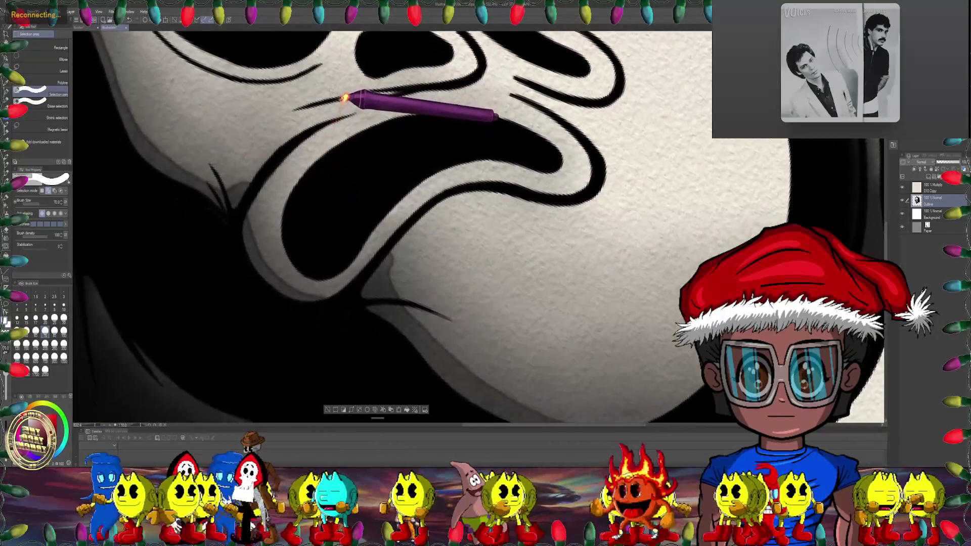
mouse_move(347, 233)
left_mouse_down()
mouse_move(271, 123)
mouse_move(81, 202)
left_mouse_up()
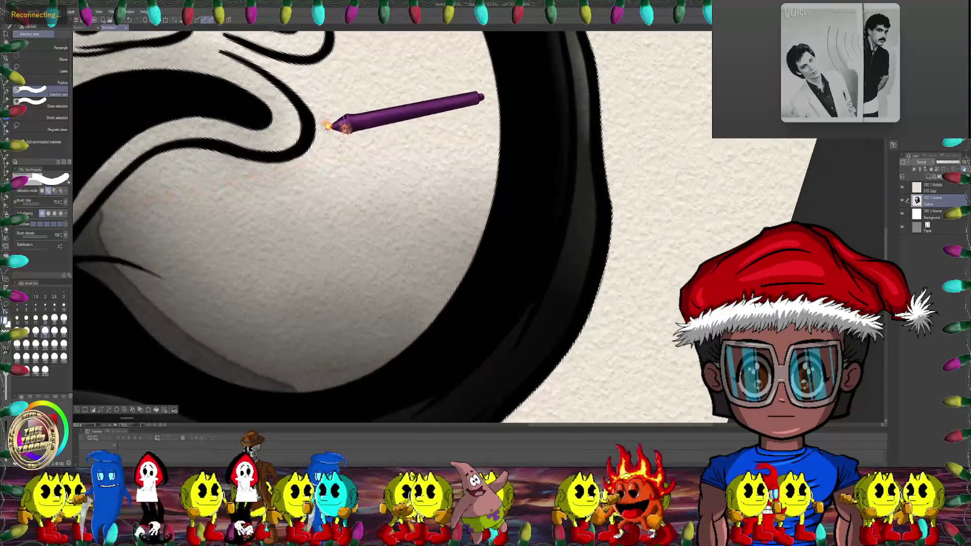
mouse_move(321, 115)
left_mouse_down()
mouse_move(238, 256)
mouse_move(380, 72)
mouse_move(362, 175)
mouse_move(249, 167)
mouse_move(395, 122)
left_mouse_up()
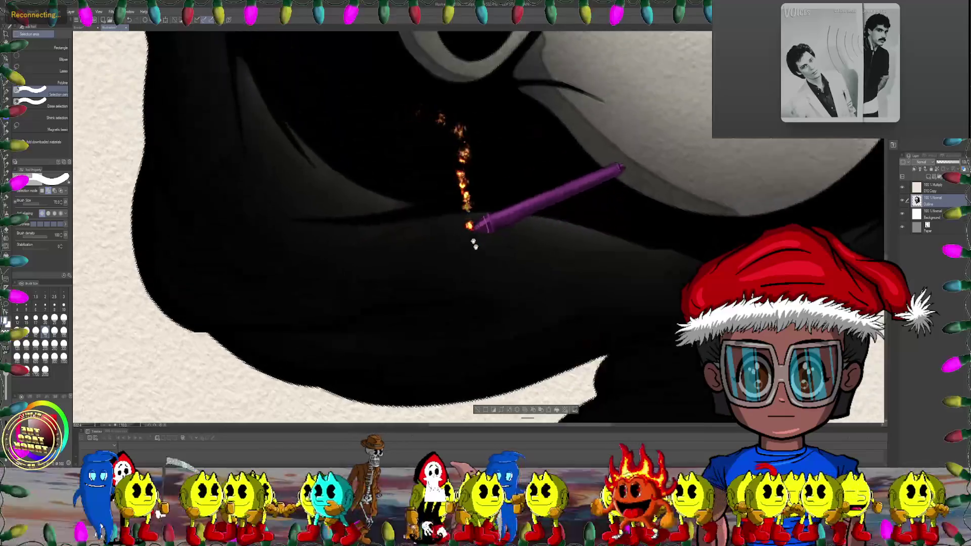
scroll(403, 156, "down", 5)
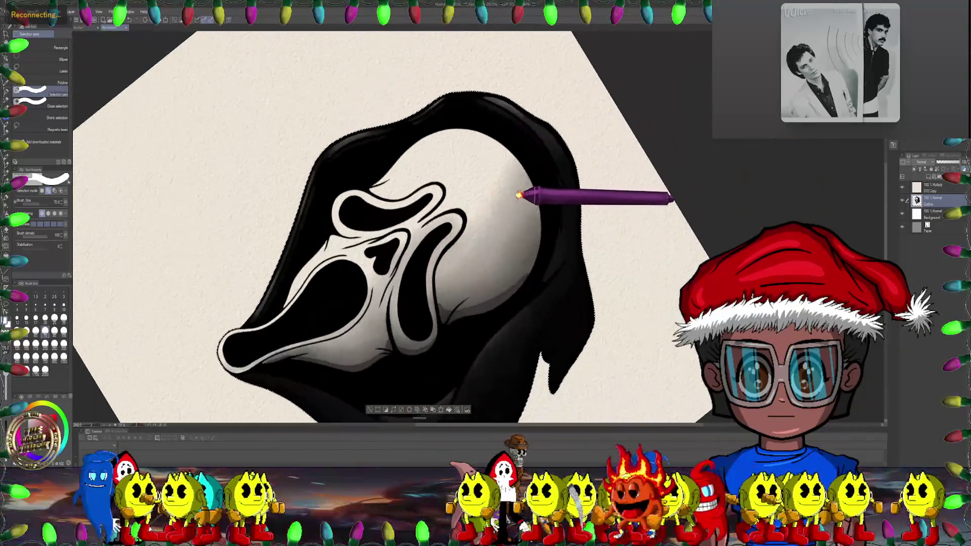
left_click_drag(524, 231, 519, 195)
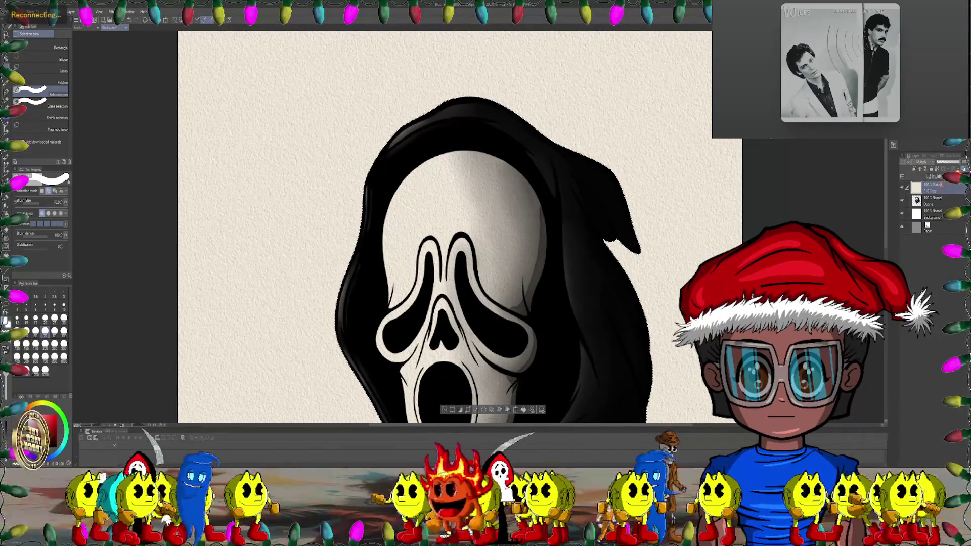
scroll(673, 210, "down", 2)
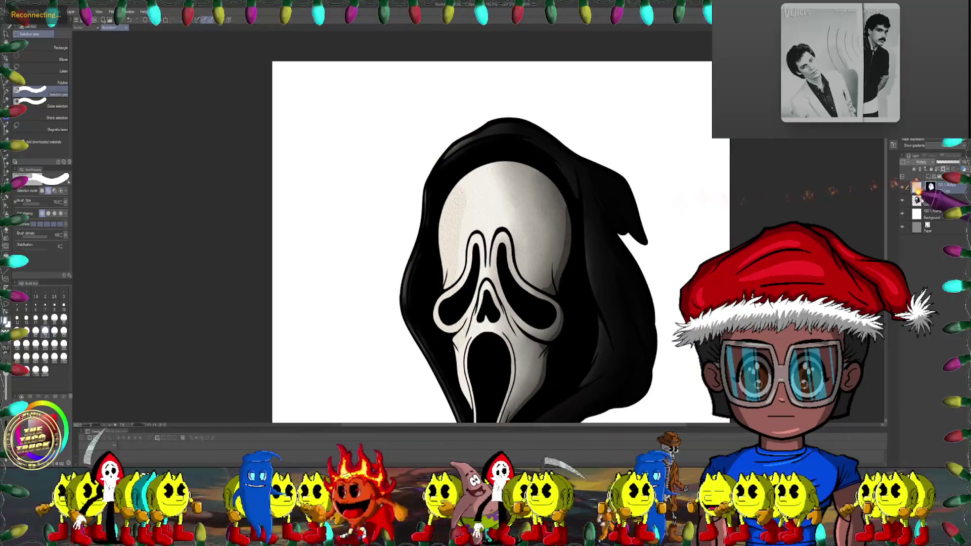
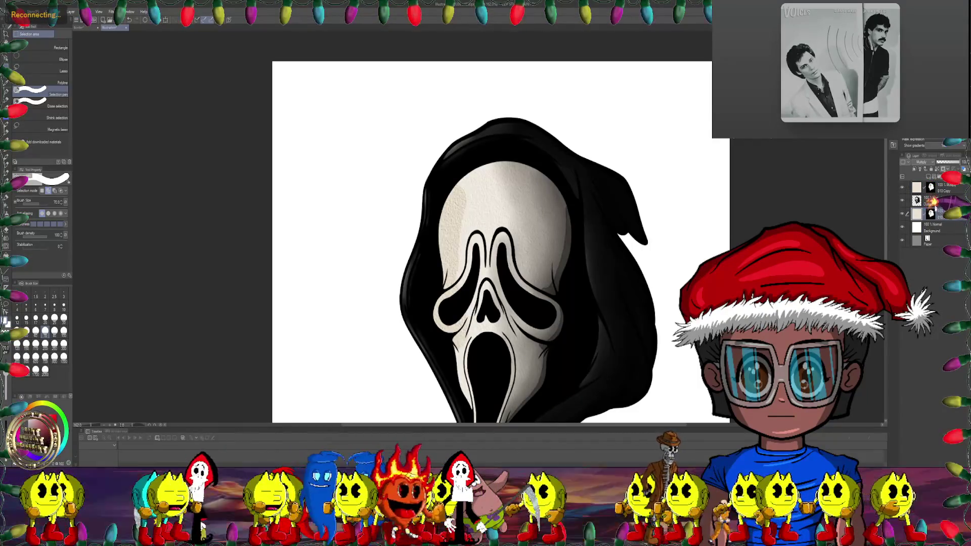
Step: Delete the paper texture layer and hide the grey background layer for transparency
left_click_drag(931, 231, 932, 228)
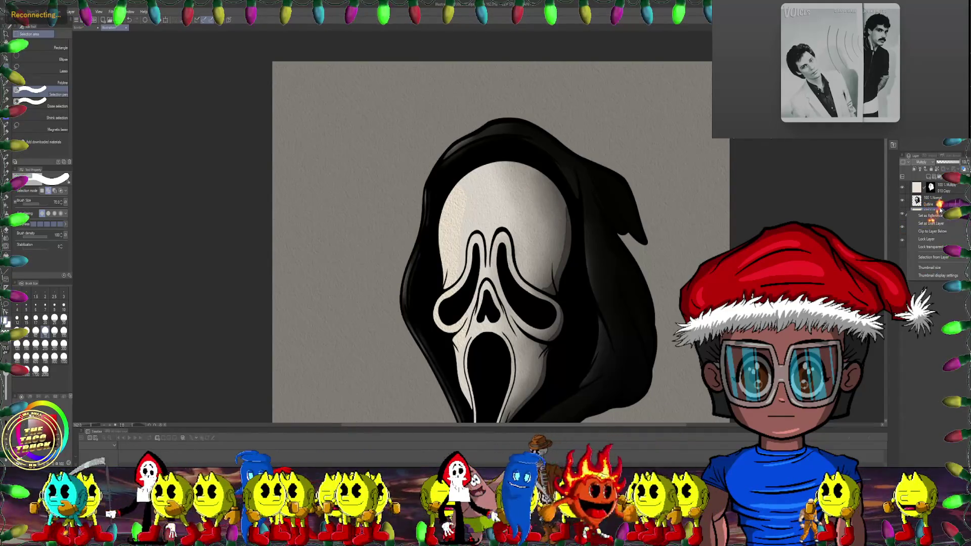
right_click(940, 210)
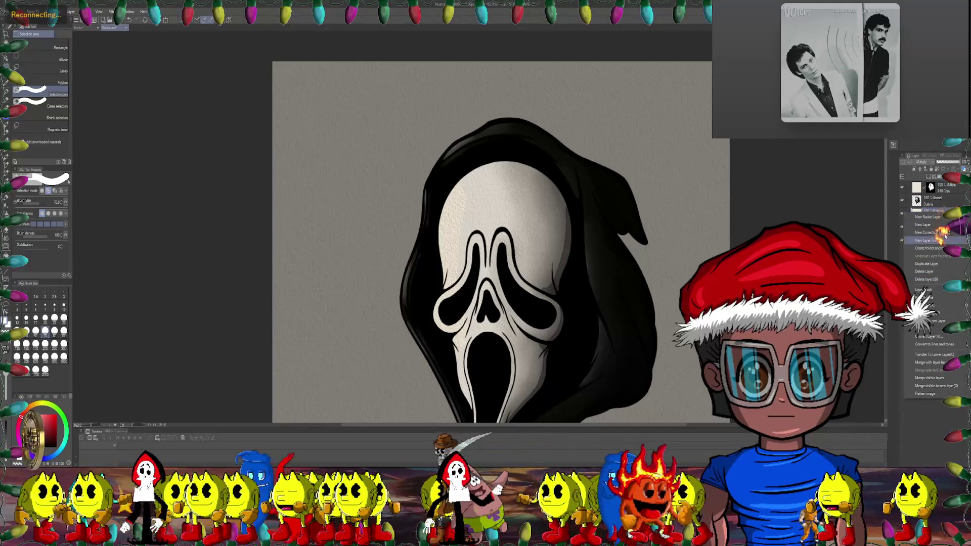
left_click(930, 271)
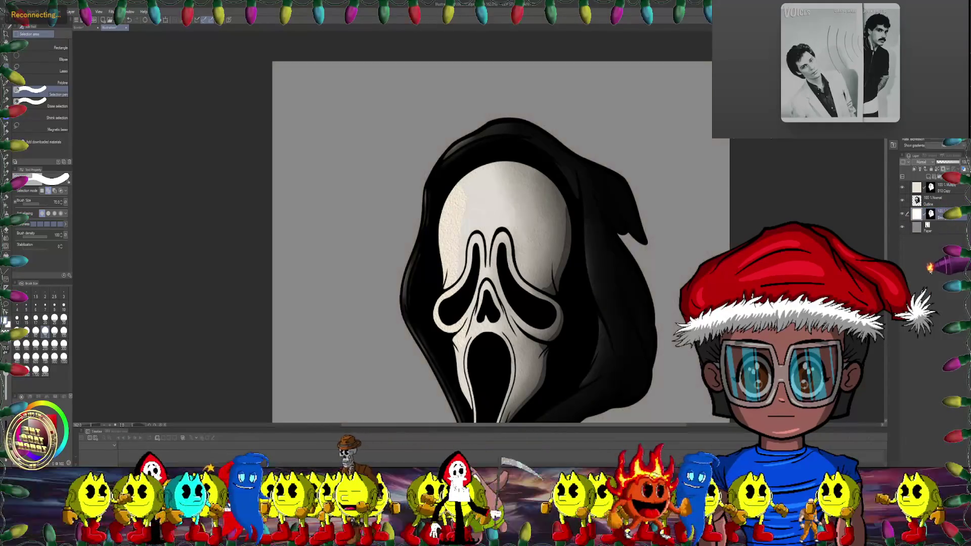
left_click(903, 227)
scroll(571, 273, "down", 3)
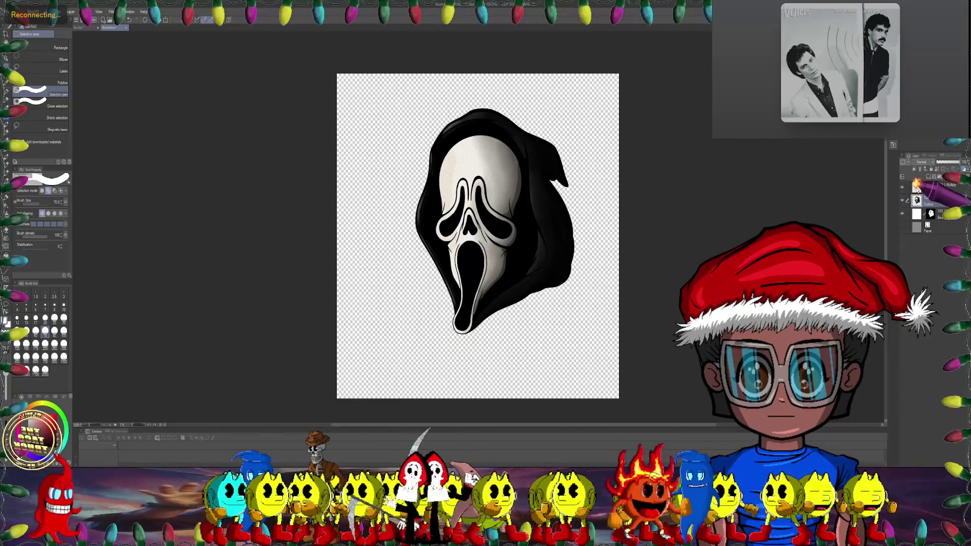
Step: Merge the selected Ghostface layers into a single layer
right_click(919, 214)
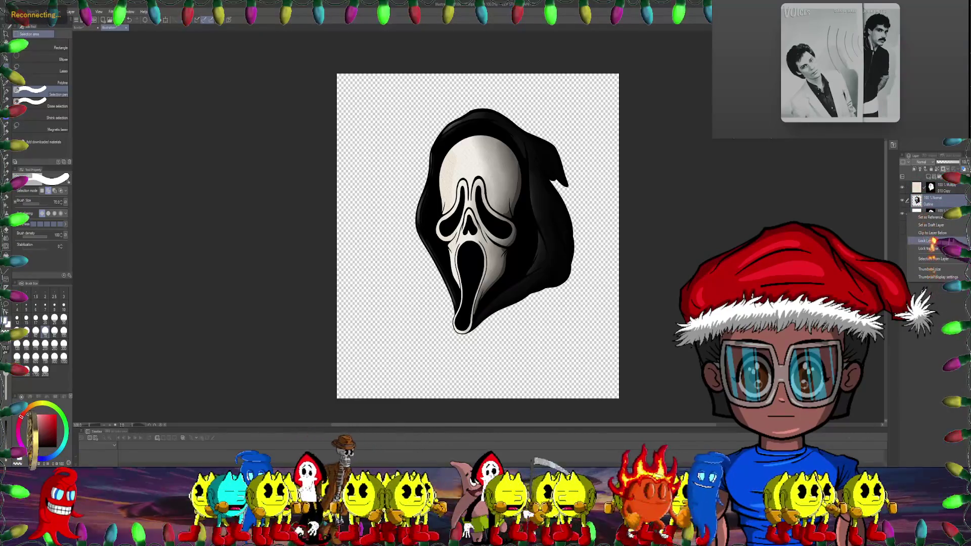
left_click(949, 201)
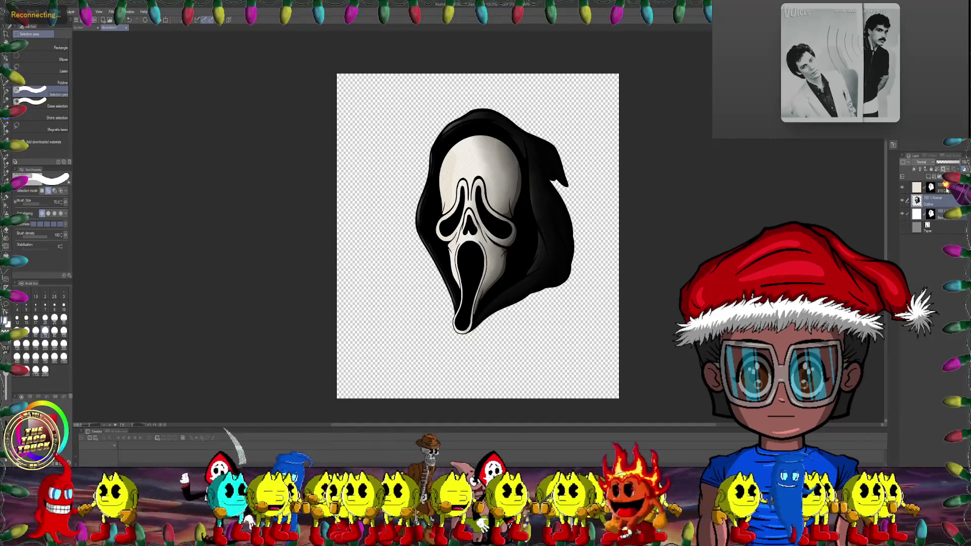
right_click(918, 213)
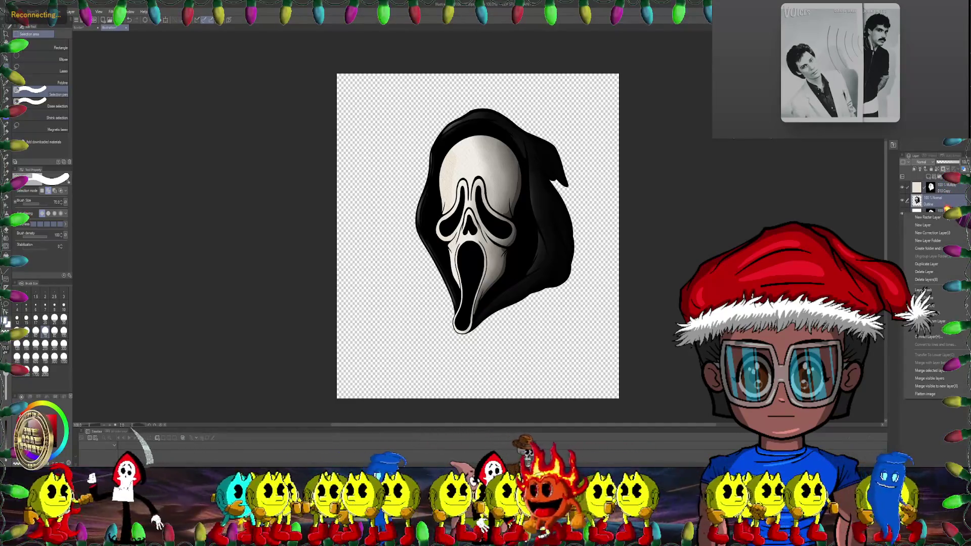
left_click(931, 371)
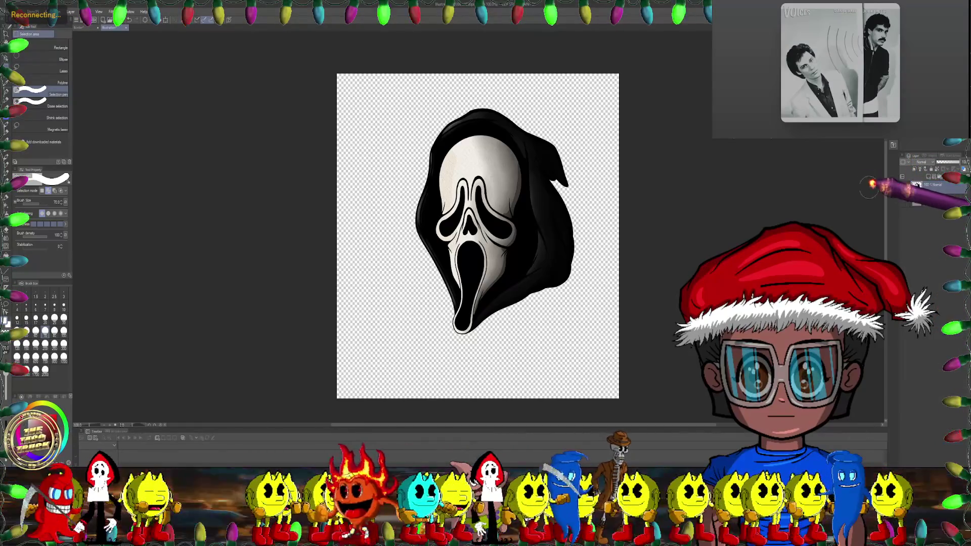
Step: In the border document, transform the Ghostface head down to about half size
left_click(86, 27)
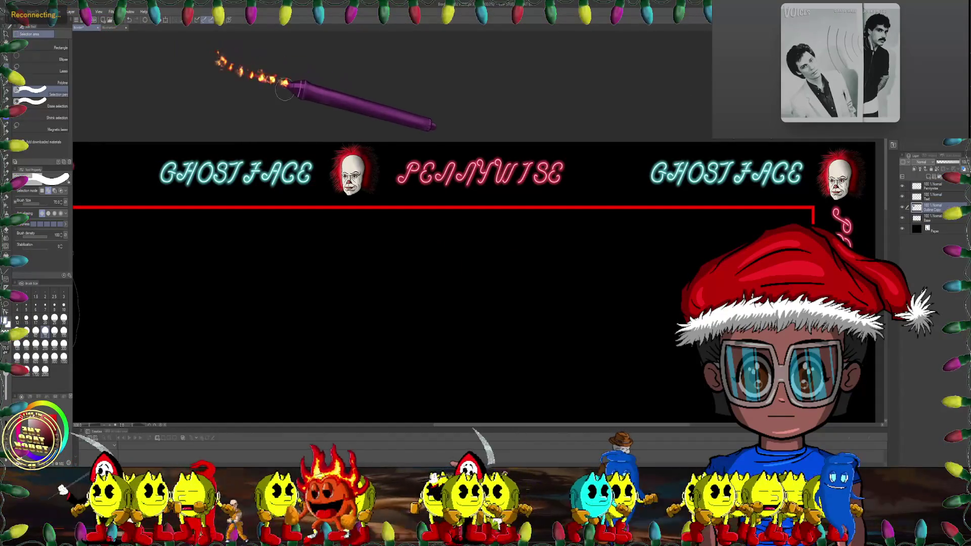
scroll(326, 119, "down", 5)
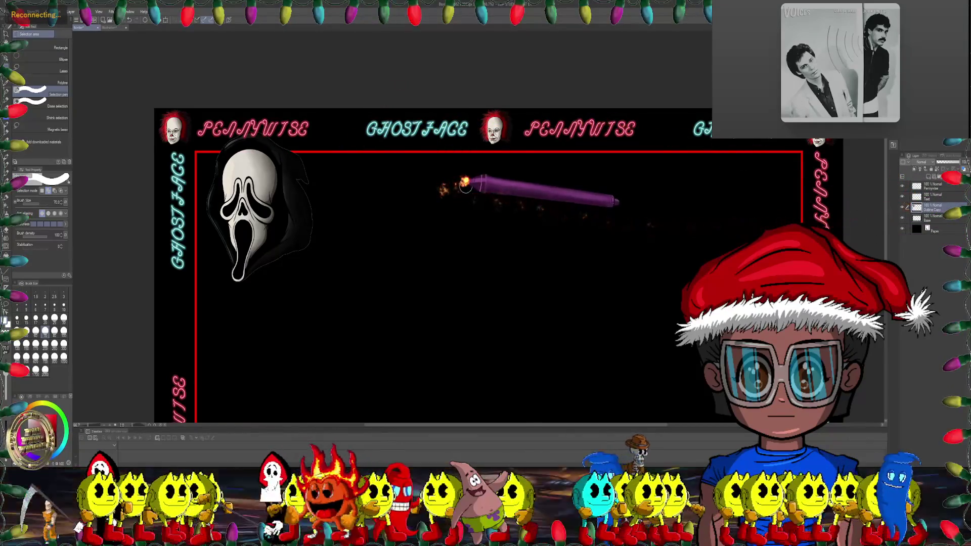
key("ctrl+t")
scroll(288, 168, "up", 1)
scroll(291, 147, "up", 1)
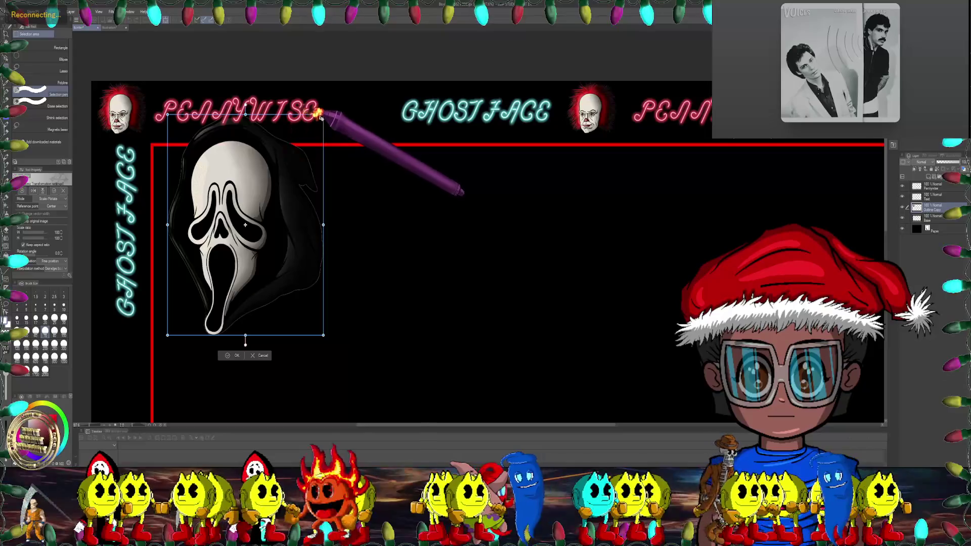
mouse_move(326, 118)
left_mouse_down()
mouse_move(243, 229)
mouse_move(395, 91)
mouse_move(381, 129)
mouse_move(389, 78)
left_mouse_up()
Step: Shrink Ghostface to about 24%, fit it in the top border gap, and return to the illustration
scroll(354, 141, "up", 1)
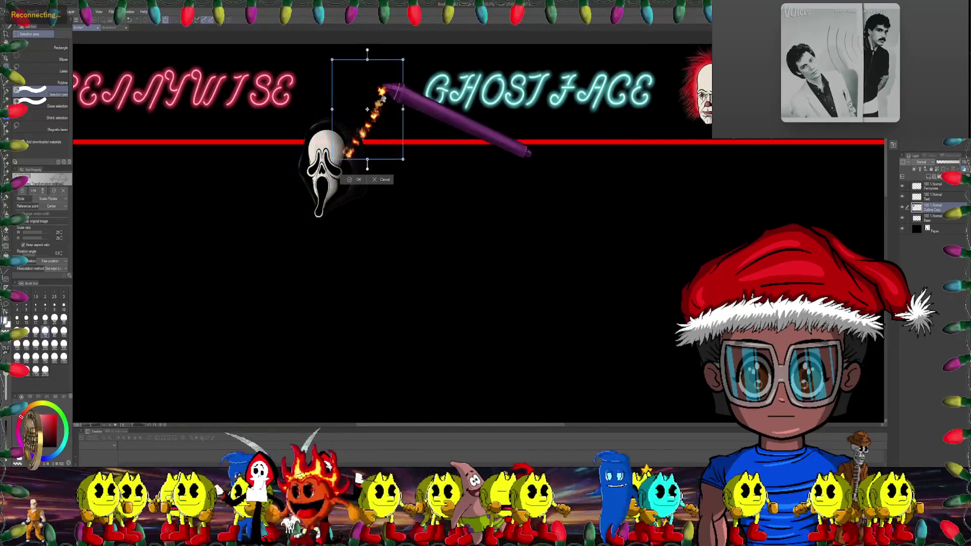
scroll(423, 81, "up", 3)
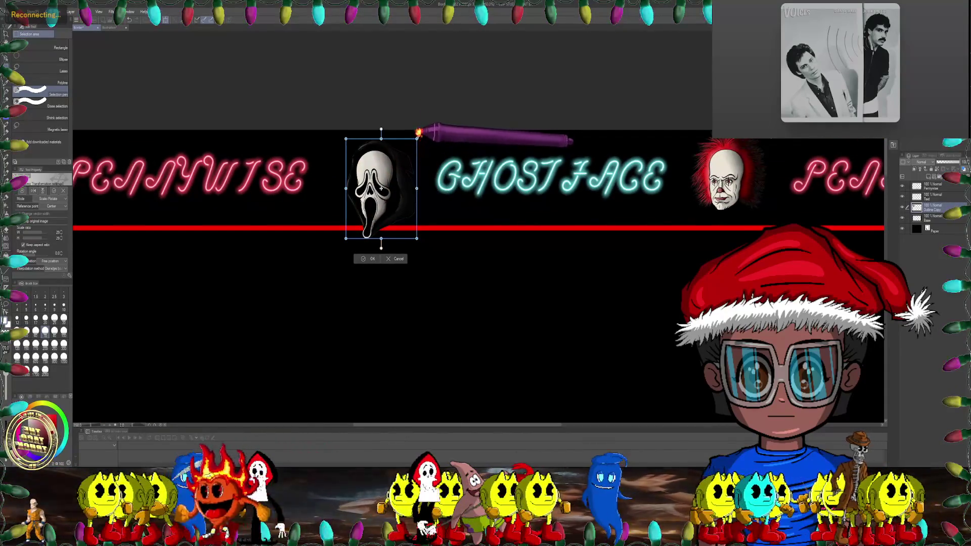
left_click_drag(417, 138, 405, 147)
left_click_drag(377, 188, 383, 179)
scroll(390, 182, "down", 1)
left_click(373, 231)
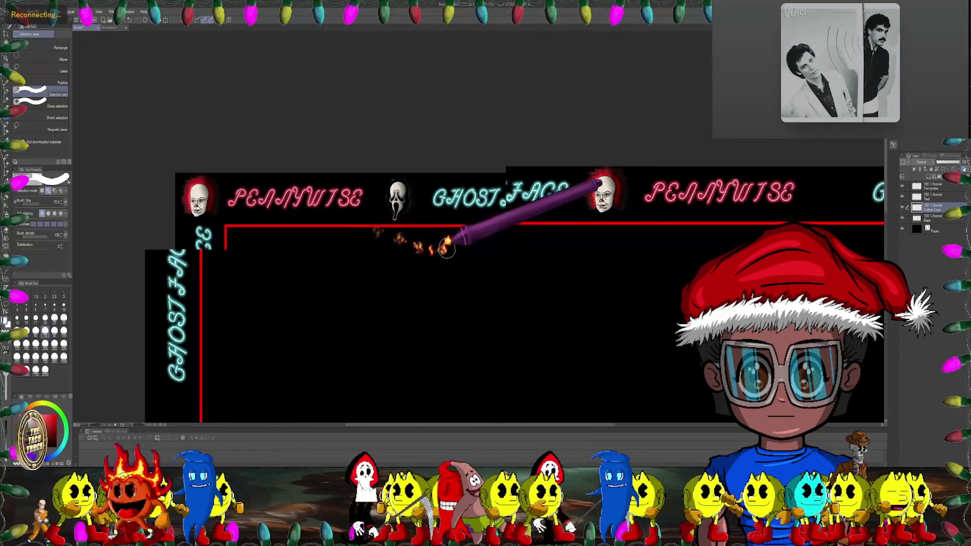
scroll(430, 243, "down", 2)
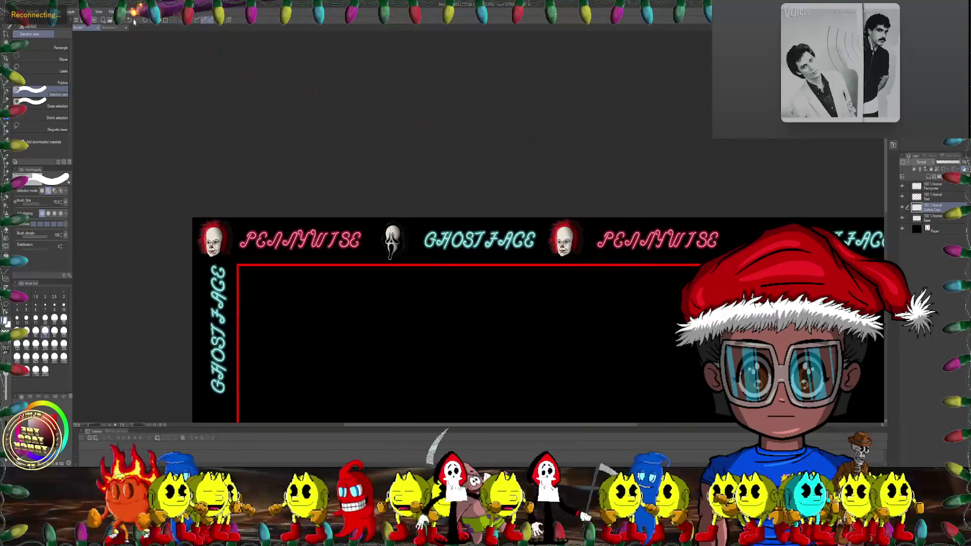
left_click(117, 28)
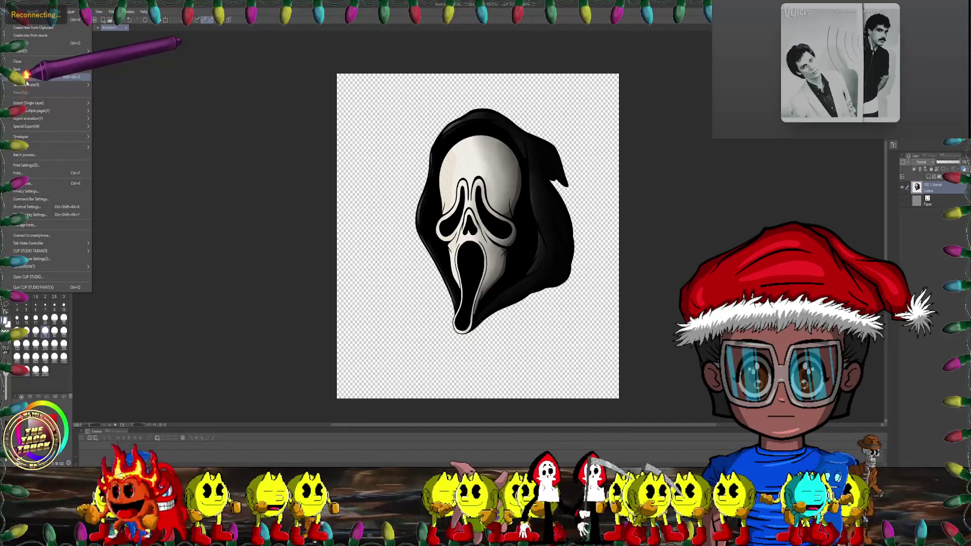
Step: Save the illustration as Clip Studio file 'Ghostface' in the Border folder, then close it
key("ctrl+s")
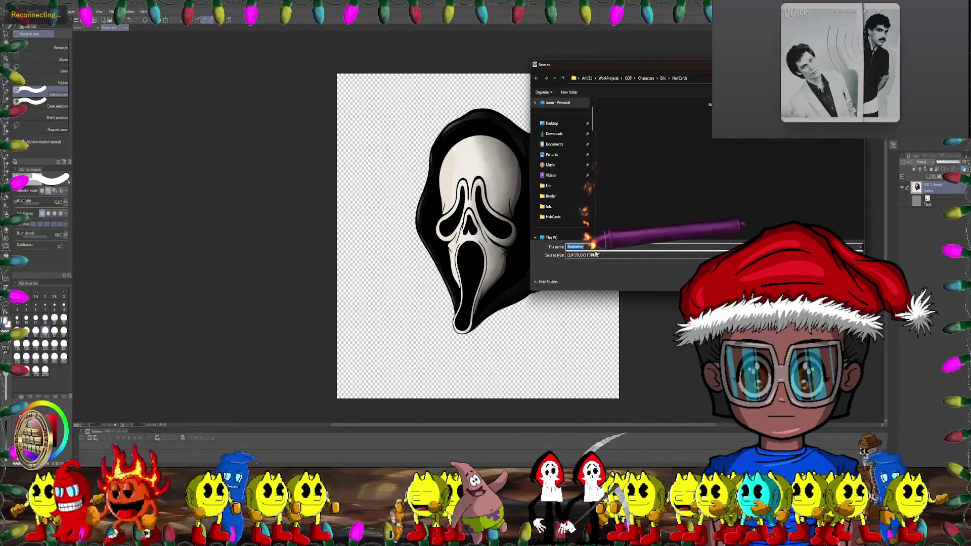
left_click(585, 261)
scroll(563, 187, "down", 3)
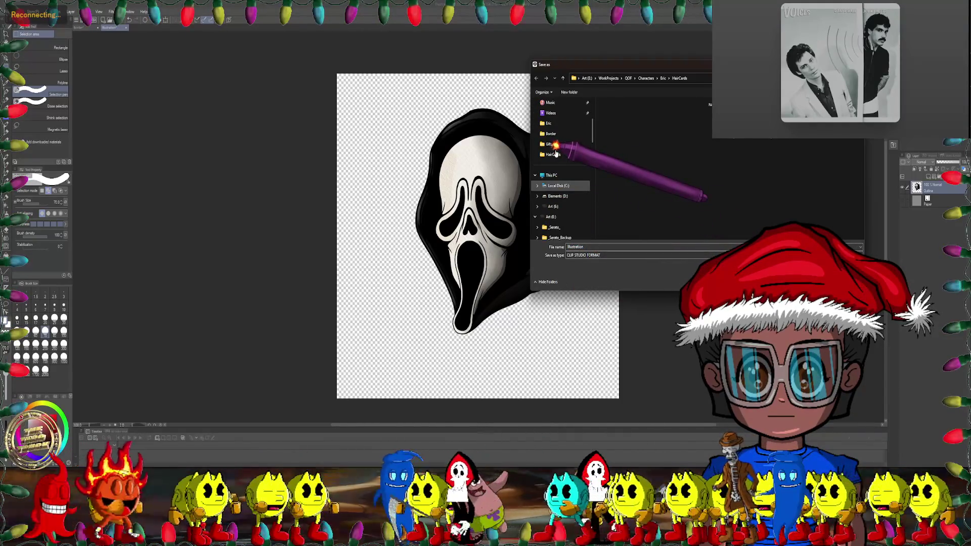
scroll(555, 161, "up", 2)
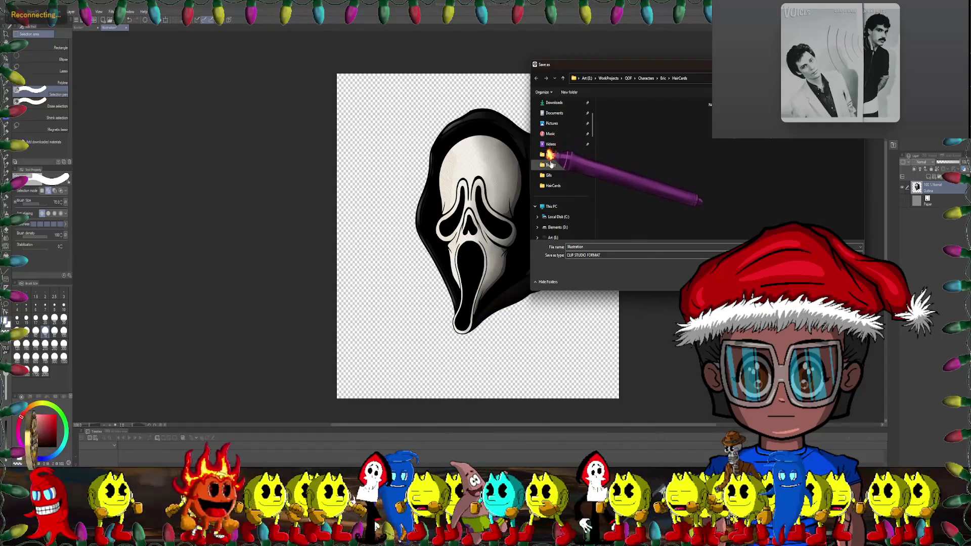
left_click(551, 165)
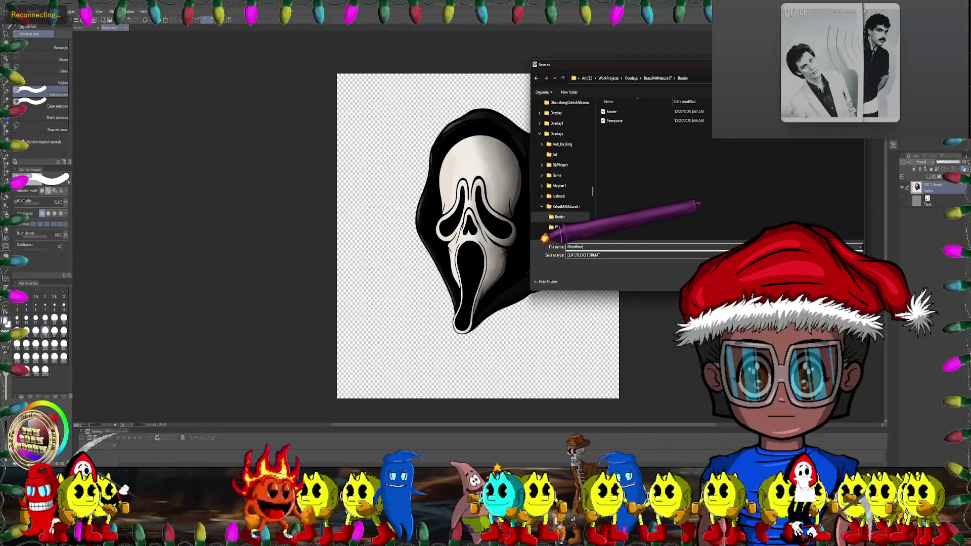
key("Return")
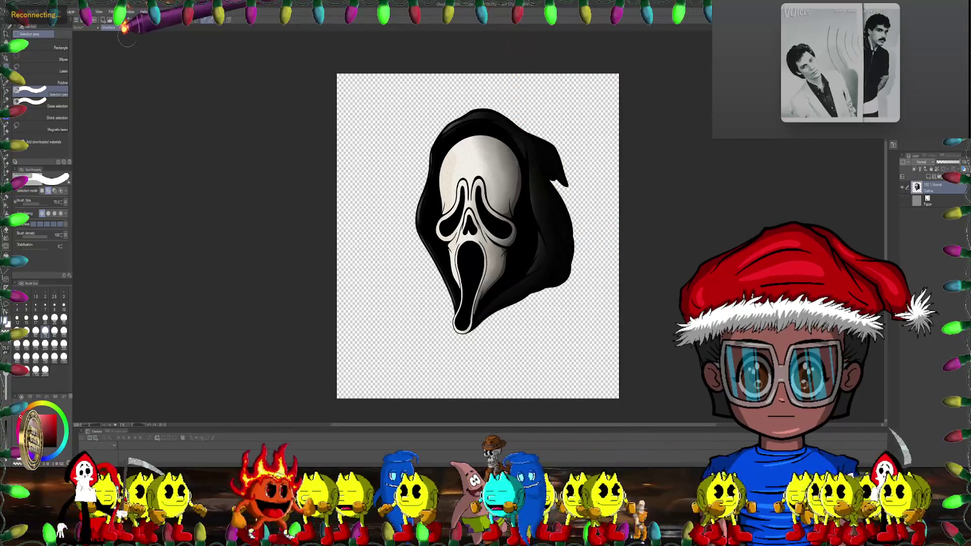
left_click(125, 29)
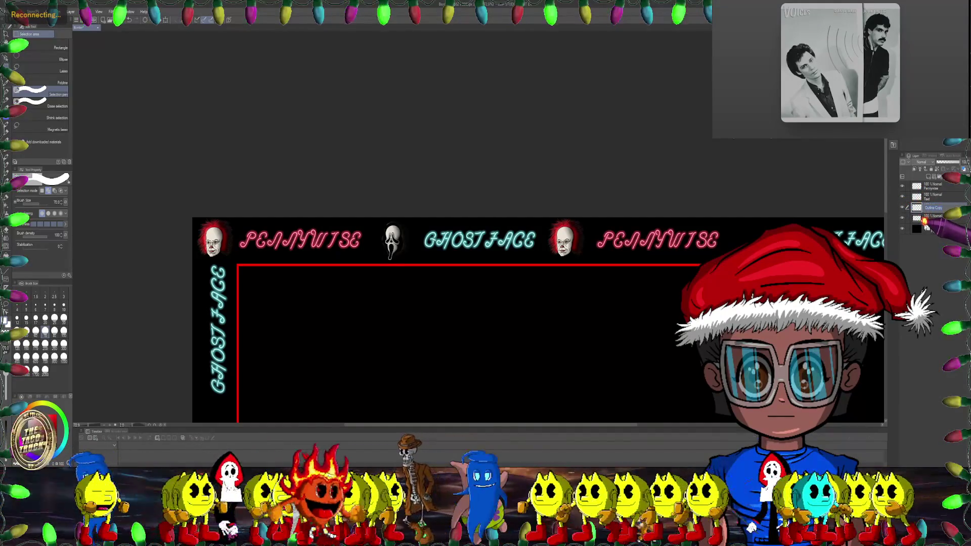
Step: Rename the head layer to 'Ghostface' and duplicate it
type("Ghost")
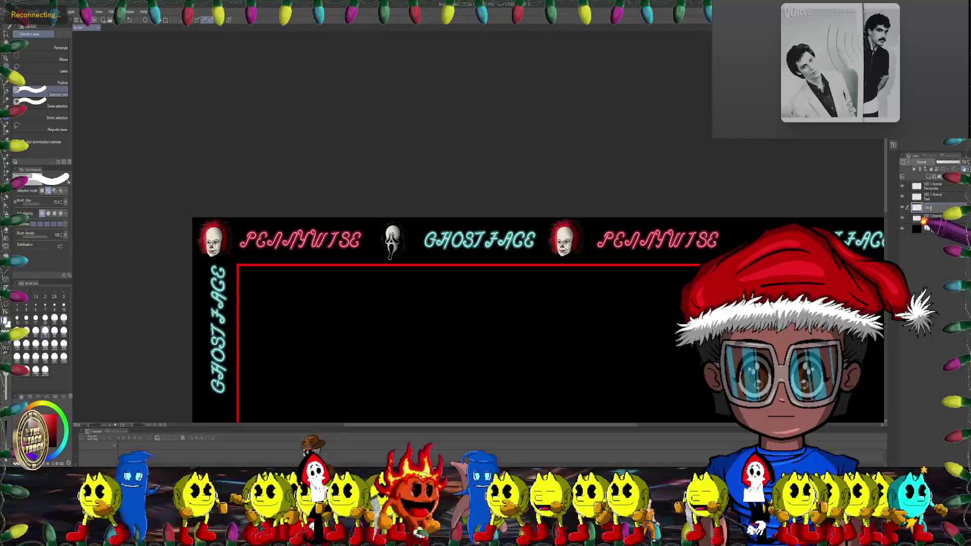
type("face")
key("Return")
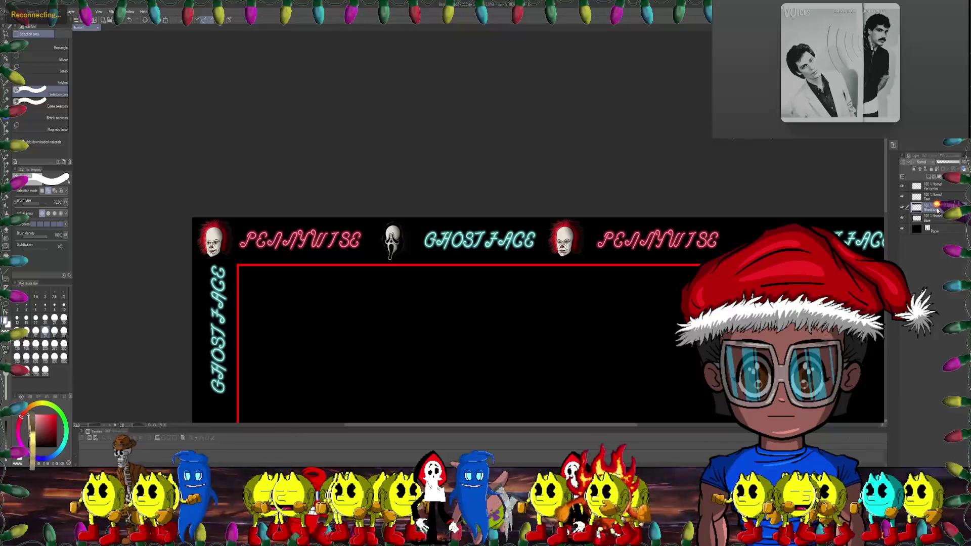
right_click(931, 207)
left_click(927, 259)
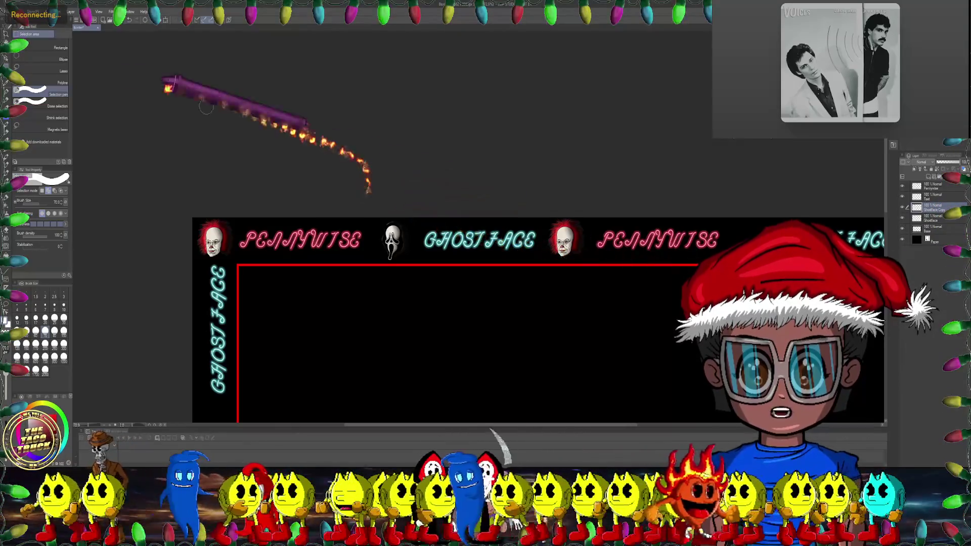
Step: Move the copied Ghostface head right along the top border, between the second PENNYWISE and GHOSTFACE
left_click(7, 46)
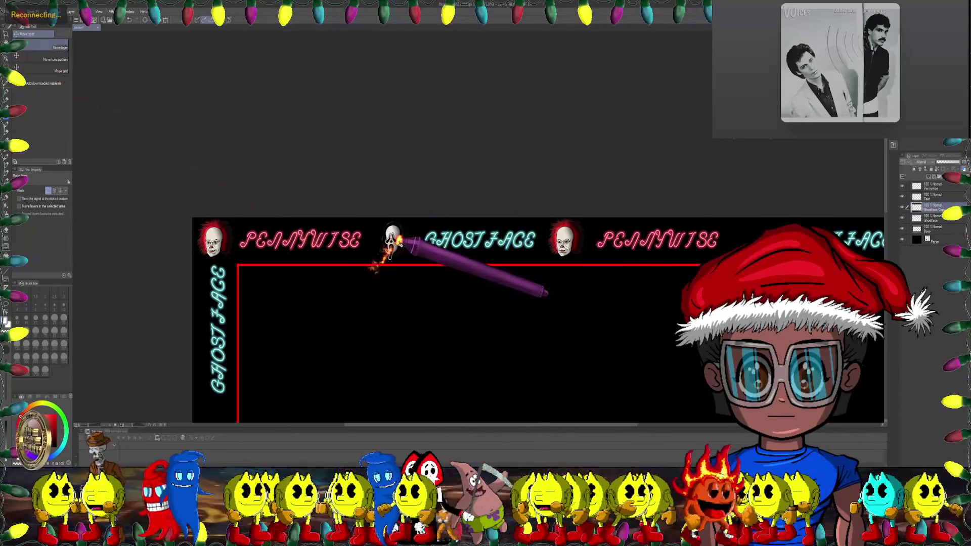
mouse_move(653, 251)
left_mouse_down()
mouse_move(745, 252)
mouse_move(504, 175)
left_mouse_up()
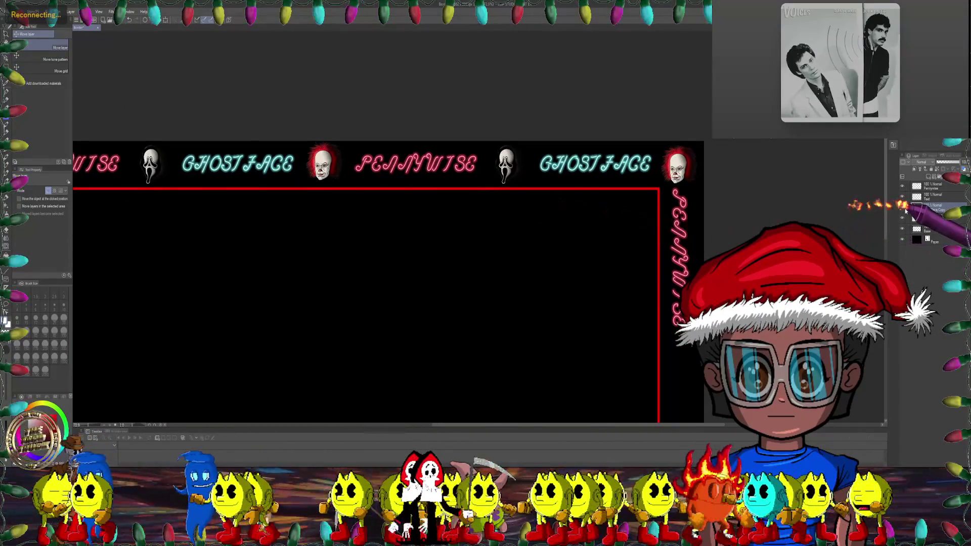
right_click(915, 209)
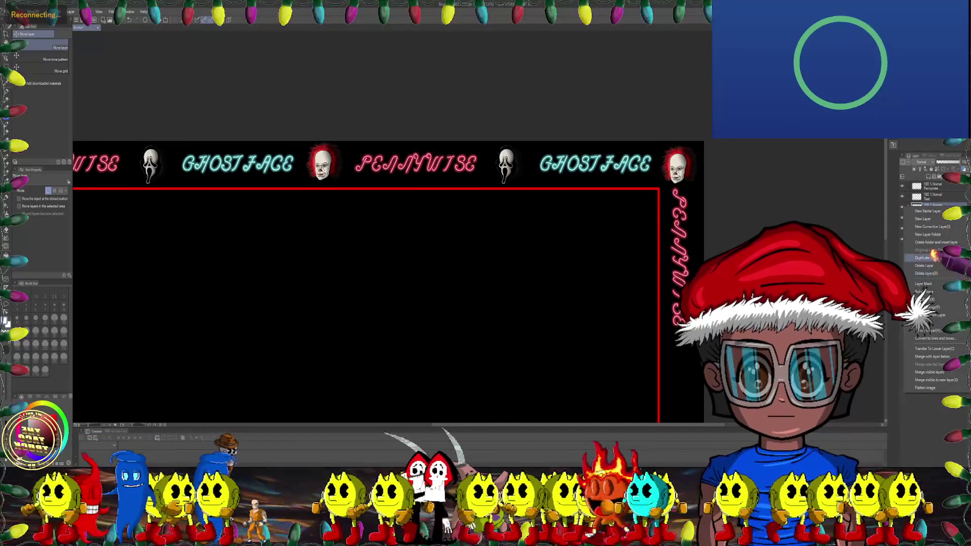
Step: Make more copies of the Ghostface layer, bringing the border's right edge into view
left_click(931, 273)
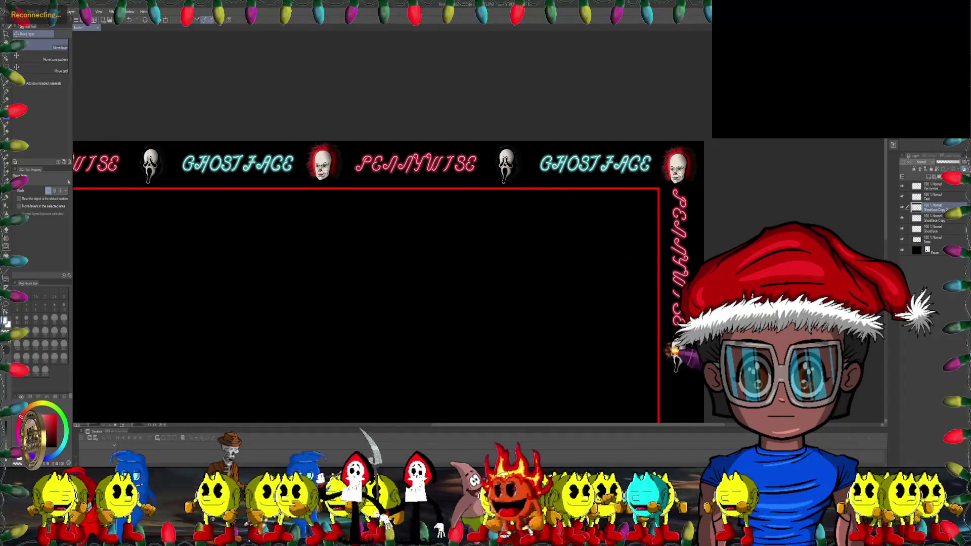
left_click_drag(675, 352, 645, 174)
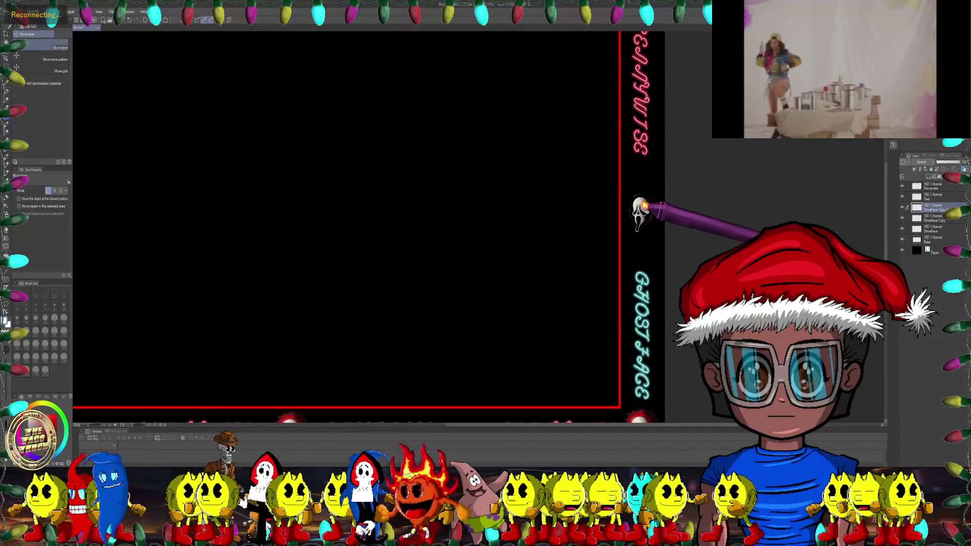
scroll(645, 208, "down", 2)
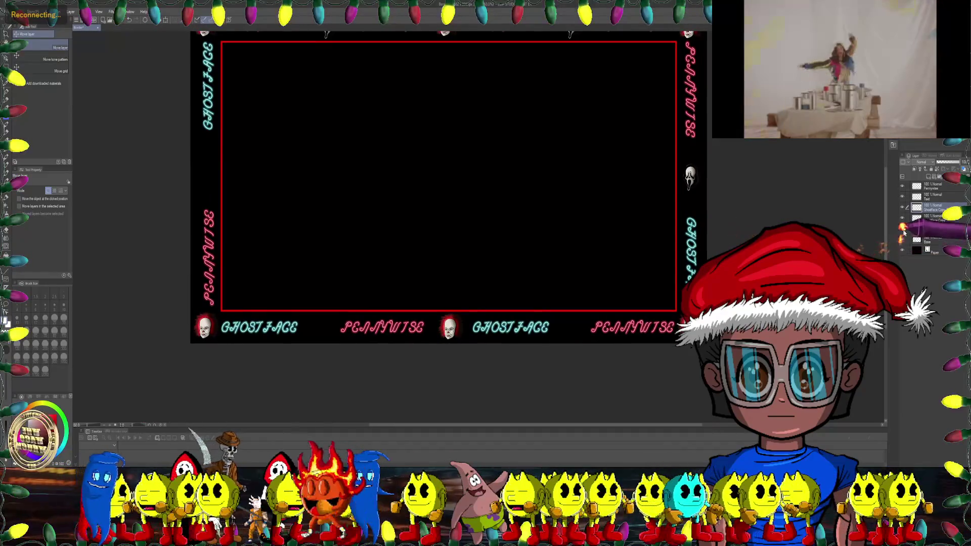
right_click(928, 206)
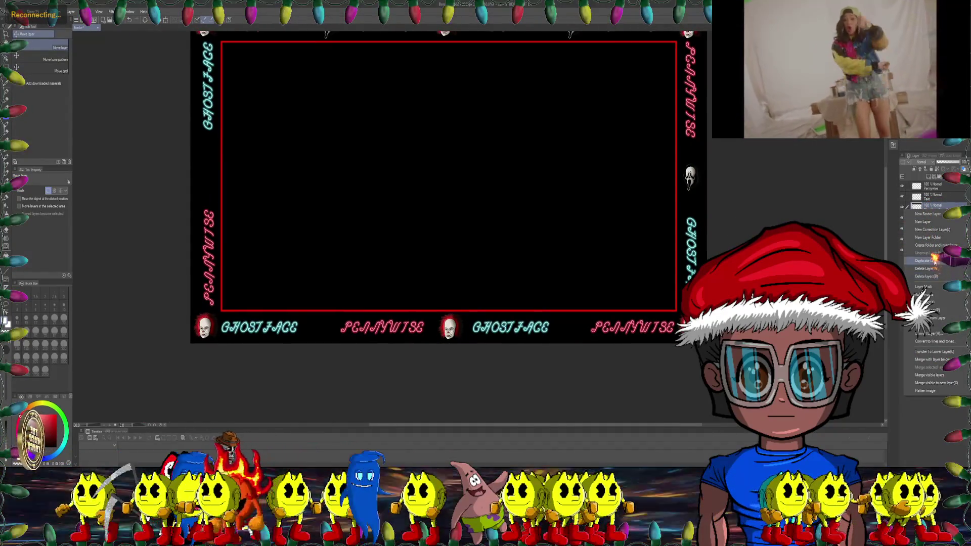
left_click(935, 261)
scroll(709, 200, "up", 1)
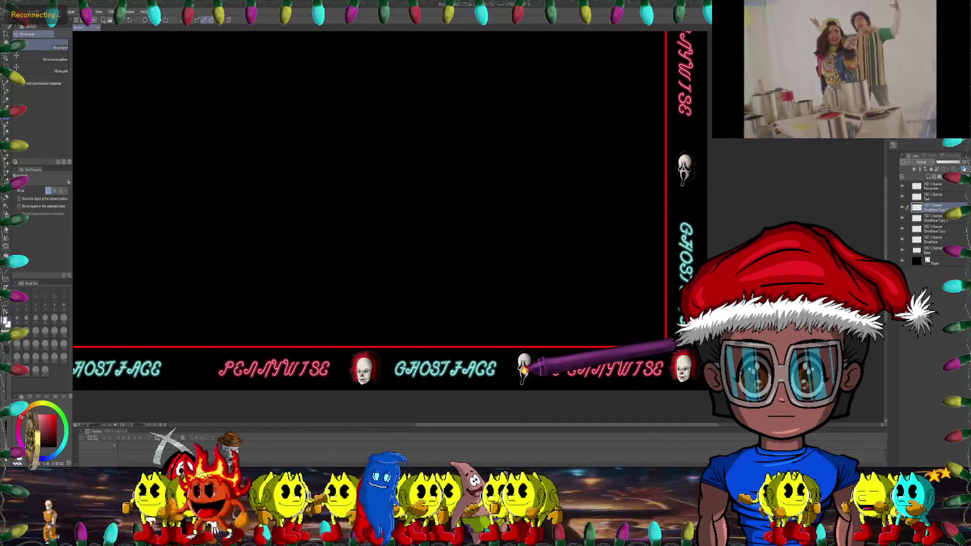
scroll(525, 370, "down", 2)
scroll(542, 329, "up", 1)
scroll(581, 314, "up", 1)
scroll(607, 293, "up", 1)
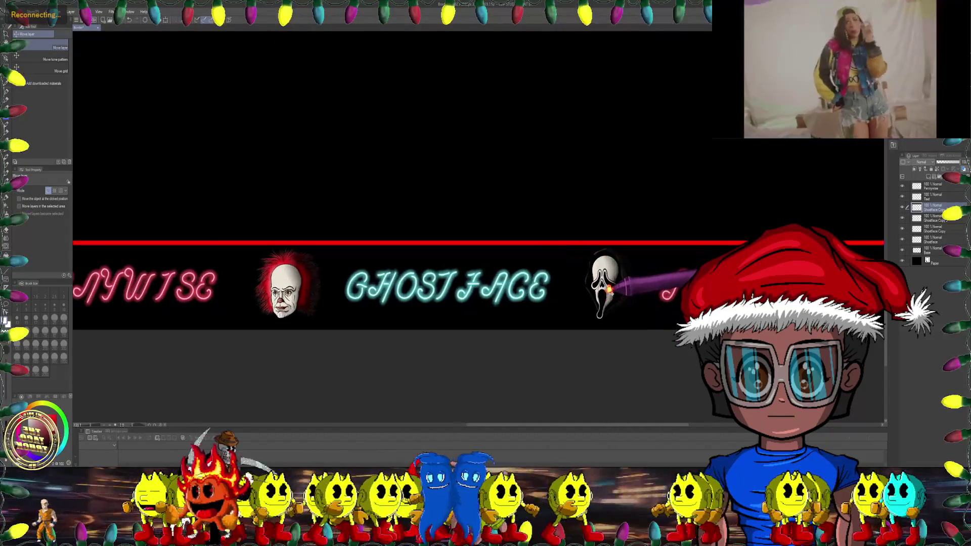
scroll(610, 295, "down", 1)
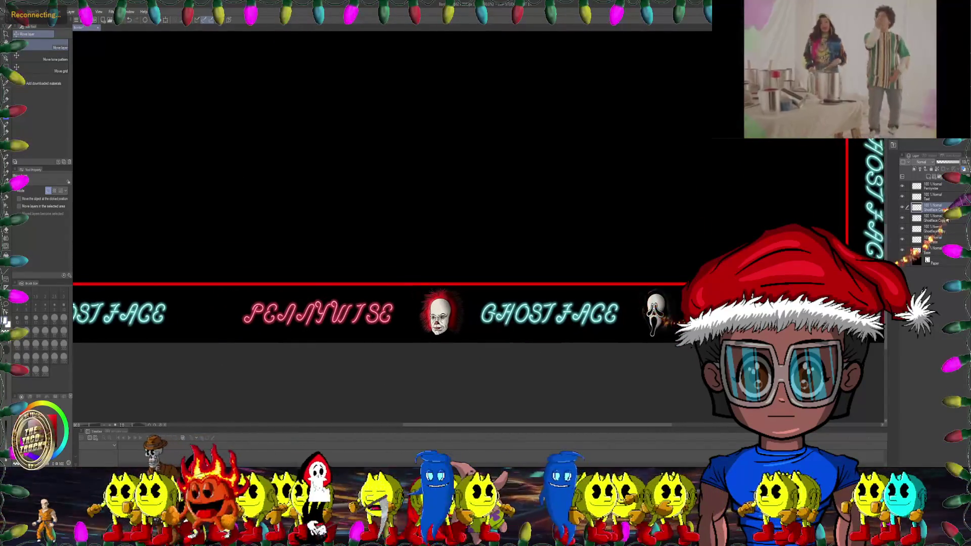
Step: Add further Ghostface copies, delete the unneeded one, and show the right-border Ghostface icon
right_click(934, 209)
left_click(927, 259)
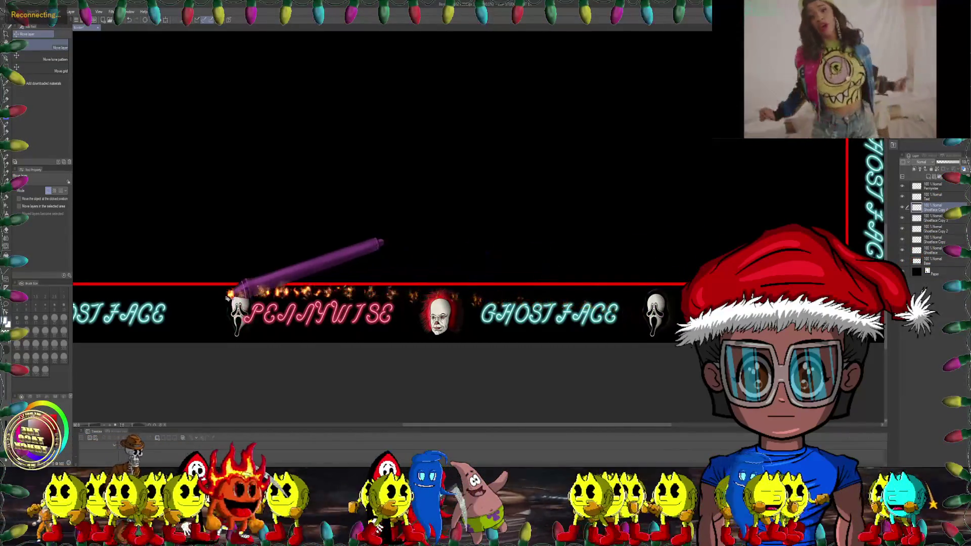
scroll(322, 269, "down", 1)
scroll(392, 202, "up", 3)
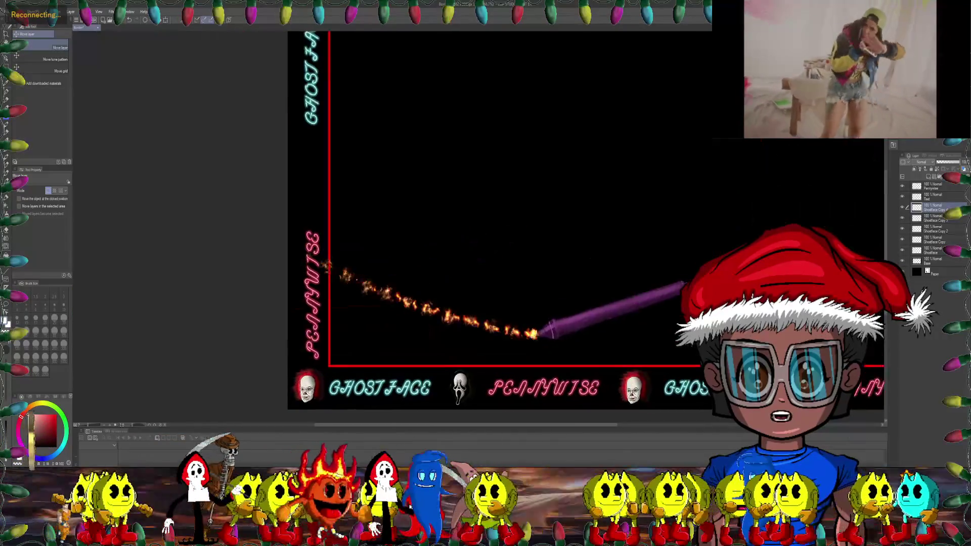
right_click(921, 207)
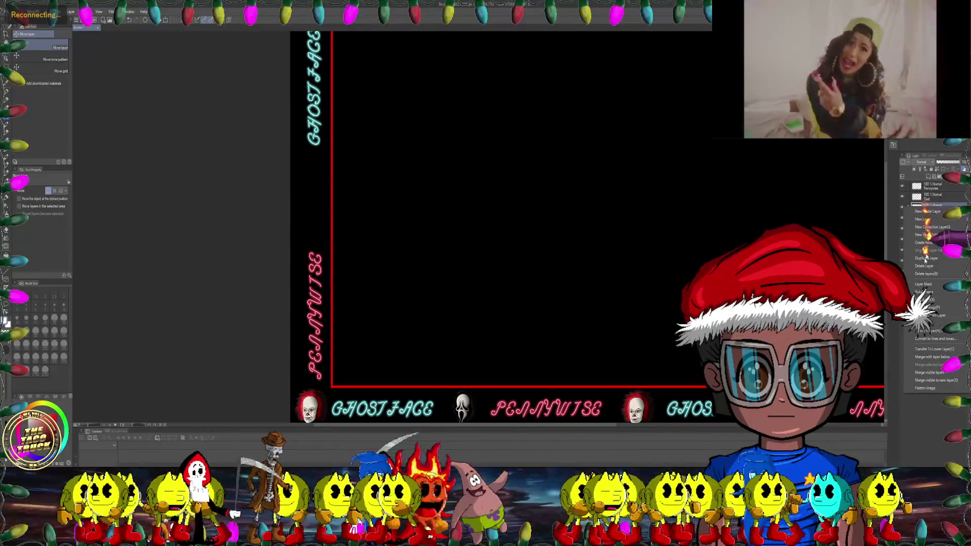
left_click(925, 258)
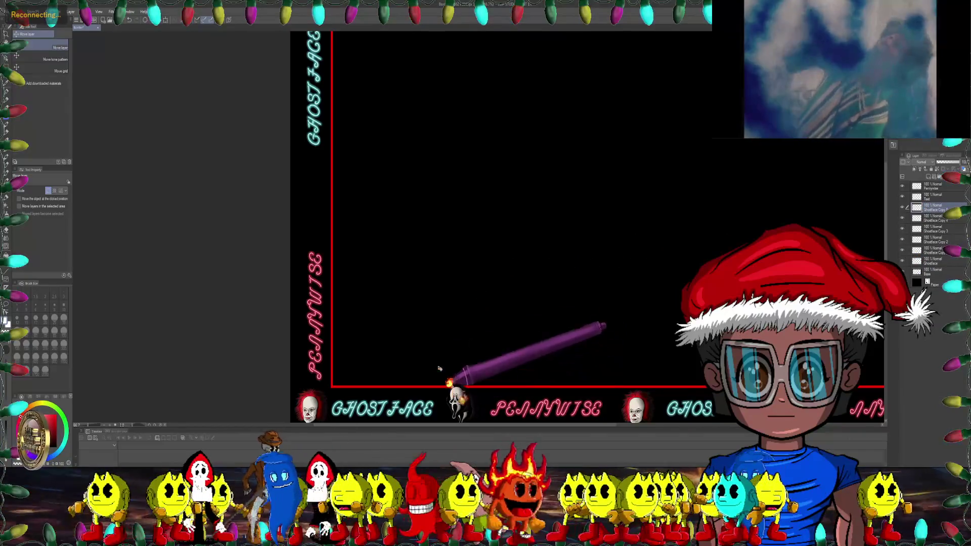
scroll(311, 182, "down", 2)
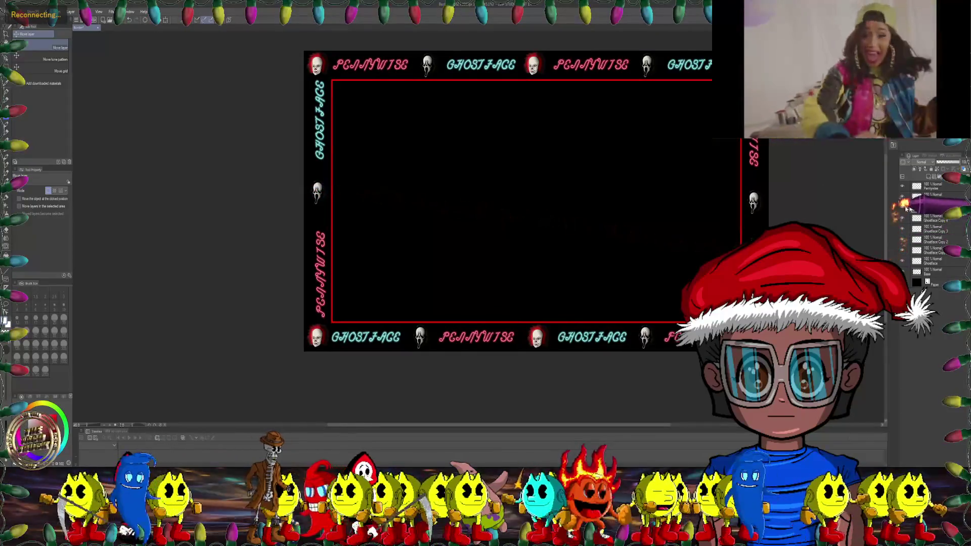
right_click(940, 208)
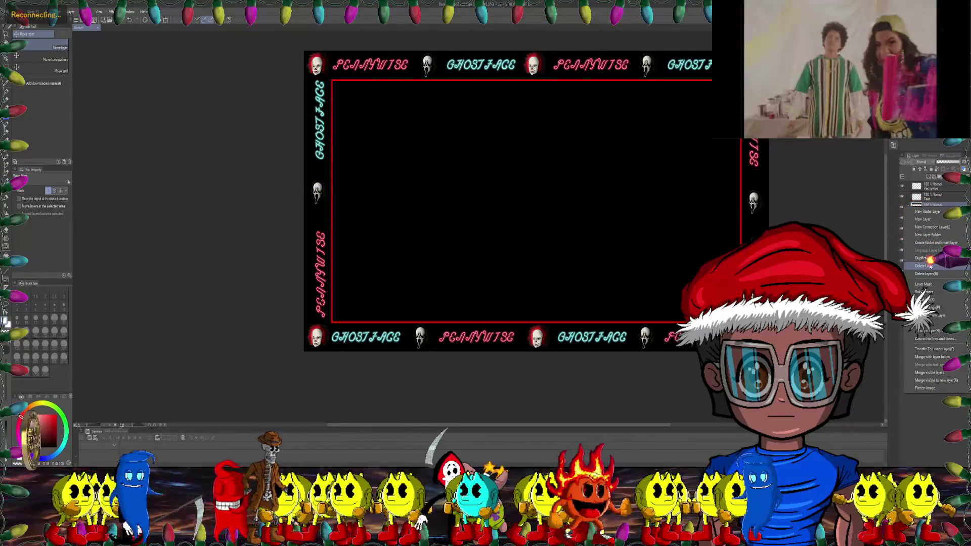
left_click(930, 266)
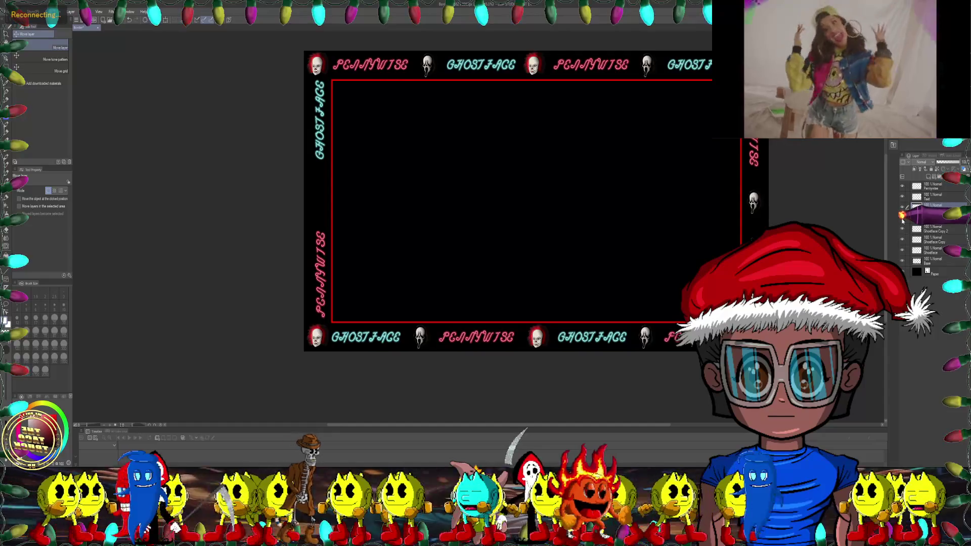
left_click(903, 227)
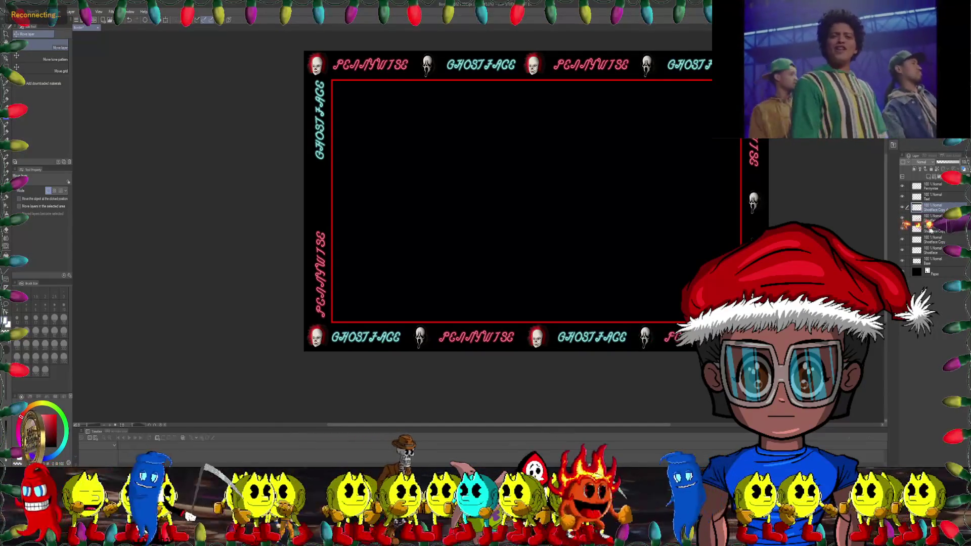
Step: Duplicate Ghostface again and move the copy to the left border beside PENNYWISE
right_click(935, 228)
left_click(930, 280)
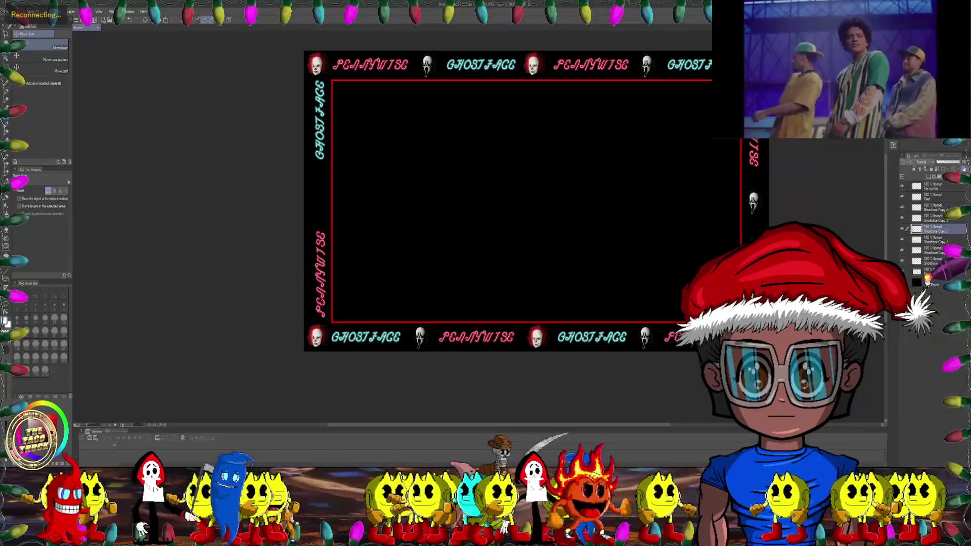
scroll(708, 202, "up", 1)
left_click_drag(766, 199, 410, 203)
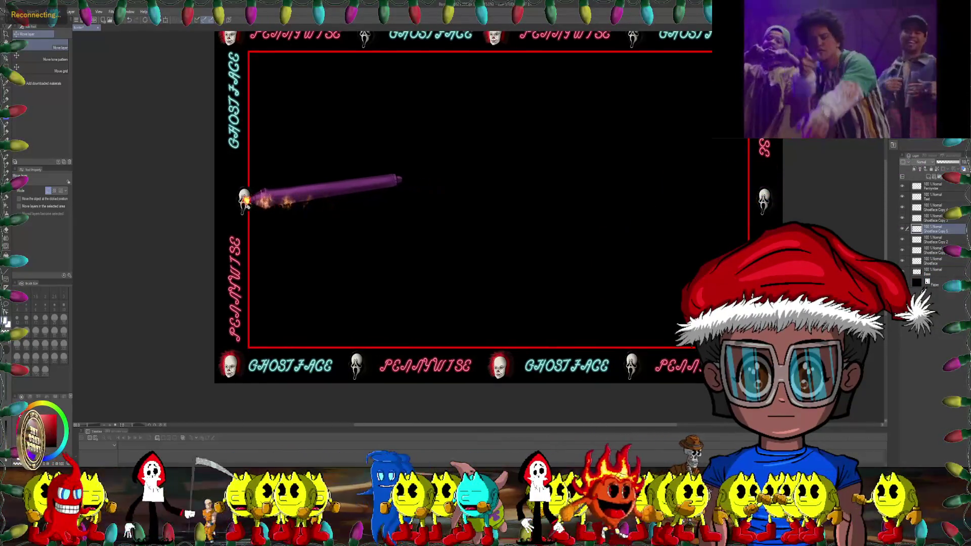
left_click_drag(410, 202, 232, 202)
scroll(387, 206, "down", 2)
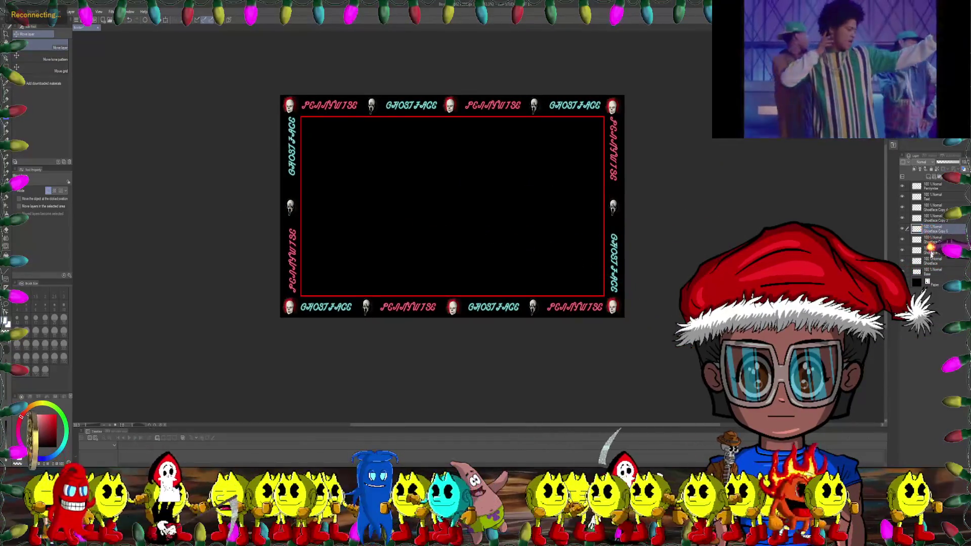
right_click(936, 207)
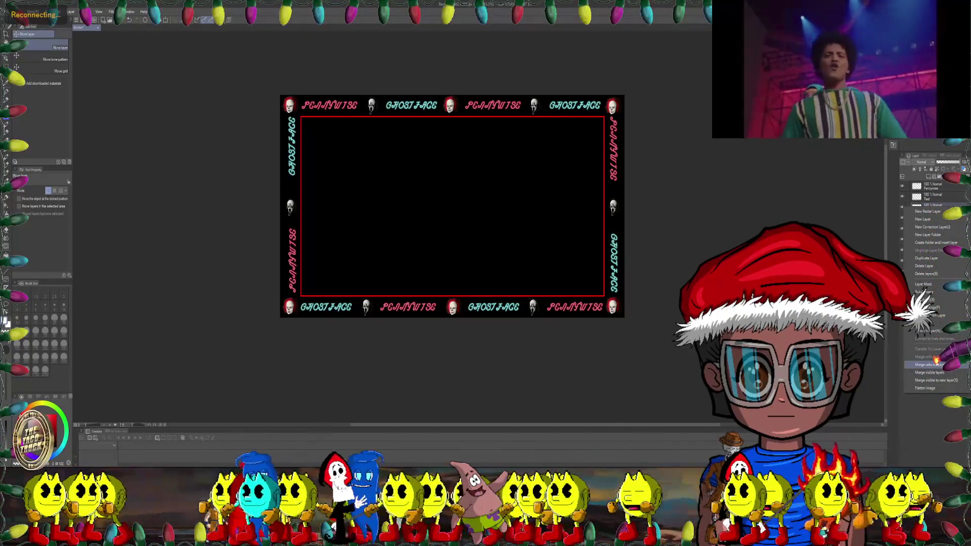
Step: Merge the Ghostface copy down, check transparency against the paper layer, and move Ghostface to the top
left_click(936, 357)
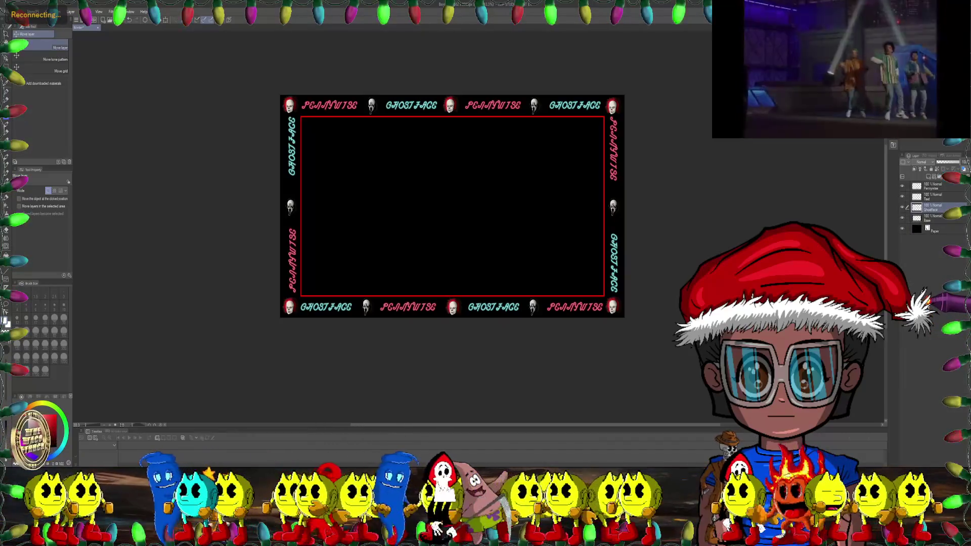
left_click(903, 230)
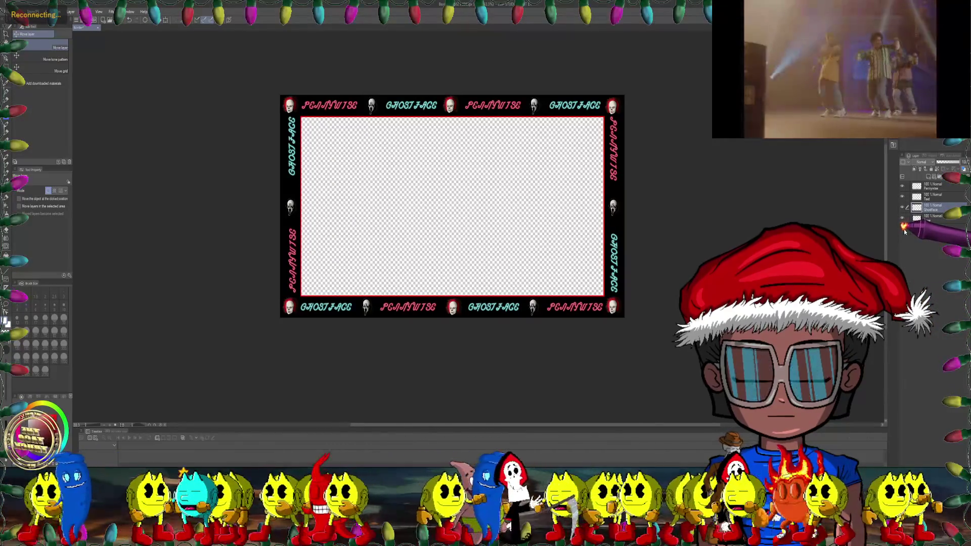
left_click(904, 229)
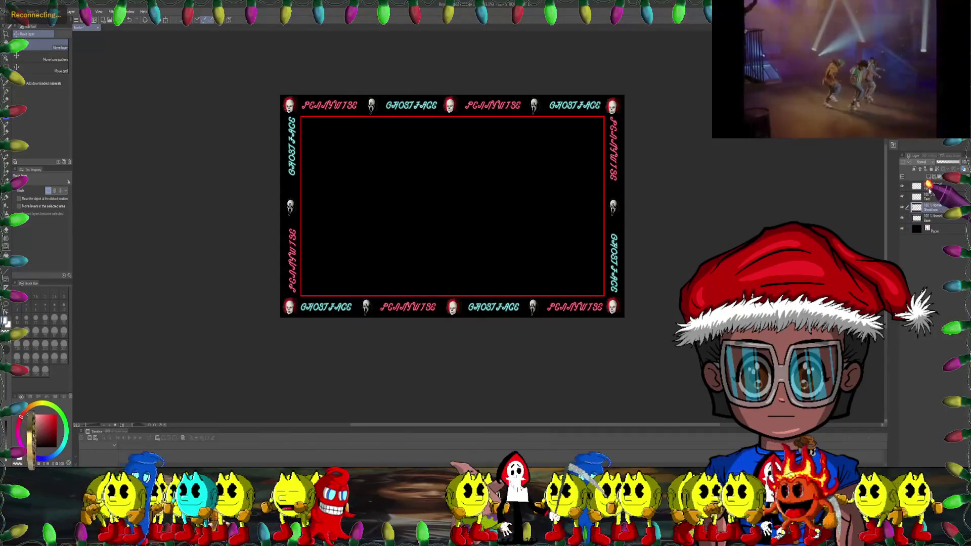
left_click_drag(930, 198, 926, 193)
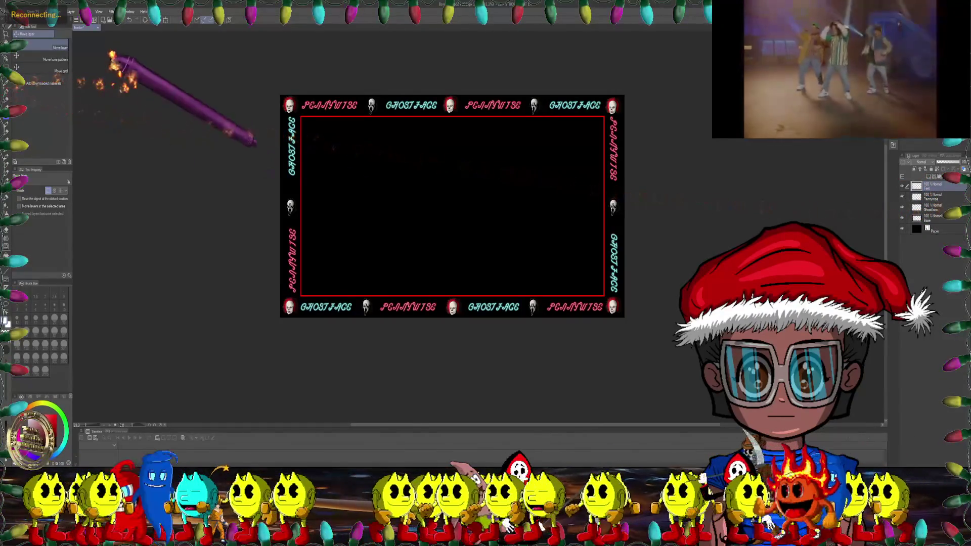
left_click(56, 11)
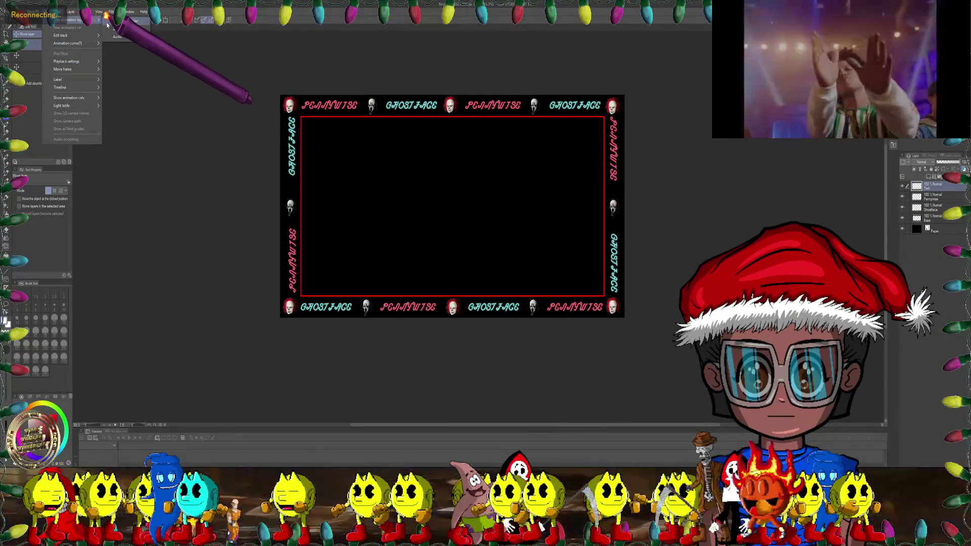
Step: Create animation folders for Text, Pennywise and Ghostface, then bring up the New Timeline settings
left_click(129, 21)
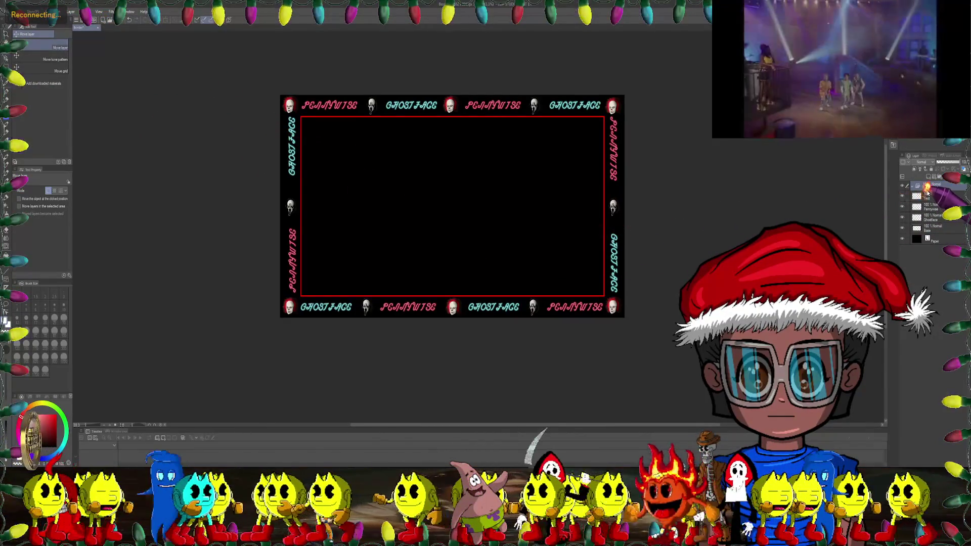
type("Te")
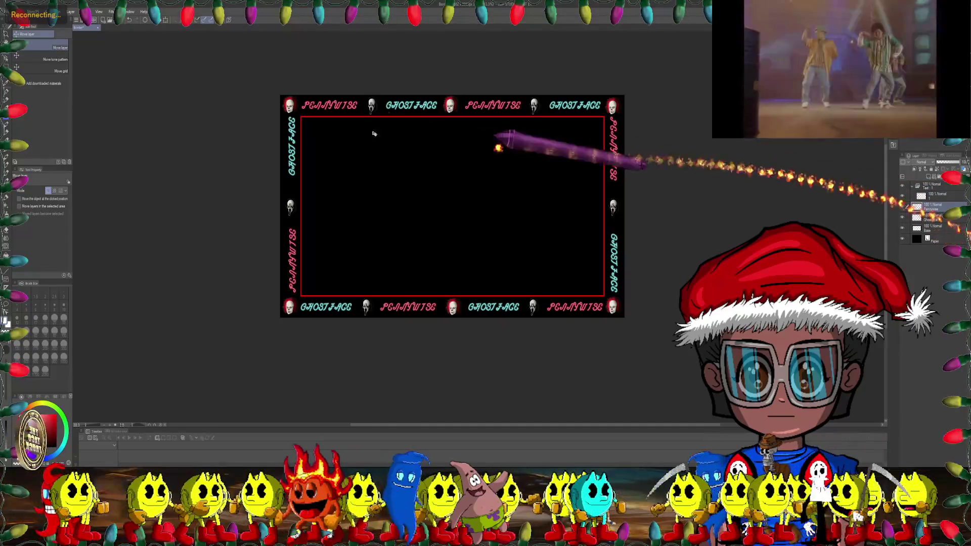
left_click(53, 12)
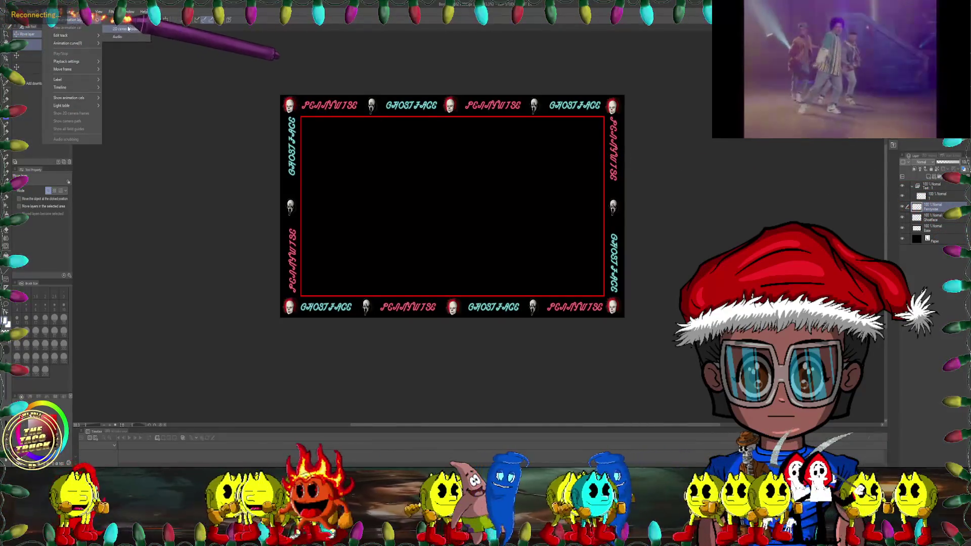
left_click(117, 31)
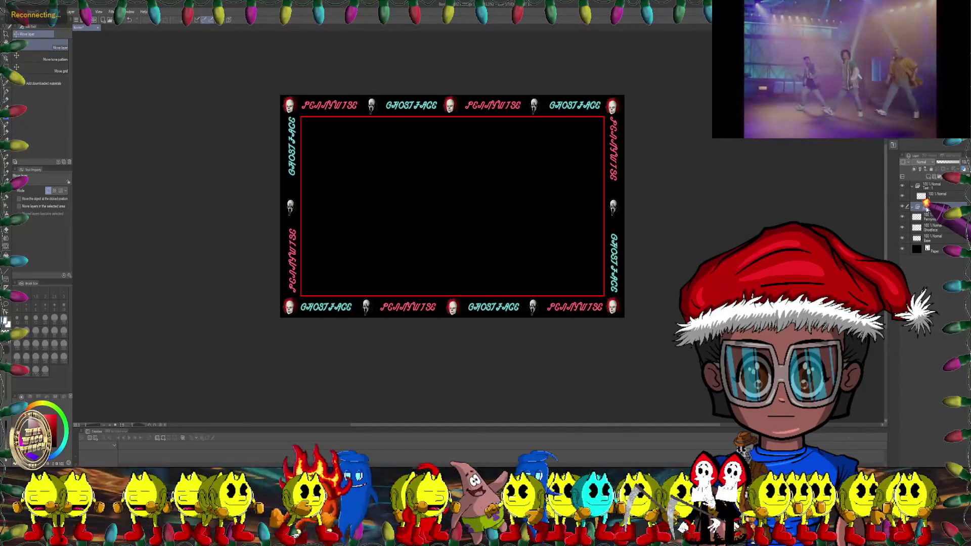
left_click(56, 11)
left_click(112, 29)
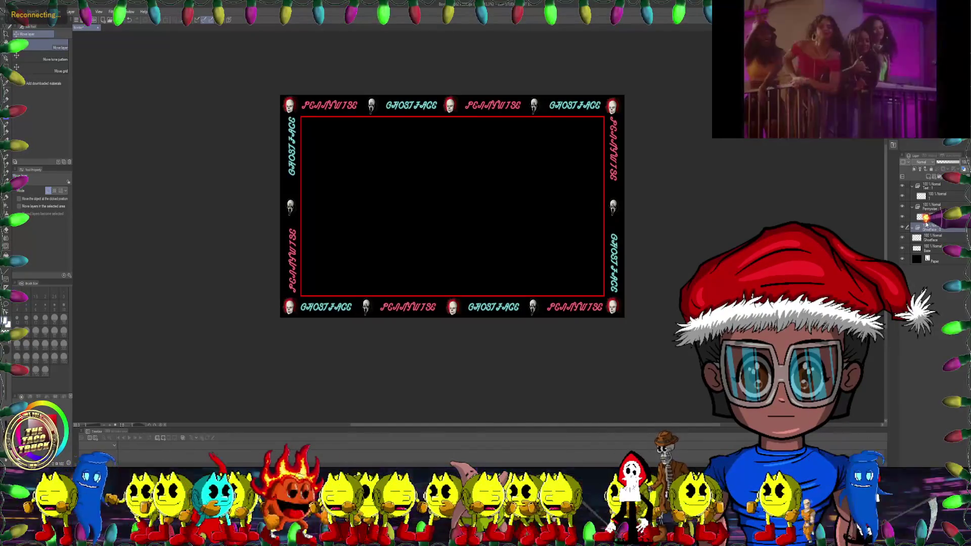
left_click(924, 237)
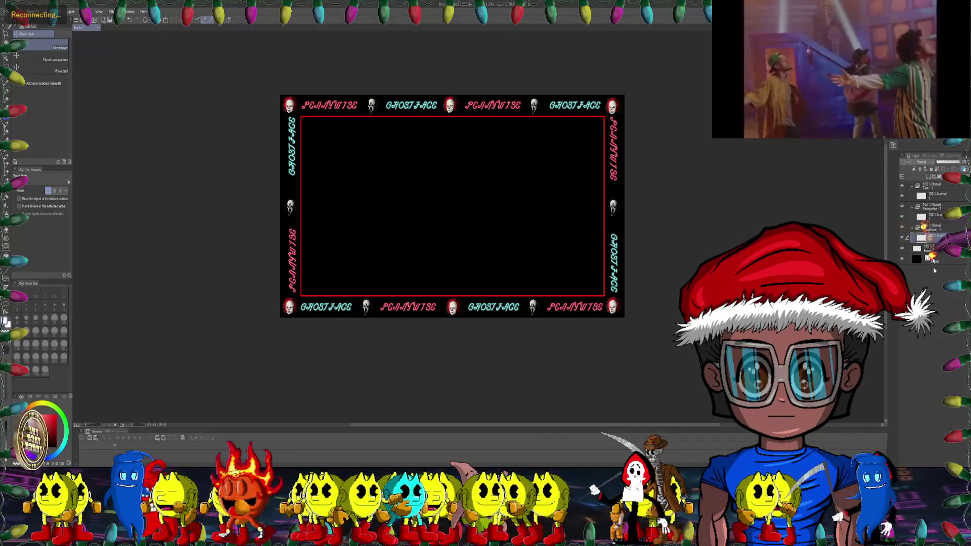
left_click(100, 438)
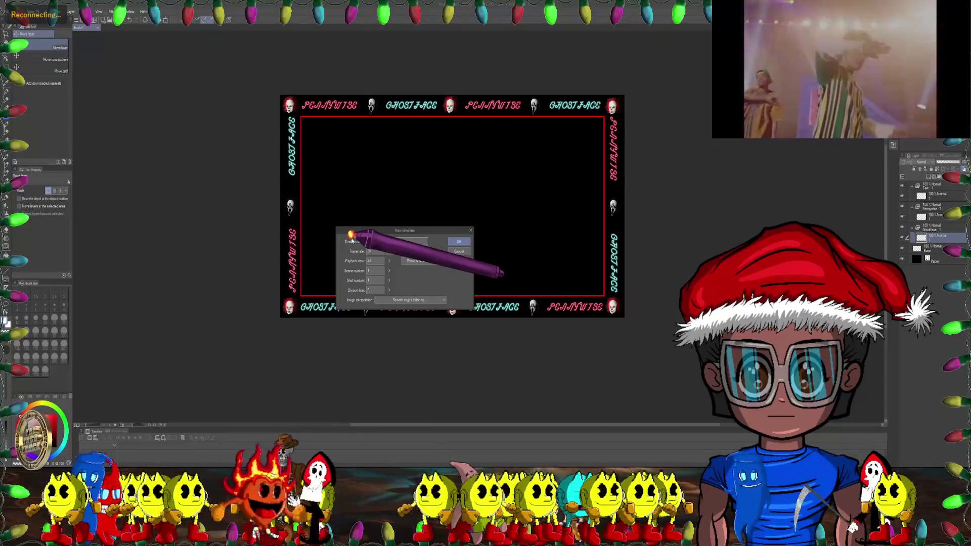
Step: Create the new timeline, enlarge its panel and zoom in on the frames
key("Return")
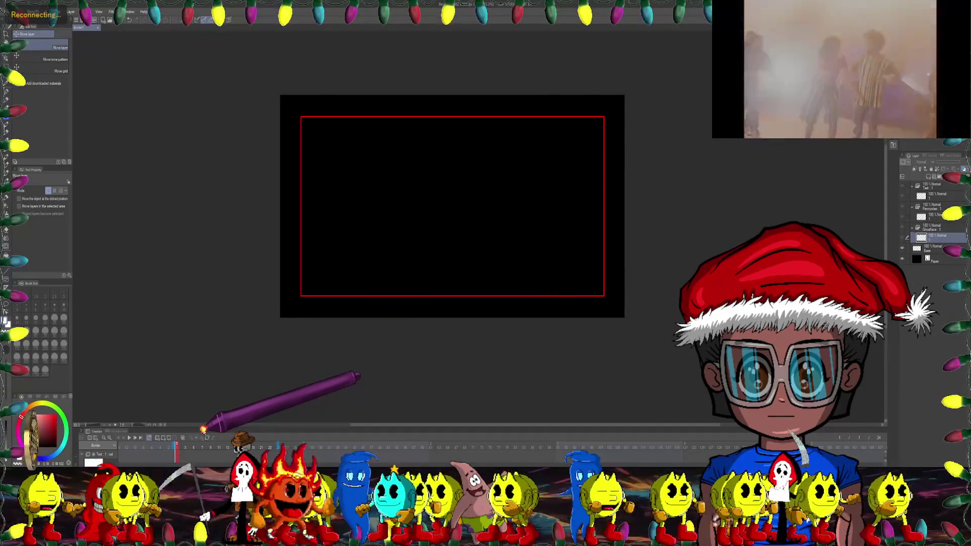
left_click_drag(203, 424, 203, 280)
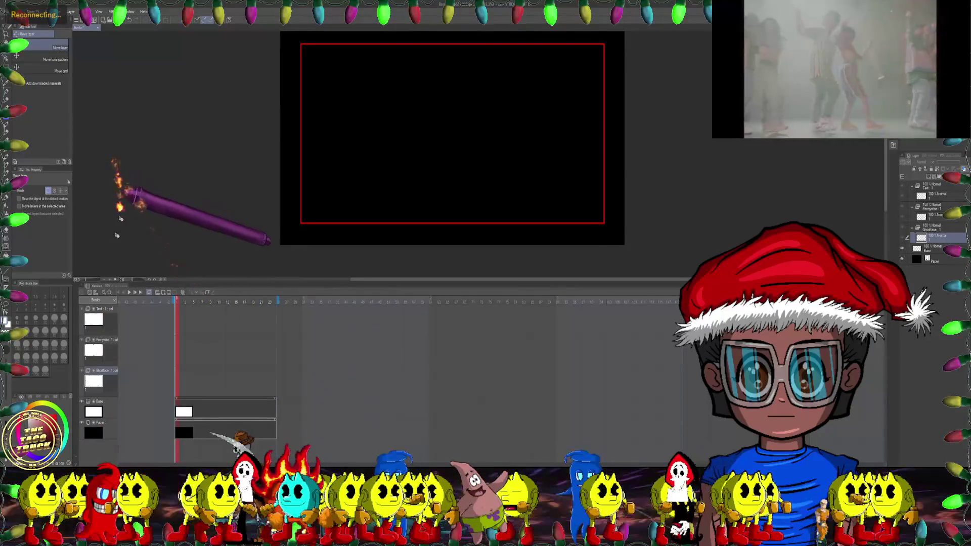
left_click(109, 292)
left_click(109, 292)
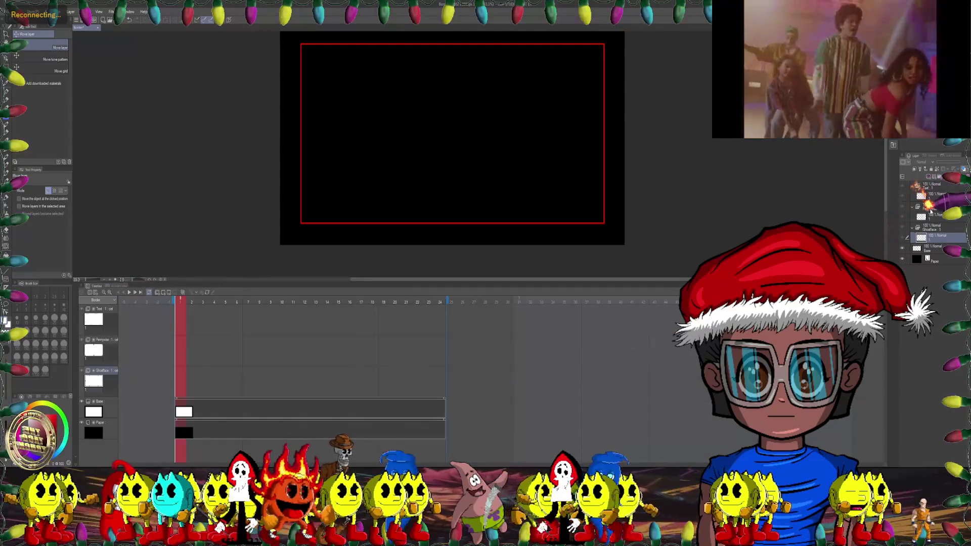
left_click(934, 197)
right_click(932, 199)
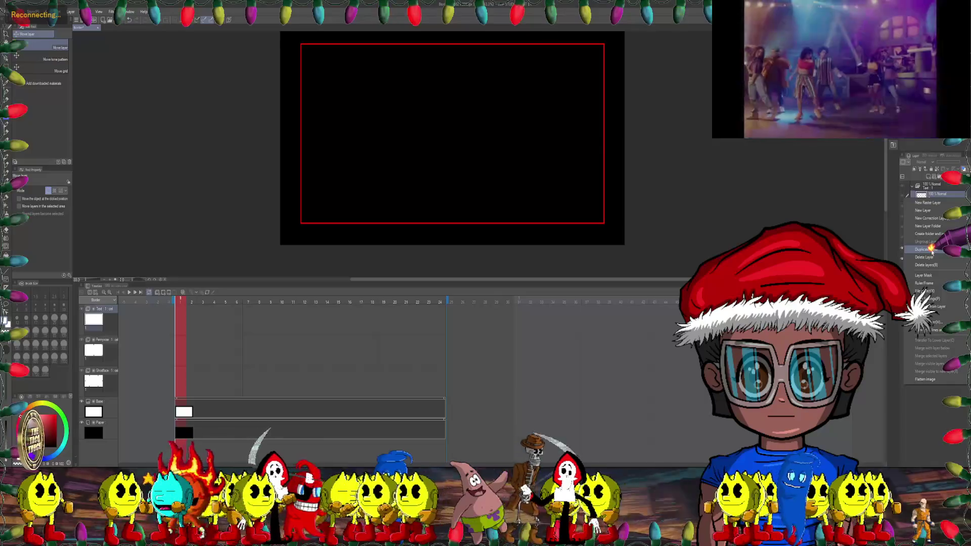
key("Escape")
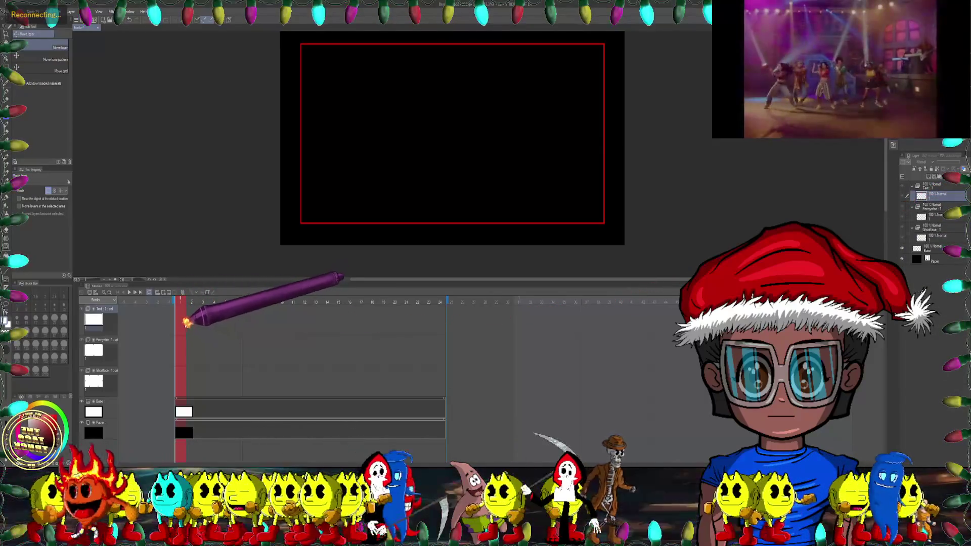
Step: Assign the Text cel to frame 1 of the Text track
right_click(186, 322)
left_click(222, 355)
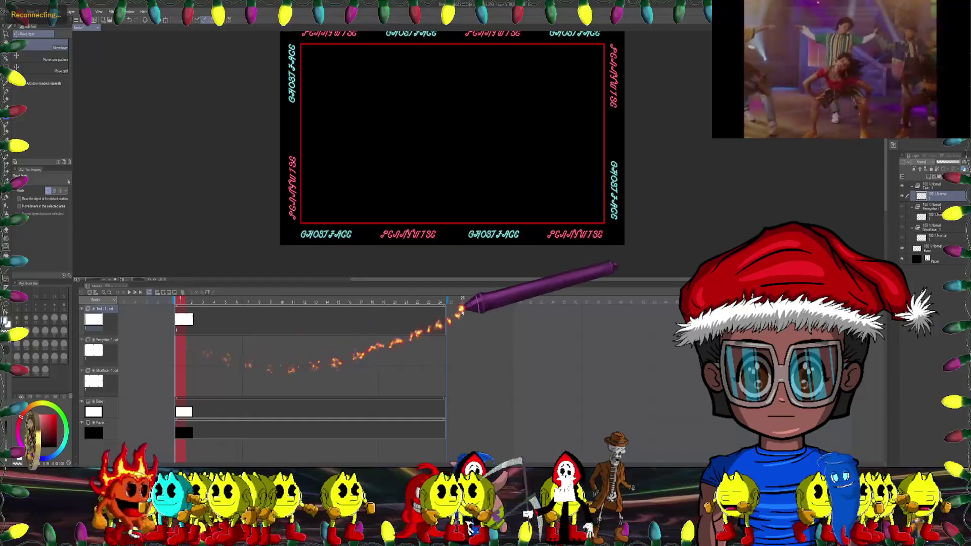
left_click(396, 311, "shift")
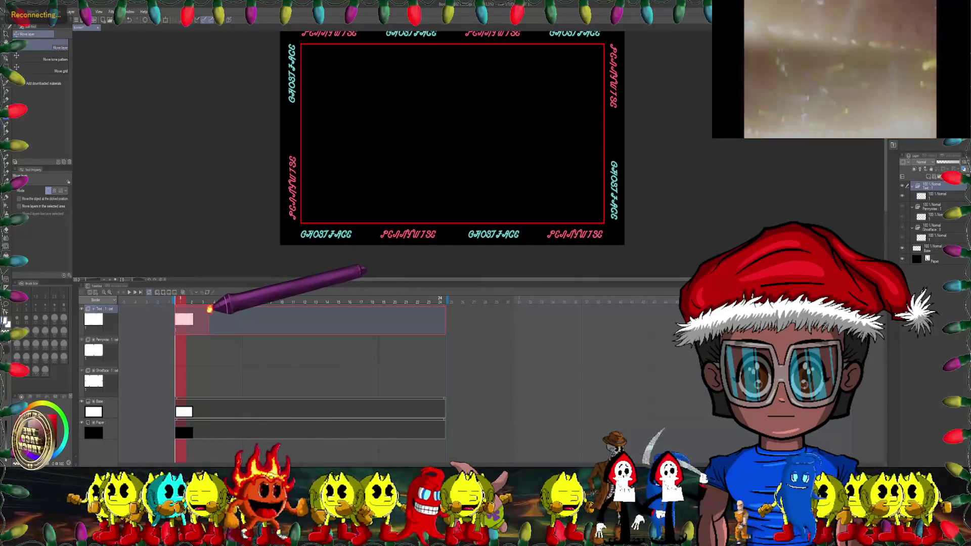
left_click_drag(209, 310, 200, 312)
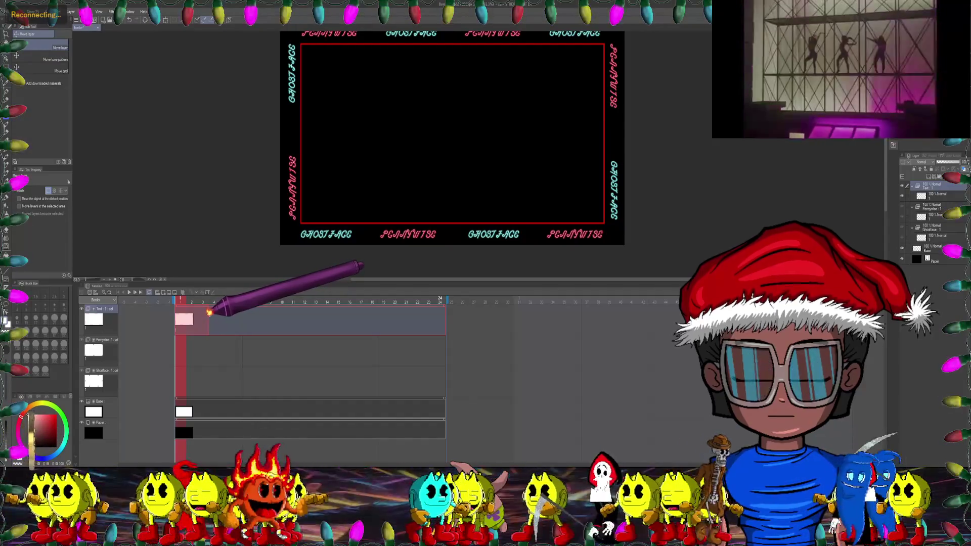
left_click(209, 314)
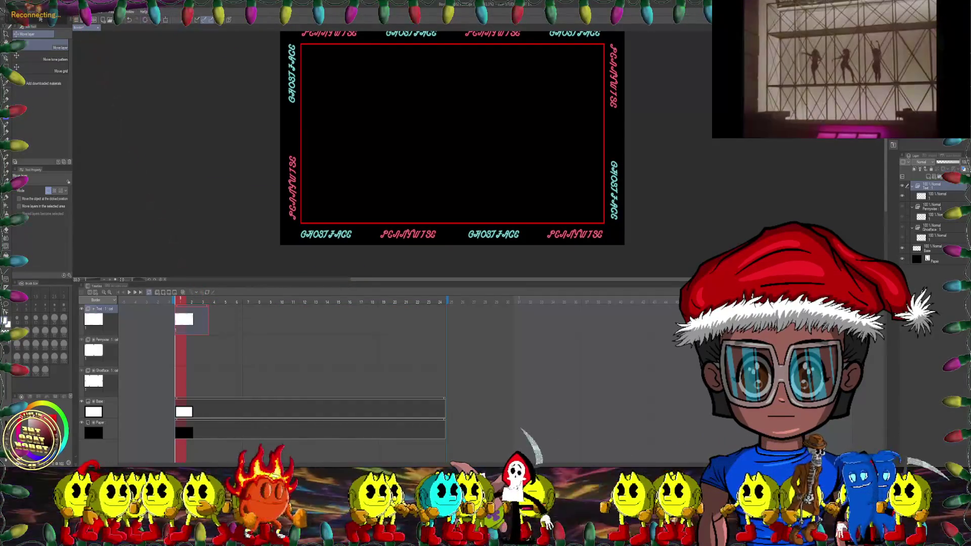
Step: Change the animation frame rate to 20
left_click(56, 11)
mouse_move(77, 97)
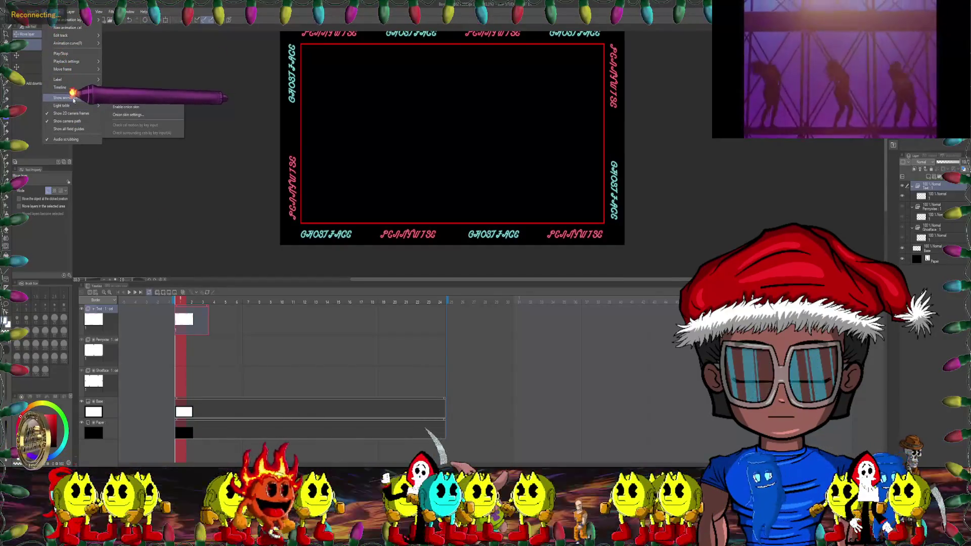
left_click(150, 99)
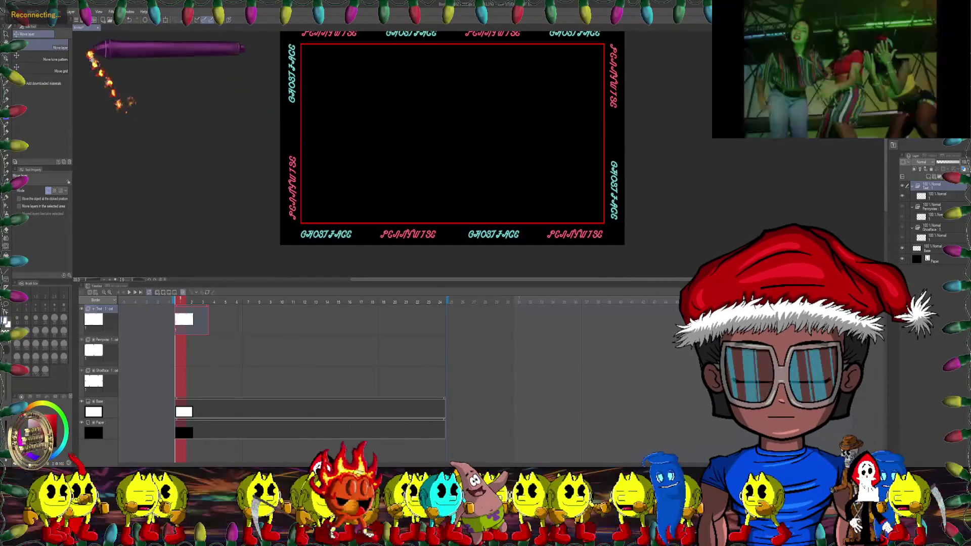
left_click(58, 11)
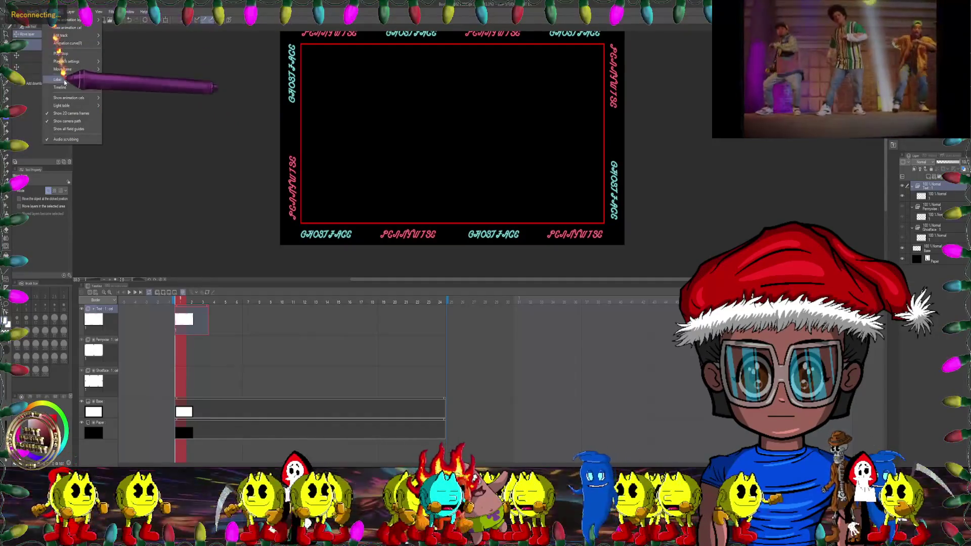
mouse_move(76, 87)
left_click(127, 130)
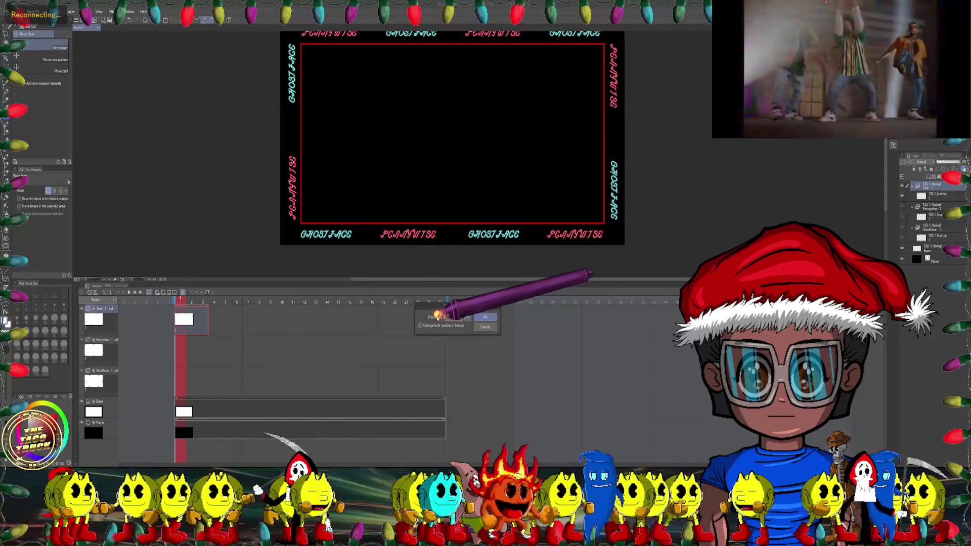
type("20")
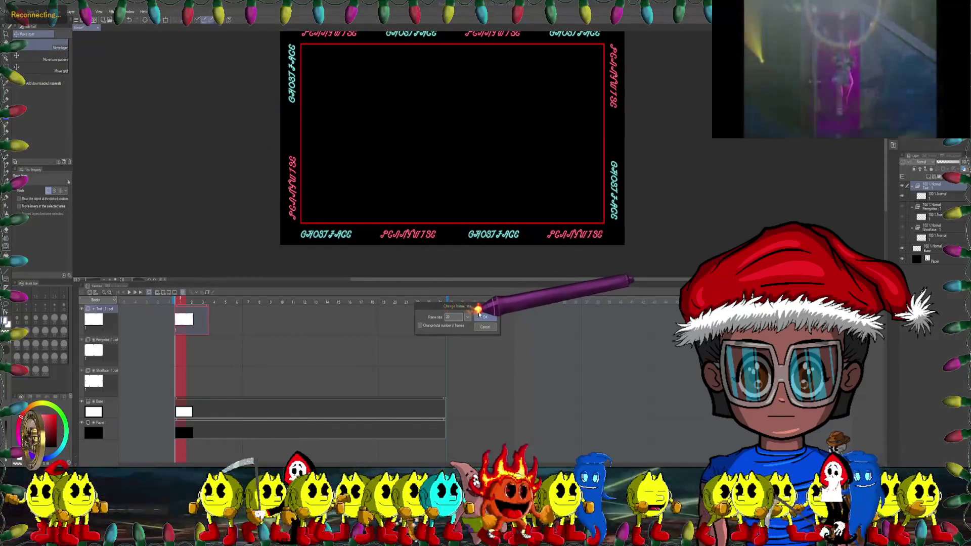
left_click(483, 316)
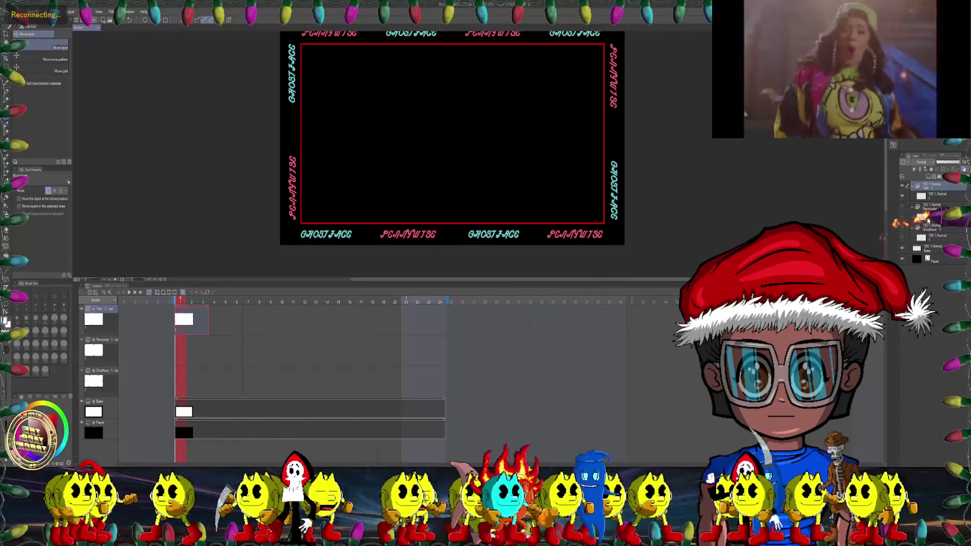
right_click(932, 218)
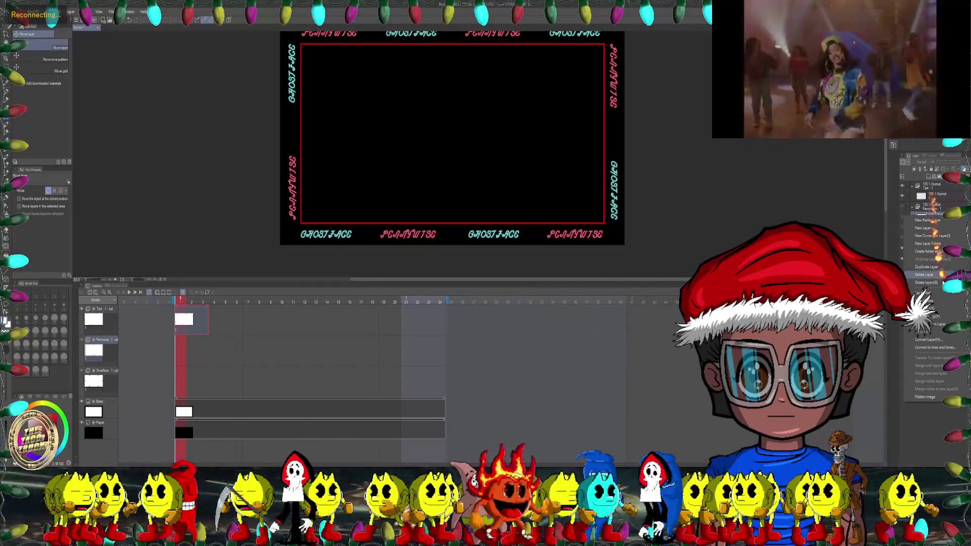
Step: Place the Pennywise and Ghostface heads cels on frame 1 of their tracks
left_click(936, 217)
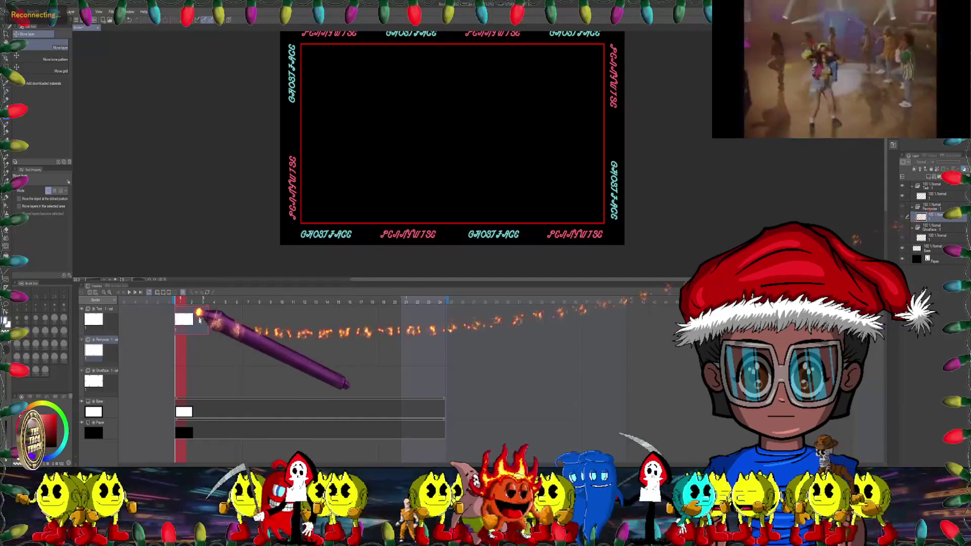
right_click(181, 347)
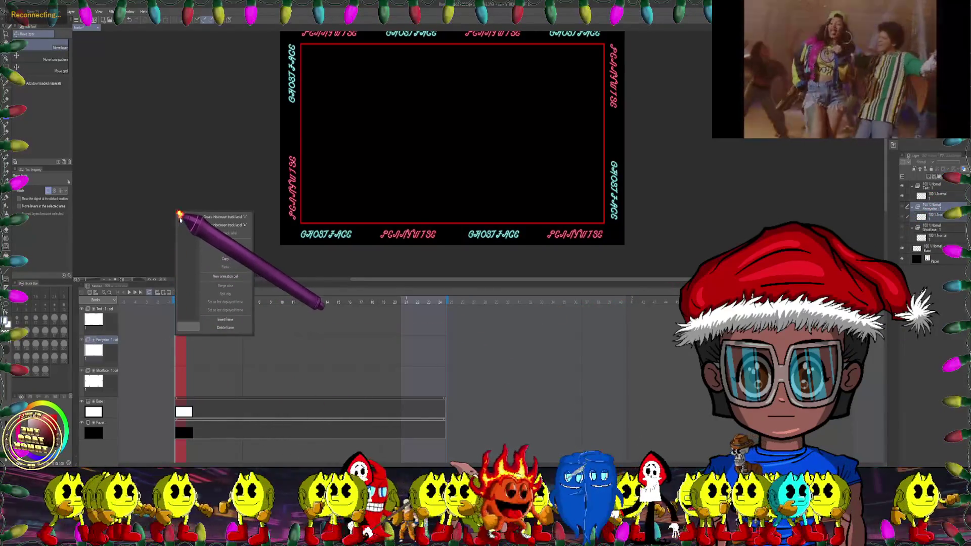
left_click(180, 217)
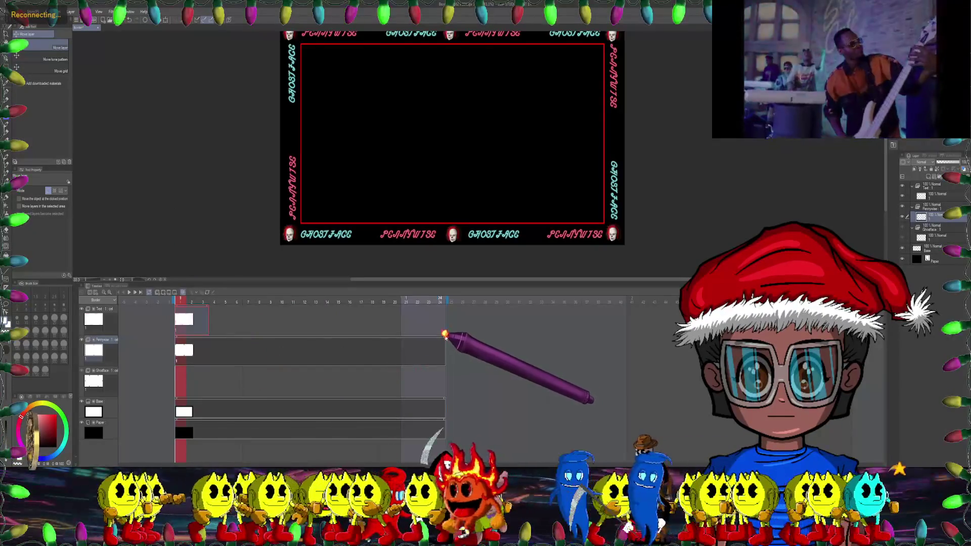
left_click(203, 350)
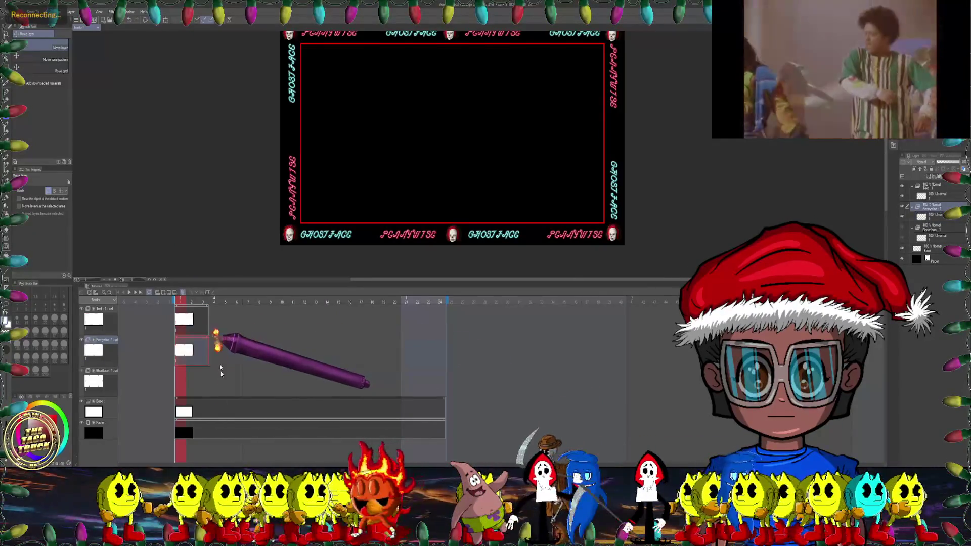
right_click(183, 378)
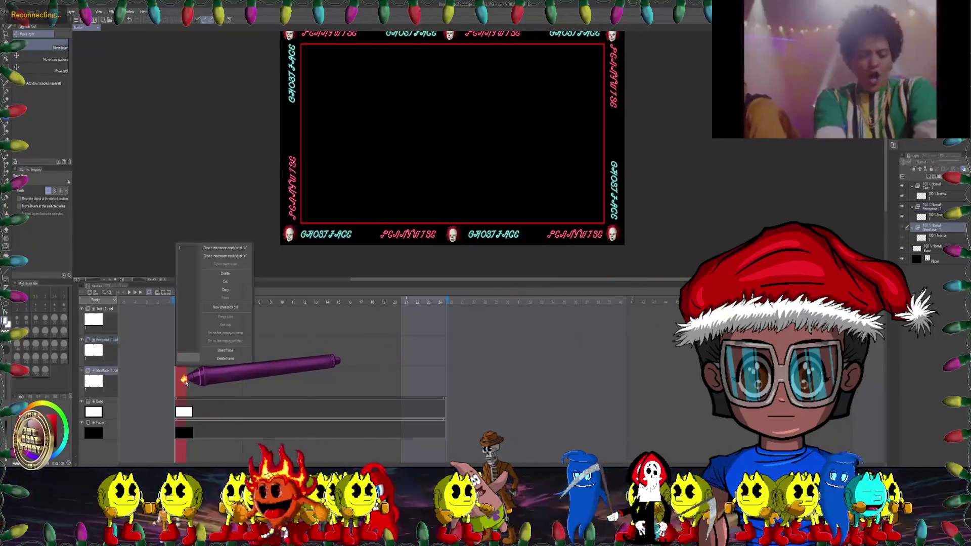
left_click(226, 307)
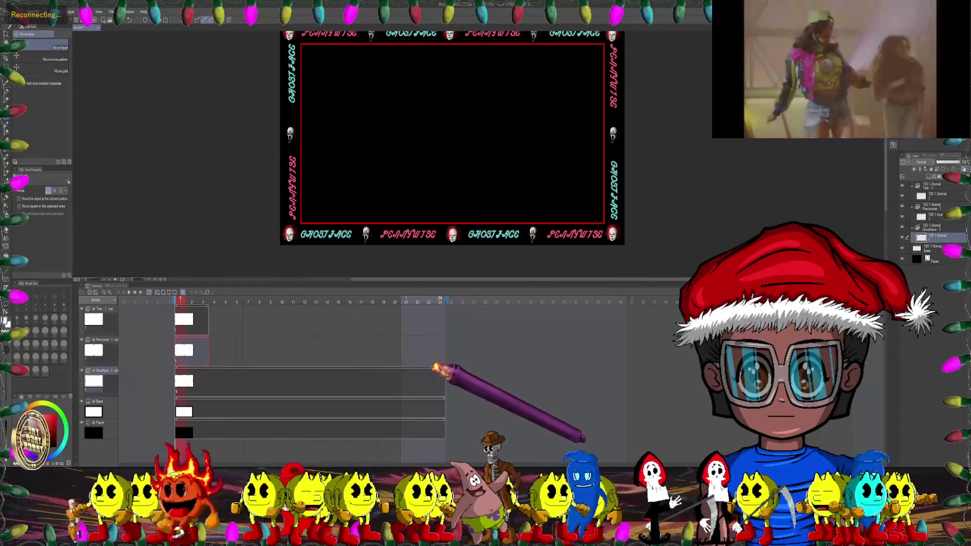
left_click_drag(445, 369, 221, 367)
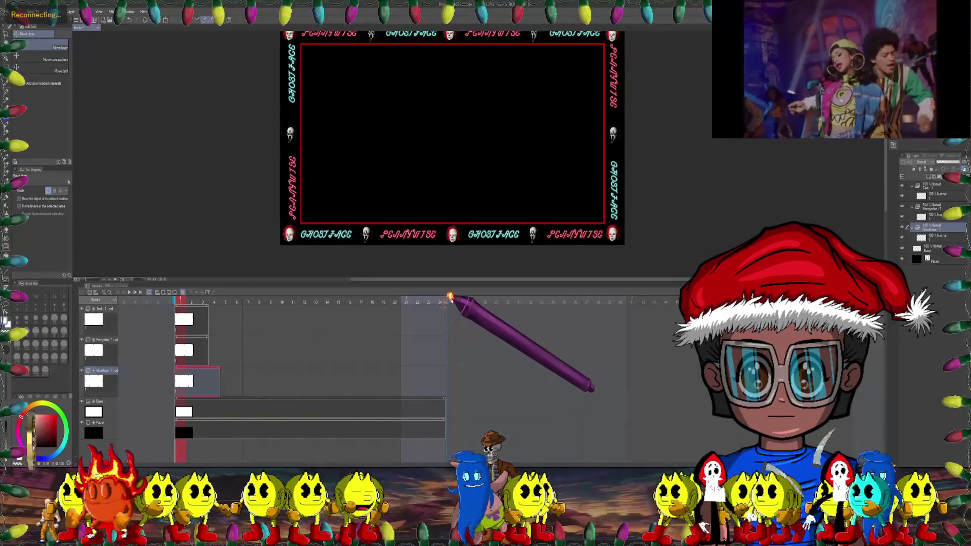
Step: Extend the animation end to frame 30 and add a new Text cel at frame 4
left_click_drag(448, 295, 512, 297)
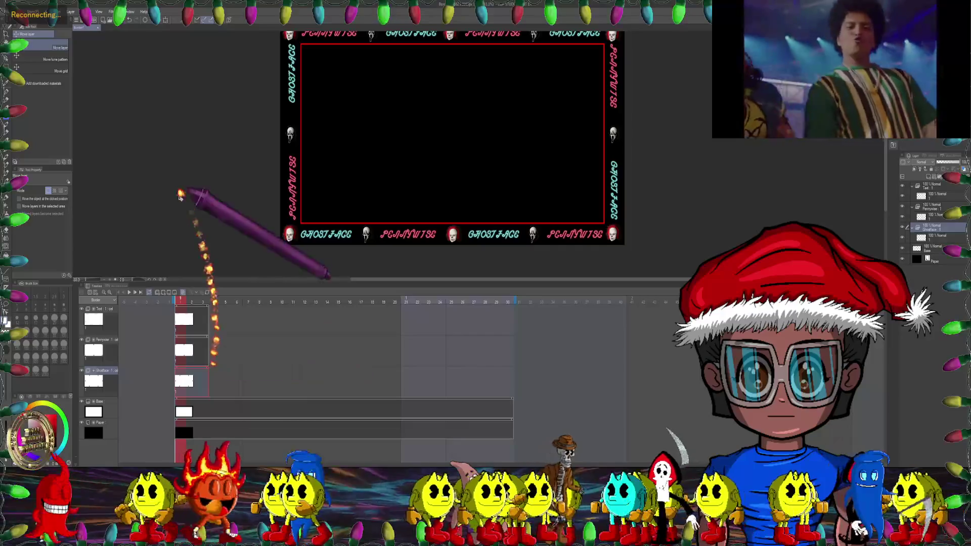
left_click(195, 322)
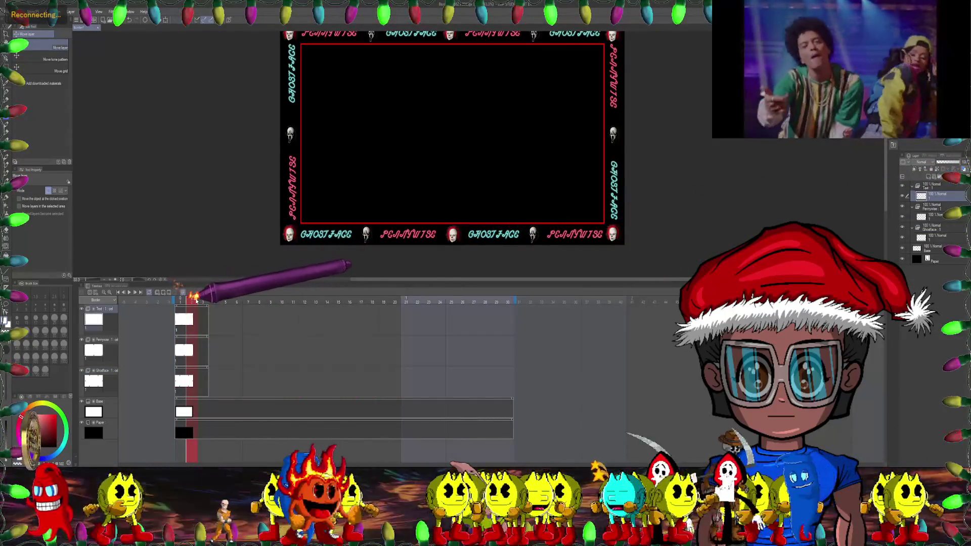
left_click(212, 301)
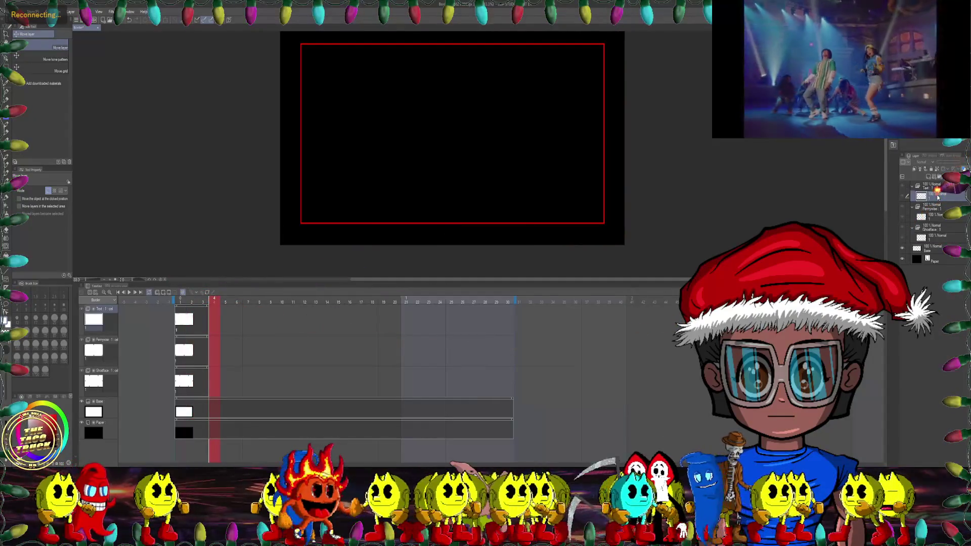
right_click(938, 197)
left_click(928, 246)
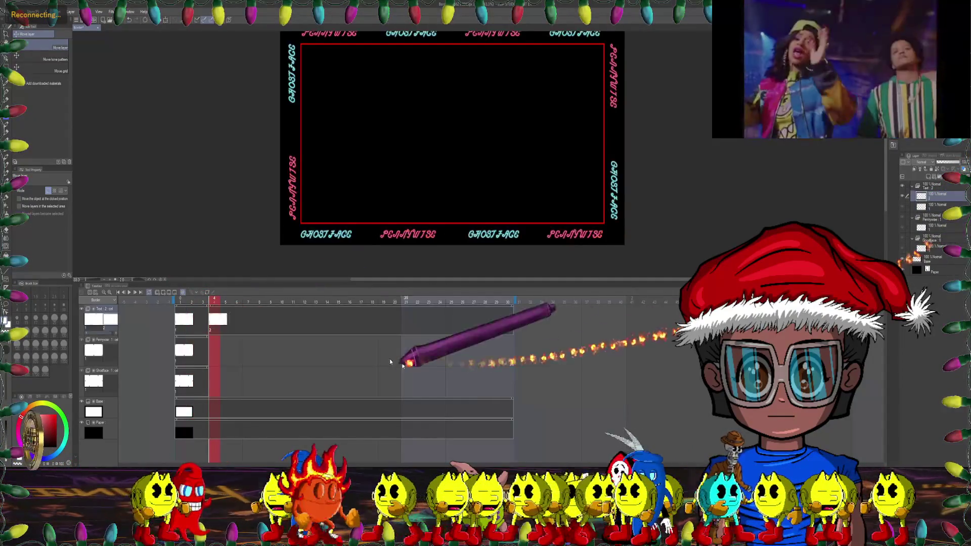
left_click(225, 319)
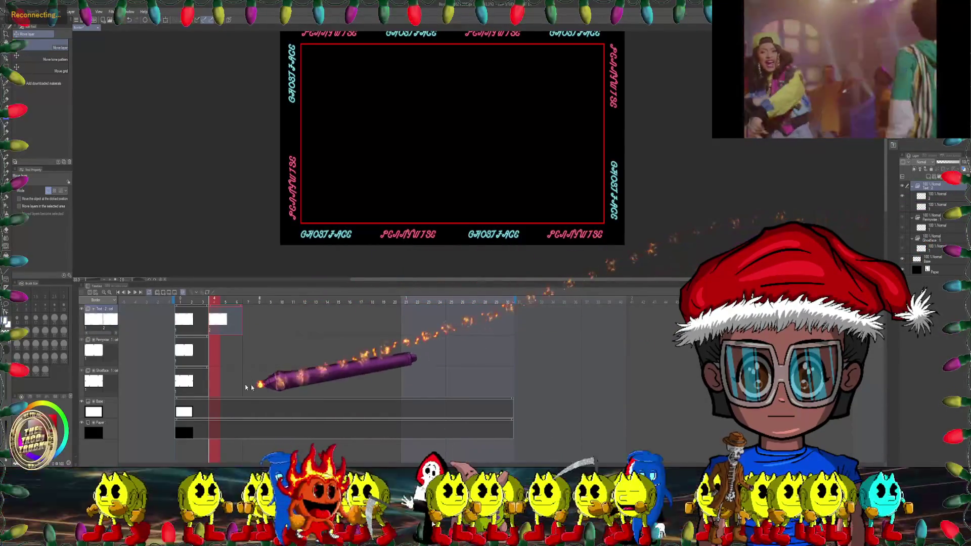
Step: Add a new Pennywise cel at frame 4
left_click(935, 229)
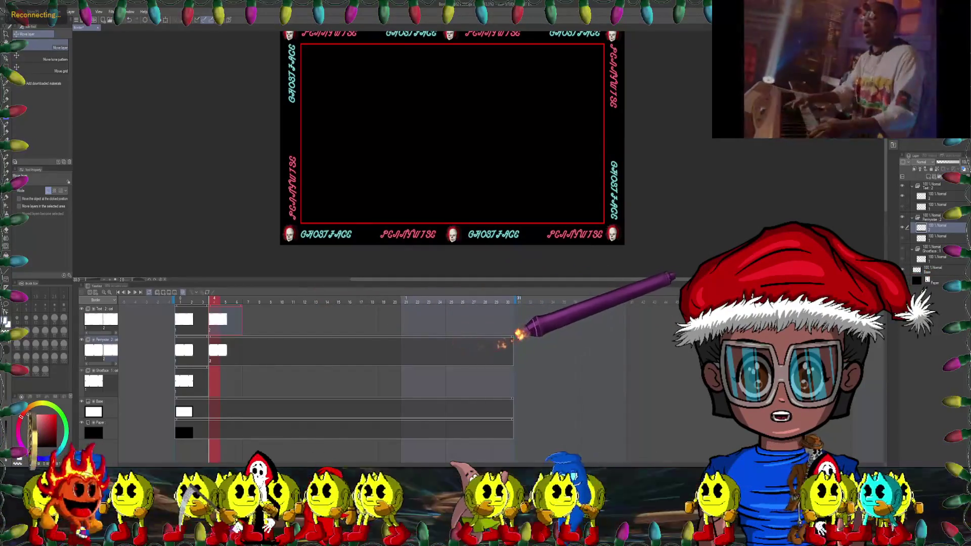
left_click(510, 336)
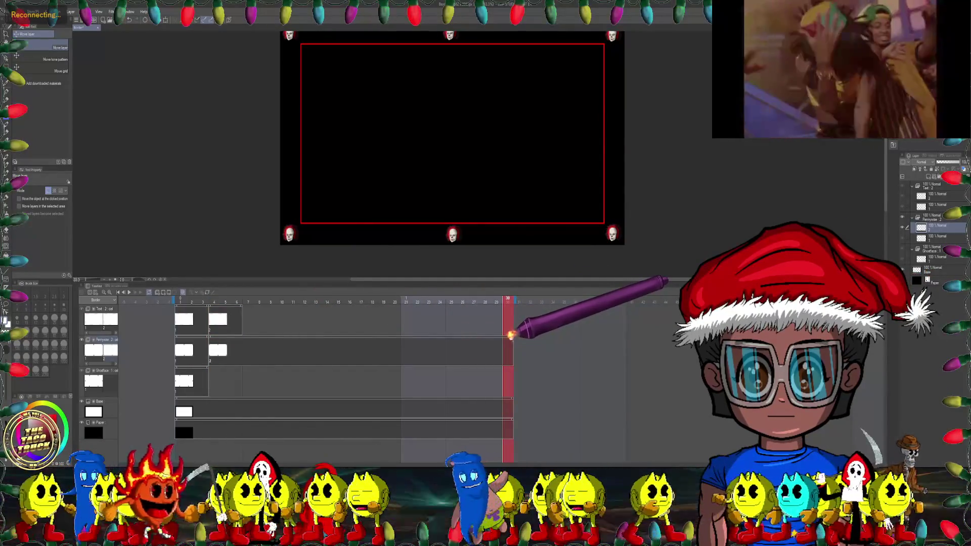
left_click_drag(511, 335, 220, 339)
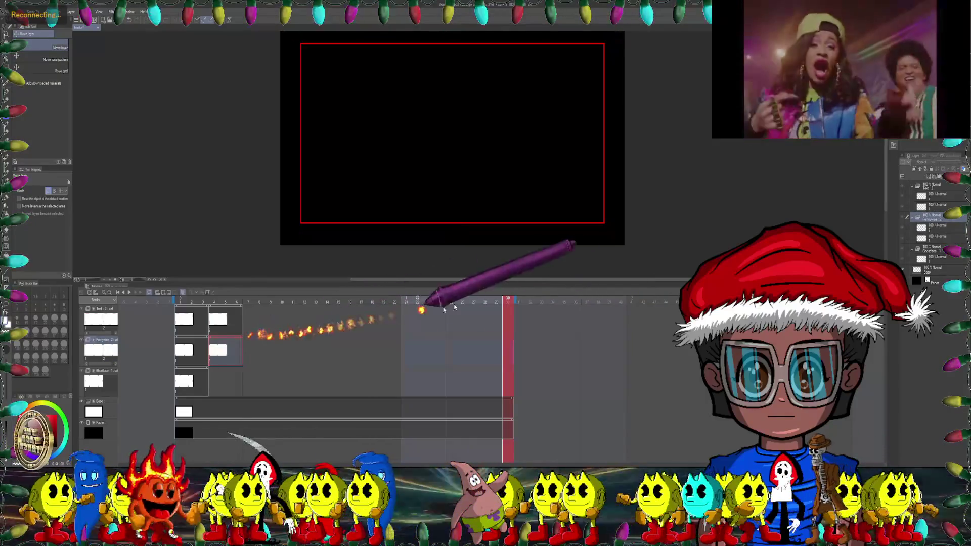
left_click_drag(505, 298, 214, 300)
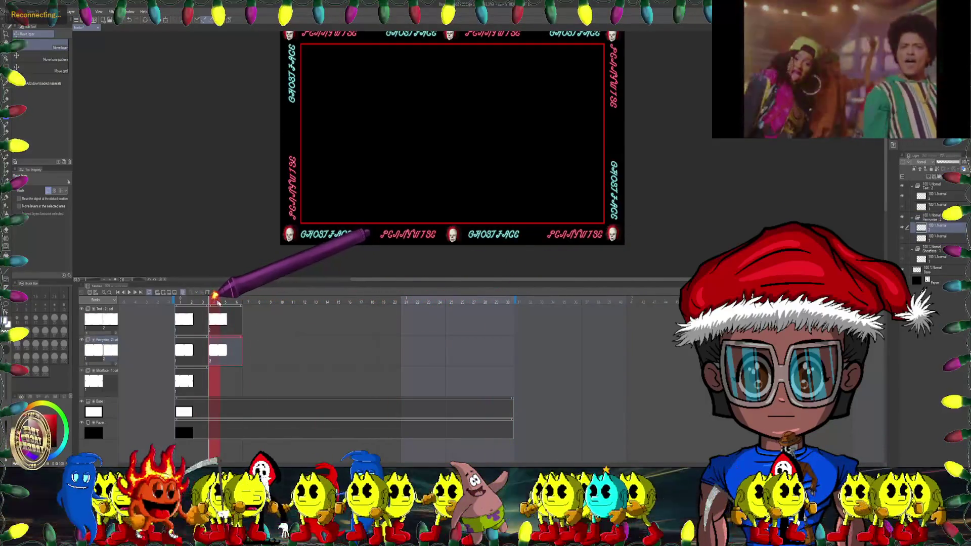
Step: Add a new Ghostface cel at frame 4 and give the canvas more room than the timeline
right_click(936, 259)
left_click(928, 293)
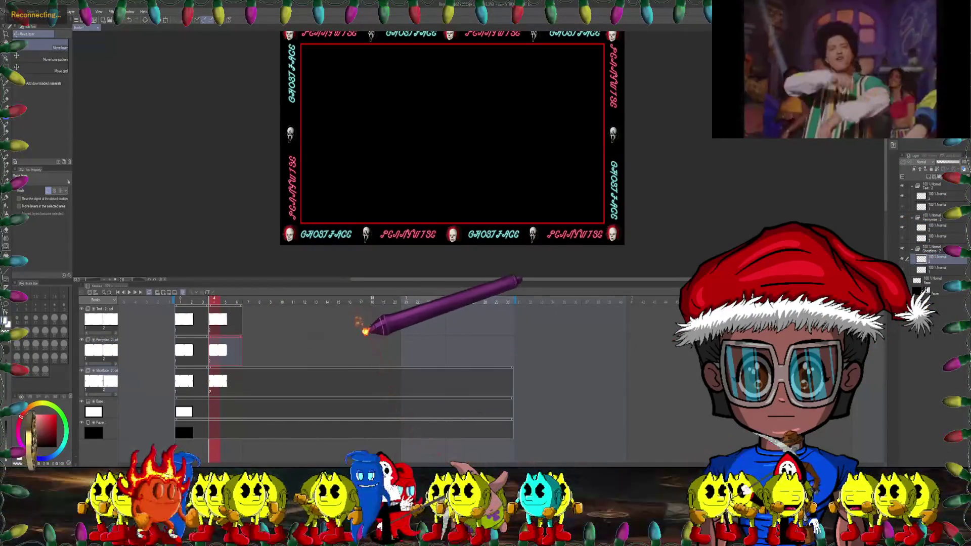
left_click_drag(509, 368, 284, 369)
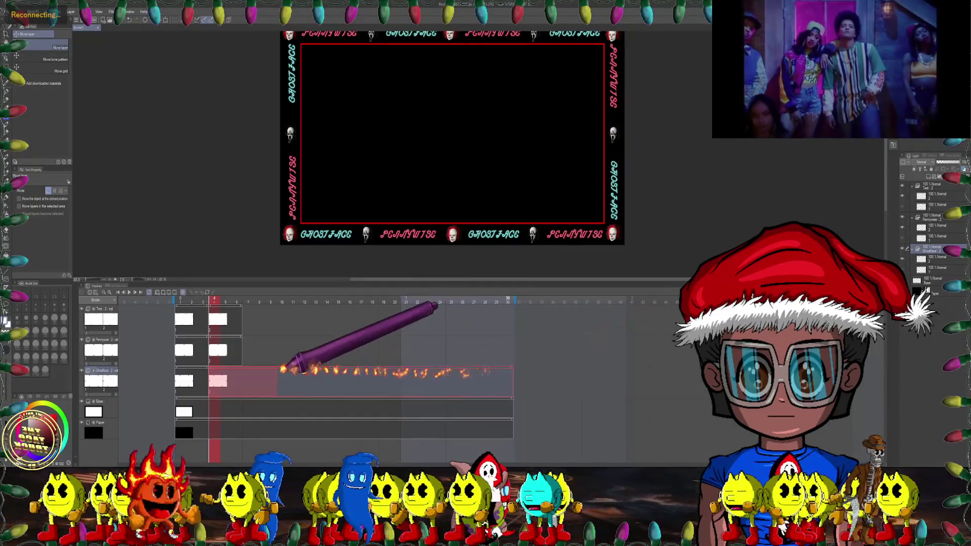
left_click(231, 321)
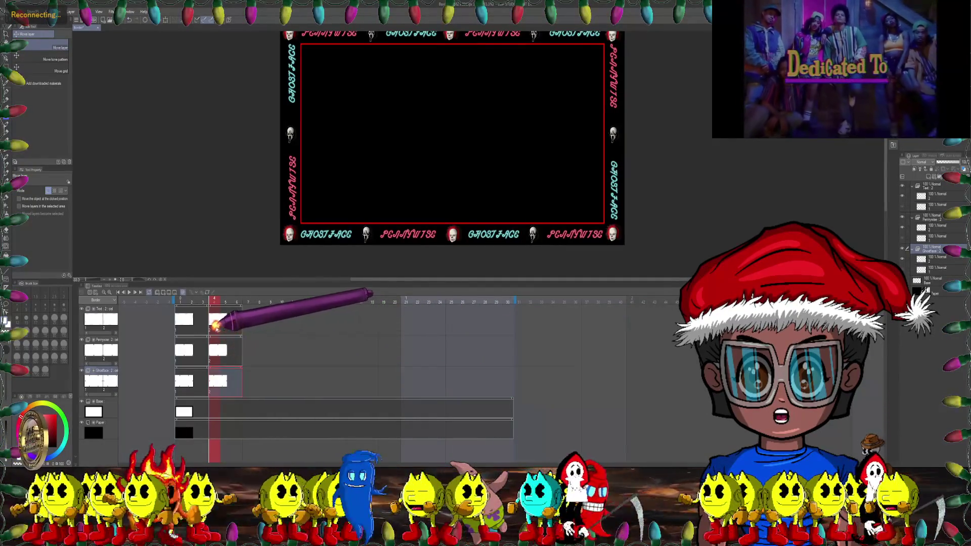
scroll(377, 194, "up", 1)
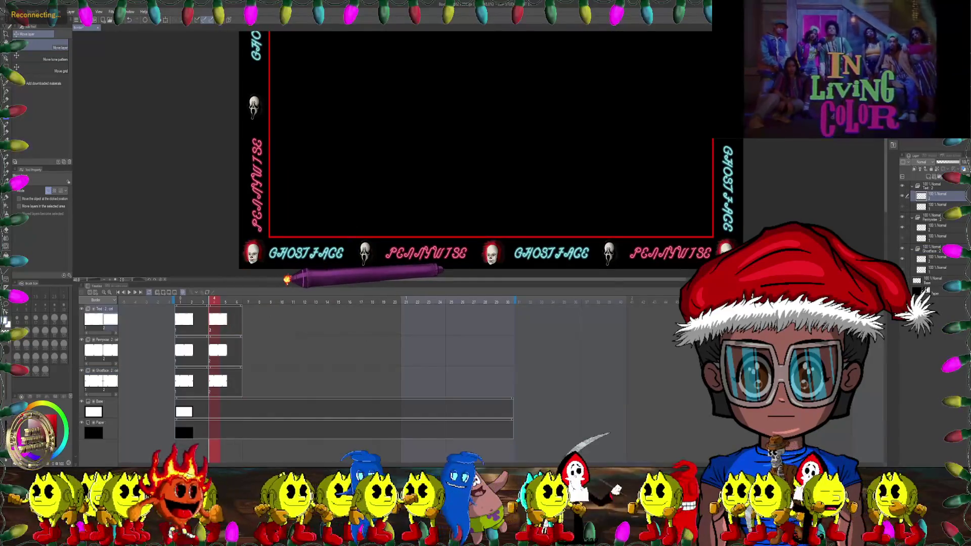
left_click_drag(286, 279, 279, 371)
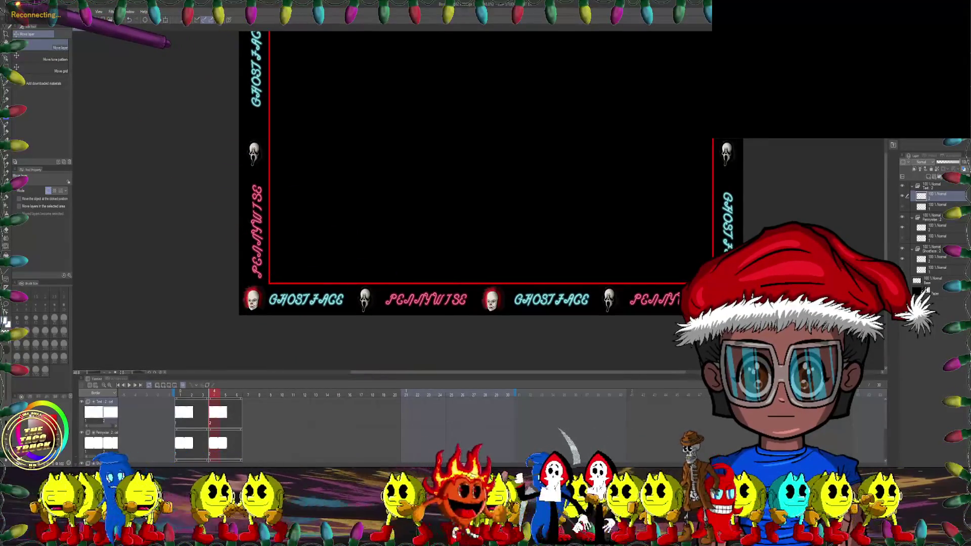
Step: Shift the text cel's hue via Hue/Saturation/Luminosity so GHOSTFACE turns blue and PENNYWISE orange
right_click(143, 22)
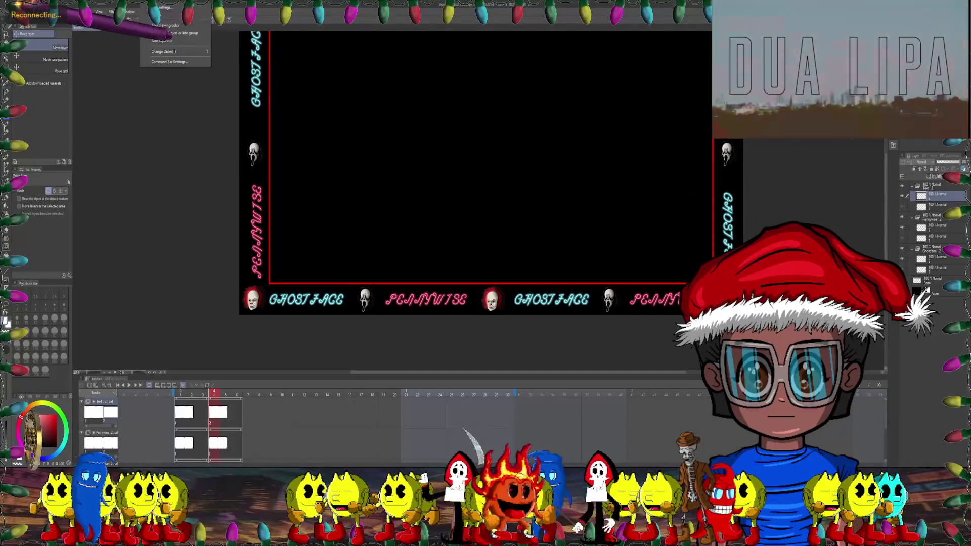
left_click(28, 11)
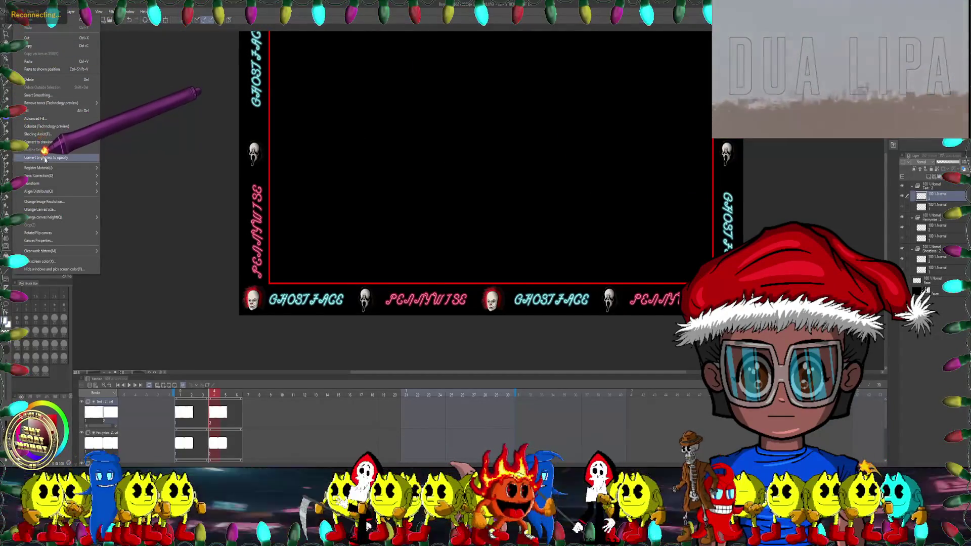
mouse_move(46, 177)
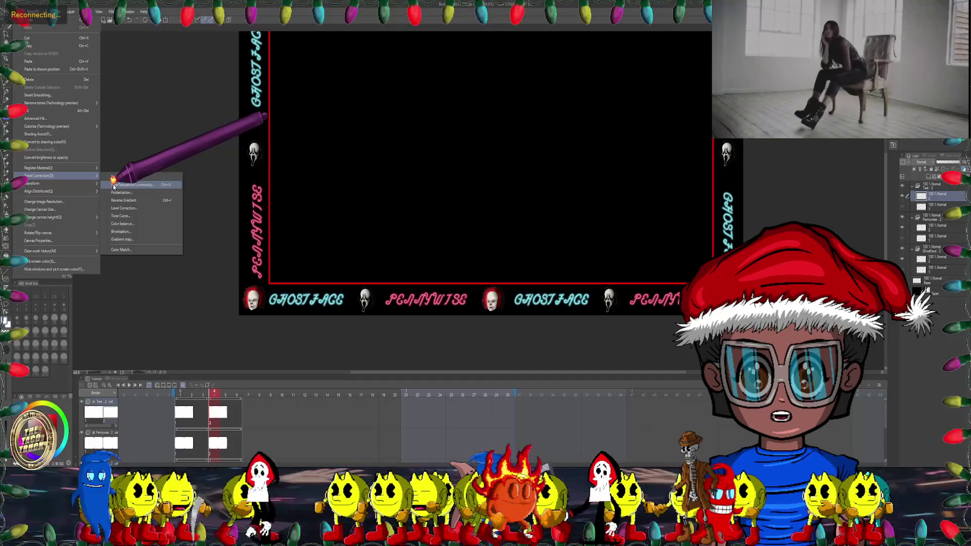
left_click(114, 186)
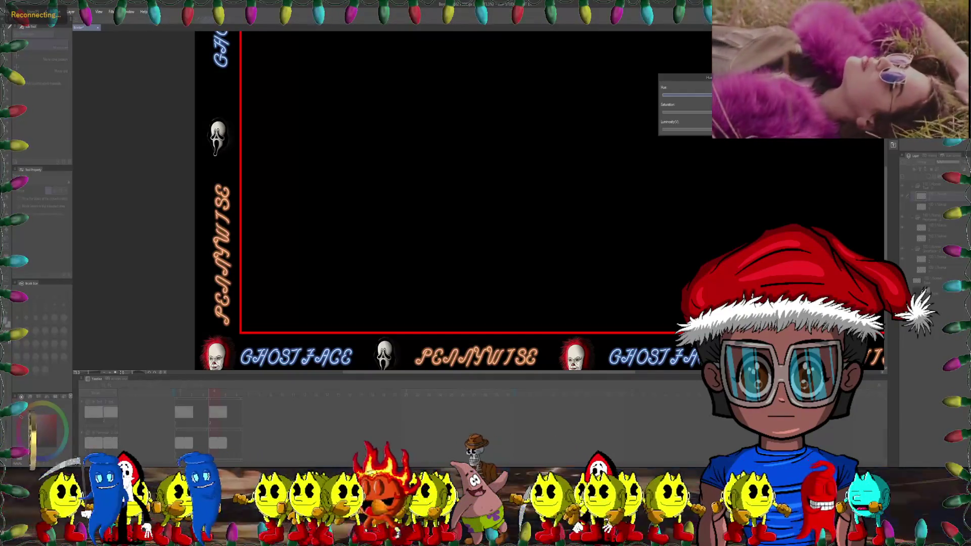
left_click(819, 89)
scroll(561, 207, "down", 2)
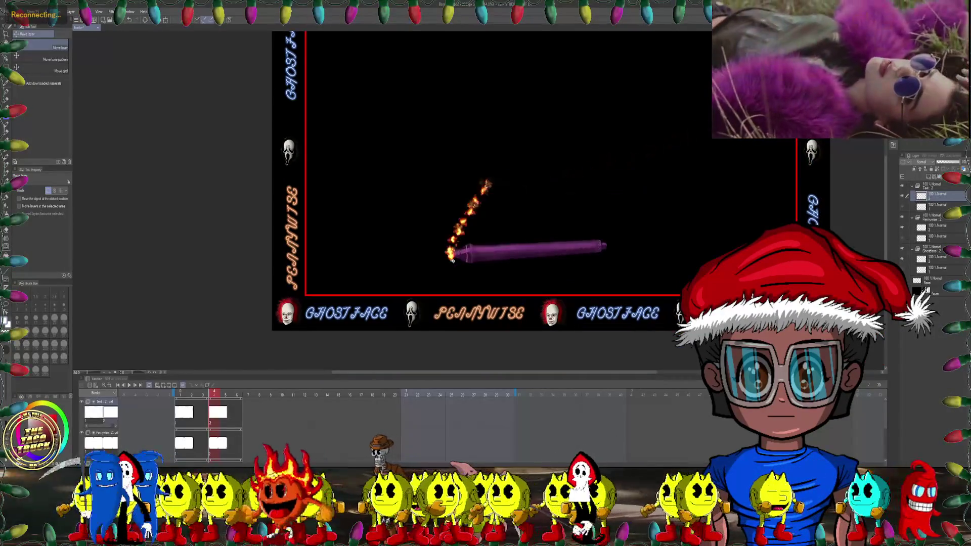
Step: Step through frames 1, 2 and 4 on the timeline to compare the text colours
left_click(191, 393)
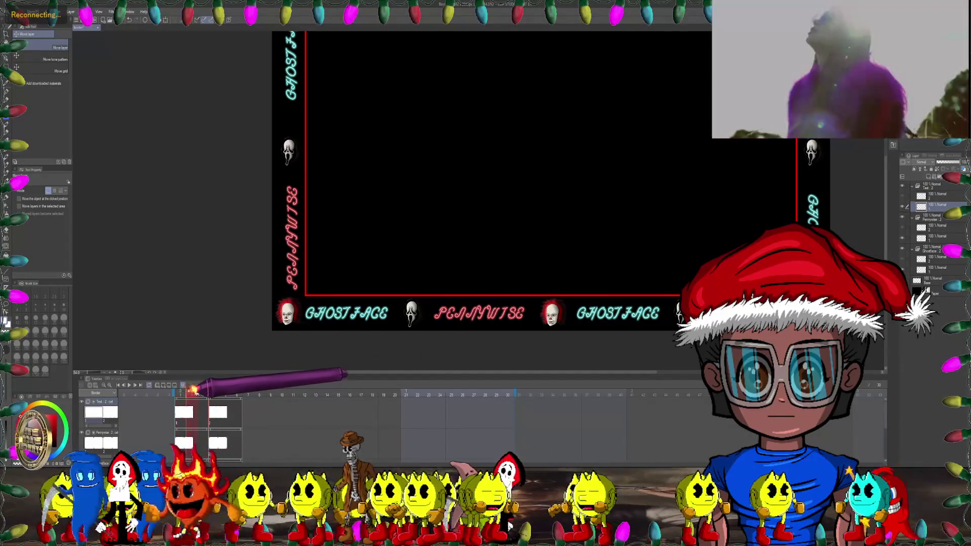
left_click(197, 392)
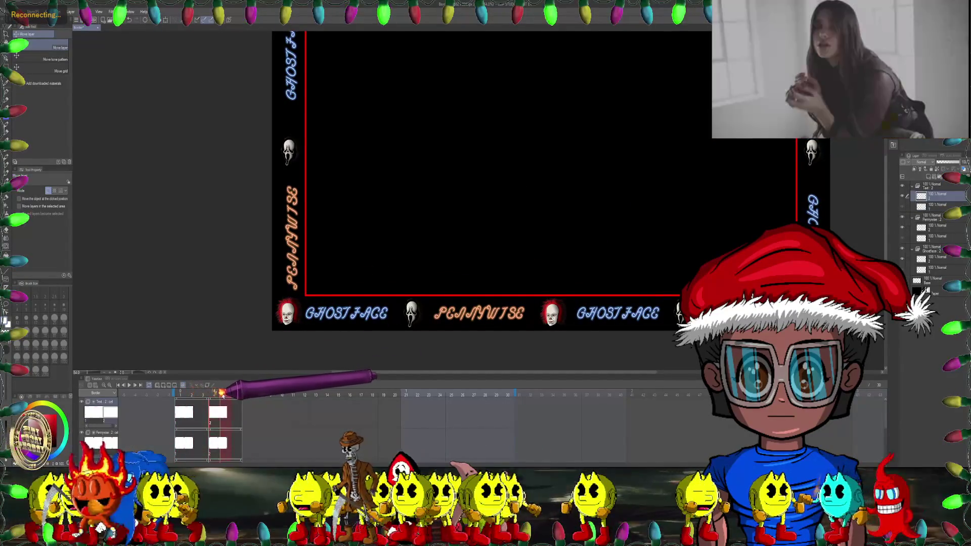
left_click(185, 392)
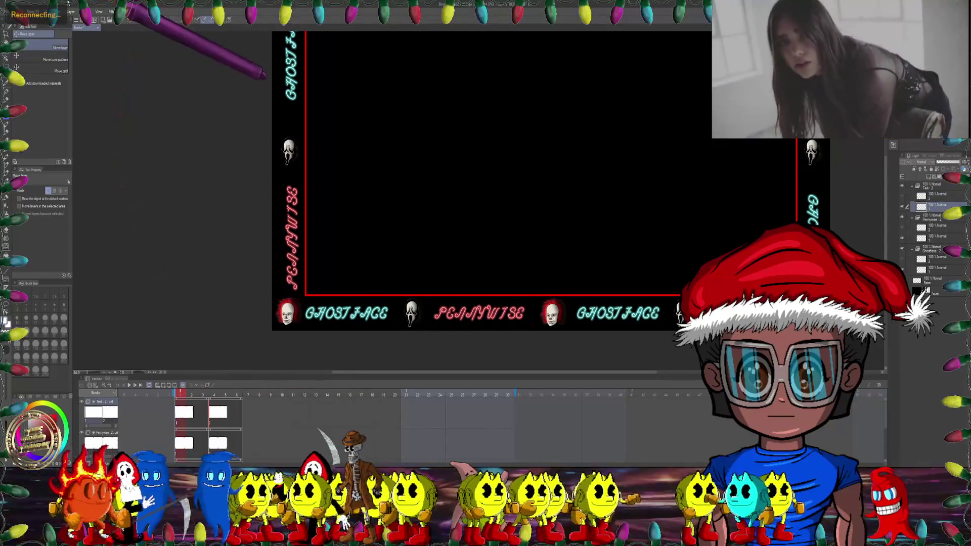
key("alt+a")
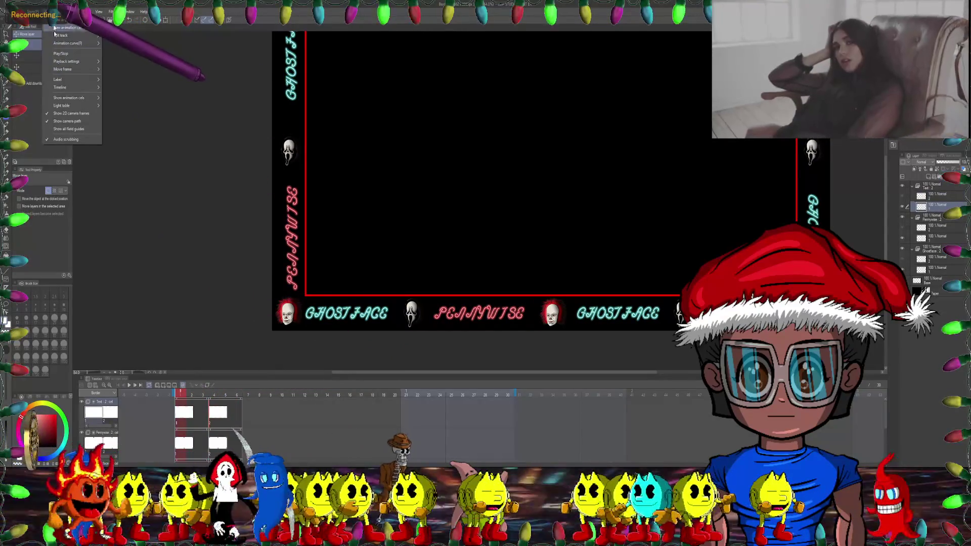
mouse_move(143, 8)
left_click(214, 443)
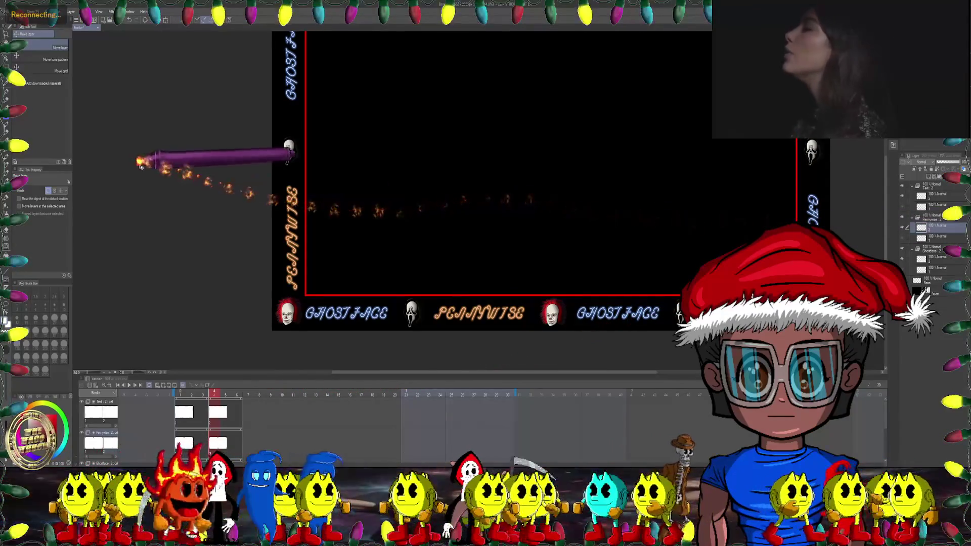
Step: Rectangle-select the bottom-left Pennywise head and tilt it slightly counter-clockwise
key("m")
scroll(312, 220, "up", 2)
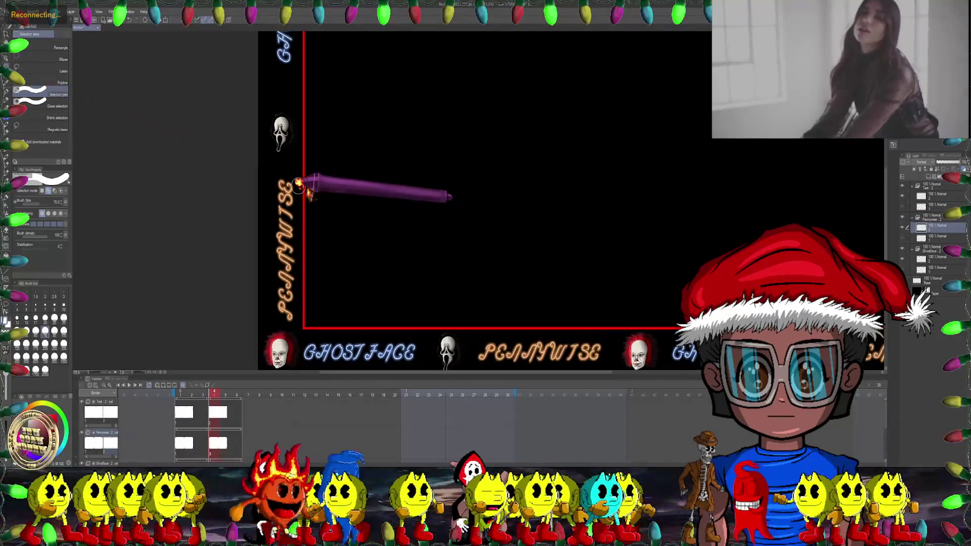
scroll(471, 203, "up", 1)
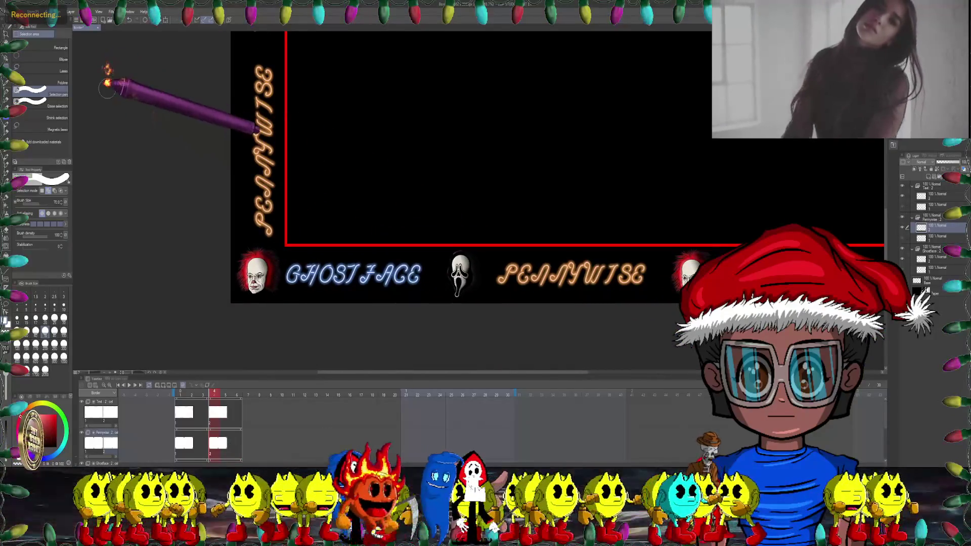
left_click(41, 48)
scroll(263, 279, "up", 1)
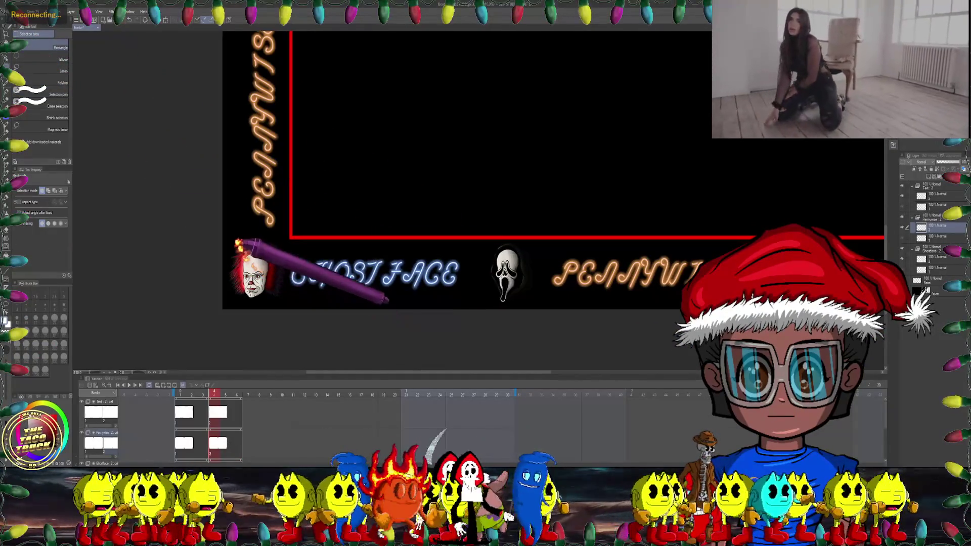
left_click_drag(236, 231, 310, 306)
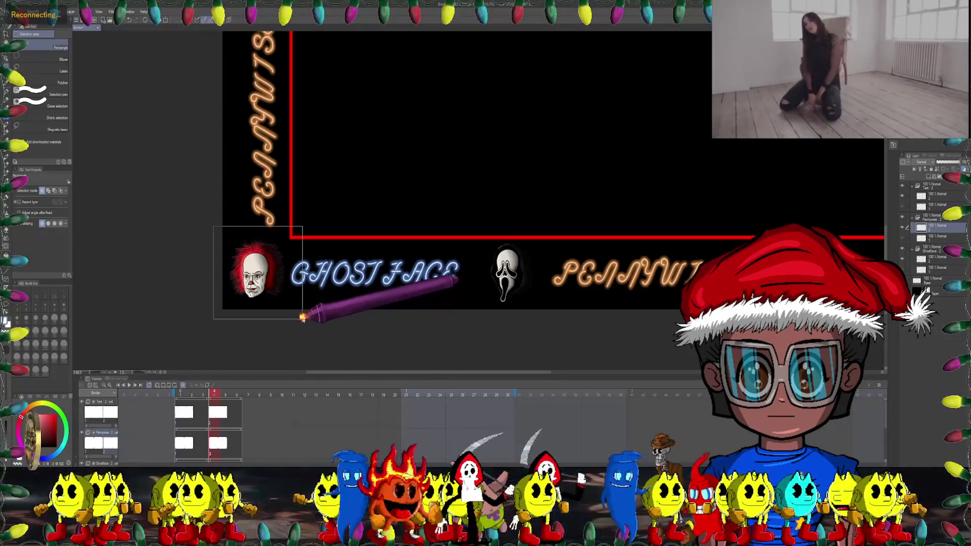
key("ctrl+t")
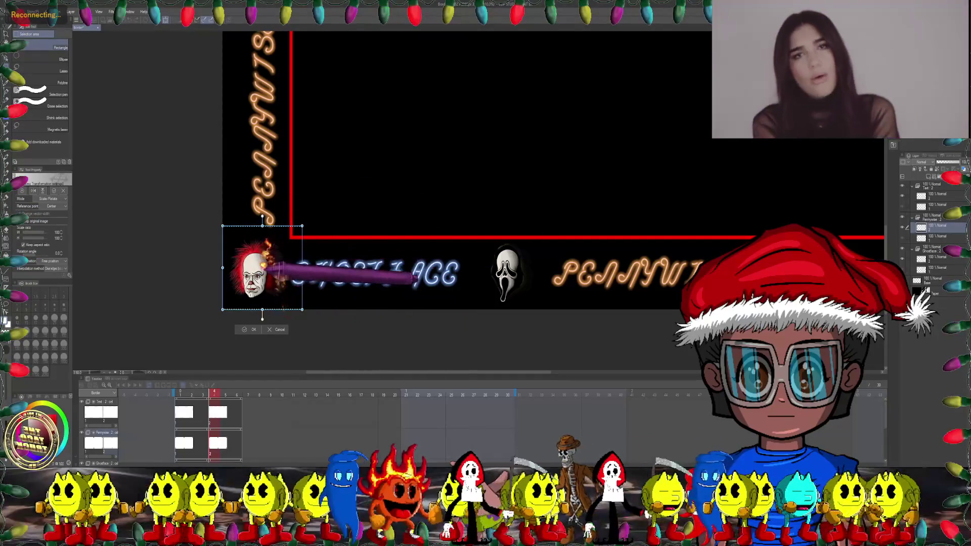
left_click_drag(311, 225, 305, 215)
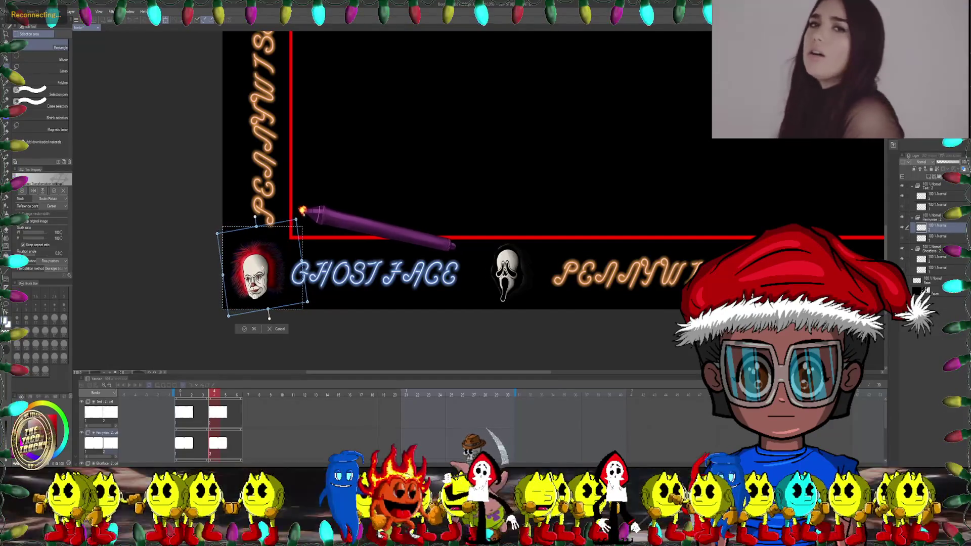
key("Return")
Step: Tilt the next bottom Pennywise head and the bottom-right corner head counter-clockwise
scroll(361, 272, "down", 2)
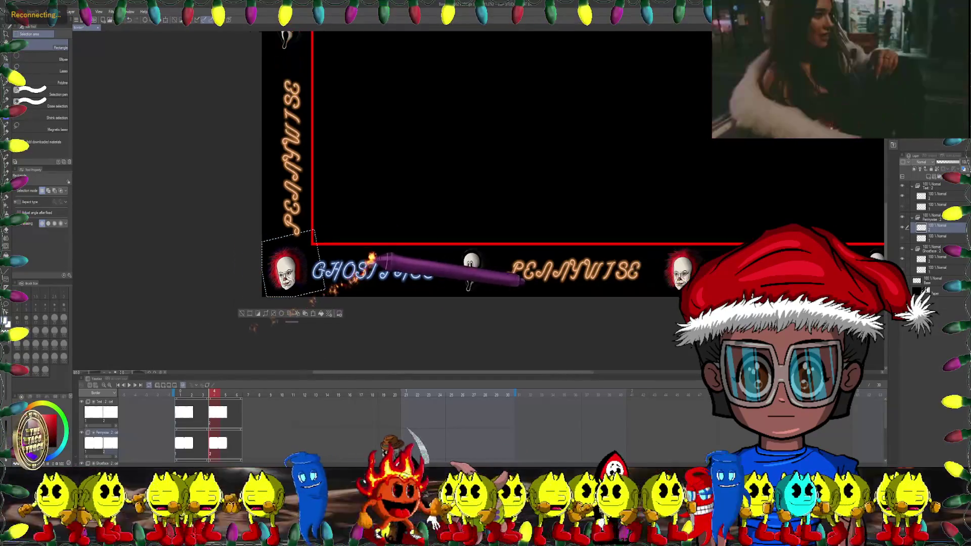
scroll(361, 271, "right", 3)
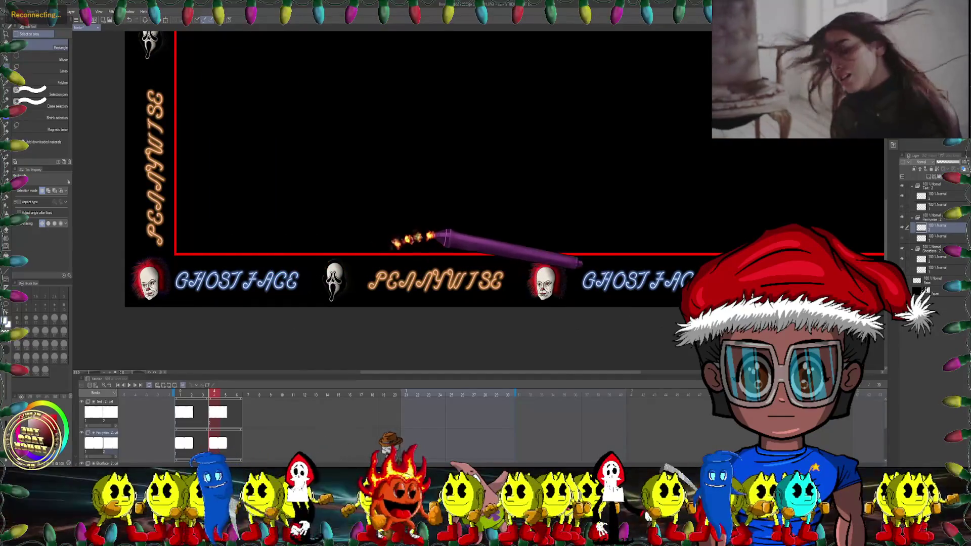
left_click_drag(536, 236, 454, 309)
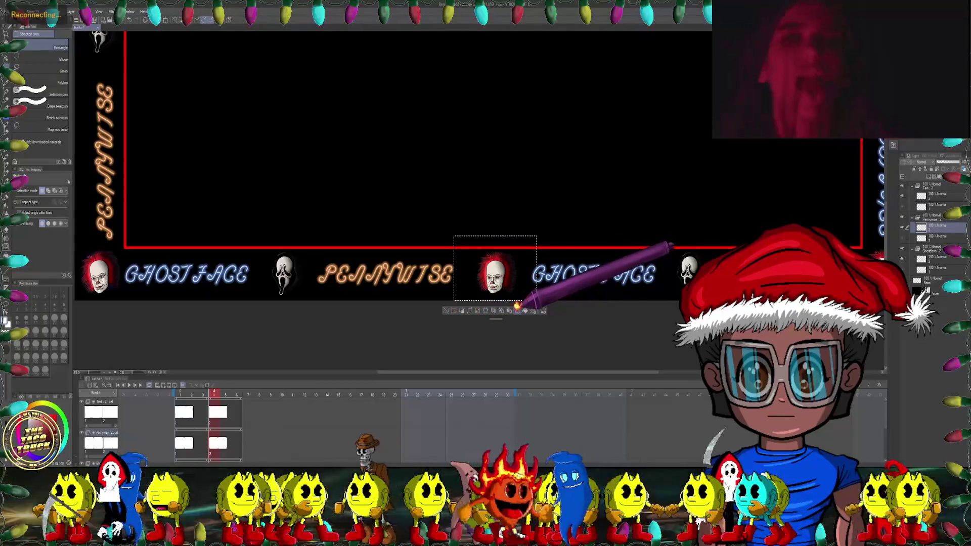
left_click(517, 310)
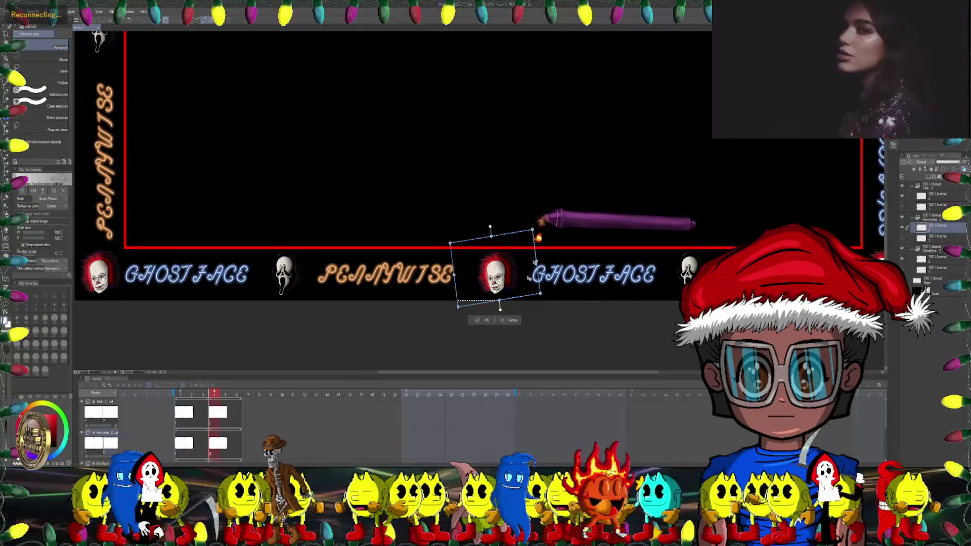
key("Return")
scroll(377, 162, "right", 3)
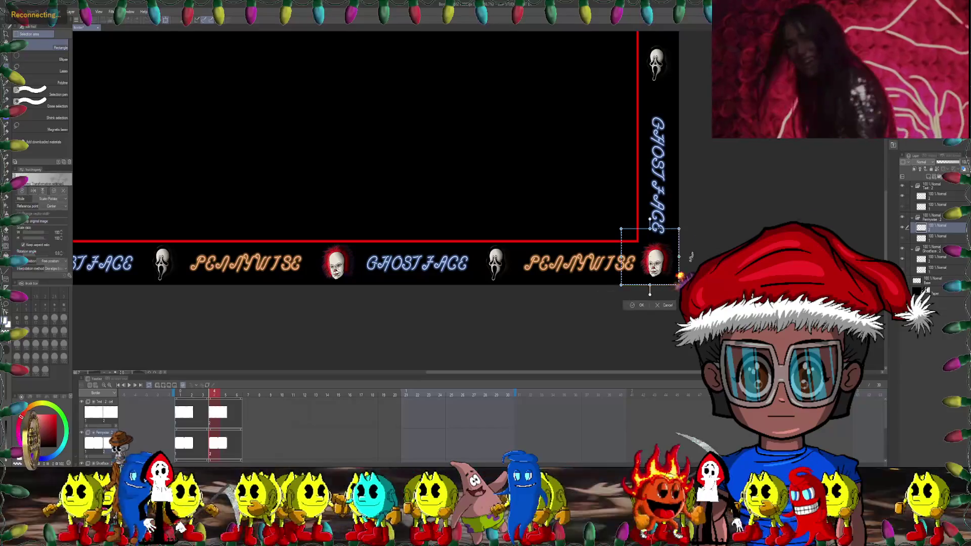
left_click_drag(650, 221, 646, 219)
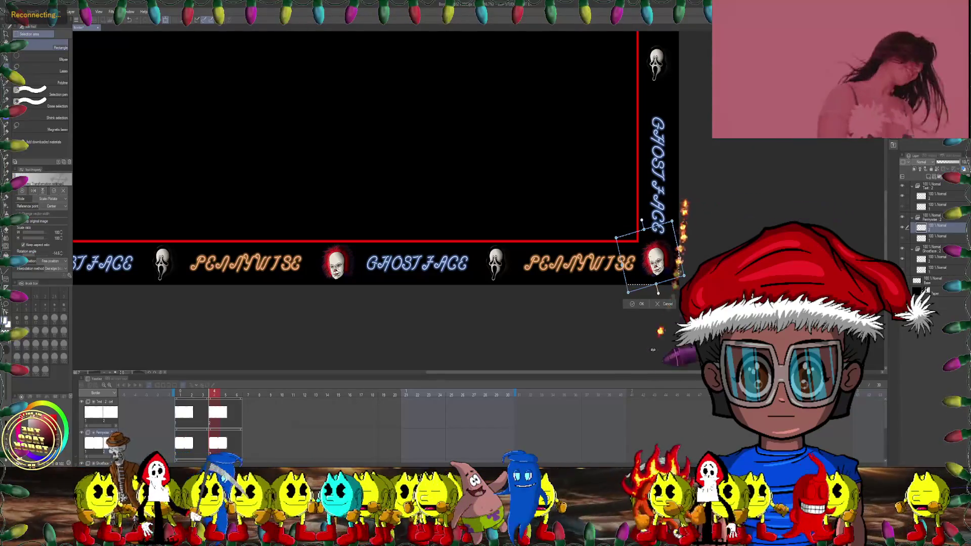
left_click(642, 303)
Step: Tilt the top-right corner Pennywise head and the next Pennywise head in the top border
scroll(658, 253, "down", 3)
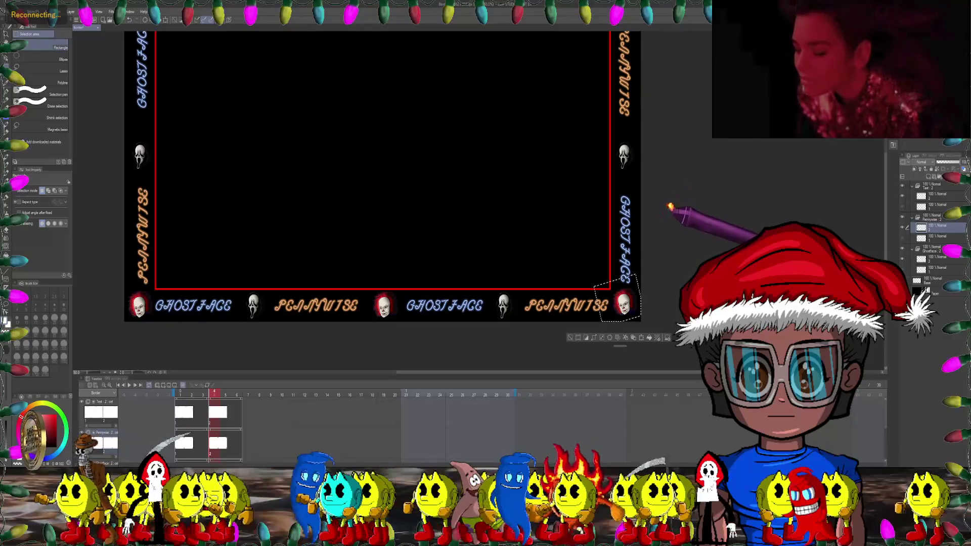
scroll(622, 182, "up", 4)
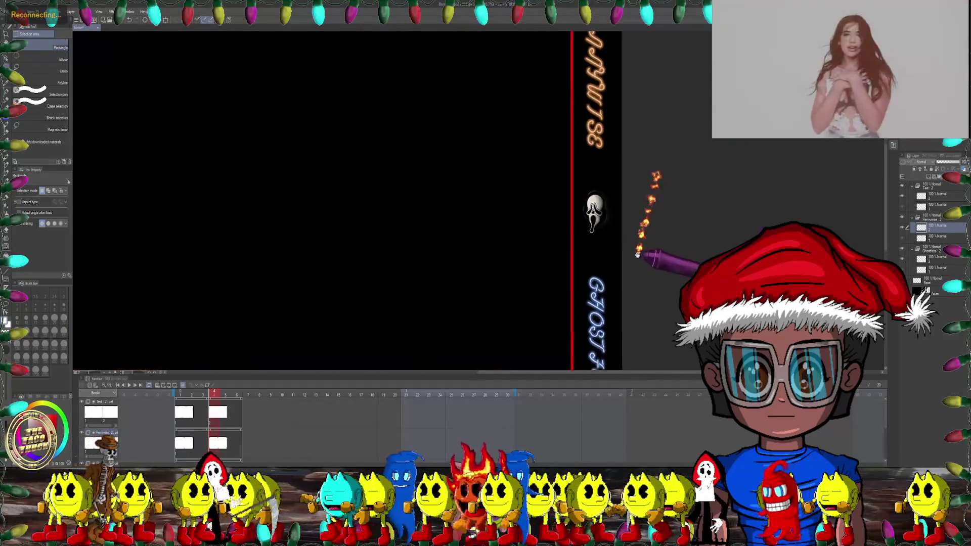
scroll(617, 172, "down", 4)
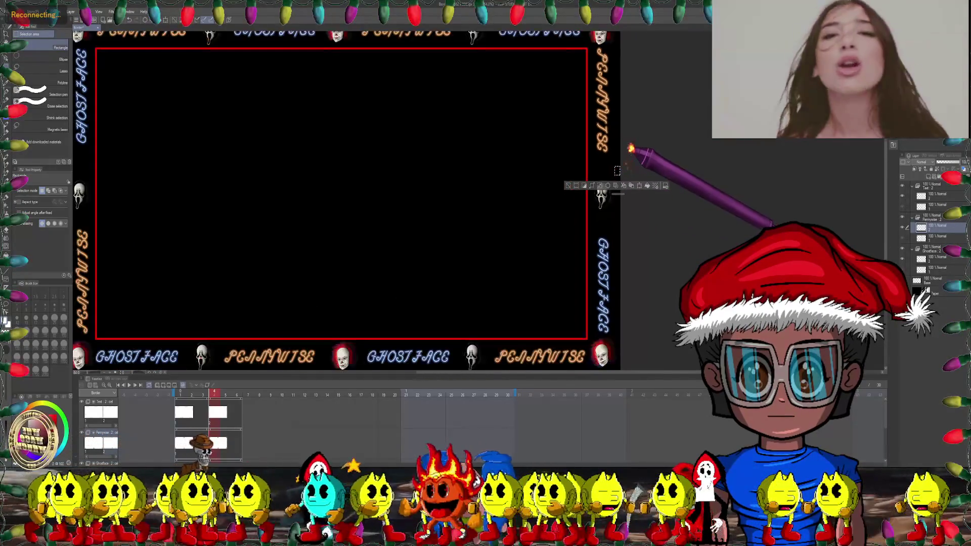
scroll(610, 154, "up", 3)
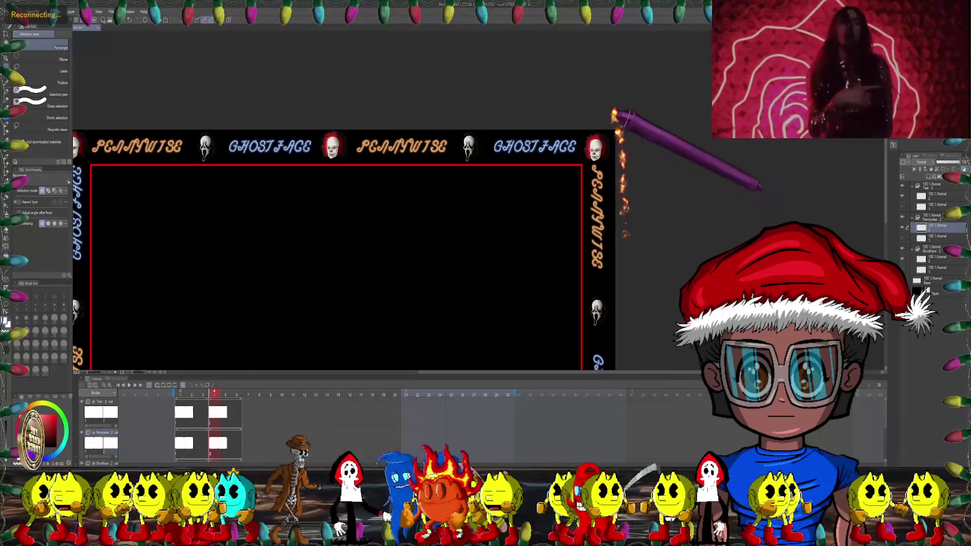
scroll(577, 142, "up", 2)
left_click_drag(555, 124, 615, 189)
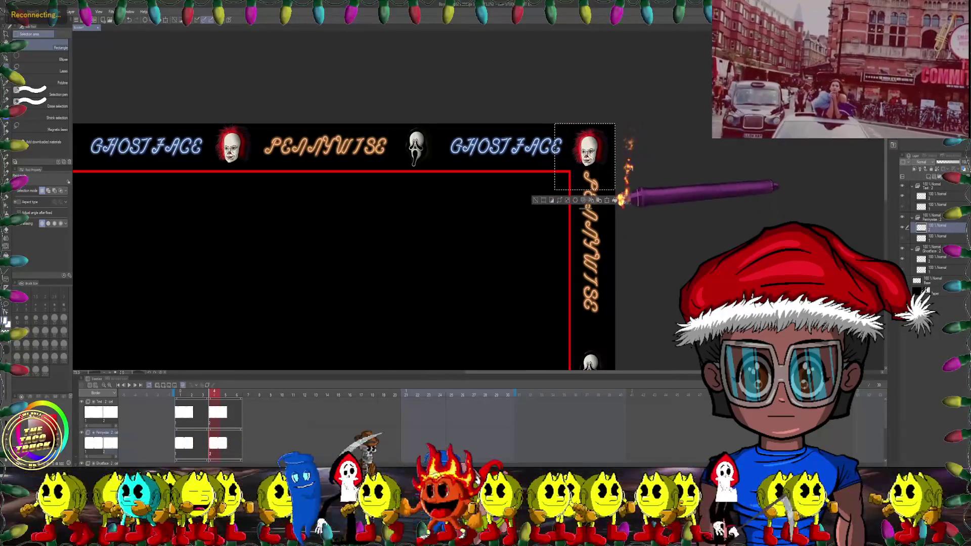
left_click(601, 201)
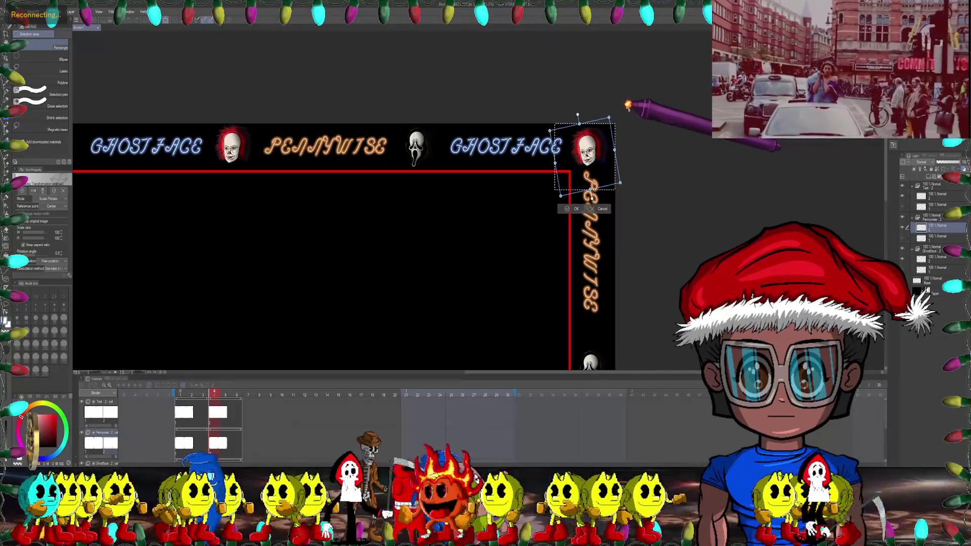
left_click(574, 209)
scroll(556, 192, "down", 2)
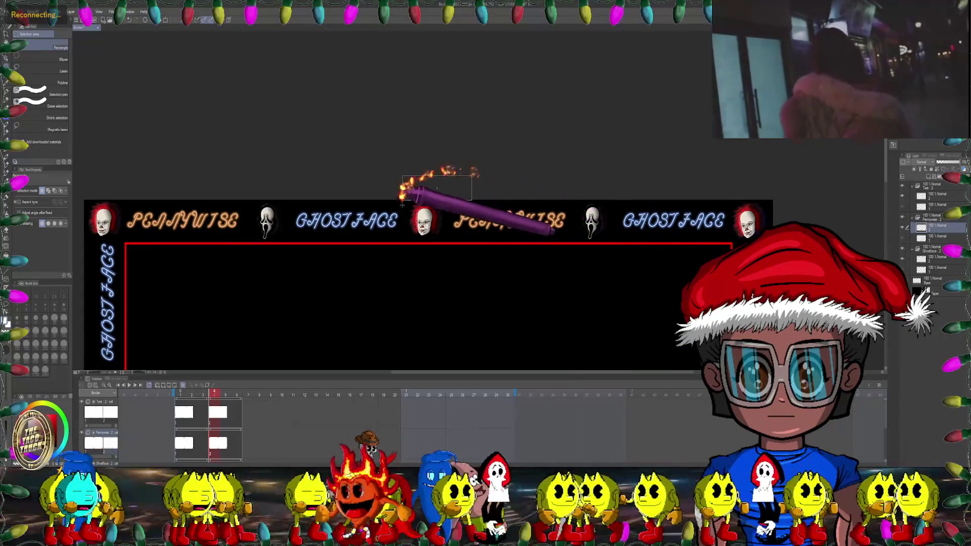
left_click_drag(384, 269, 471, 199)
left_click(441, 279)
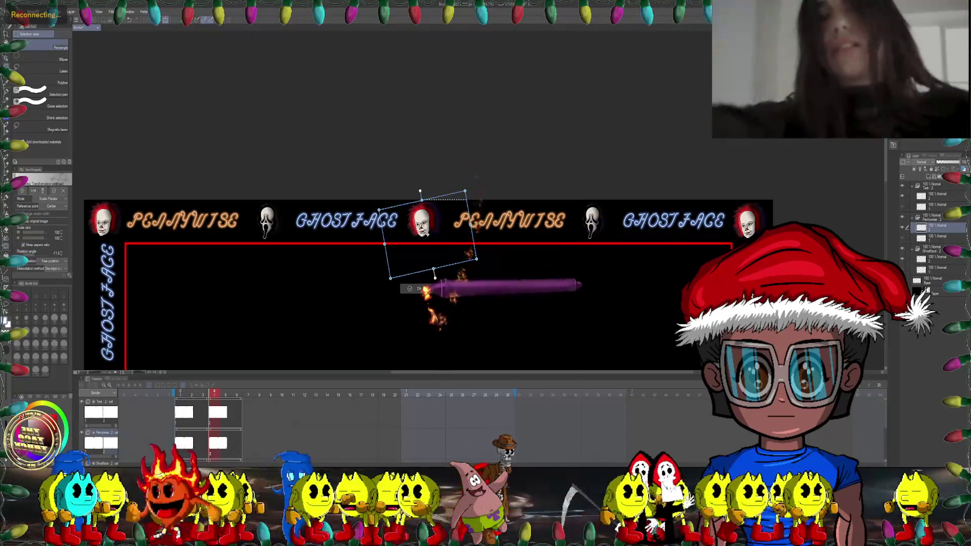
left_click(416, 289)
Step: Tilt the top-left Pennywise head slightly counter-clockwise, redoing the first rotation
scroll(480, 253, "down", 2)
scroll(470, 233, "up", 2)
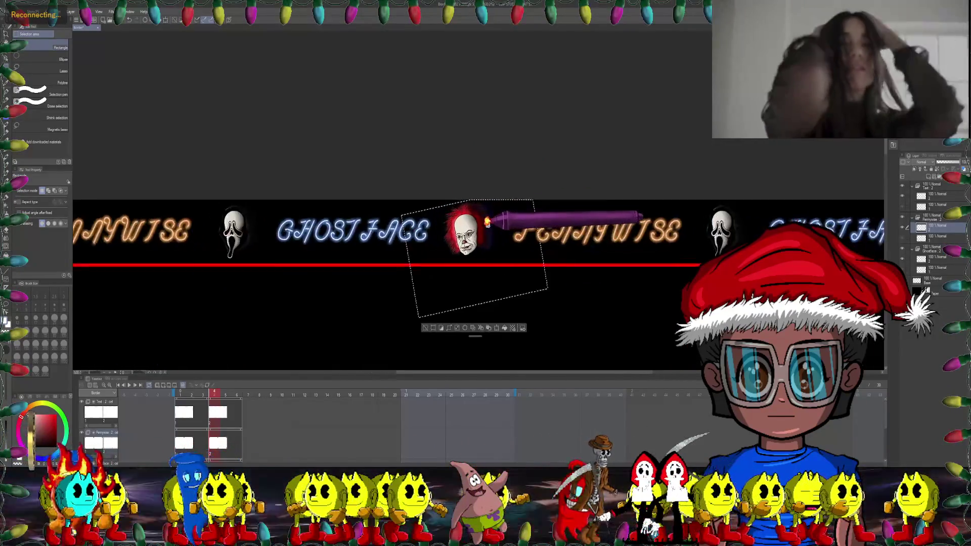
scroll(471, 233, "up", 3)
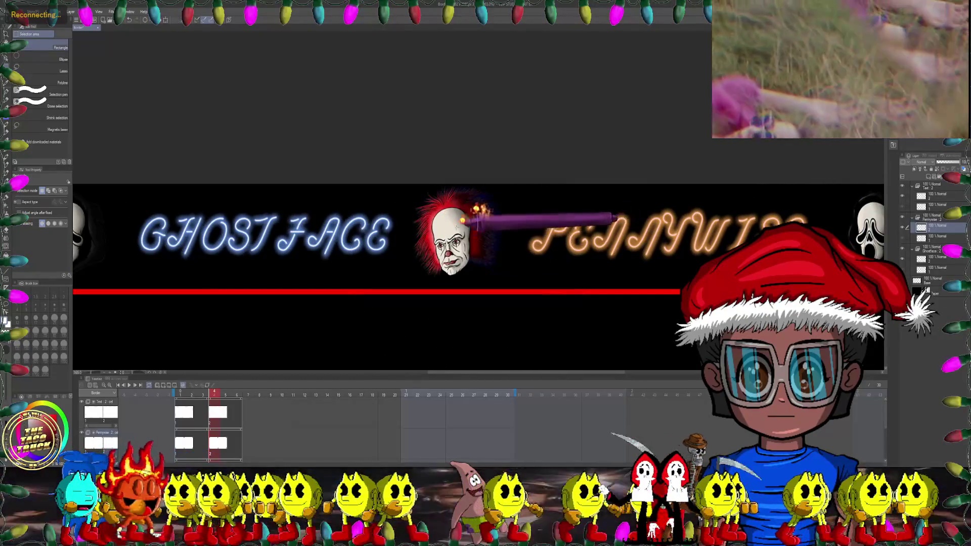
scroll(556, 269, "left", 5)
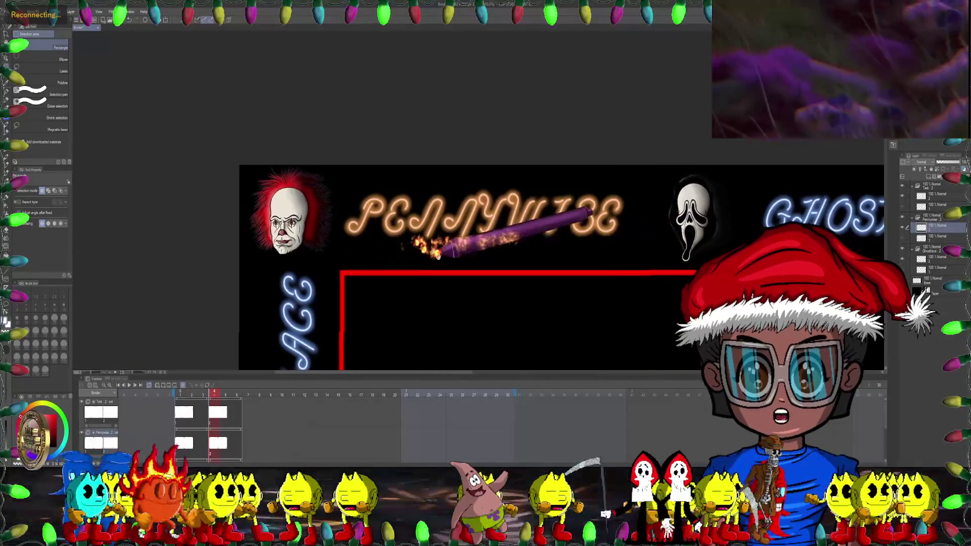
left_click_drag(210, 163, 399, 308)
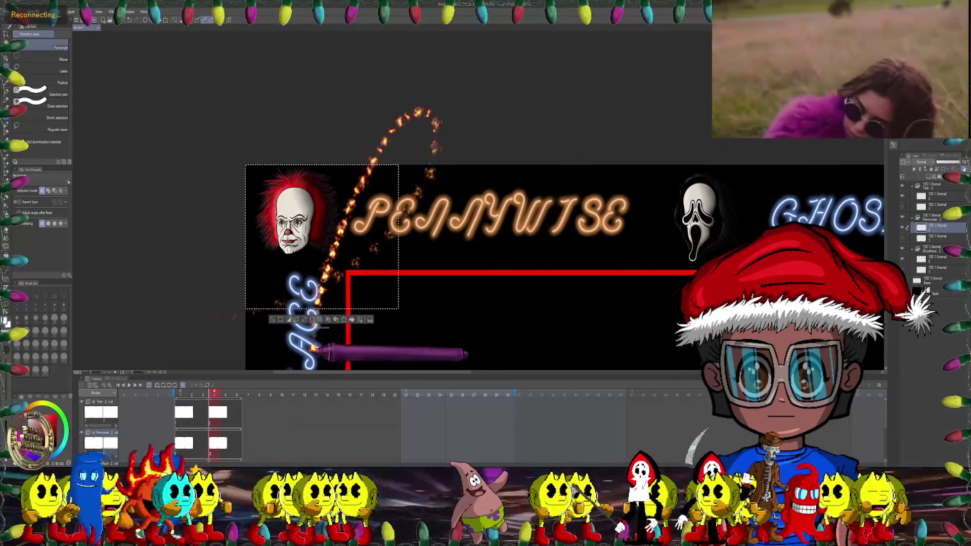
key("ctrl+t")
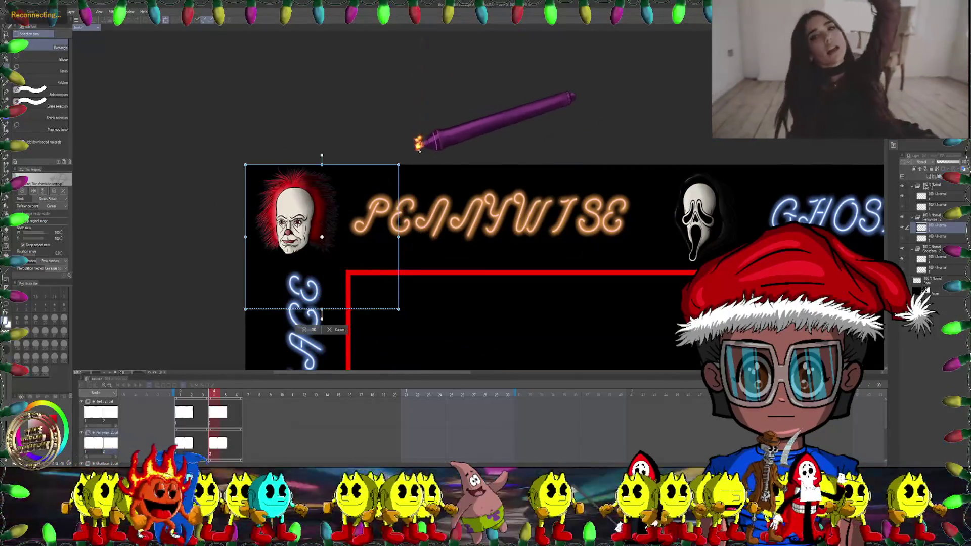
left_click_drag(419, 145, 407, 132)
scroll(406, 132, "down", 2)
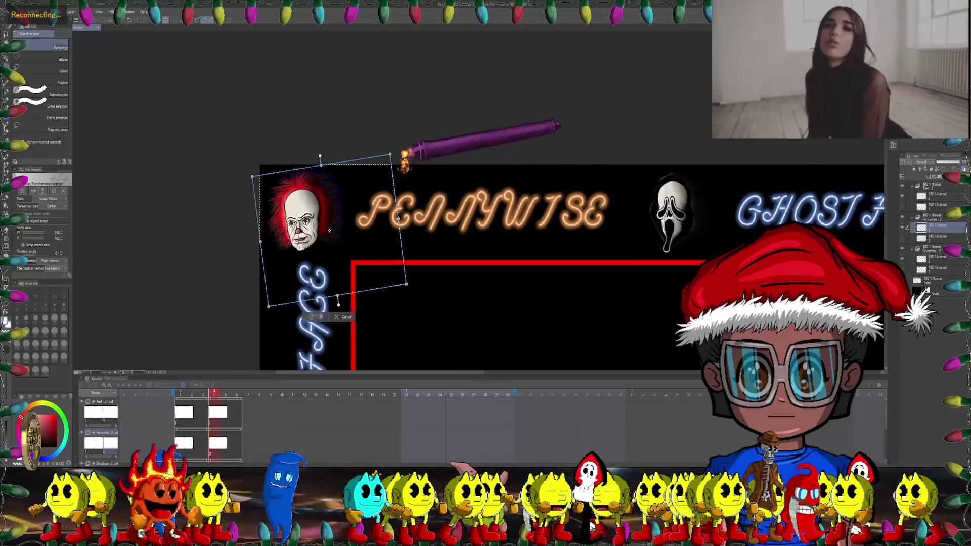
key("ctrl+z")
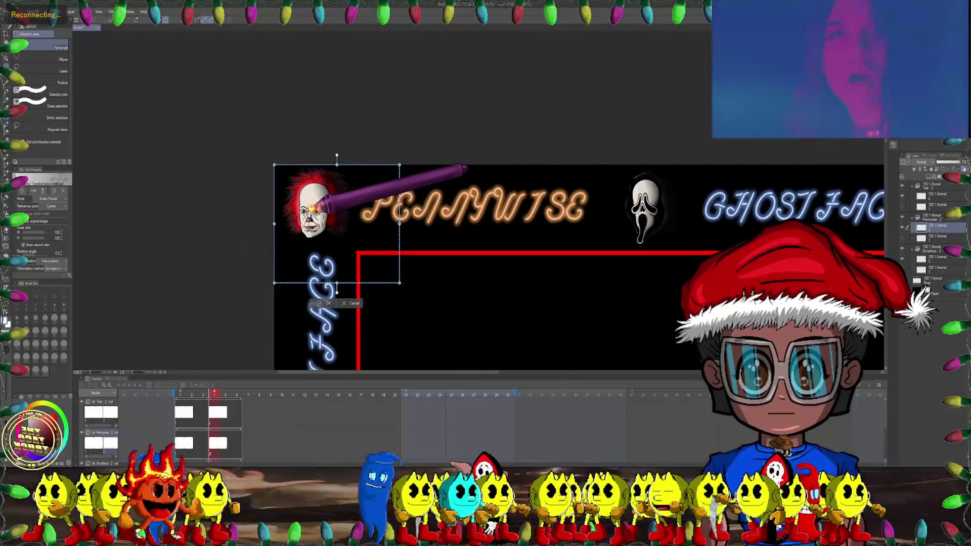
left_click_drag(413, 156, 409, 142)
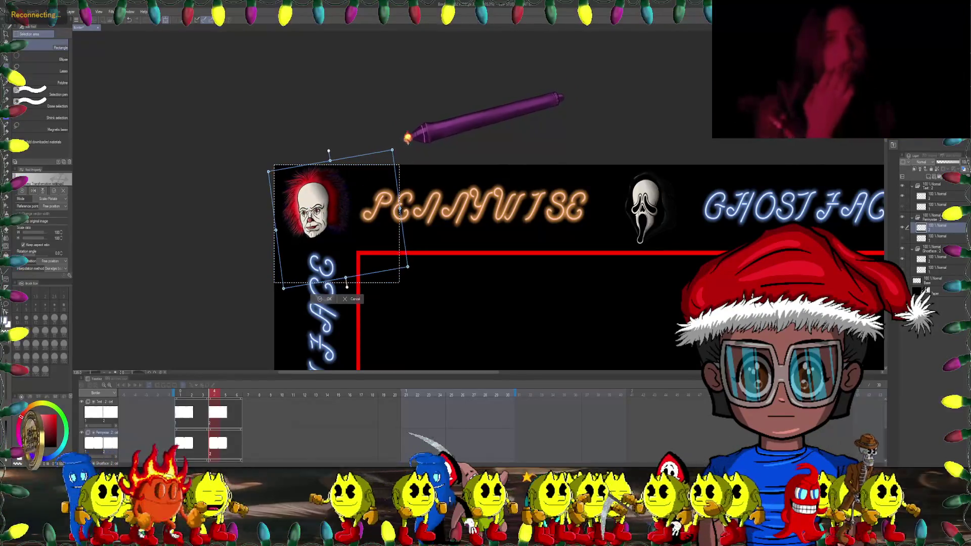
left_click(329, 299)
Step: Tilt a Ghostface head in the top border about 12° clockwise
scroll(354, 288, "down", 2)
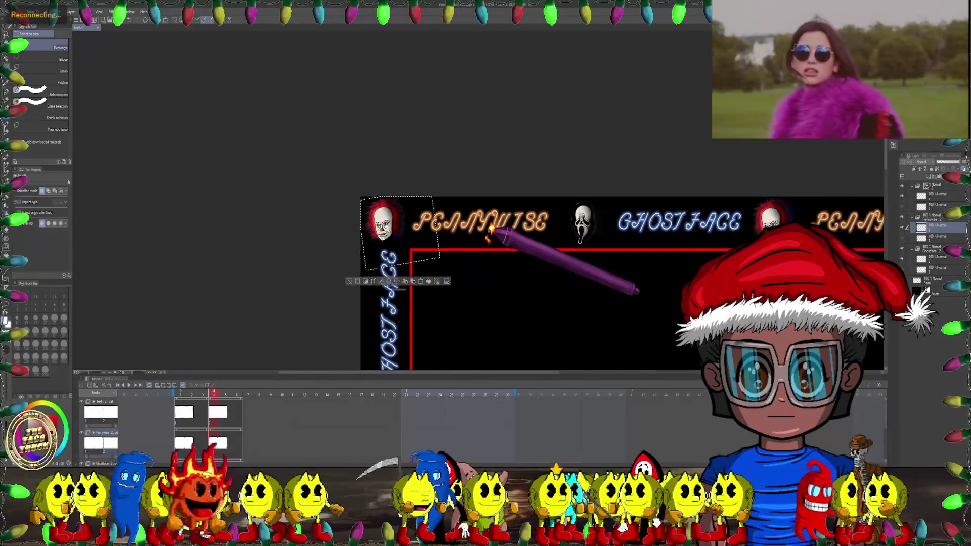
scroll(519, 249, "down", 2)
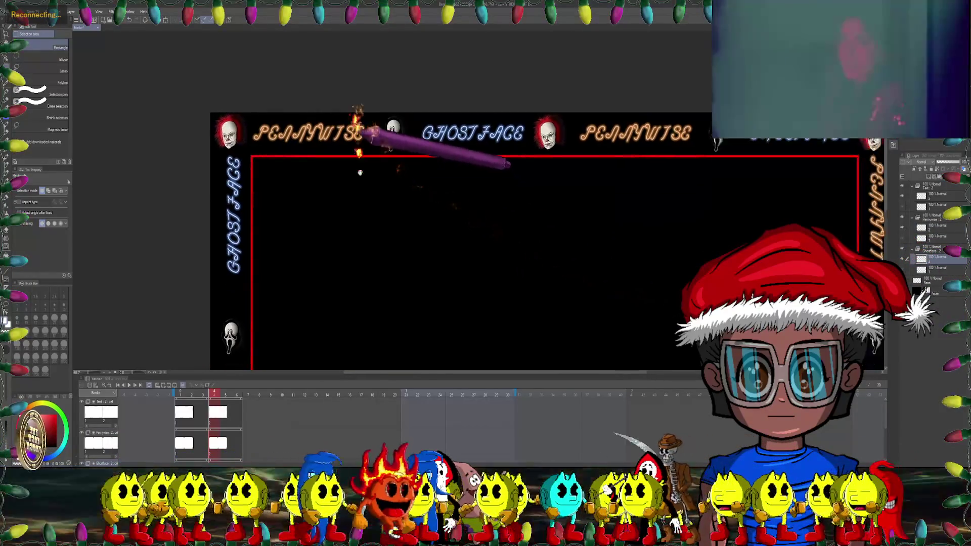
scroll(606, 288, "up", 4)
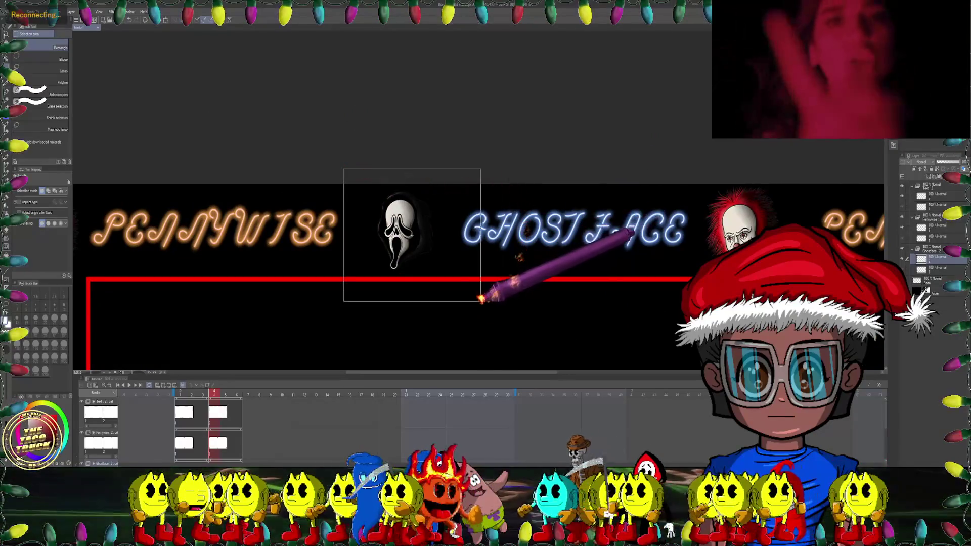
left_click_drag(501, 192, 461, 295)
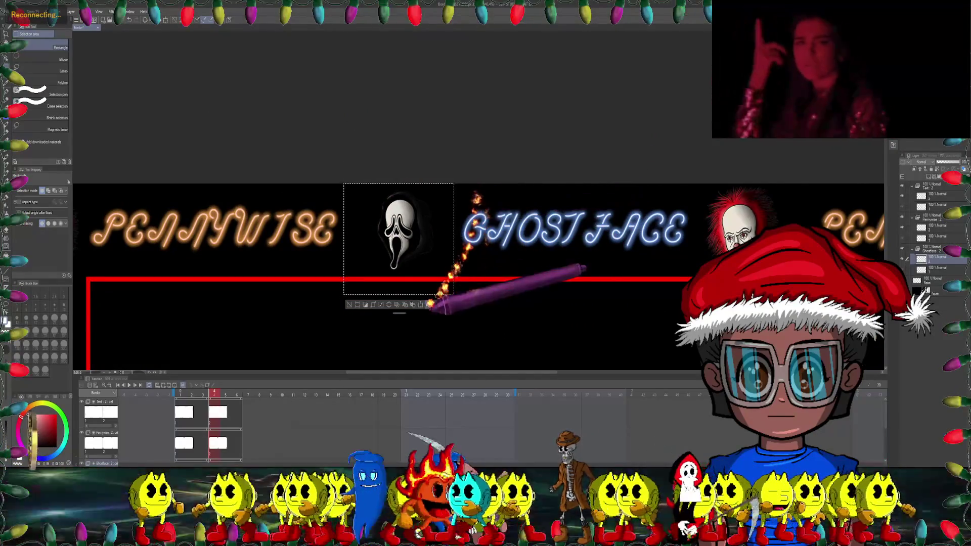
left_click(425, 305)
left_click_drag(426, 306, 430, 526)
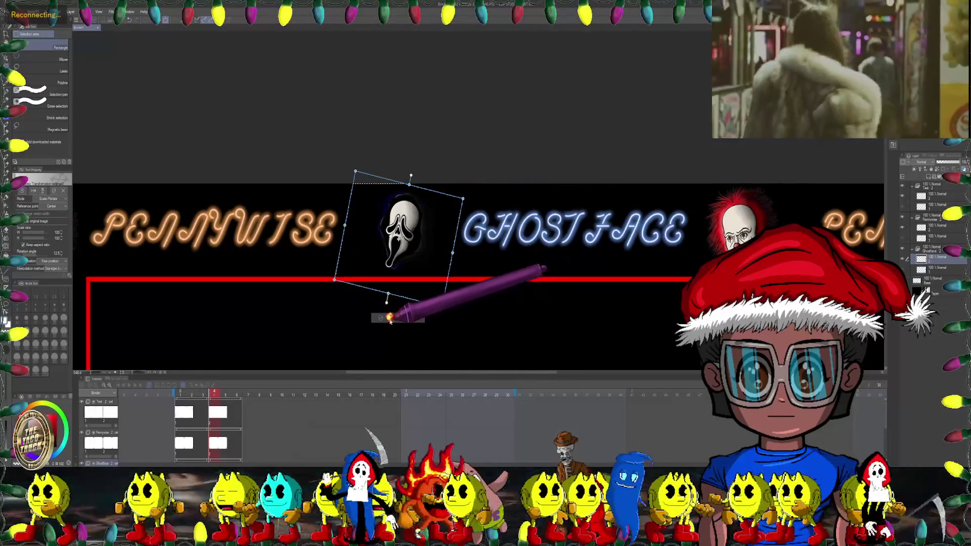
key("Return")
Step: Tilt the next top Ghostface head and the right-border Ghostface head clockwise
scroll(455, 283, "right", 5)
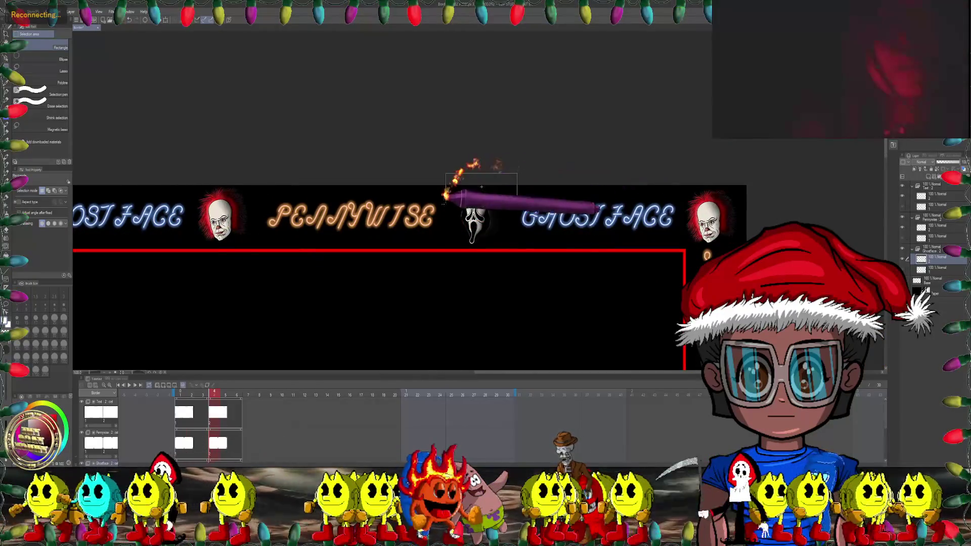
scroll(476, 237, "up", 2)
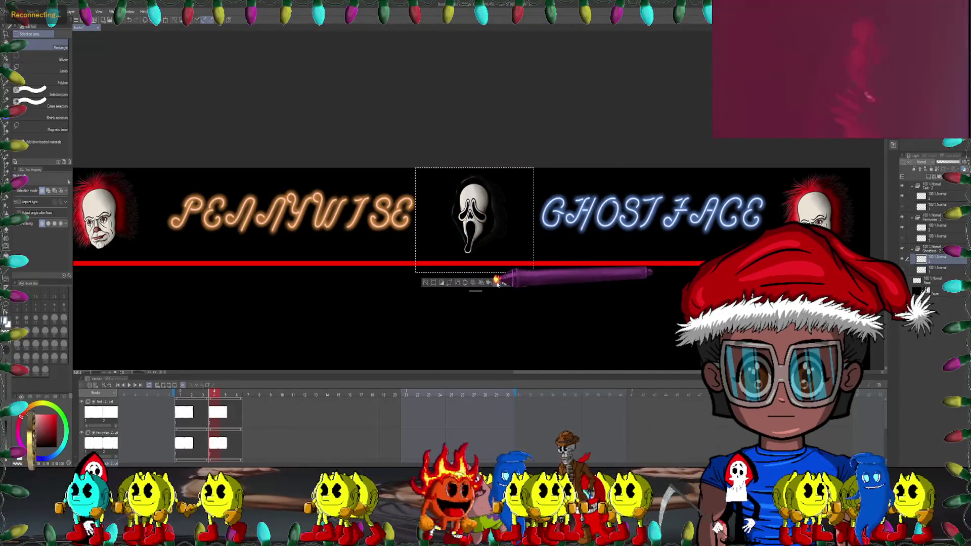
left_click(498, 282)
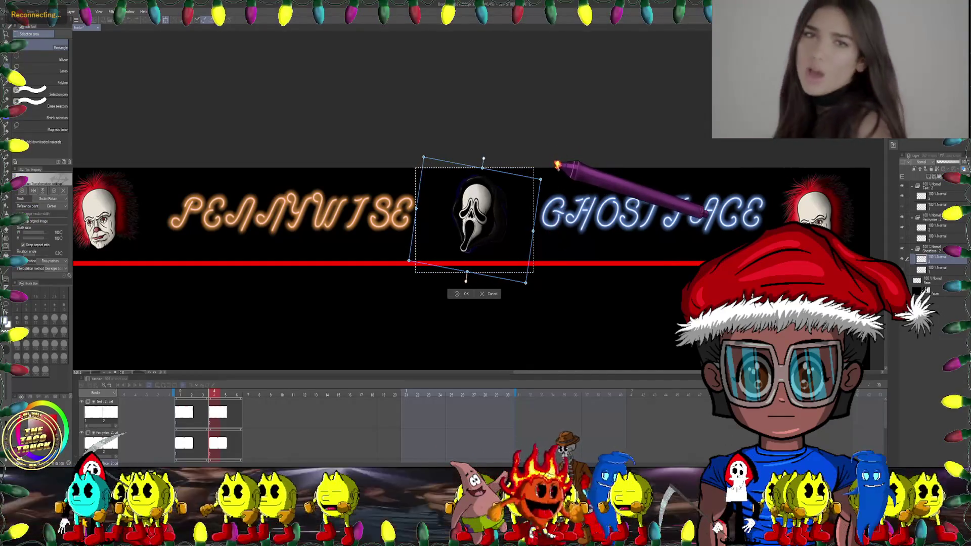
left_click(458, 294)
scroll(463, 296, "down", 3)
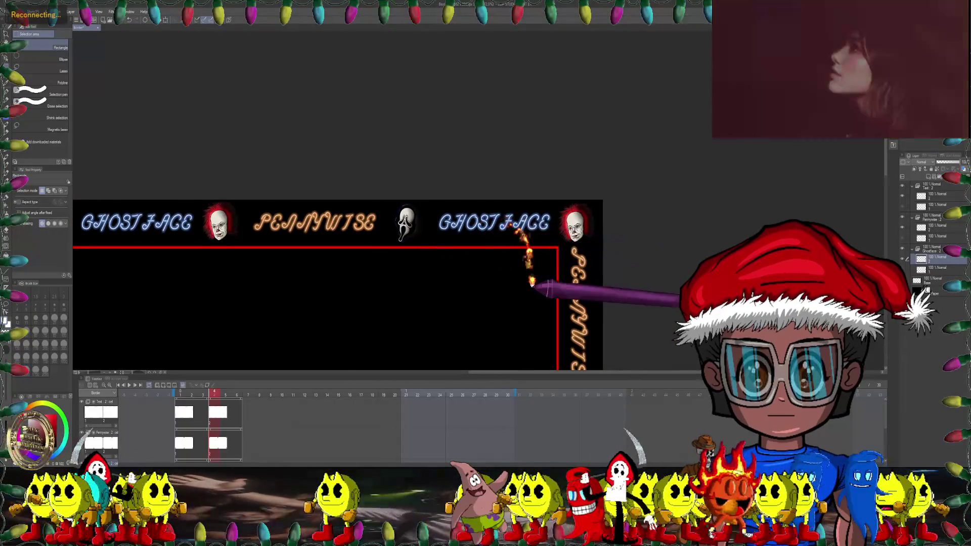
scroll(506, 222, "down", 5)
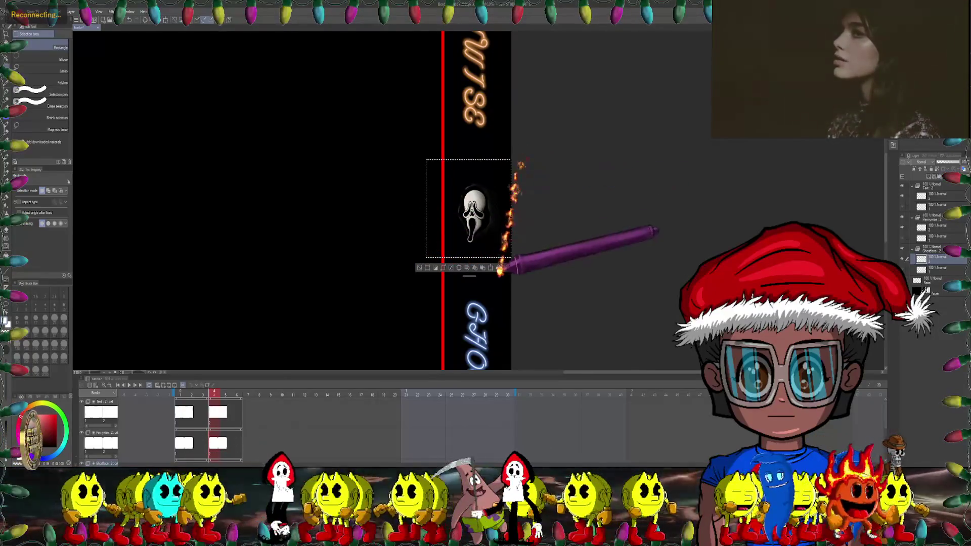
left_click(491, 267)
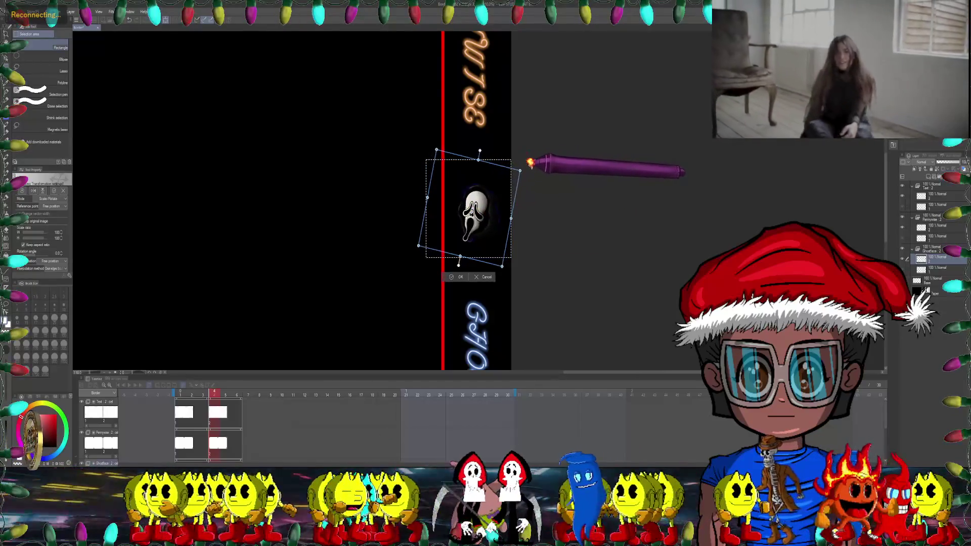
left_click_drag(530, 163, 535, 168)
left_click(452, 279)
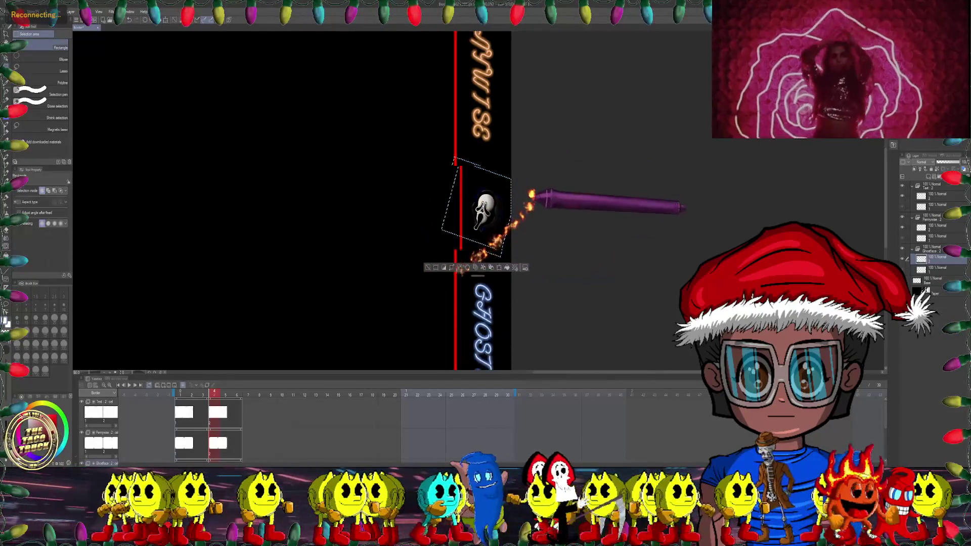
Step: Tilt another Ghostface head slightly clockwise
scroll(532, 208, "down", 3)
scroll(533, 197, "down", 3)
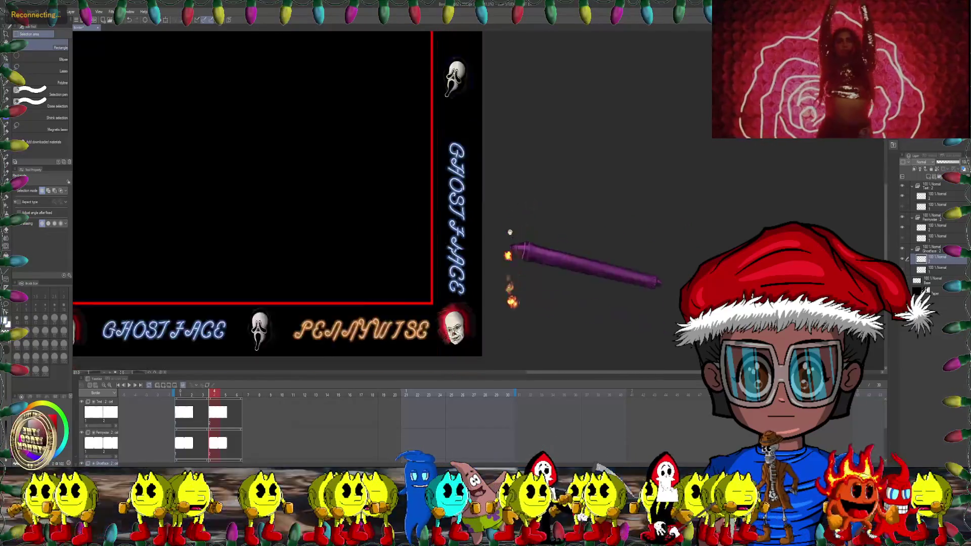
scroll(512, 239, "left", 3)
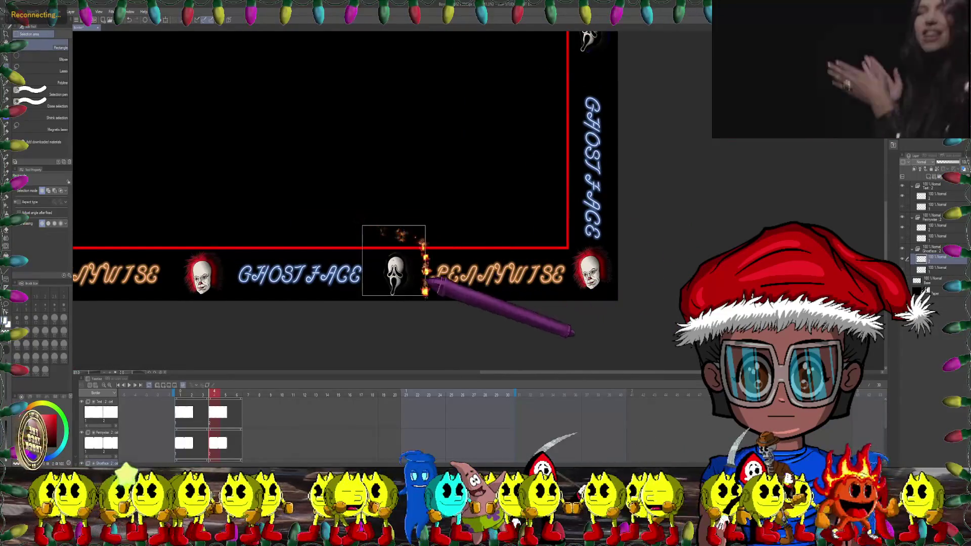
scroll(388, 266, "up", 2)
scroll(387, 267, "up", 2)
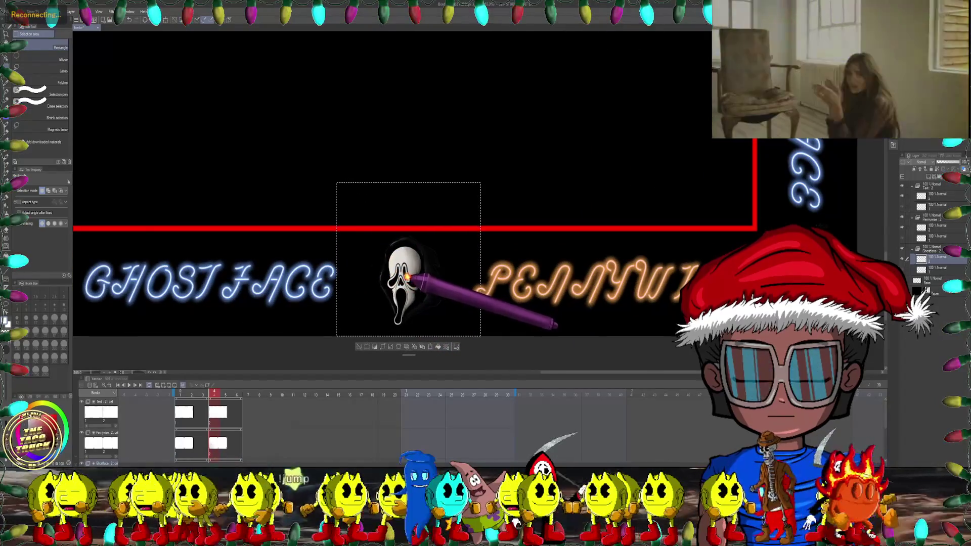
left_click(424, 346)
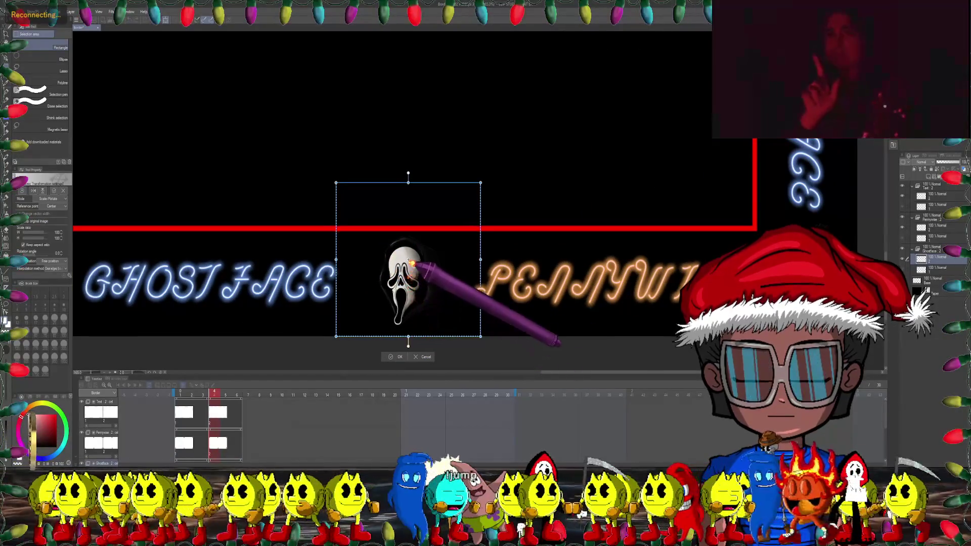
left_click_drag(499, 184, 516, 197)
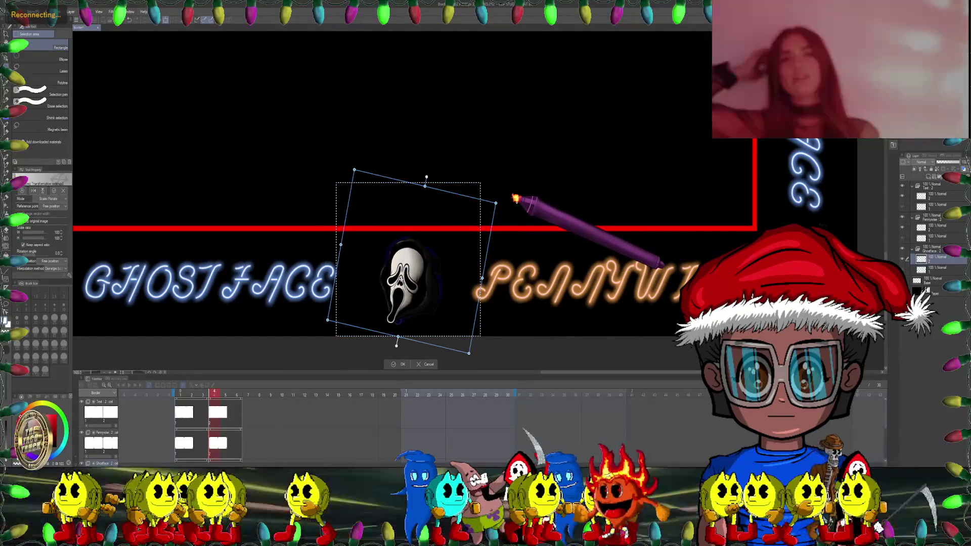
left_click(401, 364)
Step: Rotate the Ghostface head on the left side about 11° clockwise, then deselect
scroll(385, 258, "down", 4)
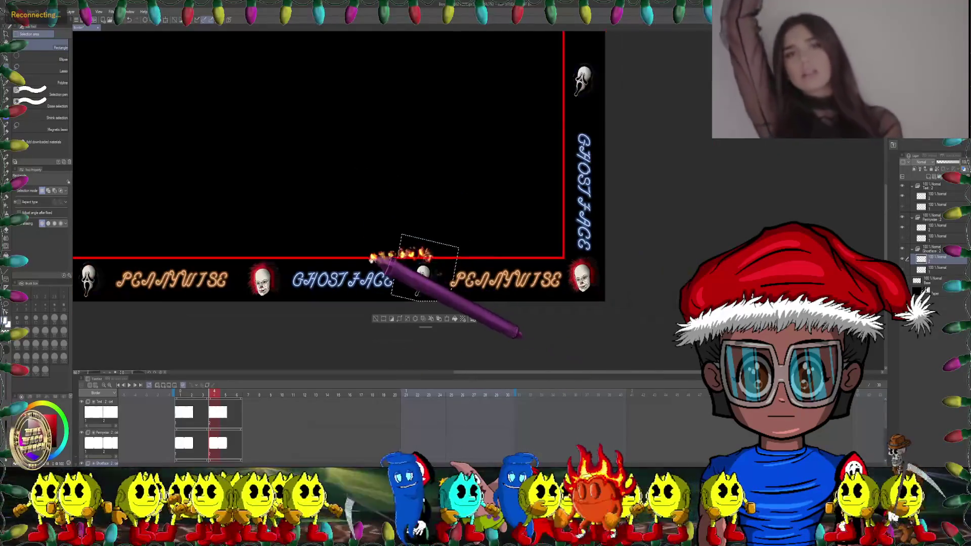
scroll(361, 269, "up", 1)
left_click_drag(360, 269, 423, 265)
mouse_move(282, 260)
left_mouse_down()
mouse_move(309, 253)
mouse_move(365, 329)
left_mouse_up()
scroll(310, 253, "up", 1)
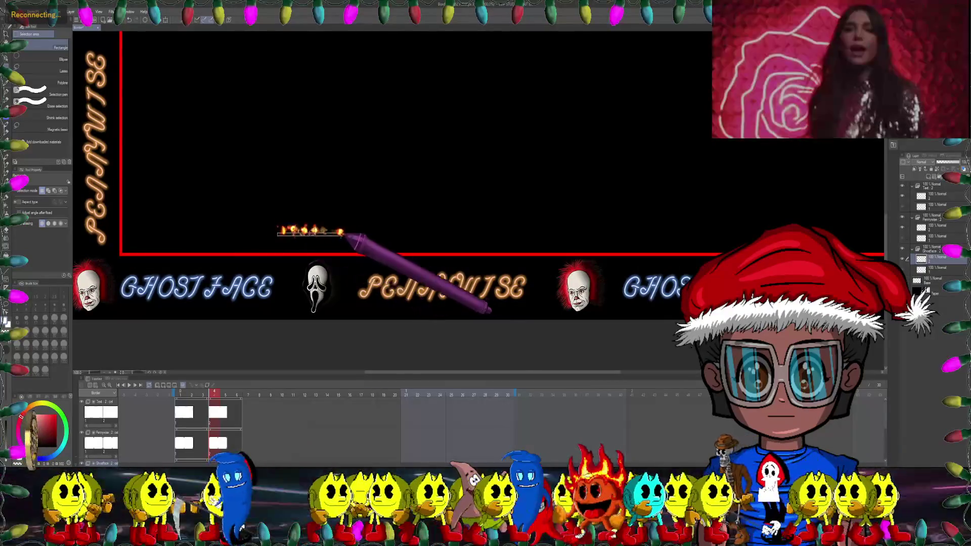
scroll(354, 329, "up", 2)
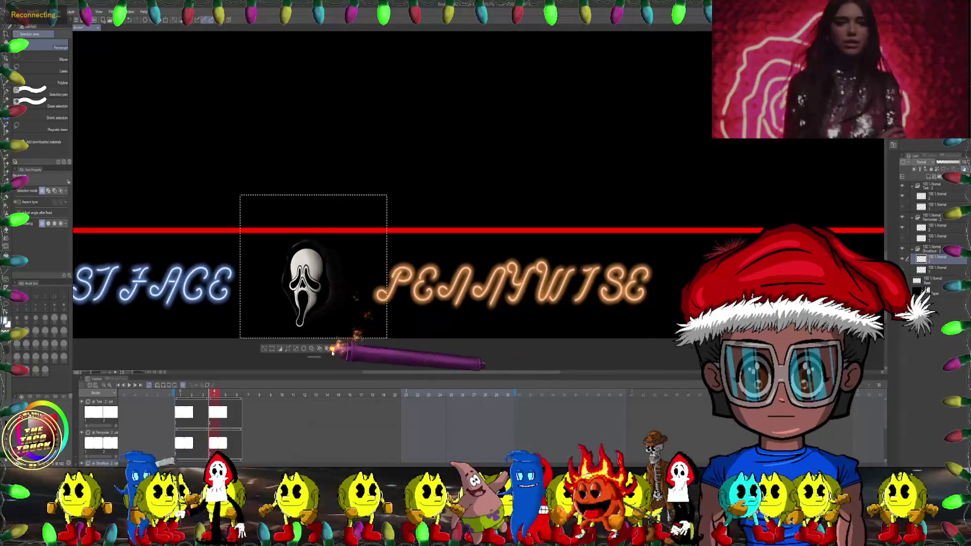
key("ctrl+t")
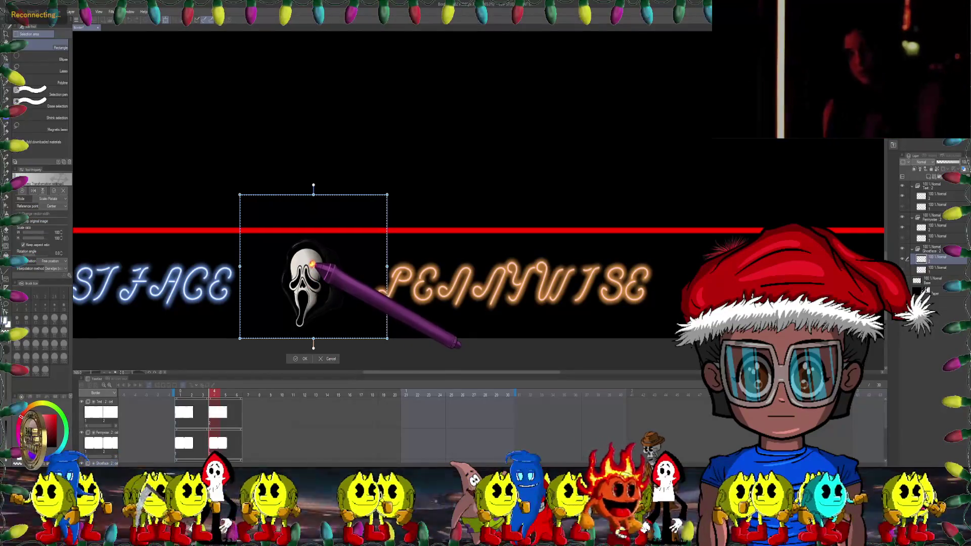
left_click_drag(400, 195, 409, 205)
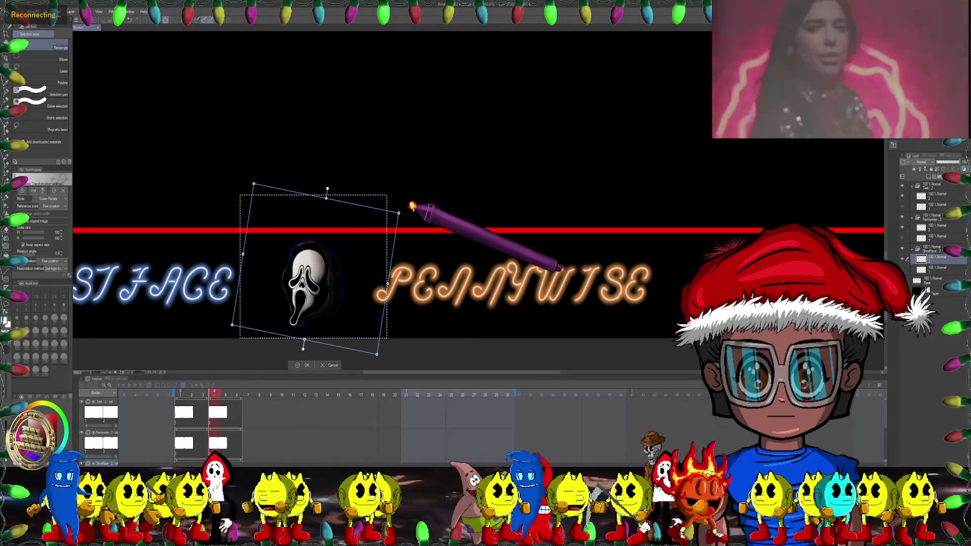
left_click(302, 365)
scroll(389, 284, "down", 2)
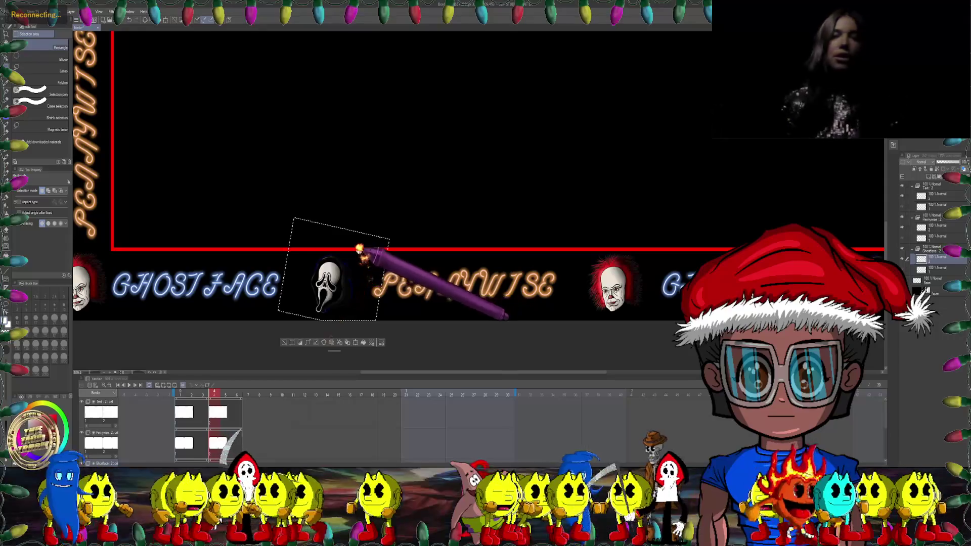
key("ctrl+d")
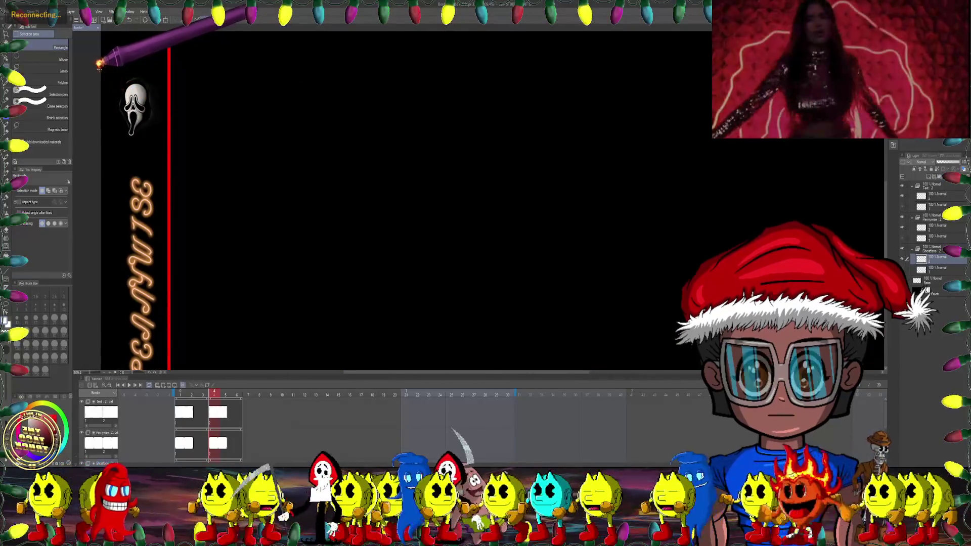
Step: Rotate the left-strip Ghostface icon about 12° clockwise
left_click_drag(101, 70, 175, 142)
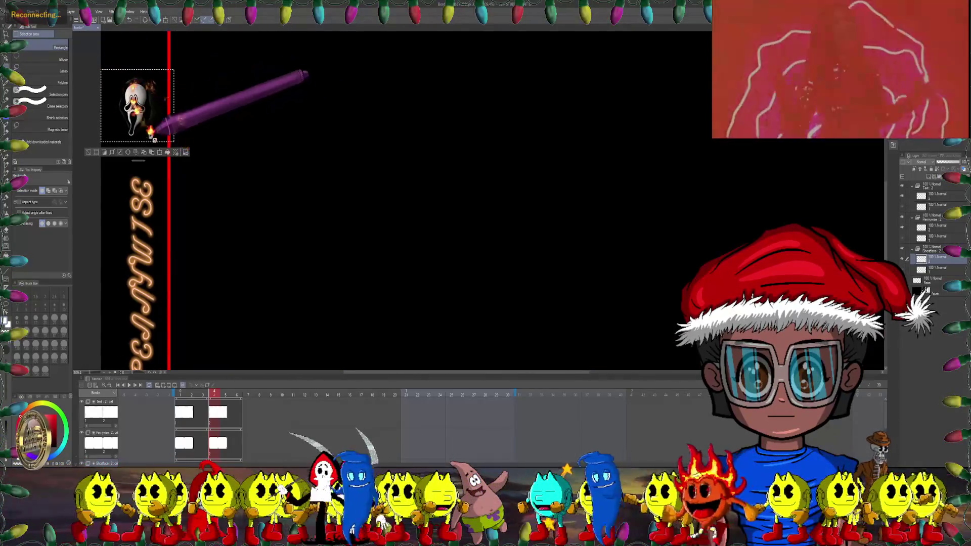
left_click(159, 152)
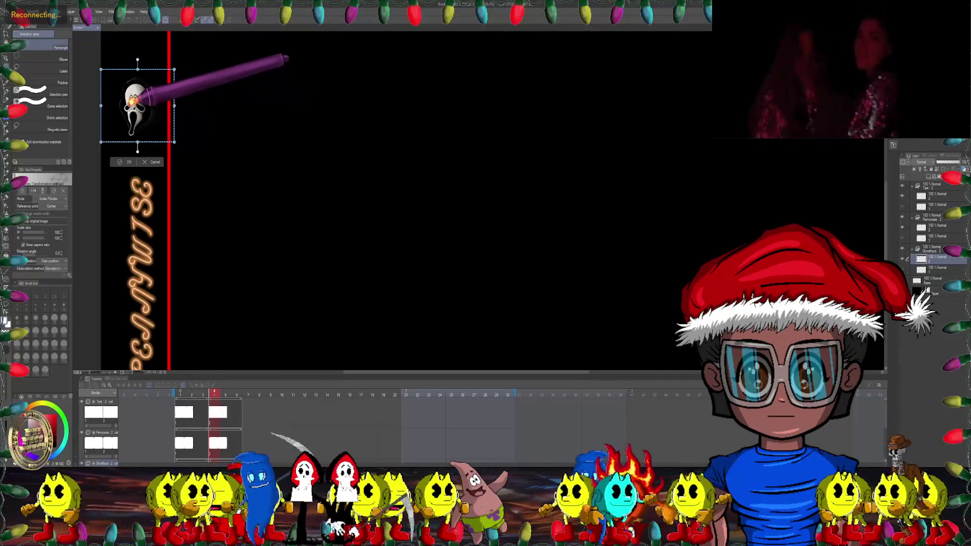
left_click_drag(191, 47, 199, 65)
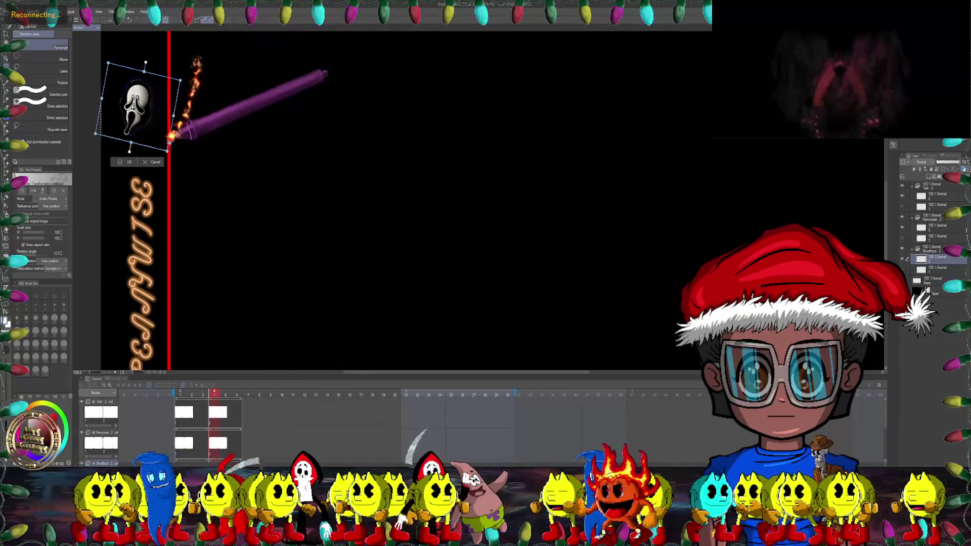
left_click(130, 162)
Step: Step back to frame 1, then jump to frame 4 to check its colours
scroll(228, 111, "down", 3)
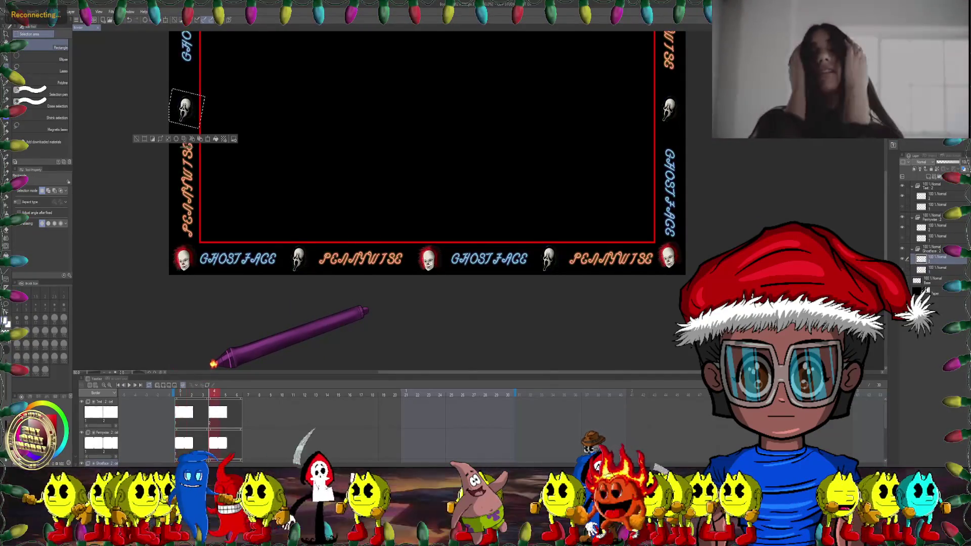
key("Left")
key("Left")
key("Left")
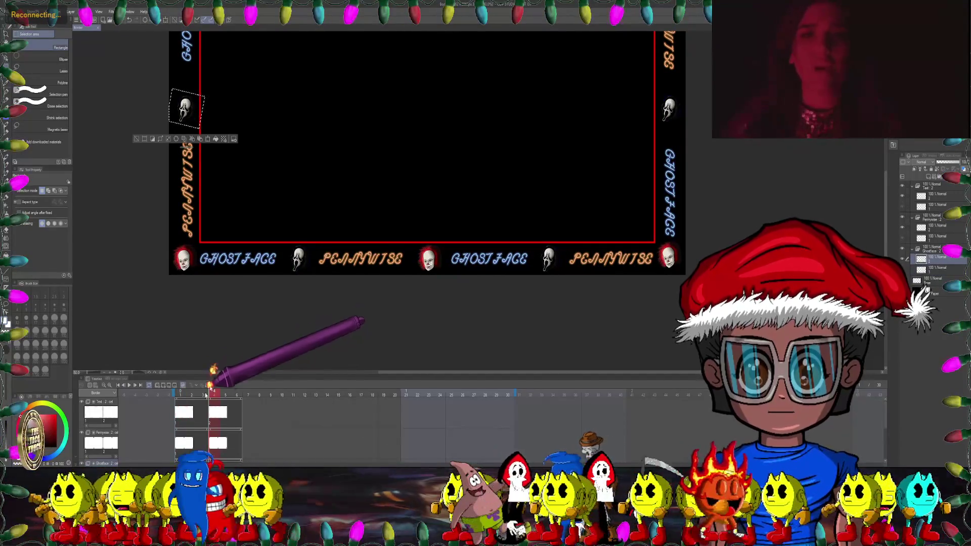
left_click(214, 395)
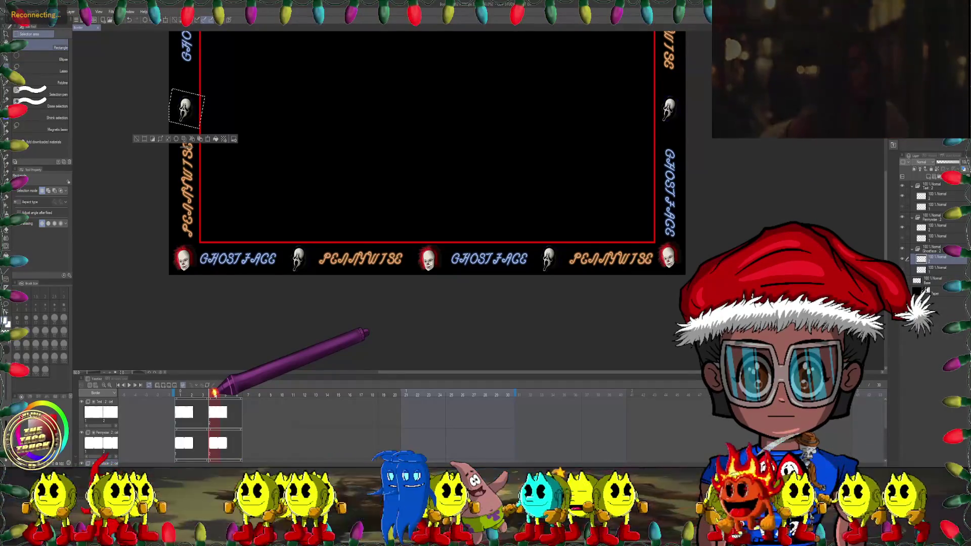
Step: Deselect, duplicate the text layer into a new Text 3 cel, and select its frame-7 cel
key("ctrl+d")
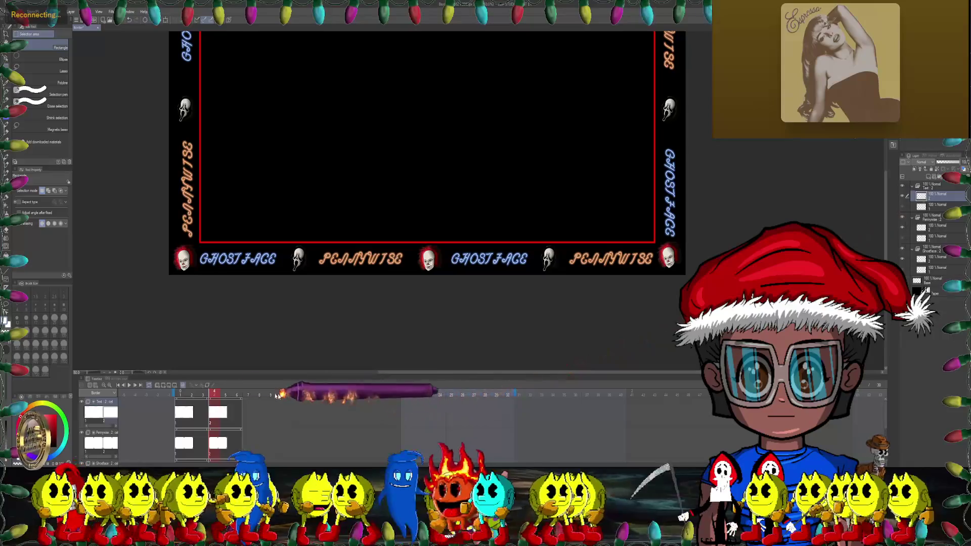
left_click_drag(231, 398, 247, 398)
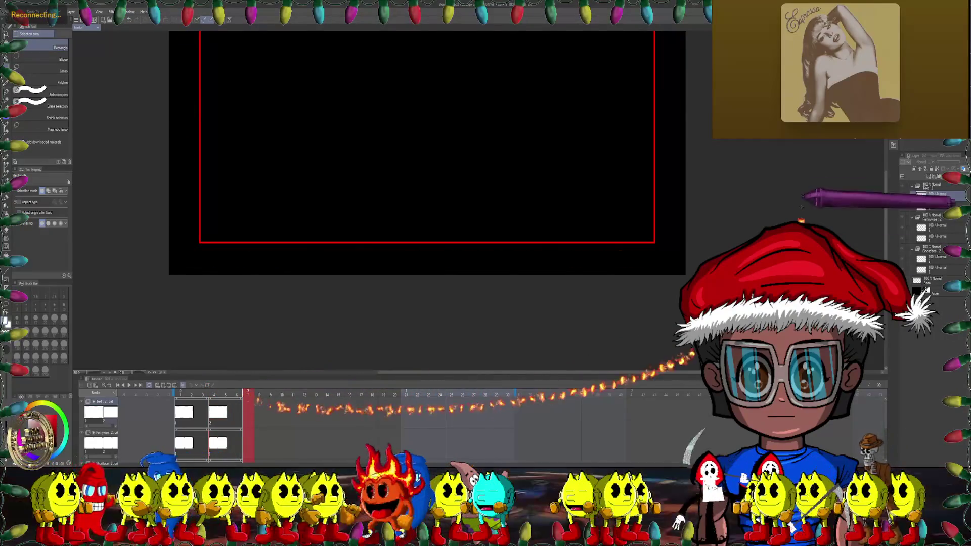
right_click(937, 198)
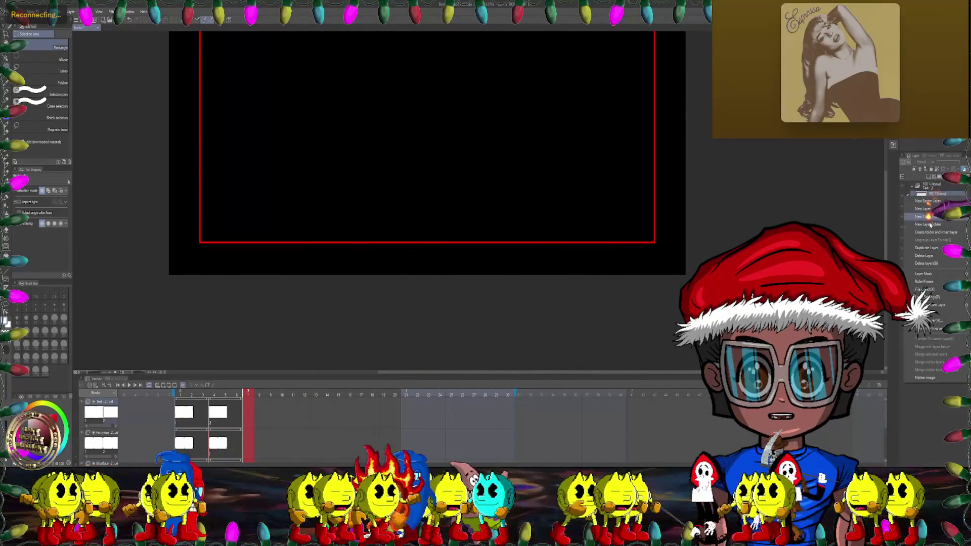
left_click(926, 248)
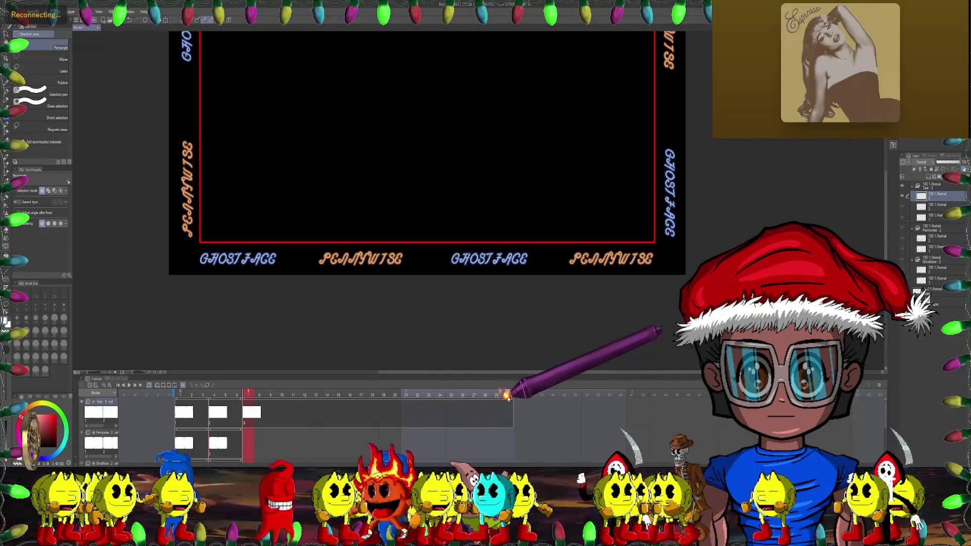
left_click(510, 405, "shift")
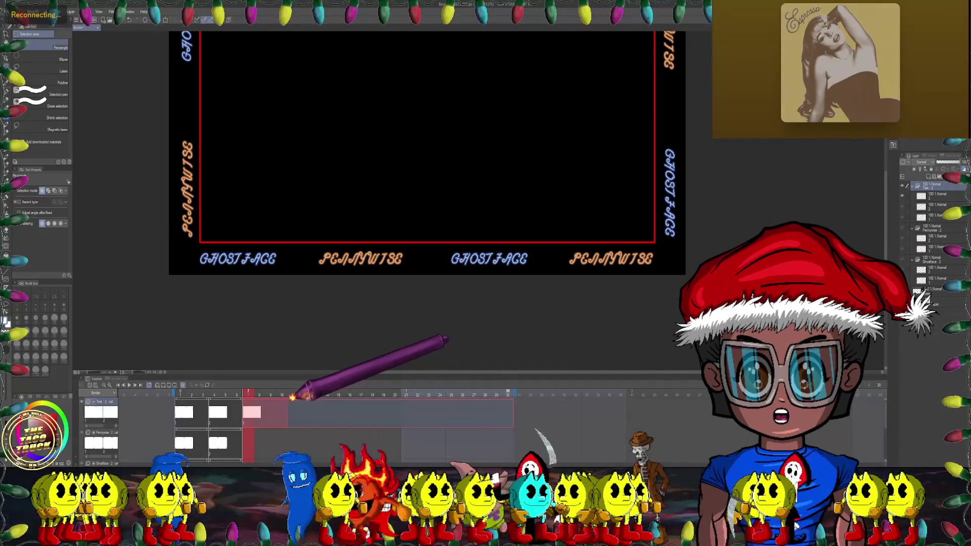
left_click(250, 410)
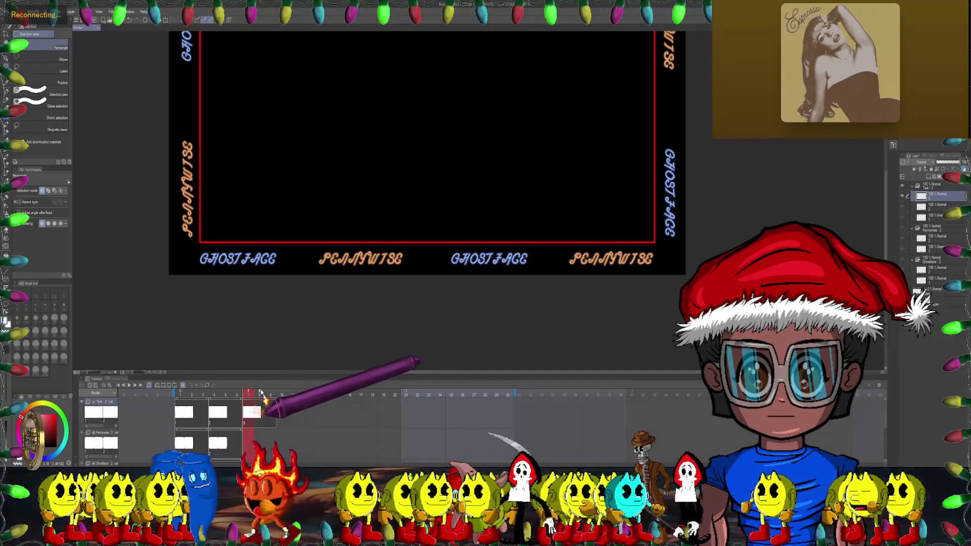
key("alt+e")
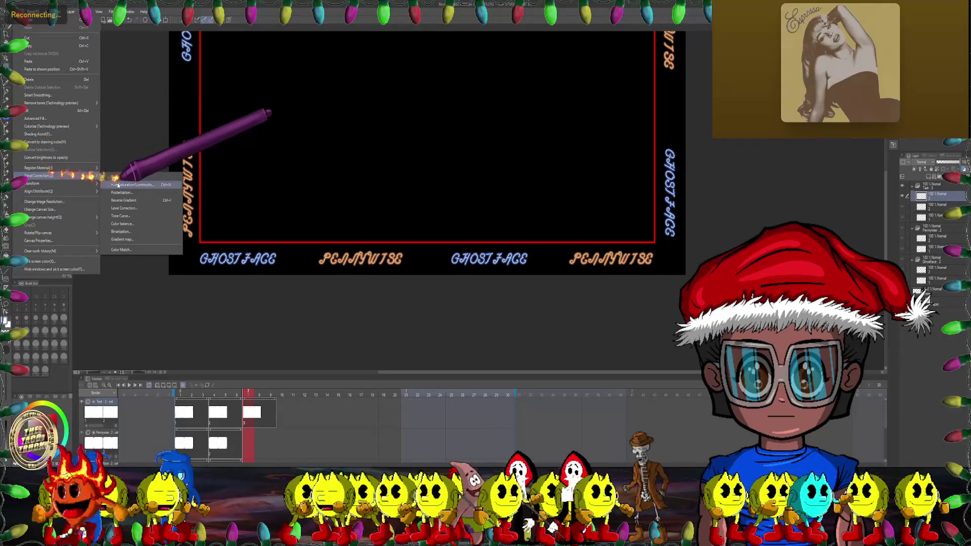
Step: Hue-shift the frame-7 text to yellow PENNYWISE and purple GHOSTFACE, then compare with frame 1
left_click(118, 185)
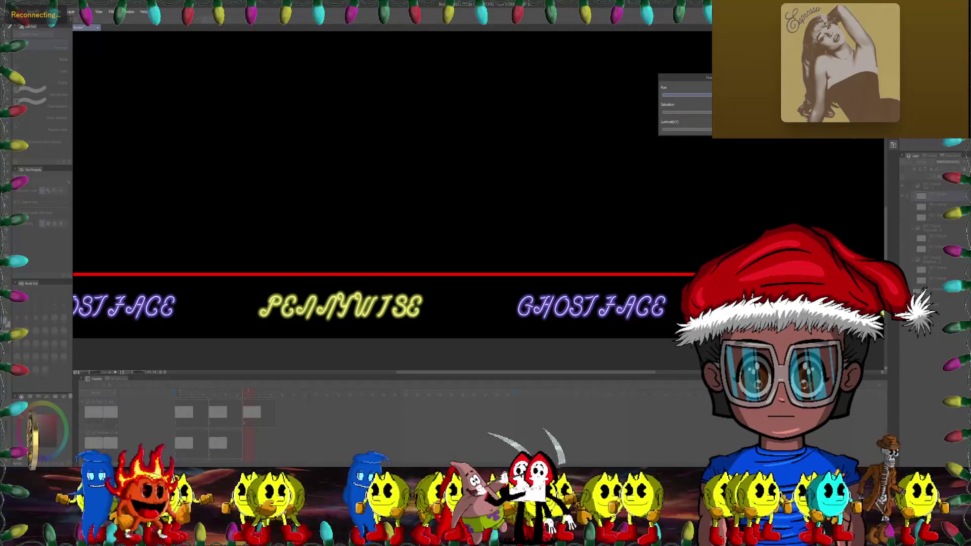
key("Return")
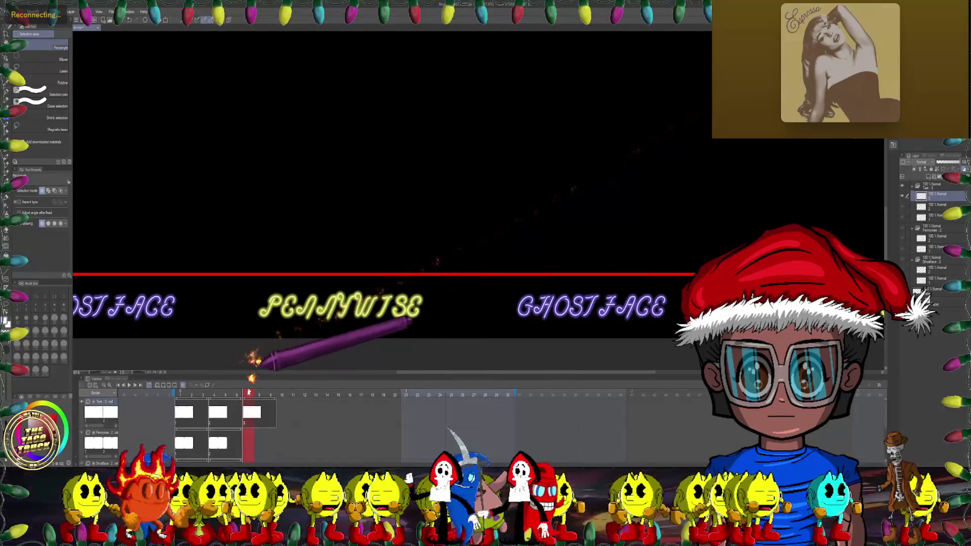
left_click(181, 394)
mouse_move(205, 389)
left_mouse_down()
mouse_move(251, 387)
mouse_move(184, 389)
mouse_move(253, 389)
mouse_move(181, 387)
left_mouse_up()
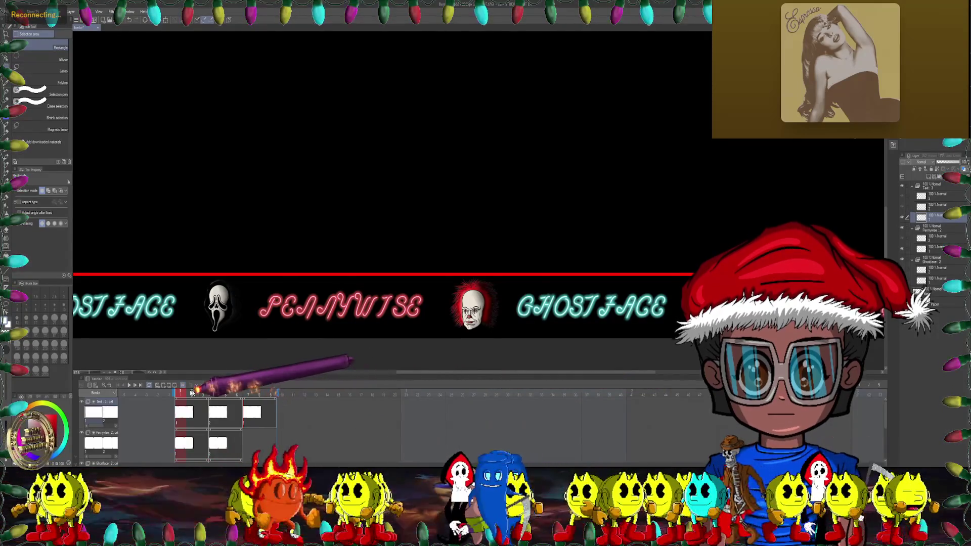
Step: Preview the animation, then duplicate the text layer into a new Text 4 cel near frame 10
left_click(128, 387)
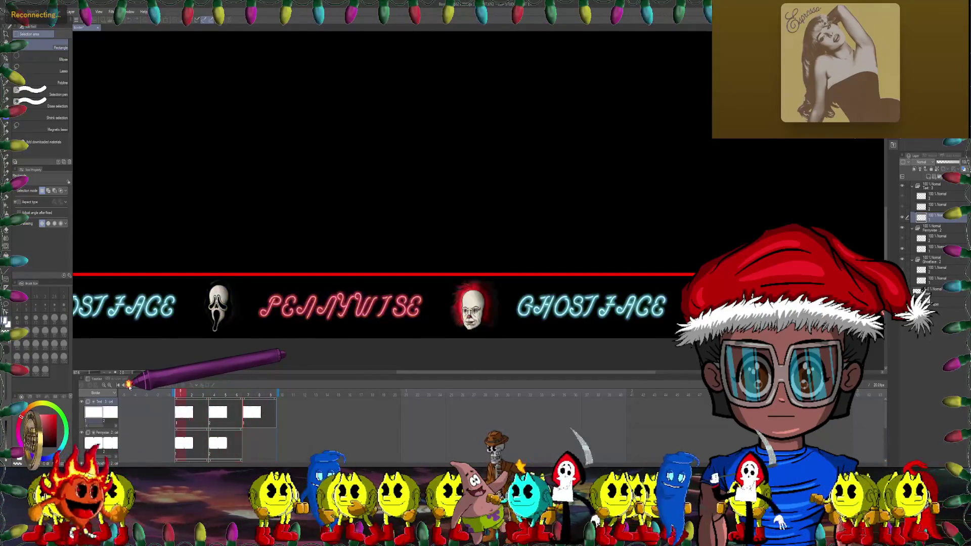
left_click(129, 386)
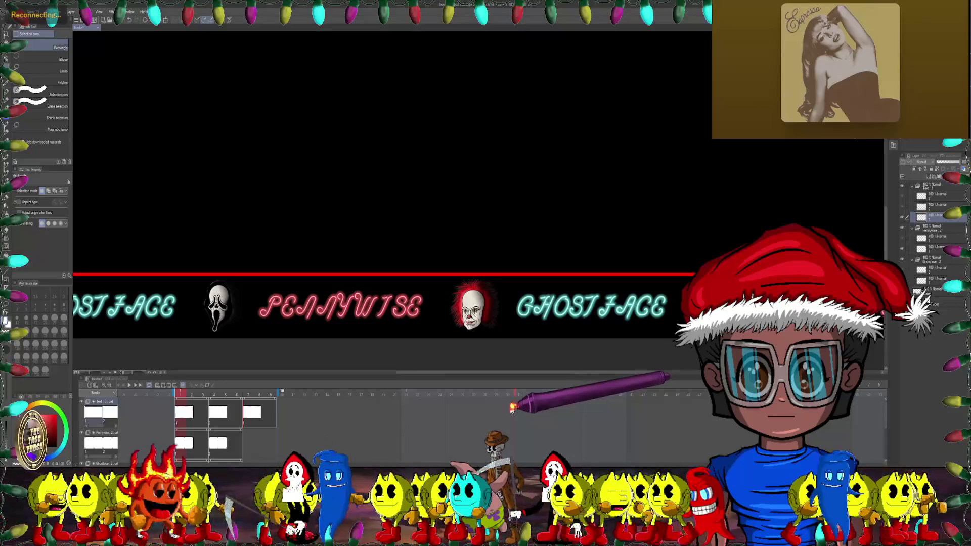
left_click(281, 393)
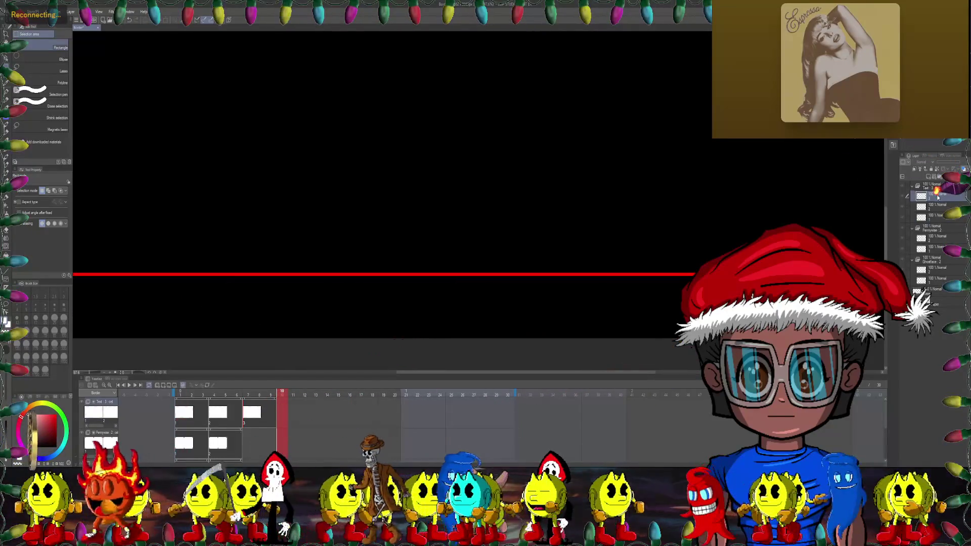
right_click(939, 197)
left_click(926, 246)
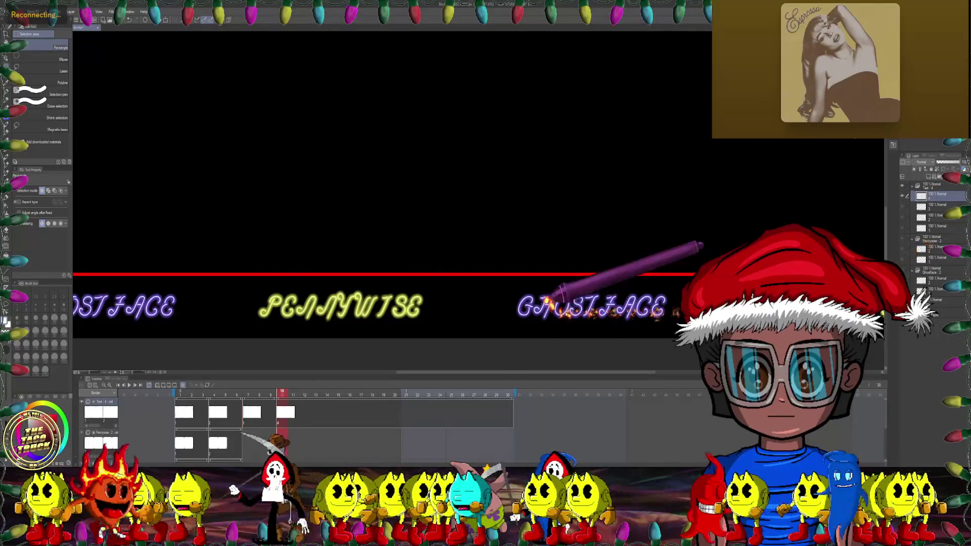
left_click_drag(512, 400, 329, 405)
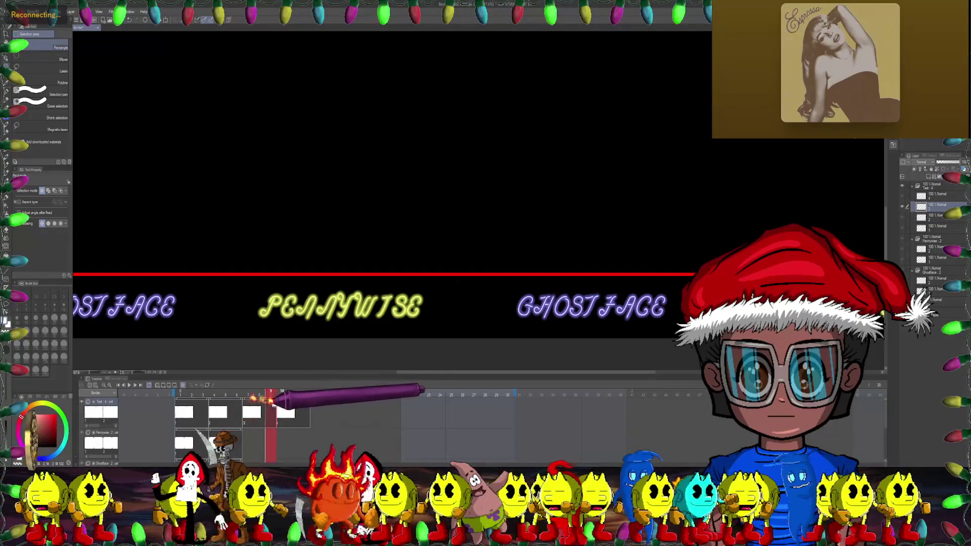
left_click_drag(290, 403, 248, 408)
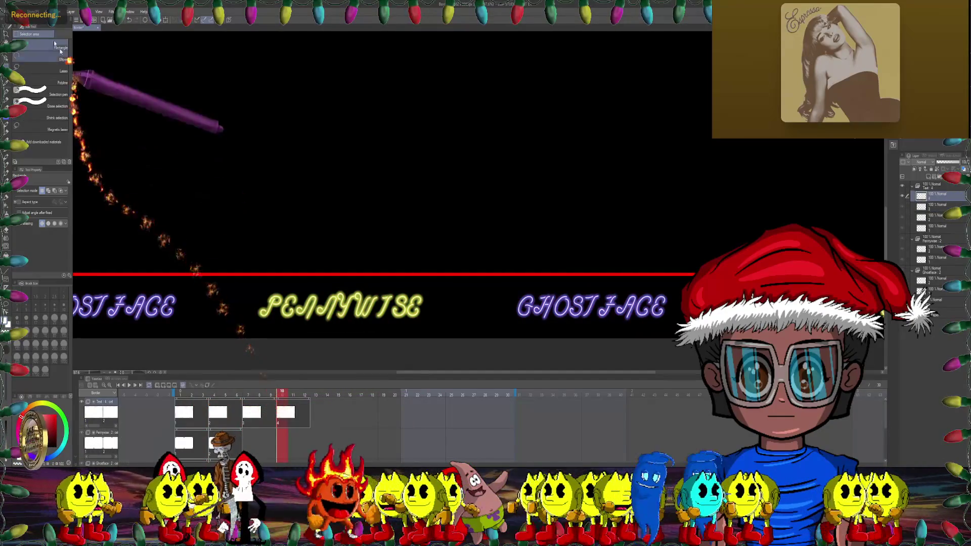
left_click(271, 409)
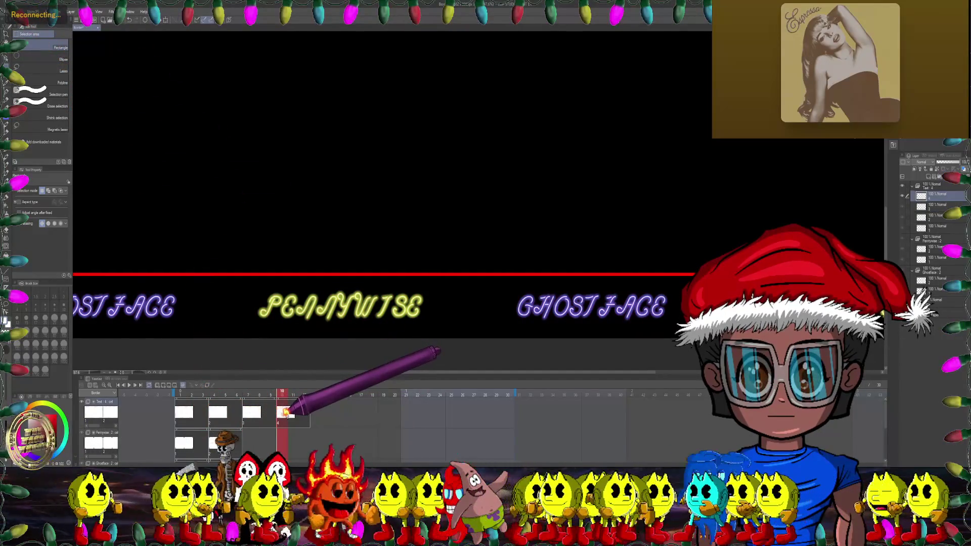
Step: Hue-shift the new cel's PENNYWISE and GHOST FACE text to different colours
left_click(28, 11)
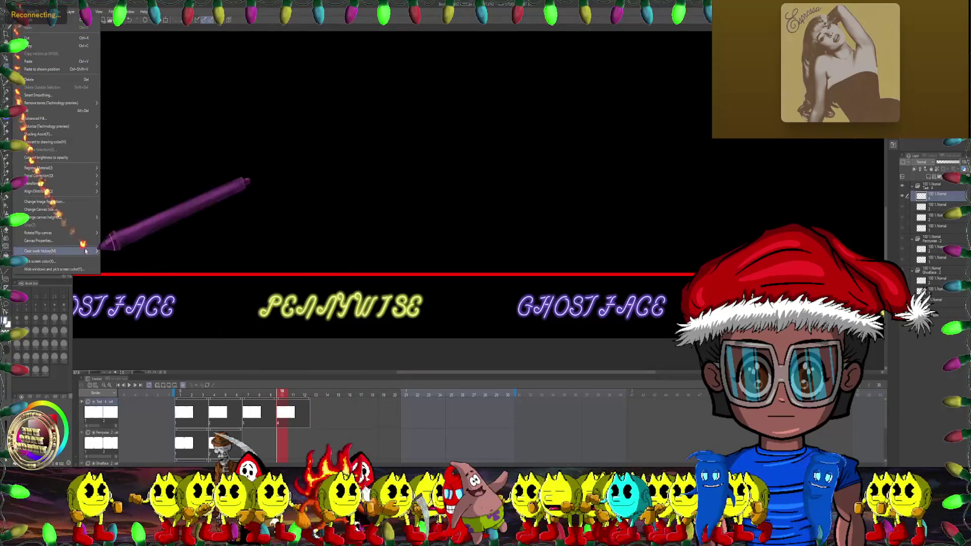
mouse_move(65, 177)
left_click(119, 169)
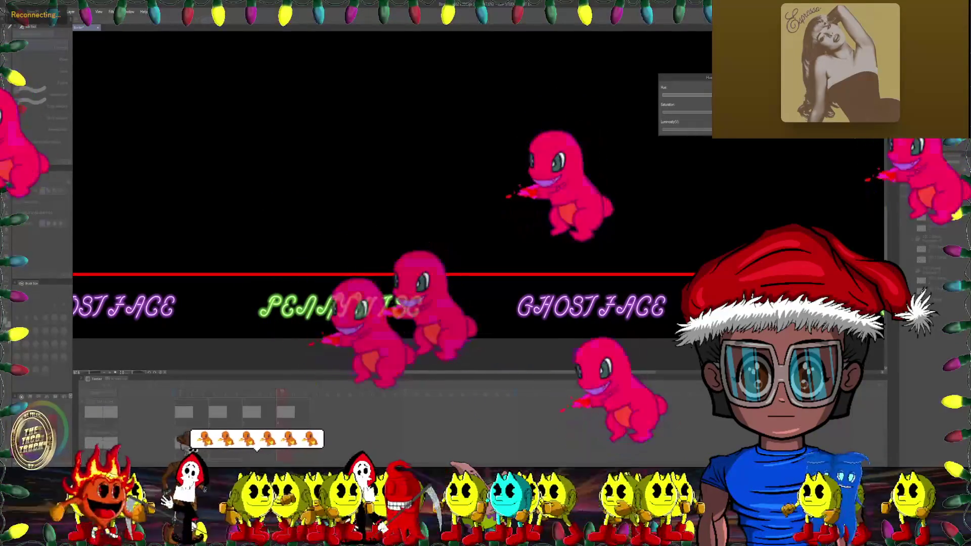
key("Return")
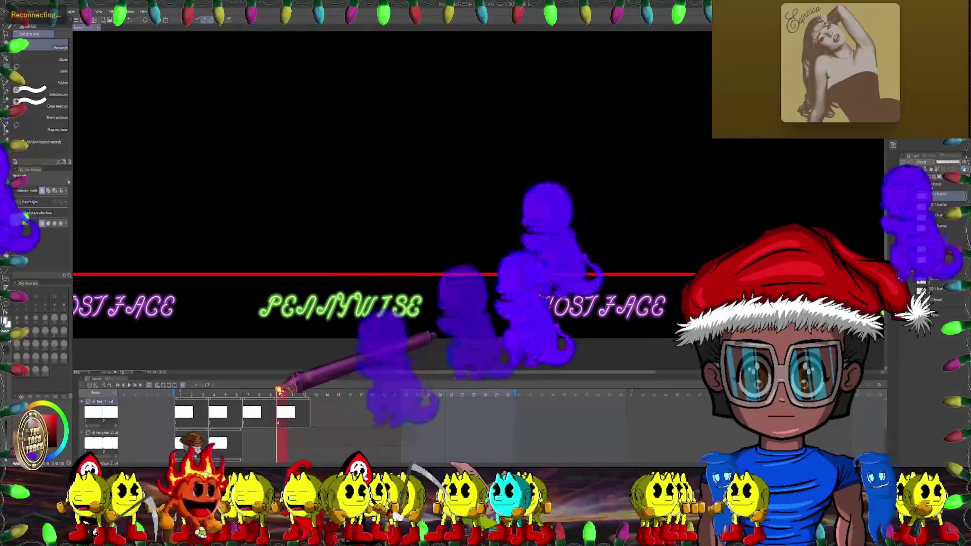
Step: Return to frame 1 and play the animation to preview the colour cycling
left_click(291, 393)
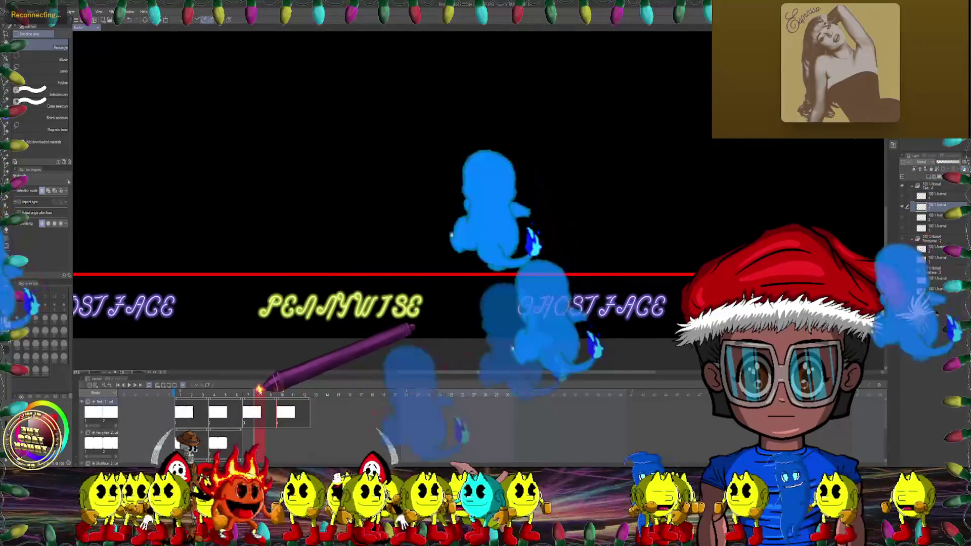
left_click(227, 393)
left_click(181, 393)
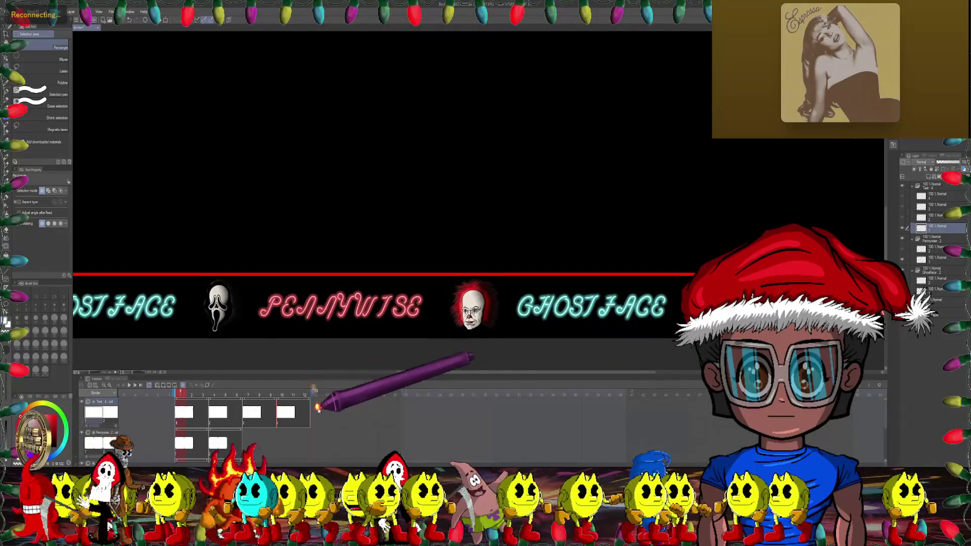
left_click(129, 384)
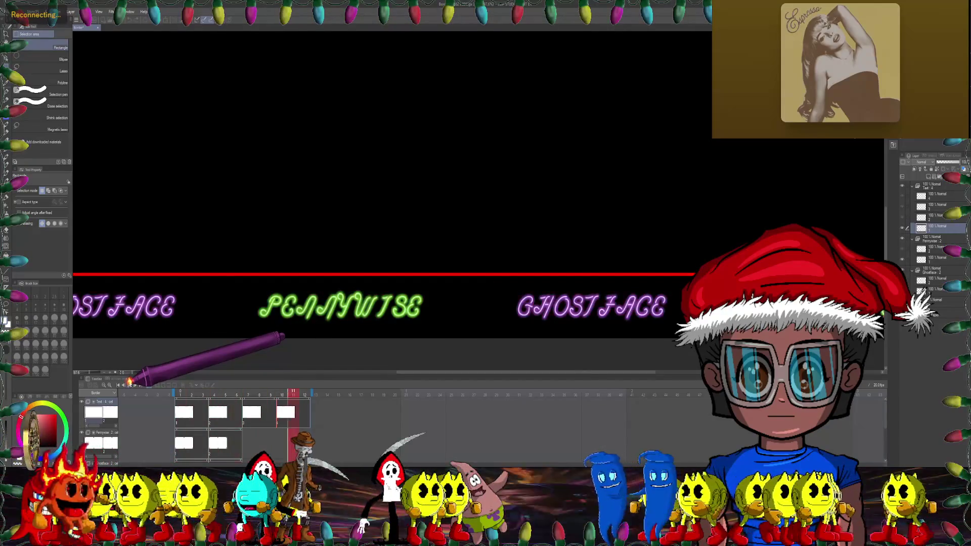
left_click(129, 384)
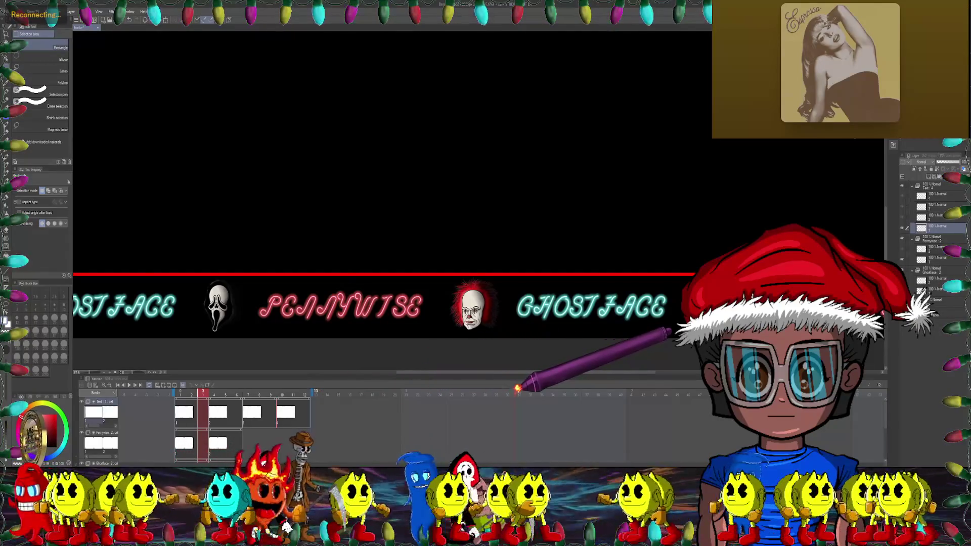
left_click_drag(204, 400, 316, 400)
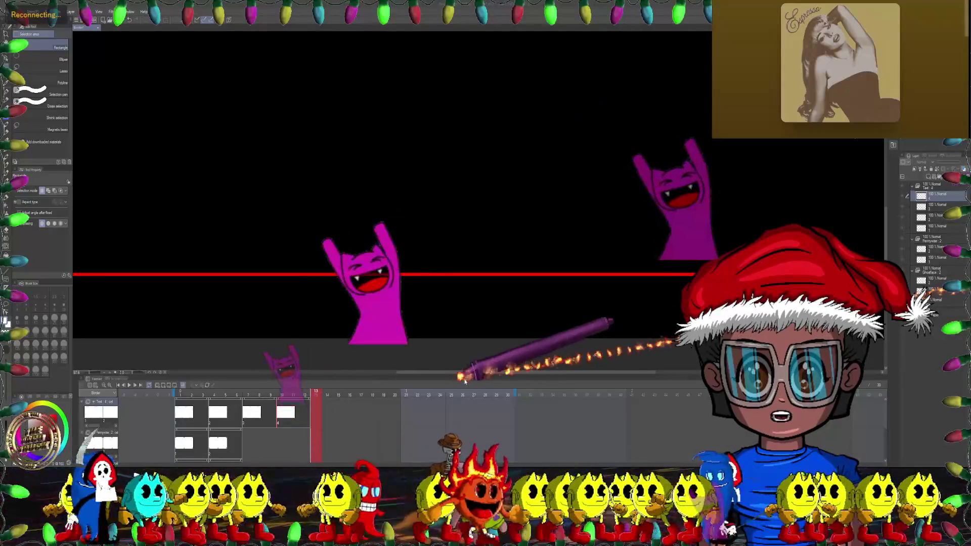
Step: Jump back to frame 1 and scrub forward through the early text frames
left_click(248, 394)
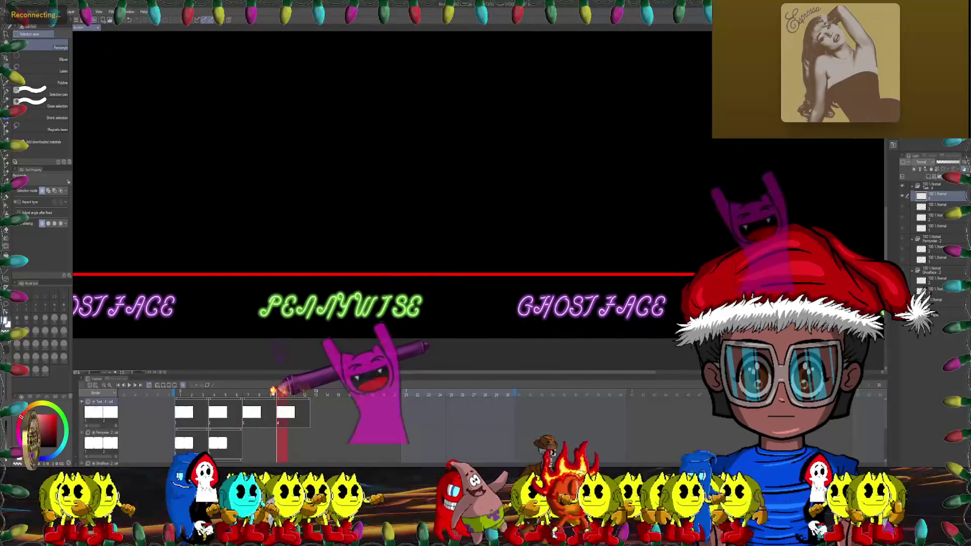
left_click(183, 393)
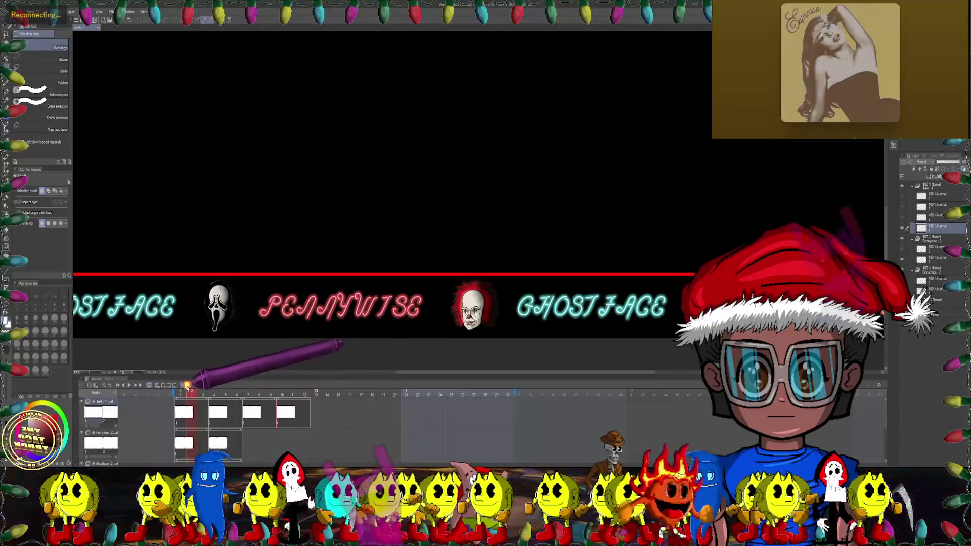
left_click_drag(192, 388, 316, 399)
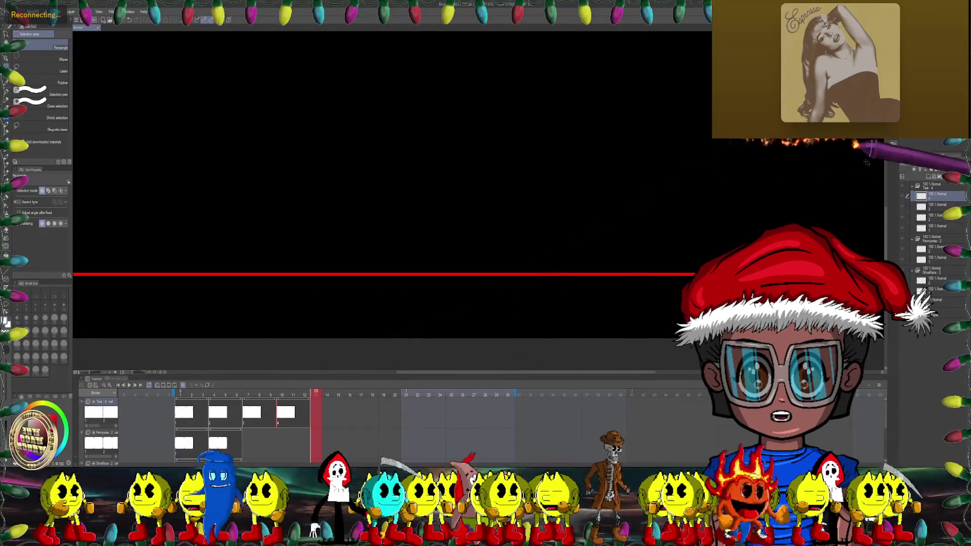
Step: Duplicate the text layer into a new cel at frame 13 and make it current
right_click(929, 199)
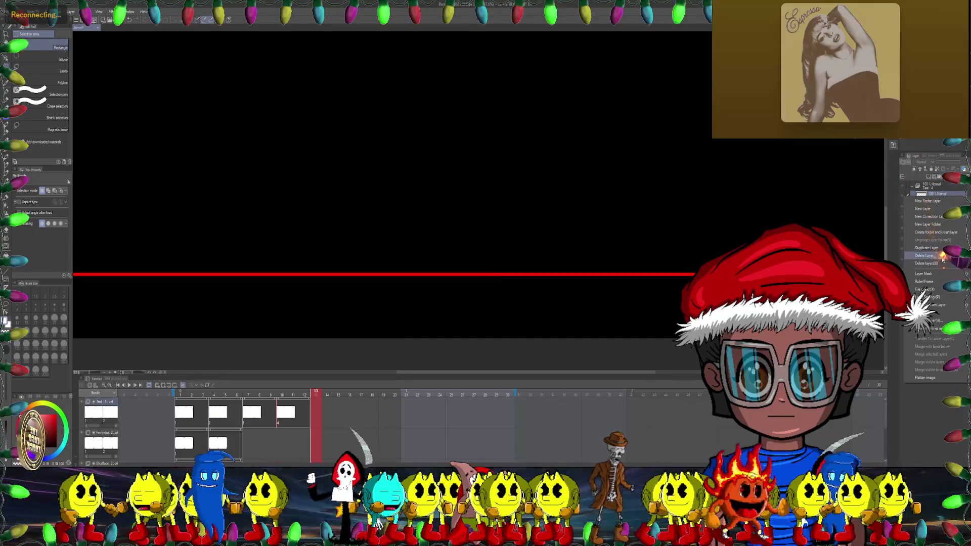
left_click(927, 248)
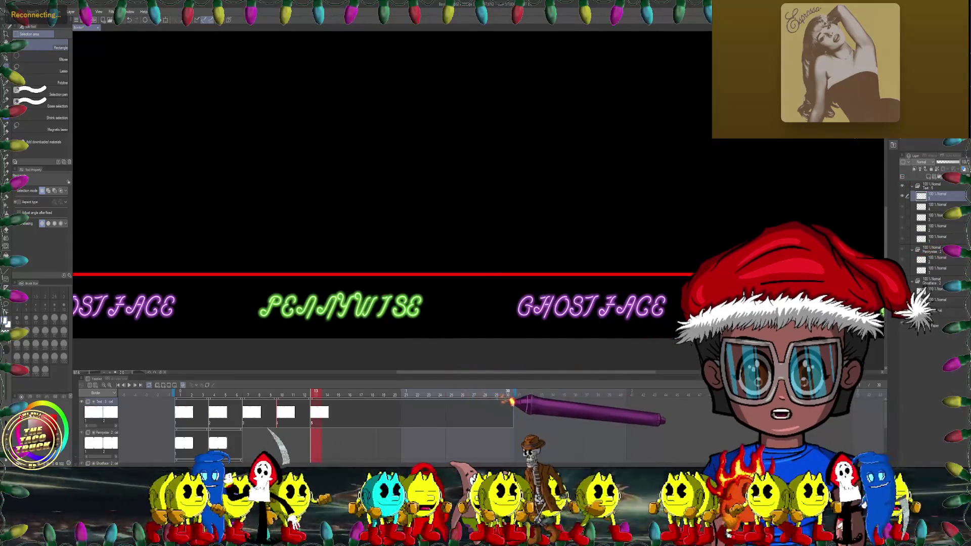
left_click(319, 412)
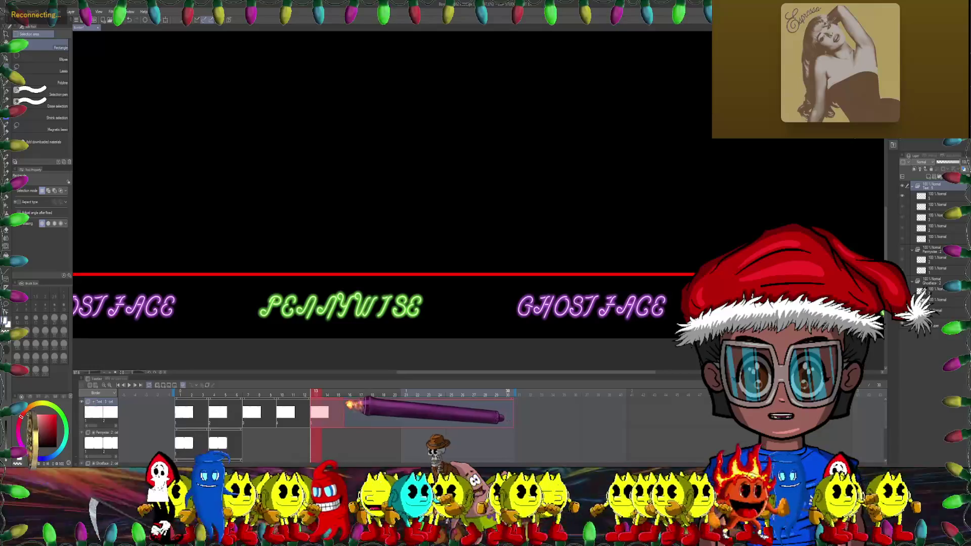
left_click(314, 391)
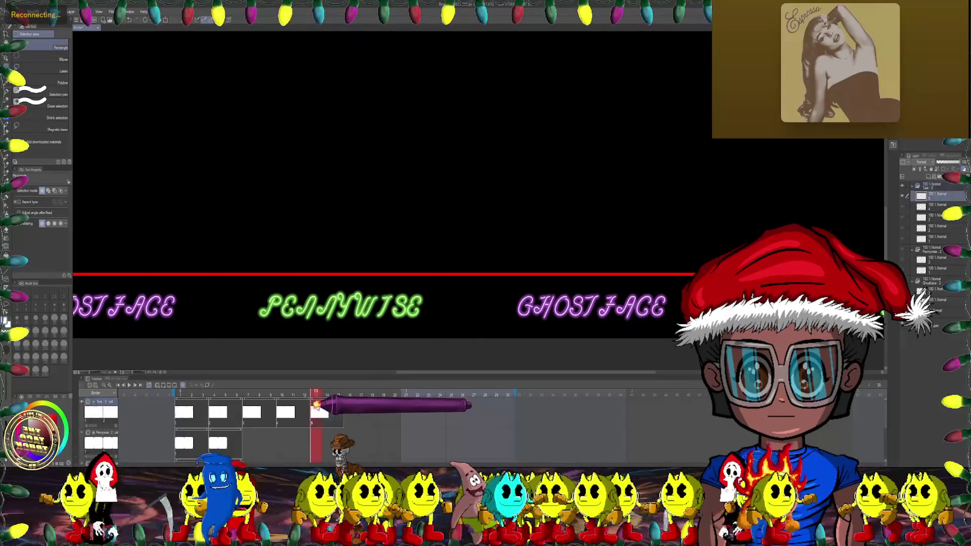
Step: Hue-shift the frame-13 text to teal PENNYWISE and pink GHOST FACE, comparing with earlier frames
left_click(25, 11)
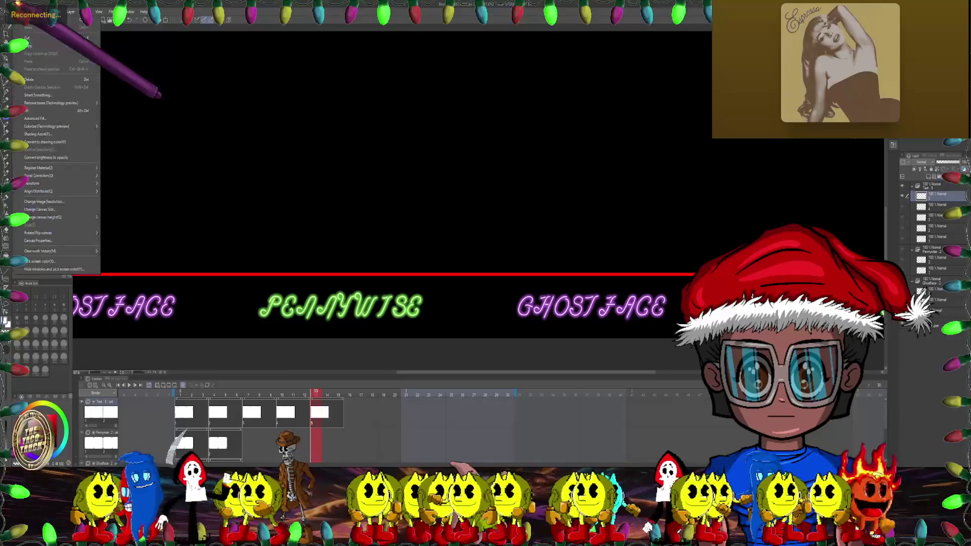
mouse_move(96, 177)
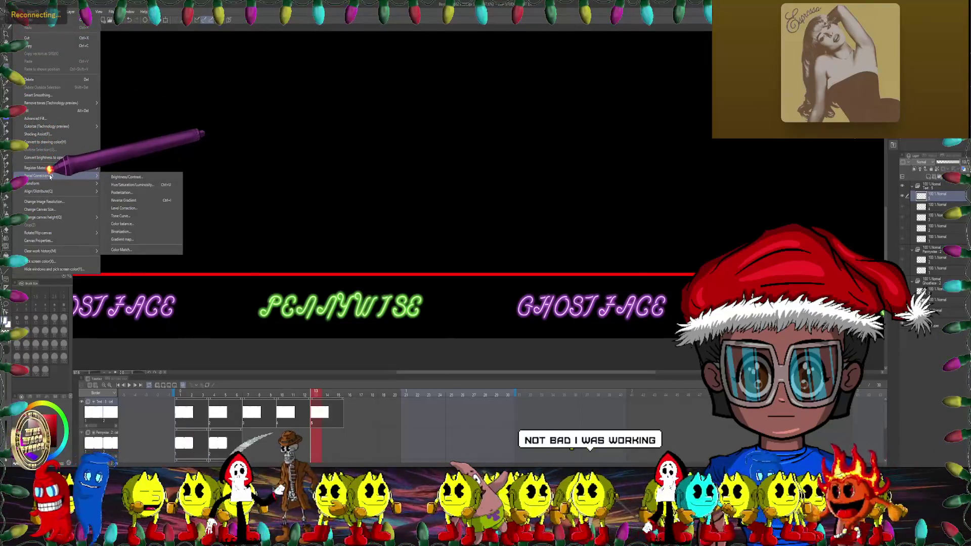
left_click(126, 184)
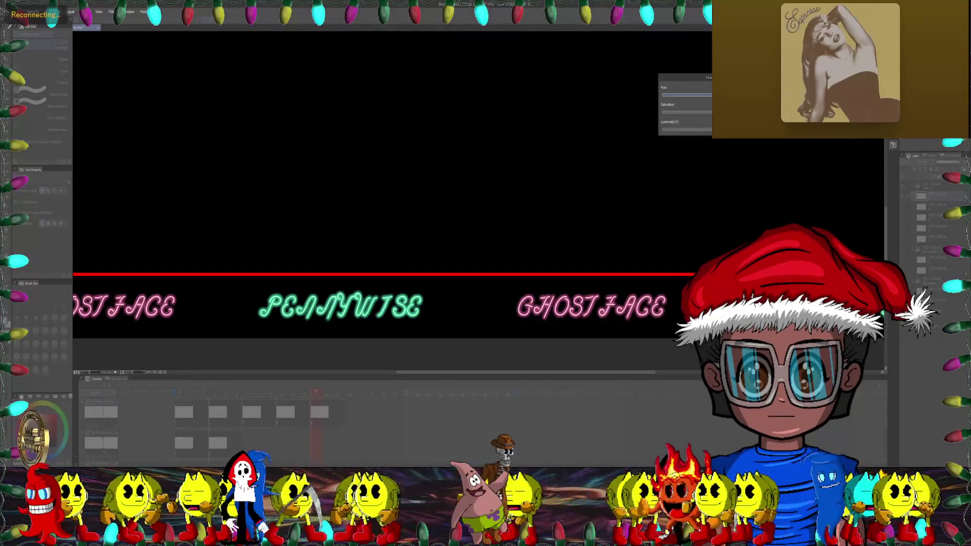
key("Return")
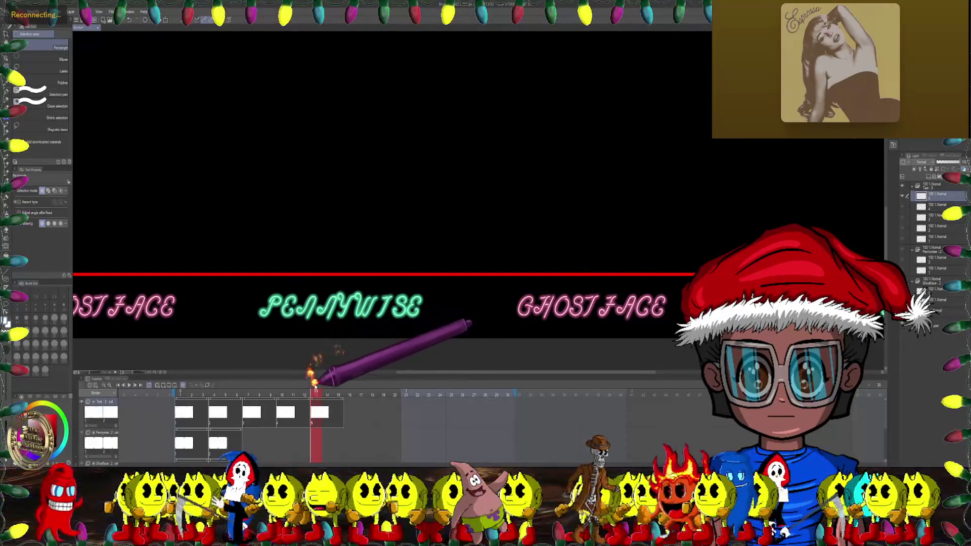
left_click(297, 393)
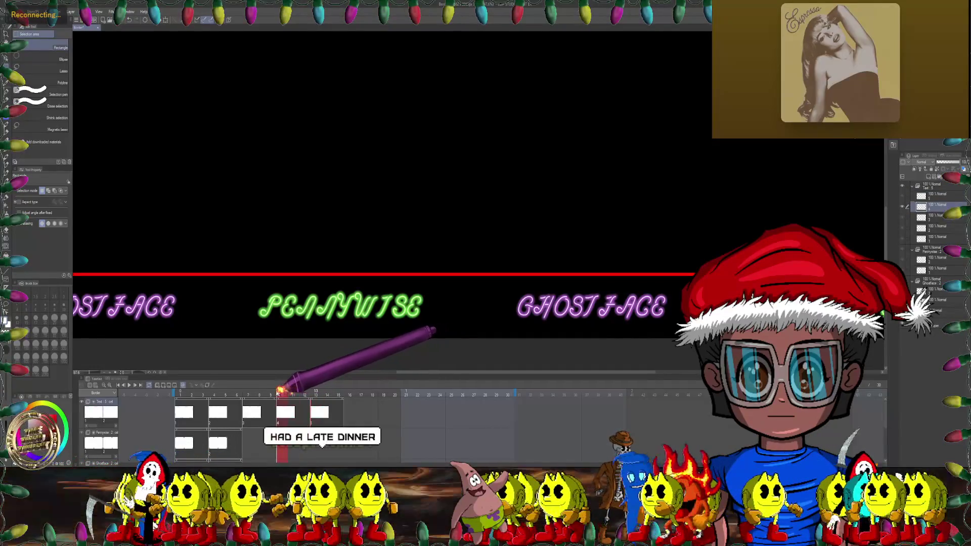
mouse_move(259, 391)
left_mouse_down()
mouse_move(203, 389)
mouse_move(349, 389)
left_mouse_up()
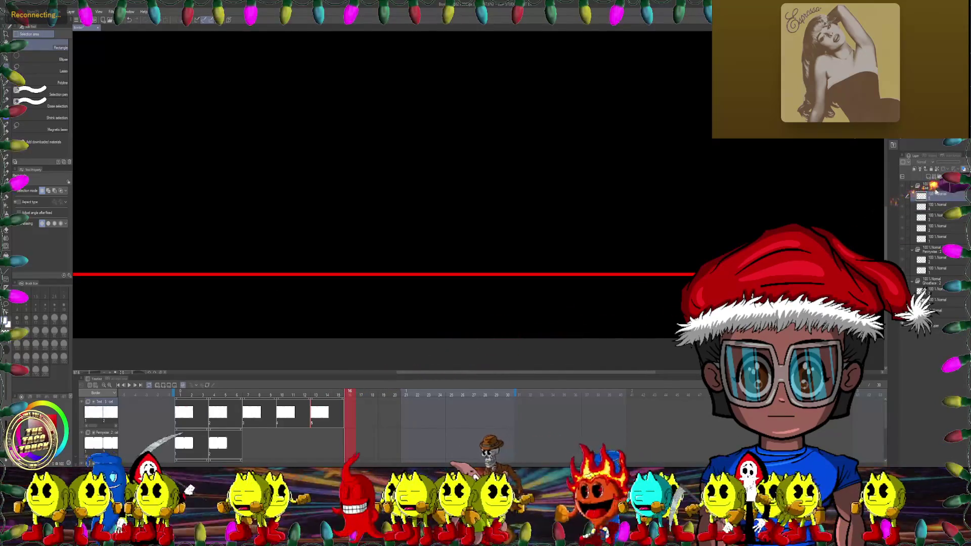
right_click(939, 197)
Step: Duplicate the text layer into a new frame-16 cel and make it current
left_click(930, 246)
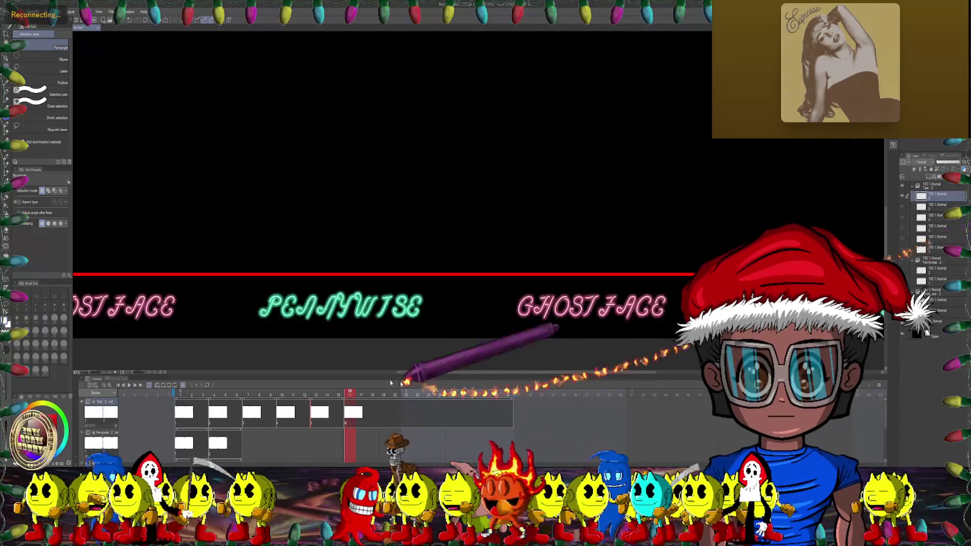
left_click(511, 411, "shift")
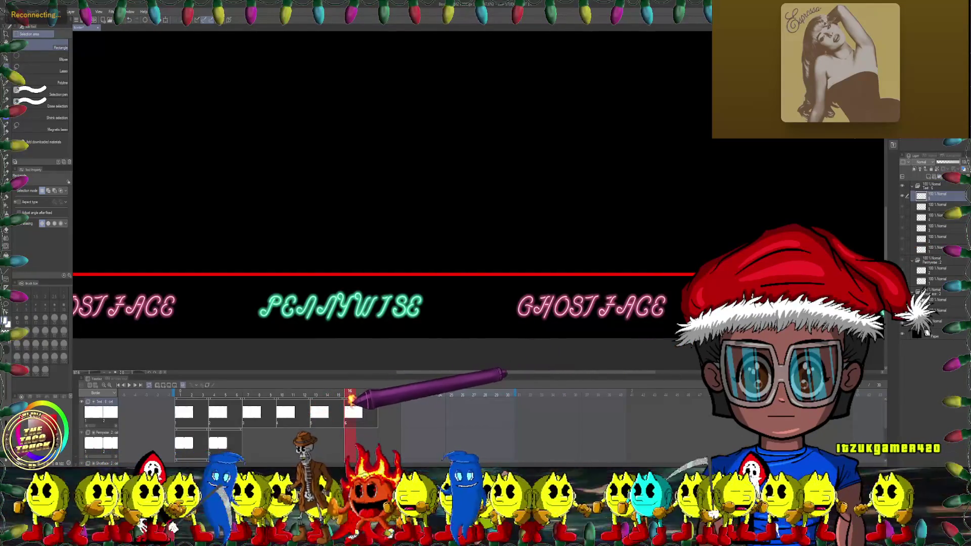
left_click(258, 392)
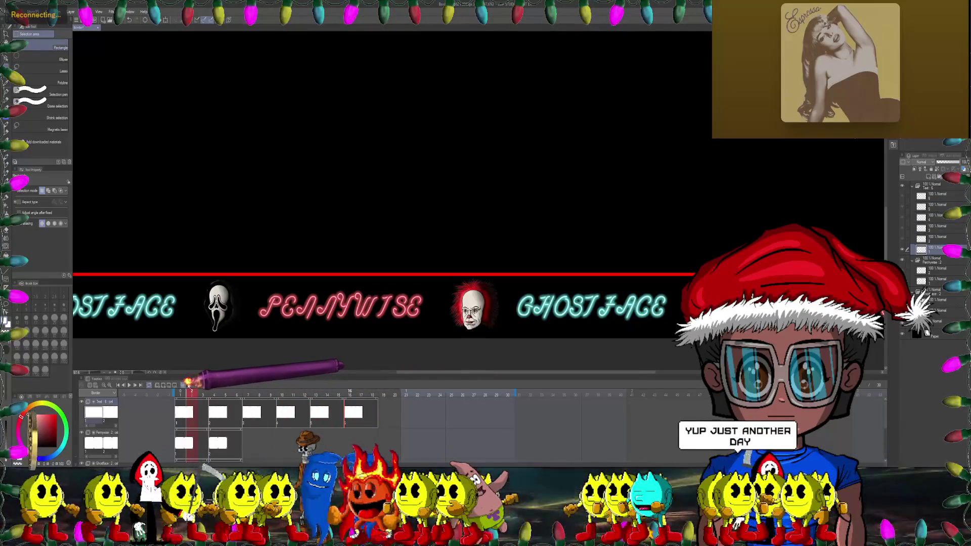
left_click(349, 393)
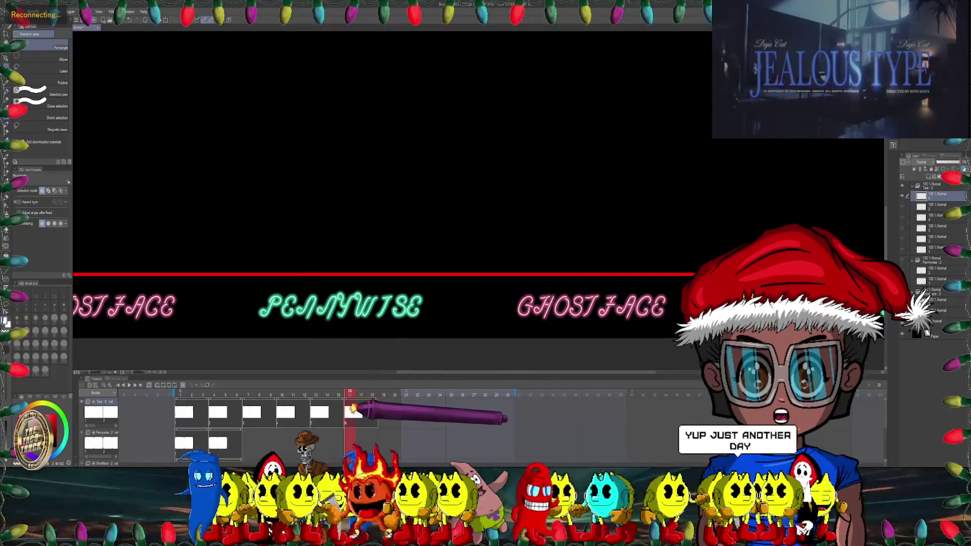
Step: Shift the Hue so PENNYWISE turns cyan and GHOSTFACE pink, then rewind to frame 1
left_click(30, 11)
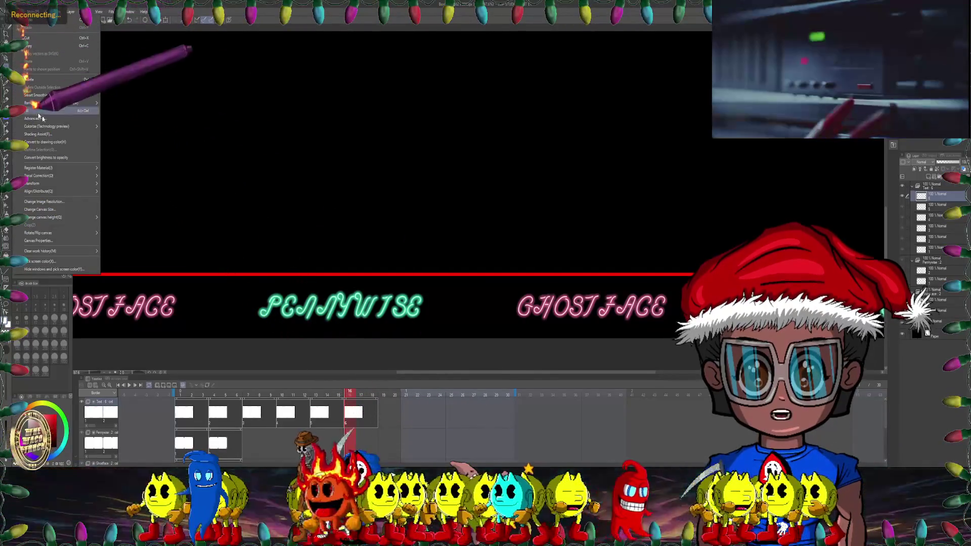
mouse_move(55, 183)
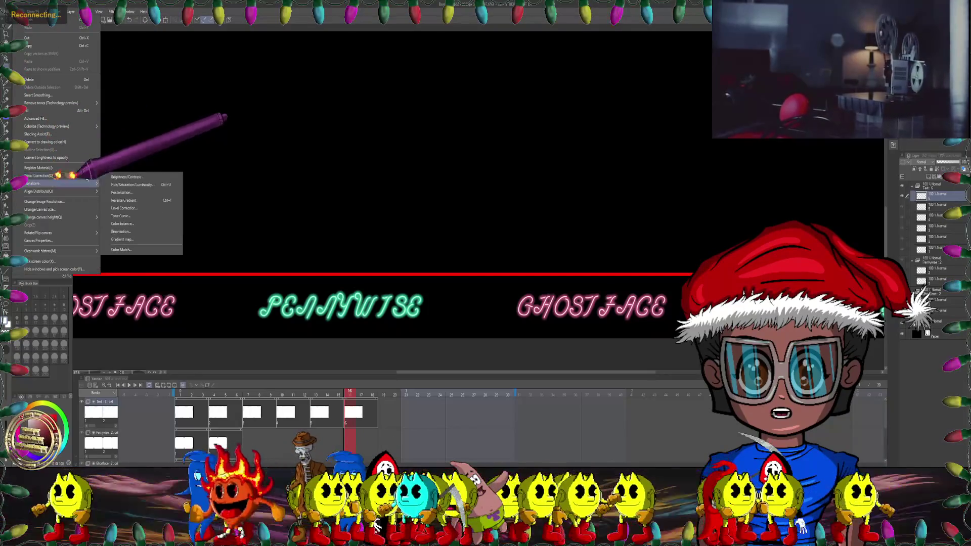
left_click(122, 199)
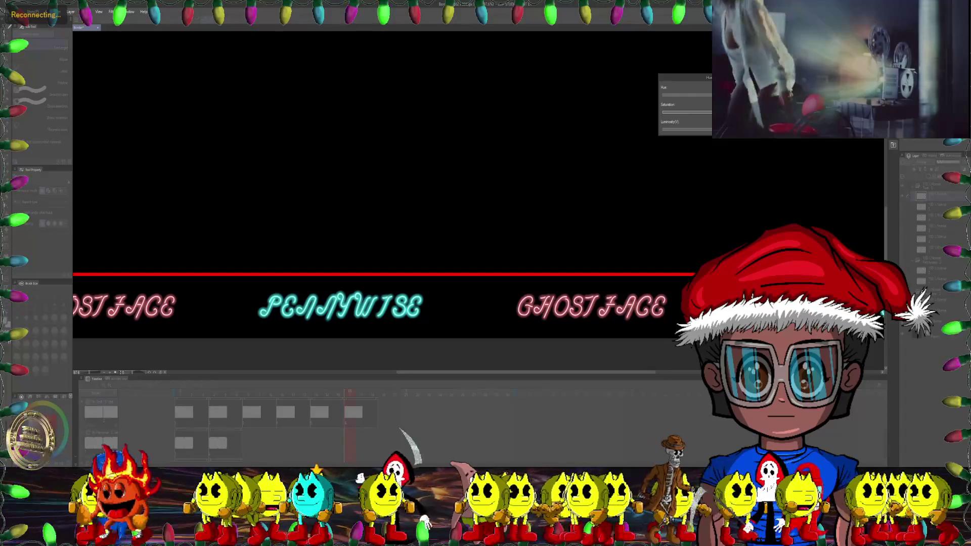
mouse_move(699, 97)
left_mouse_down()
mouse_move(677, 96)
mouse_move(690, 96)
left_mouse_up()
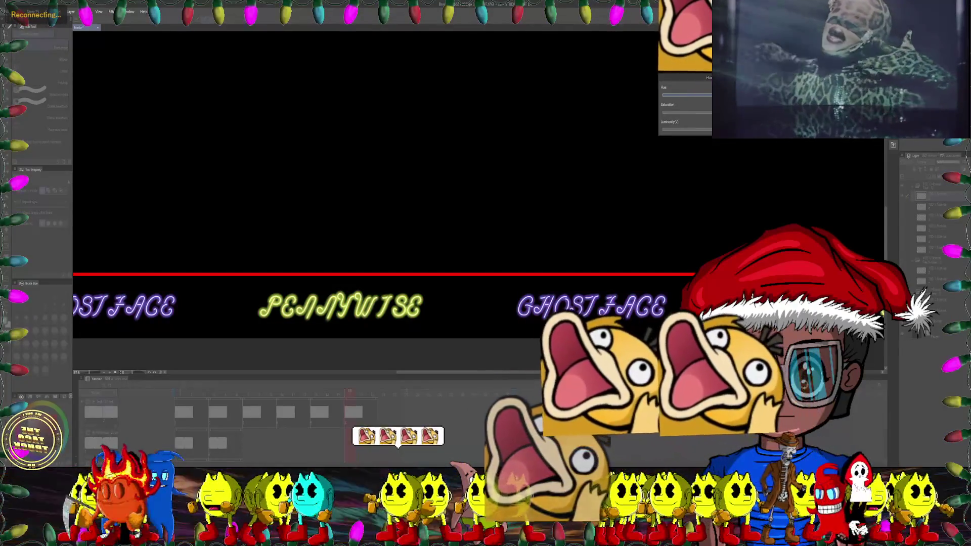
left_click_drag(691, 96, 711, 96)
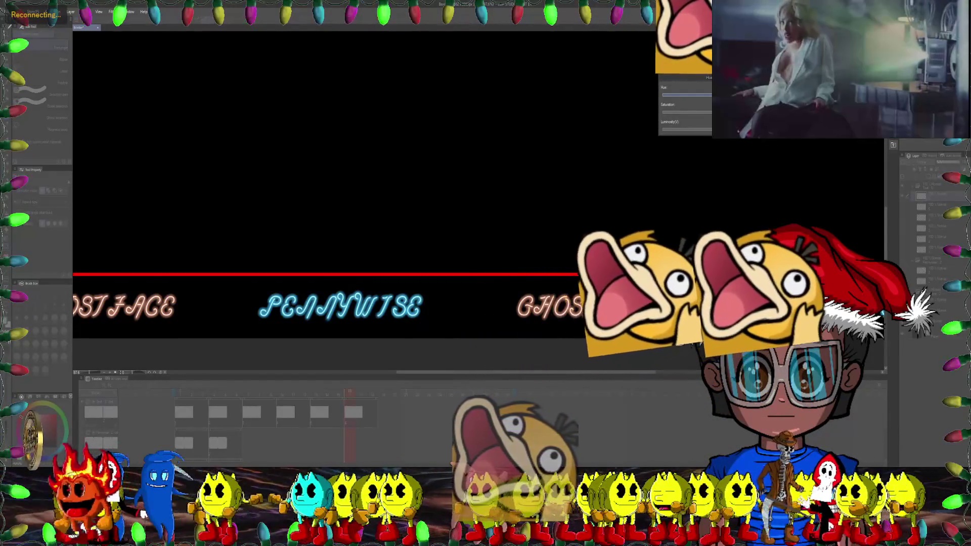
key("Return")
mouse_move(348, 400)
left_mouse_down()
mouse_move(184, 402)
mouse_move(383, 393)
left_mouse_up()
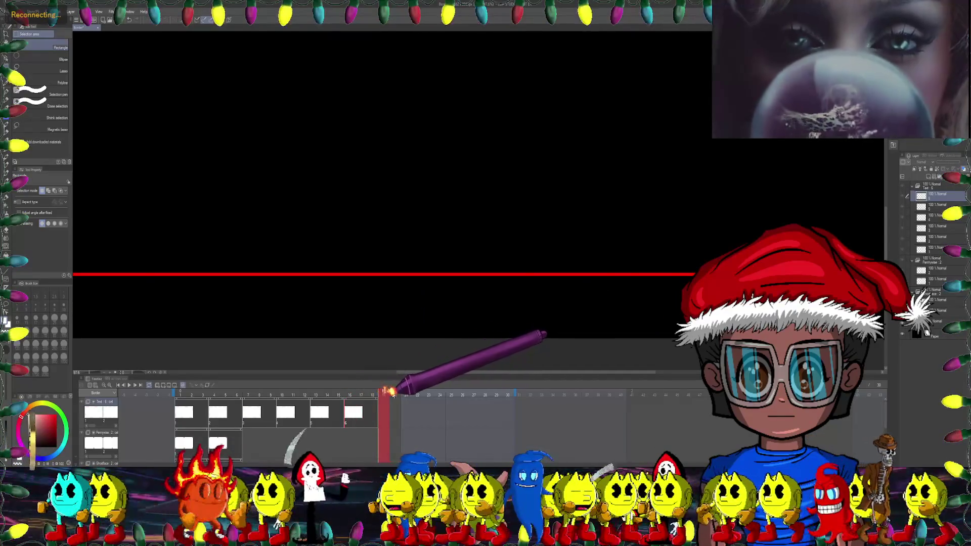
Step: Duplicate the text layer as new cel 7 and select it on the Text track
right_click(935, 198)
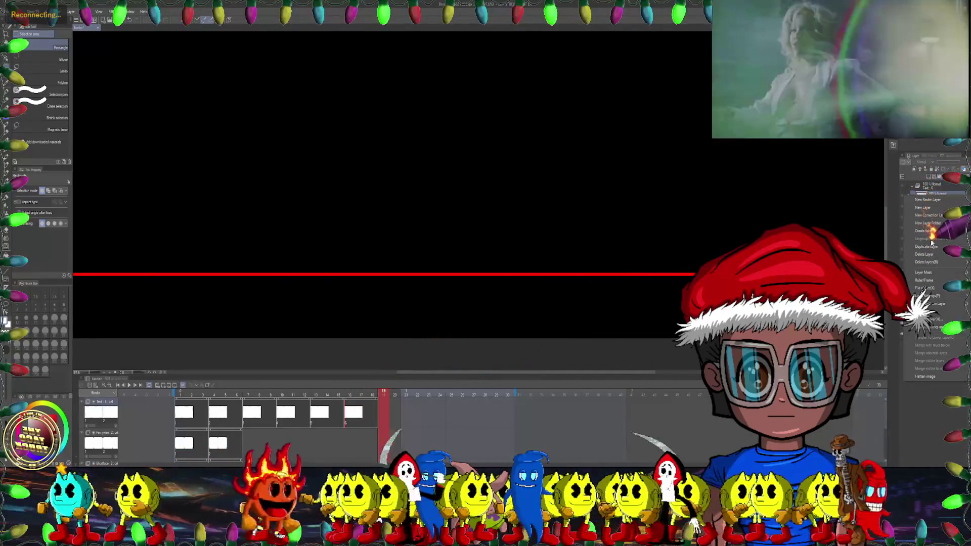
left_click(933, 246)
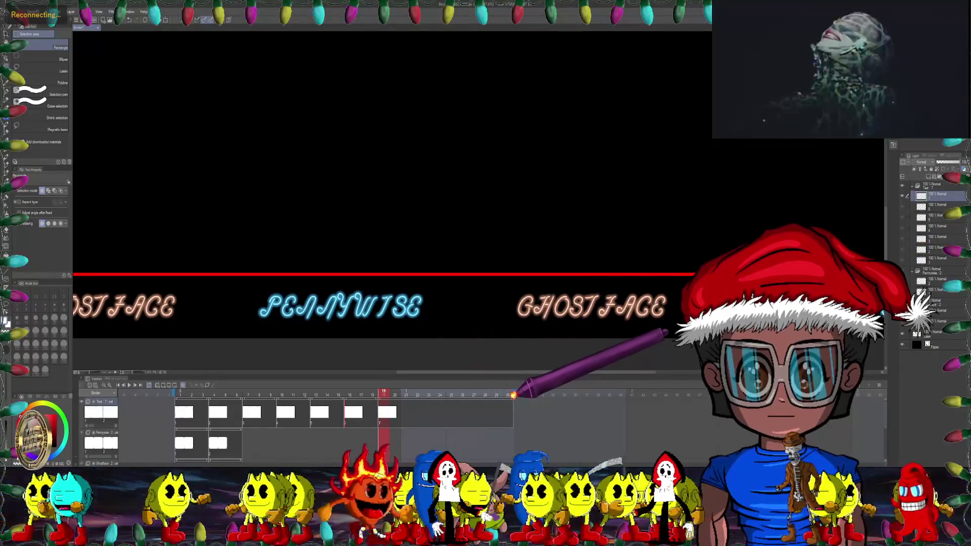
left_click_drag(514, 398, 468, 401)
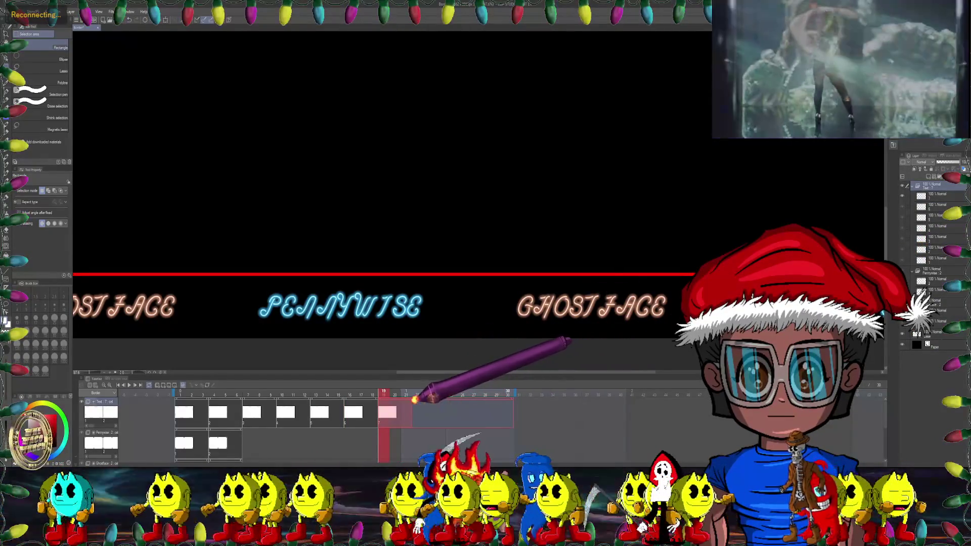
mouse_move(385, 395)
left_mouse_down()
mouse_move(189, 396)
mouse_move(410, 415)
left_mouse_up()
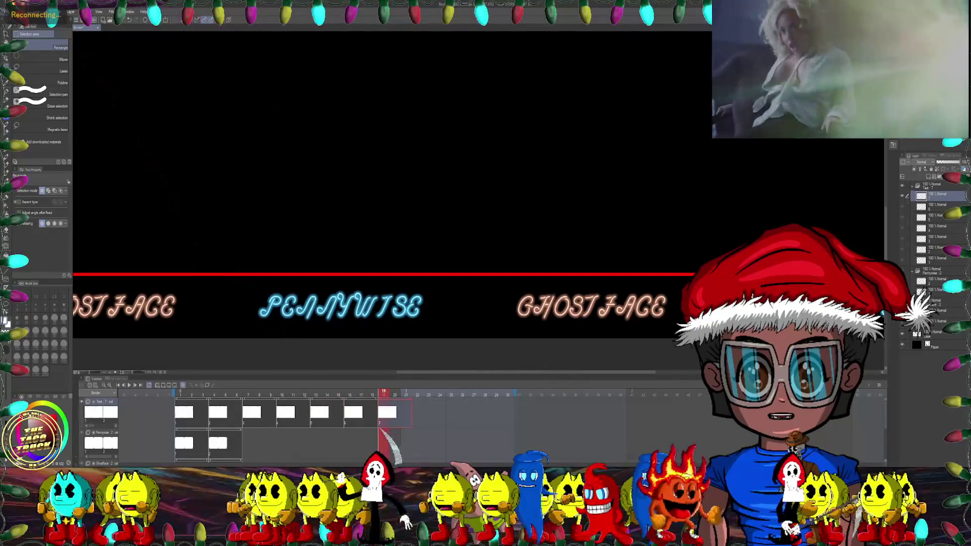
Step: Shift the cel's hue to blue PENNYWISE and yellow GHOSTFACE, then rewind and play
left_click(23, 11)
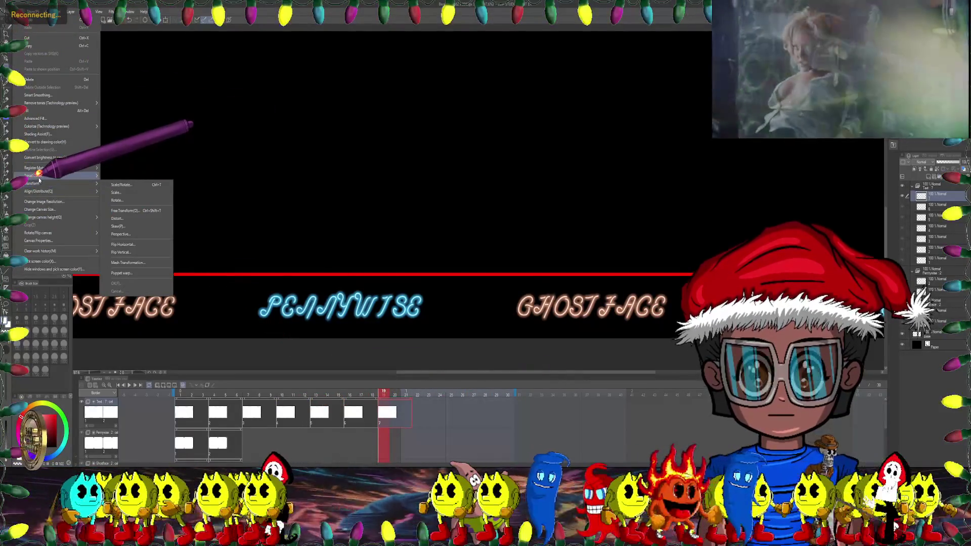
mouse_move(61, 176)
left_click(137, 185)
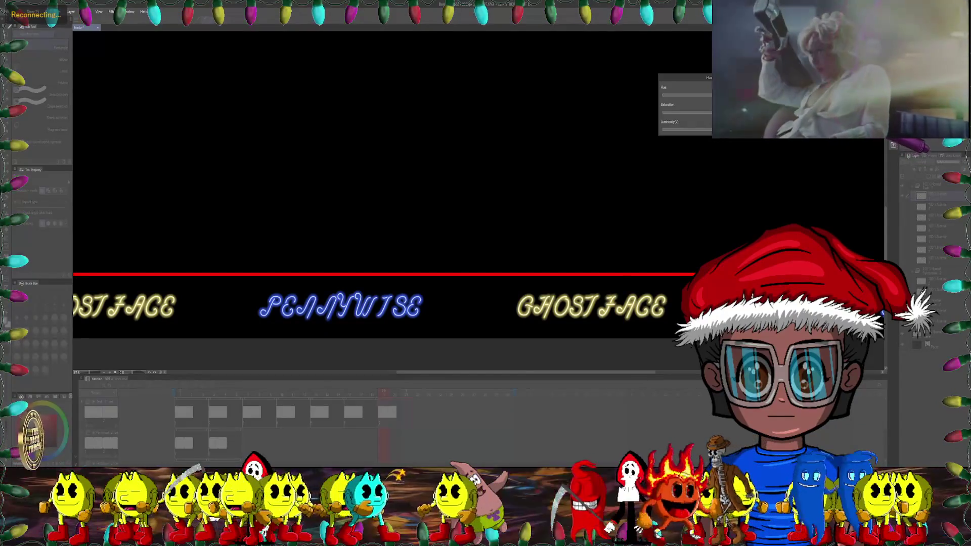
key("Return")
mouse_move(380, 392)
left_mouse_down()
mouse_move(182, 387)
mouse_move(418, 392)
mouse_move(165, 393)
left_mouse_up()
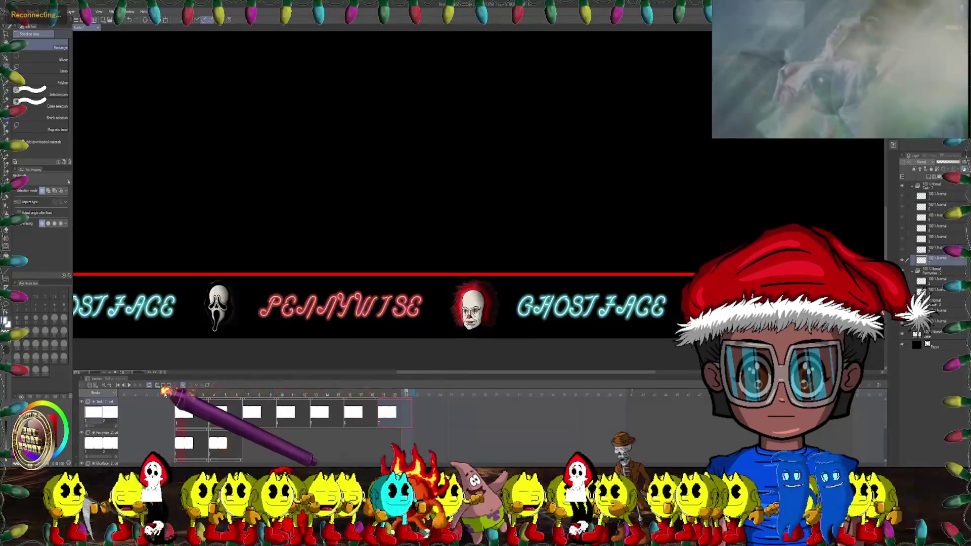
key("space")
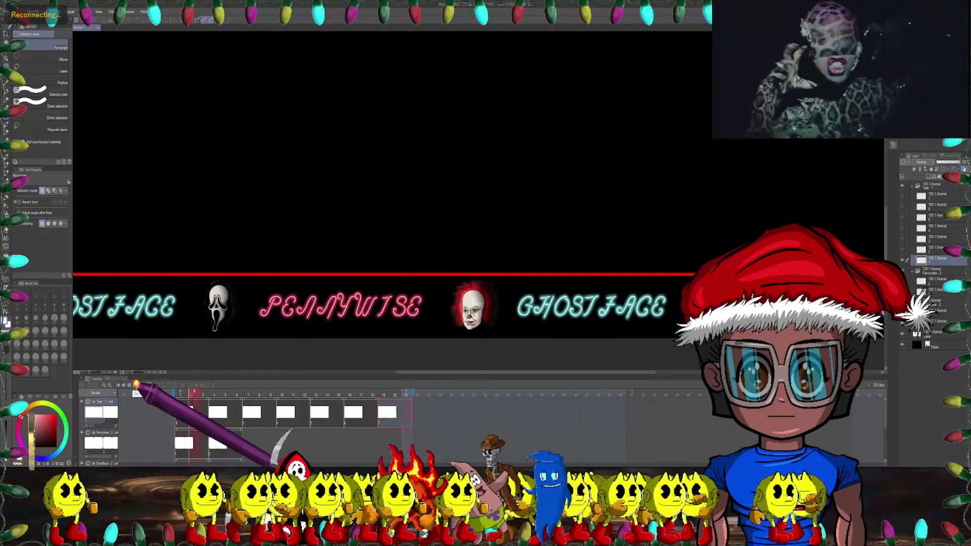
Step: Duplicate the Pennywise icon layer into a new cel and select it
scroll(347, 278, "down", 3)
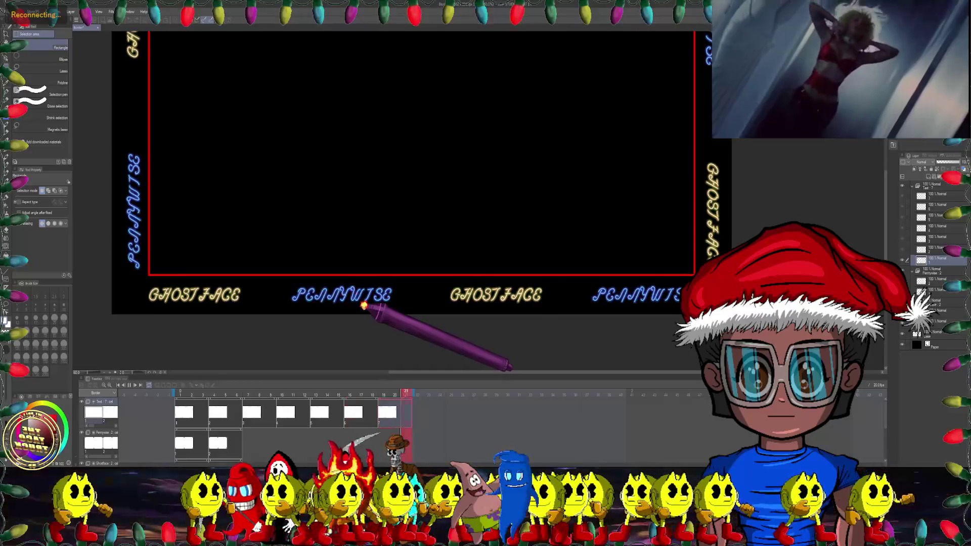
scroll(364, 305, "down", 2)
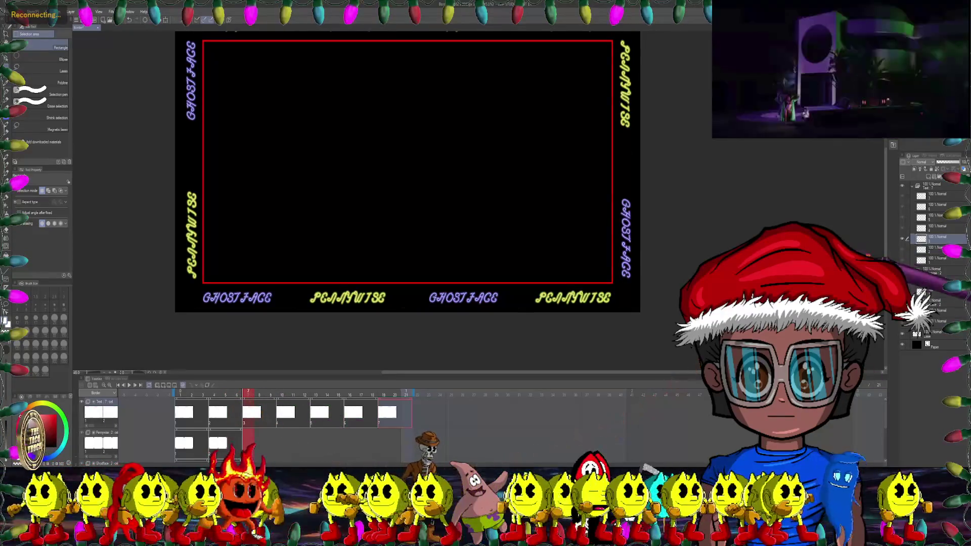
right_click(933, 283)
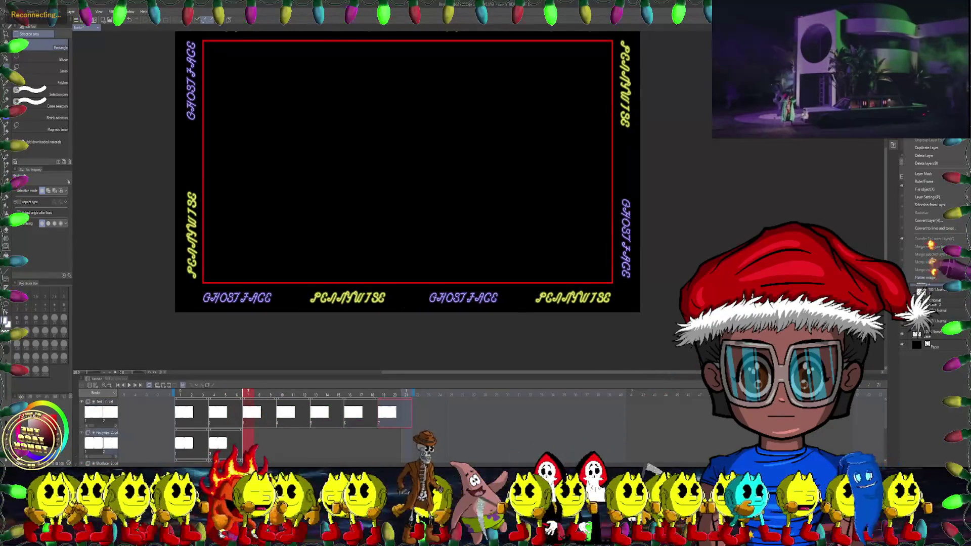
left_click(926, 148)
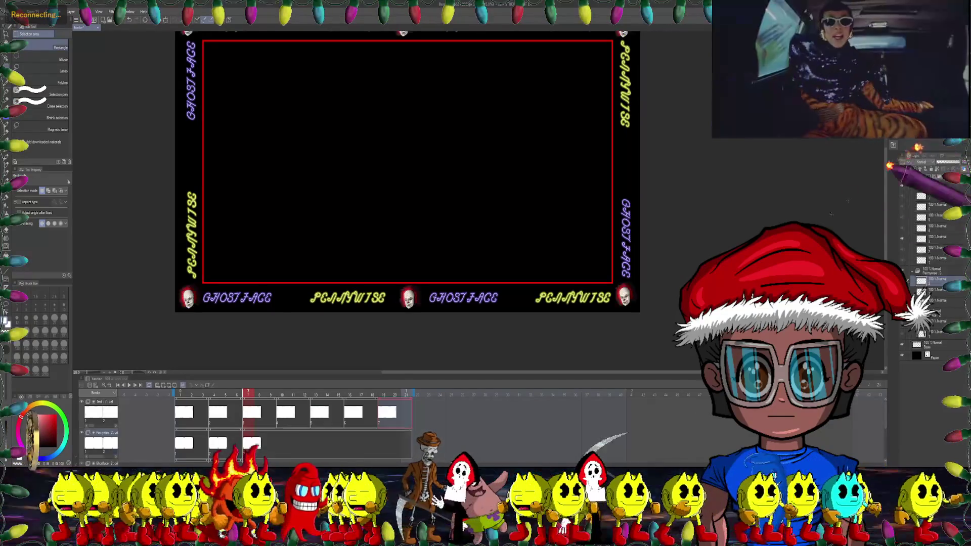
left_click(252, 443)
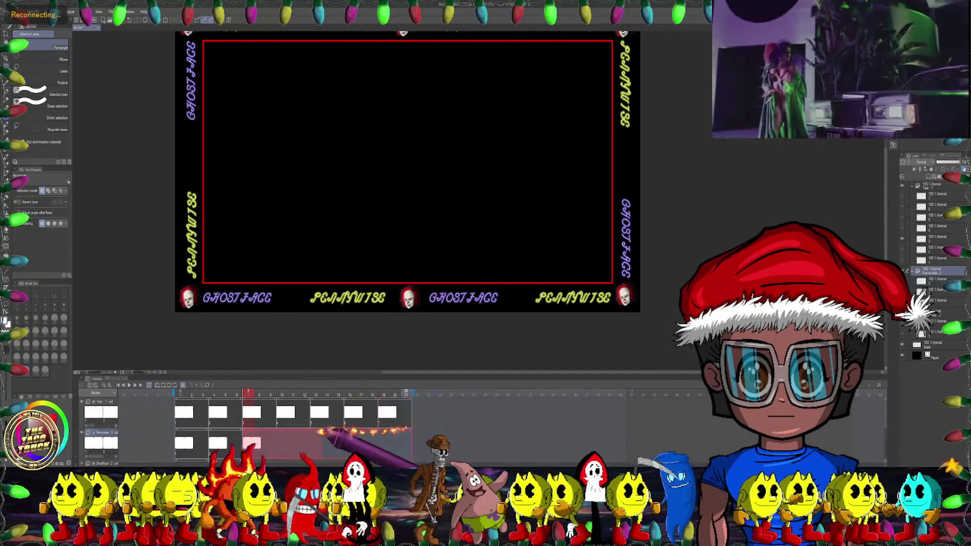
scroll(243, 430, "down", 2)
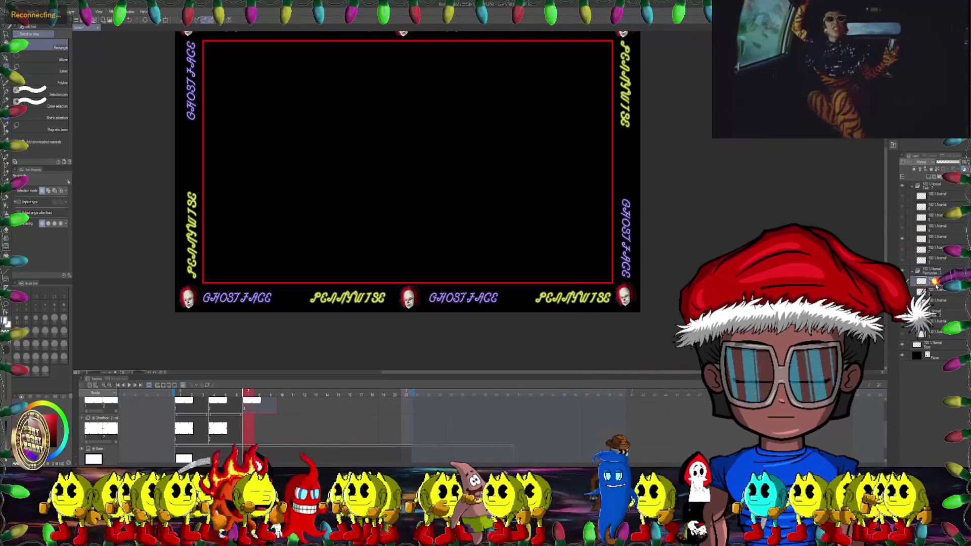
Step: Duplicate the Ghostface icon layer into frame 10, undoing a mistaken duplicate, then go to frame 7
right_click(936, 273)
left_click(921, 149)
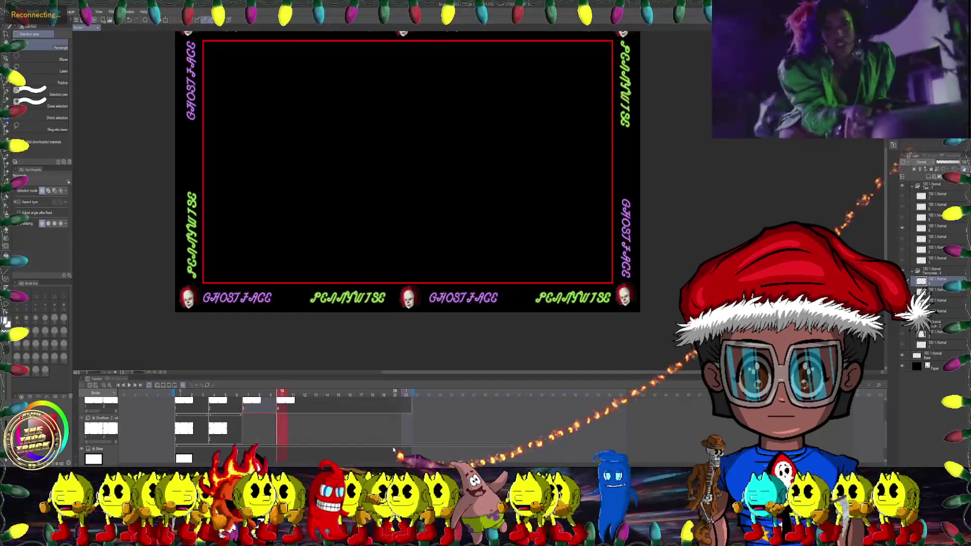
key("ctrl+z")
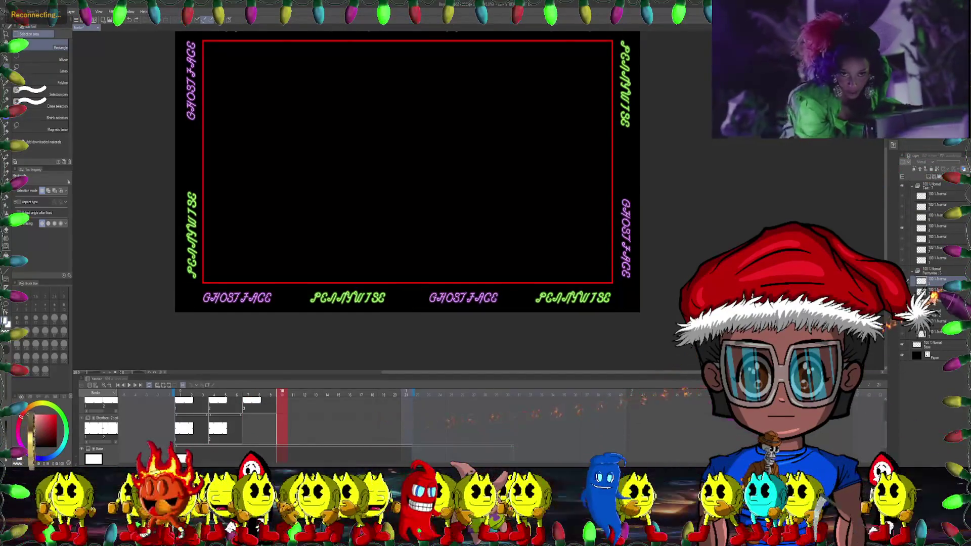
right_click(934, 326)
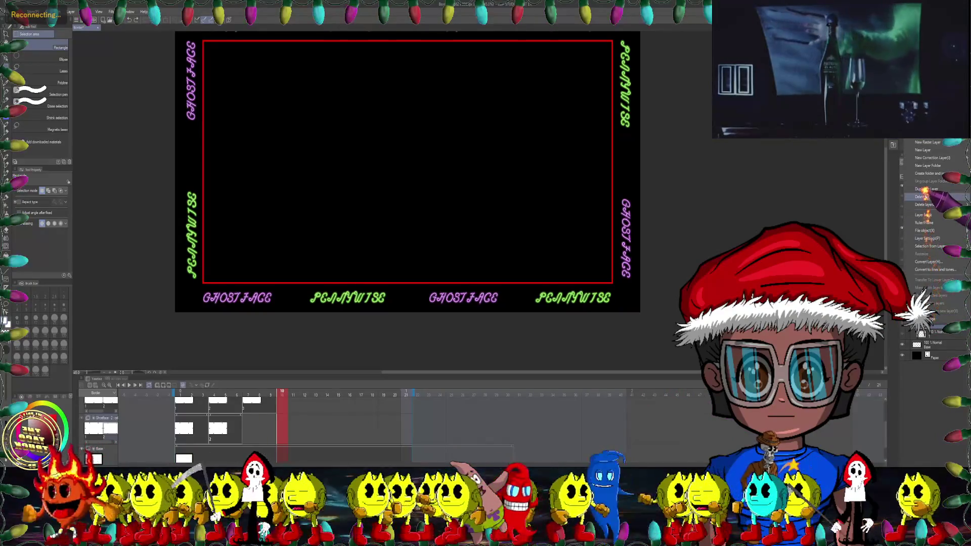
left_click(927, 190)
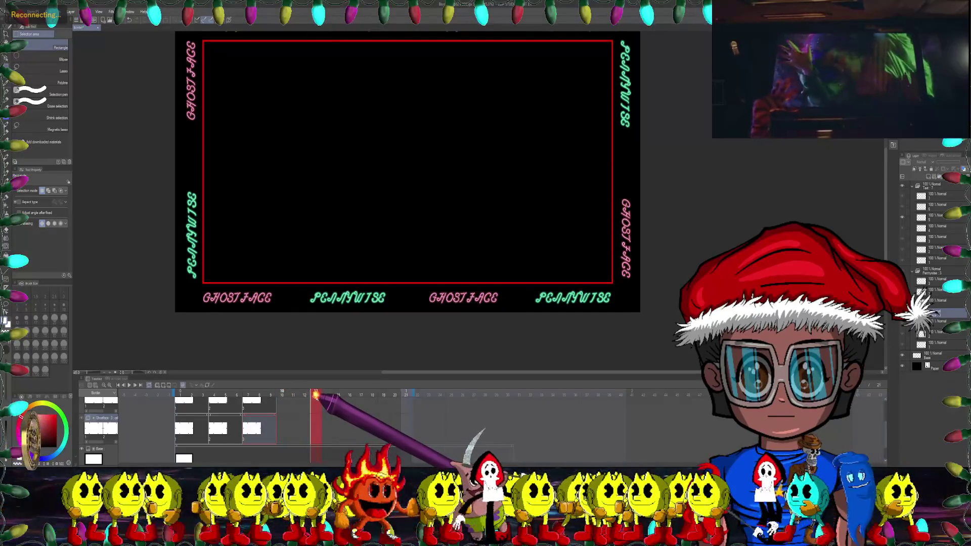
left_click(251, 408)
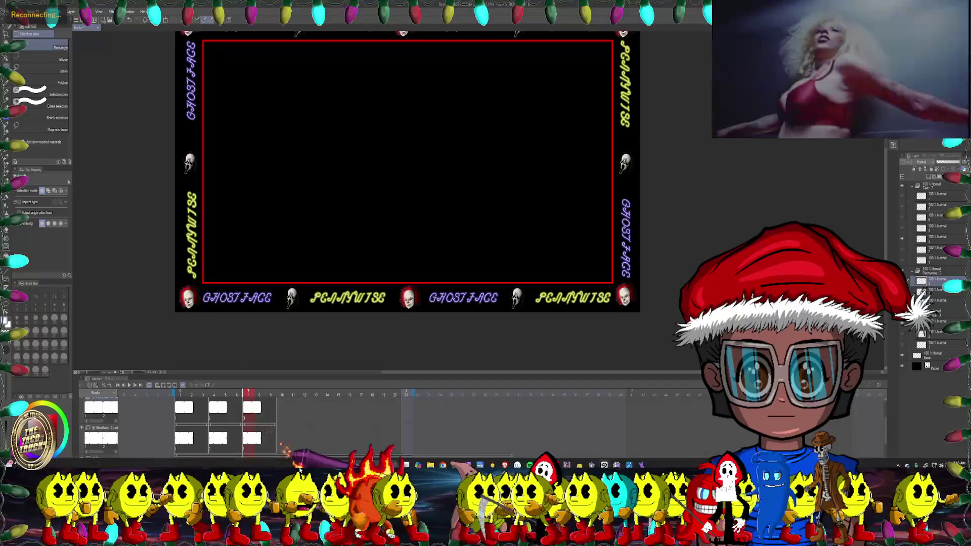
Step: Select the bottom-left Pennywise head and tilt it slightly counterclockwise
left_click(23, 11)
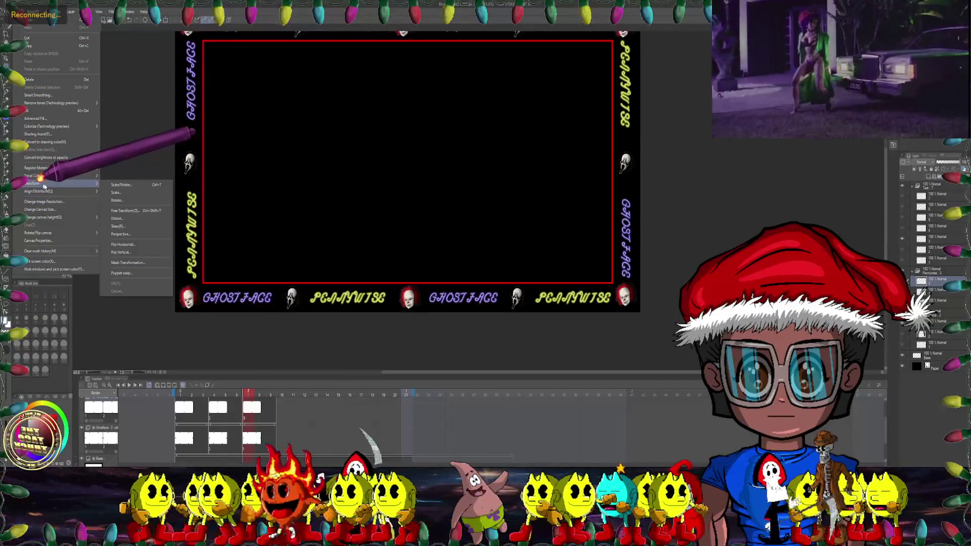
left_click(131, 11)
key("Escape")
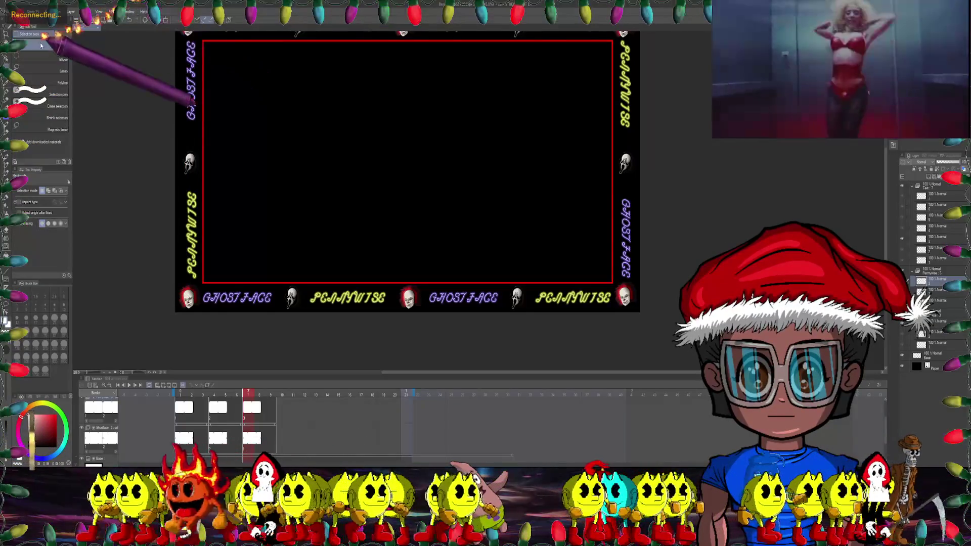
scroll(430, 177, "up", 1)
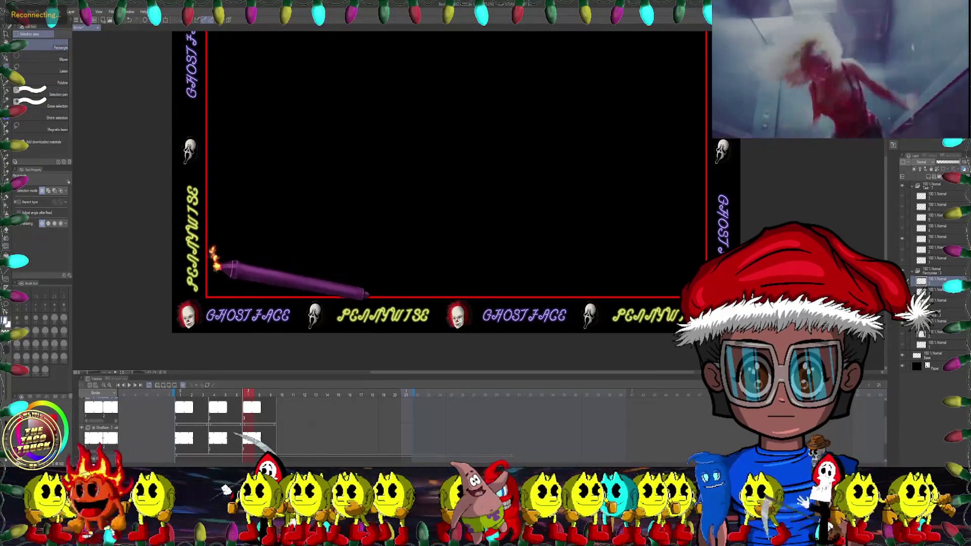
scroll(430, 177, "up", 1)
scroll(430, 177, "up", 2)
scroll(430, 177, "up", 1)
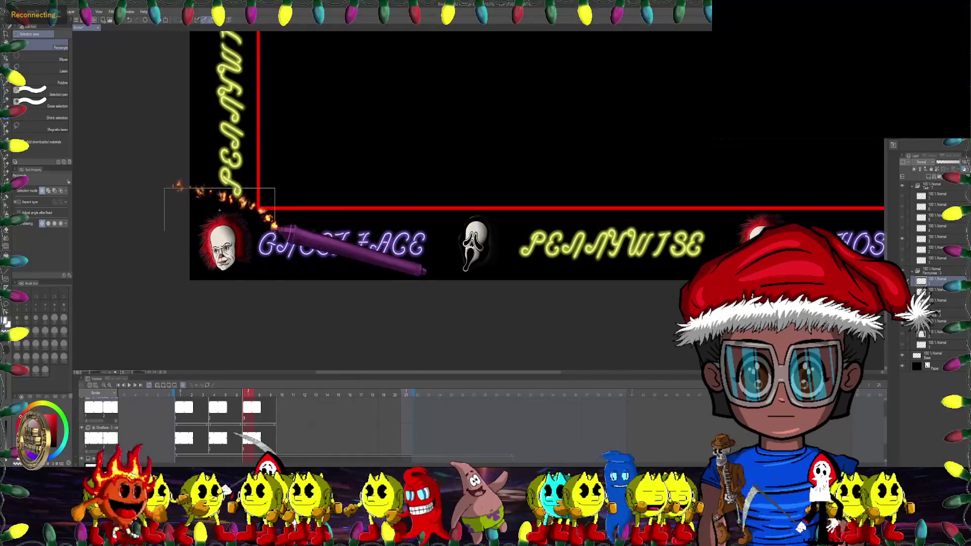
left_click_drag(164, 188, 274, 295)
left_click(247, 291)
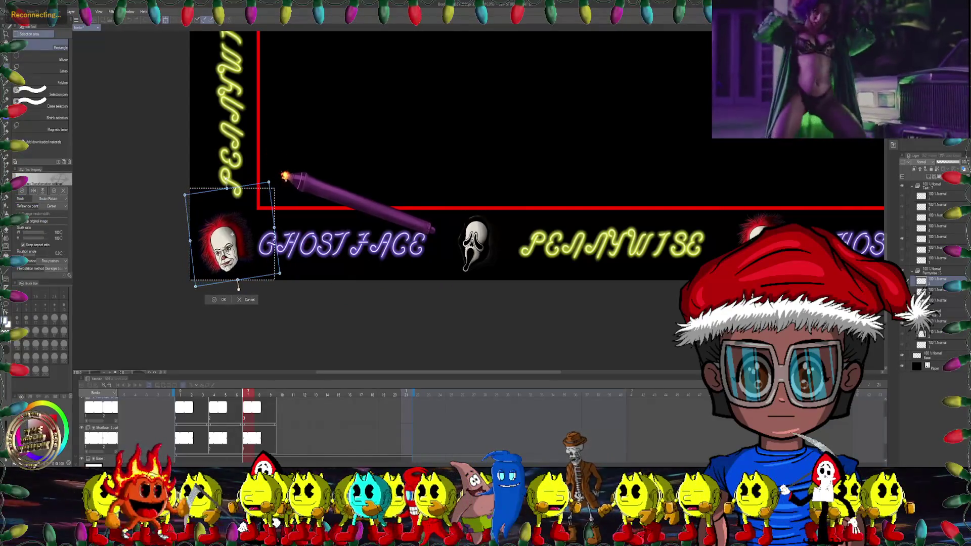
key("ctrl+z")
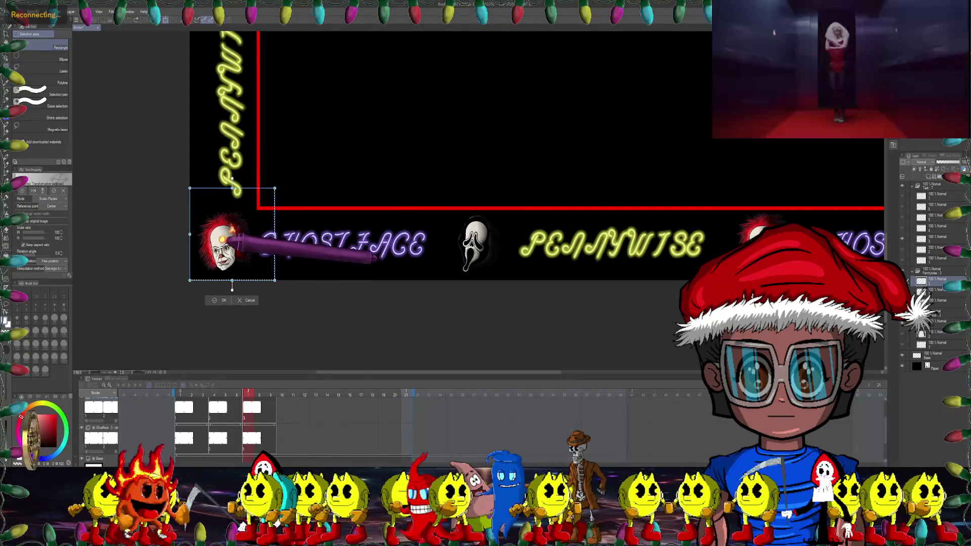
left_click(230, 231)
left_click_drag(292, 172, 287, 163)
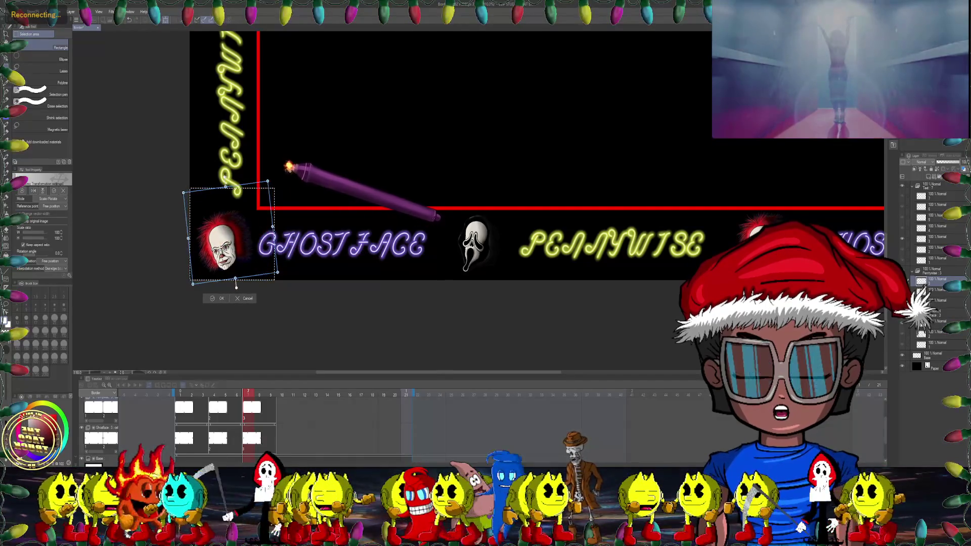
left_click(217, 297)
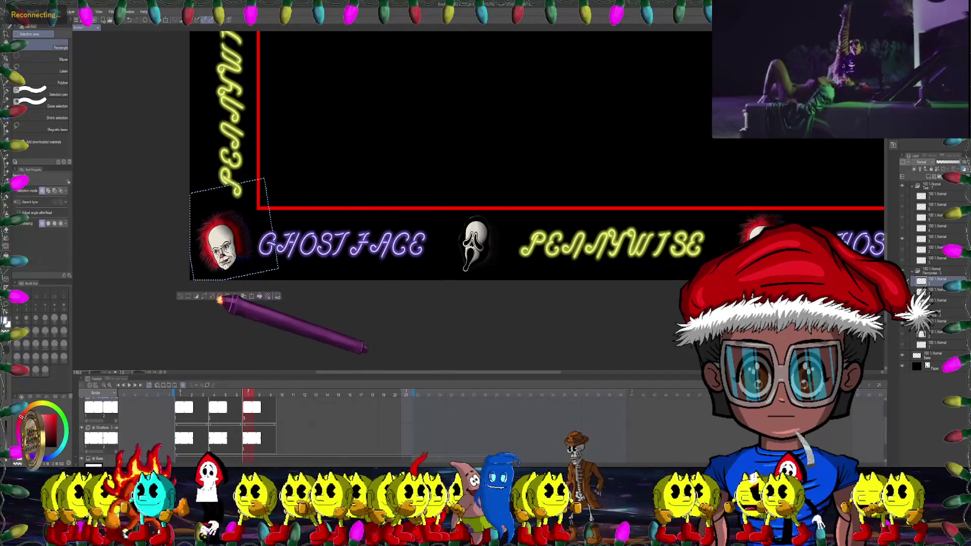
key("ctrl+minus")
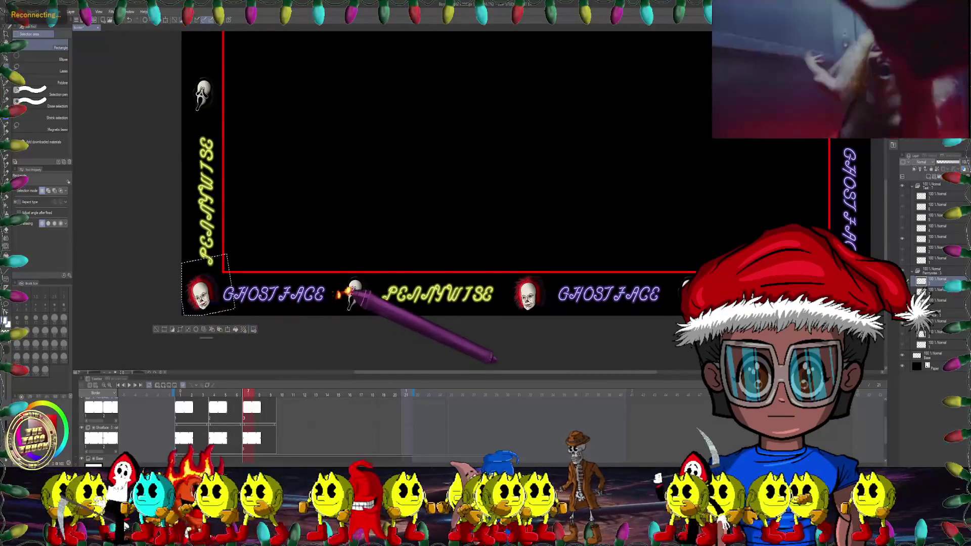
Step: Select the middle Pennywise head in the bottom border and rotate it counterclockwise
left_click_drag(455, 228, 363, 204)
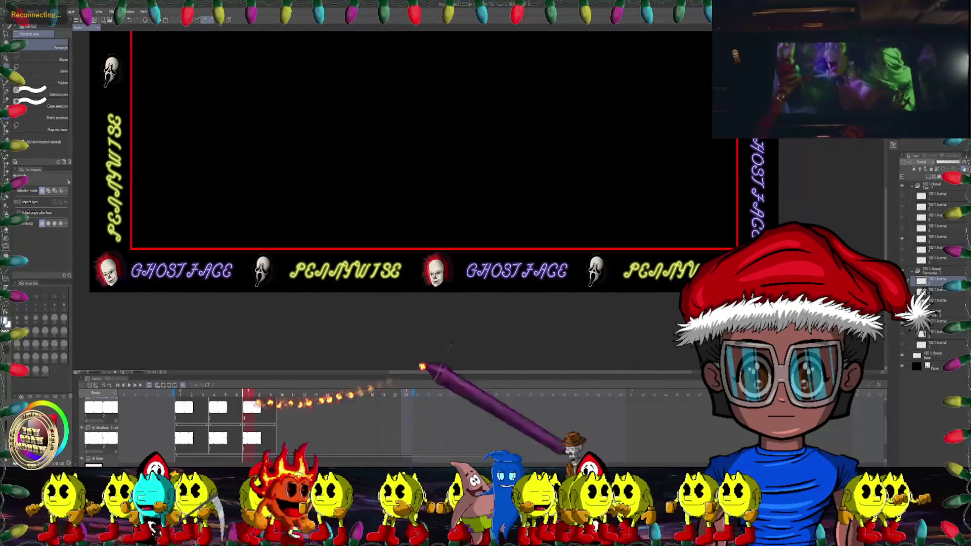
left_click_drag(466, 231, 408, 298)
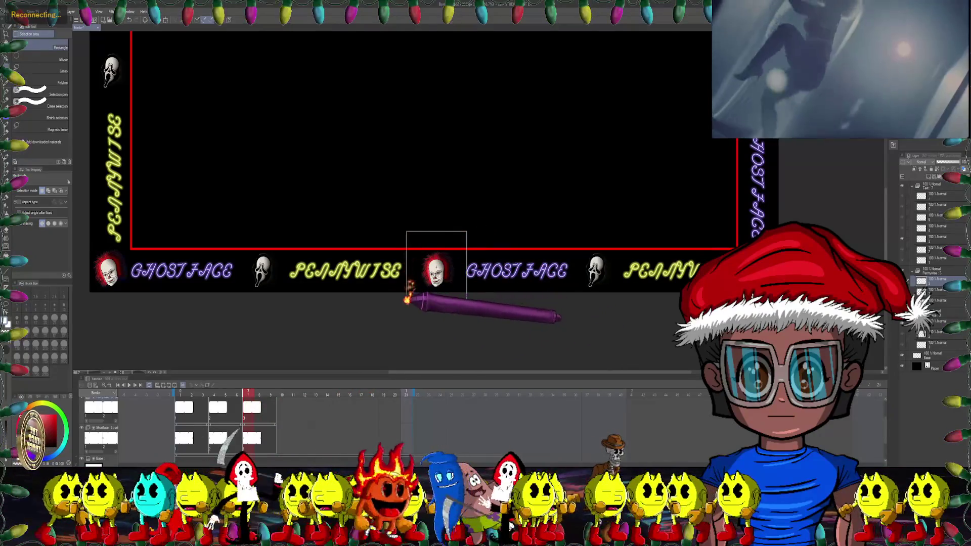
scroll(434, 292, "up", 1)
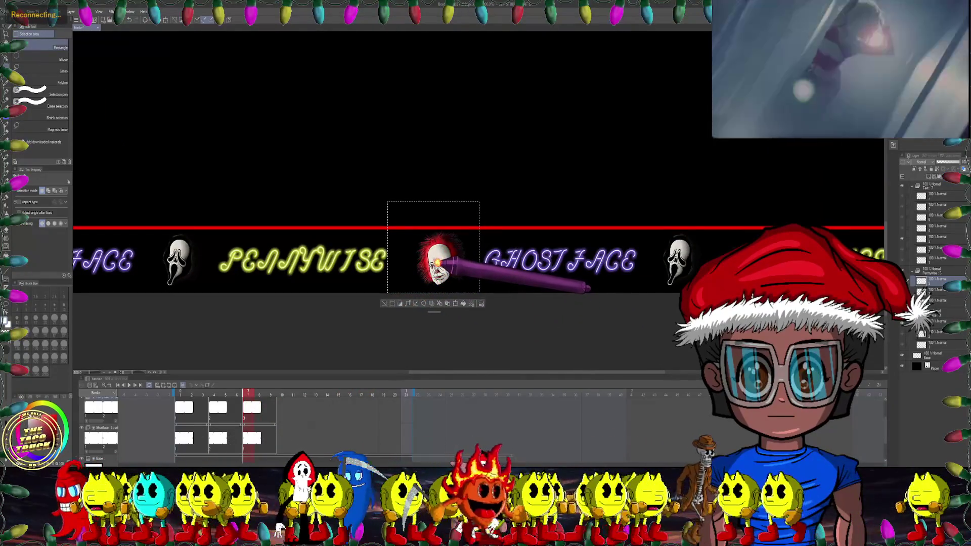
scroll(444, 266, "up", 2)
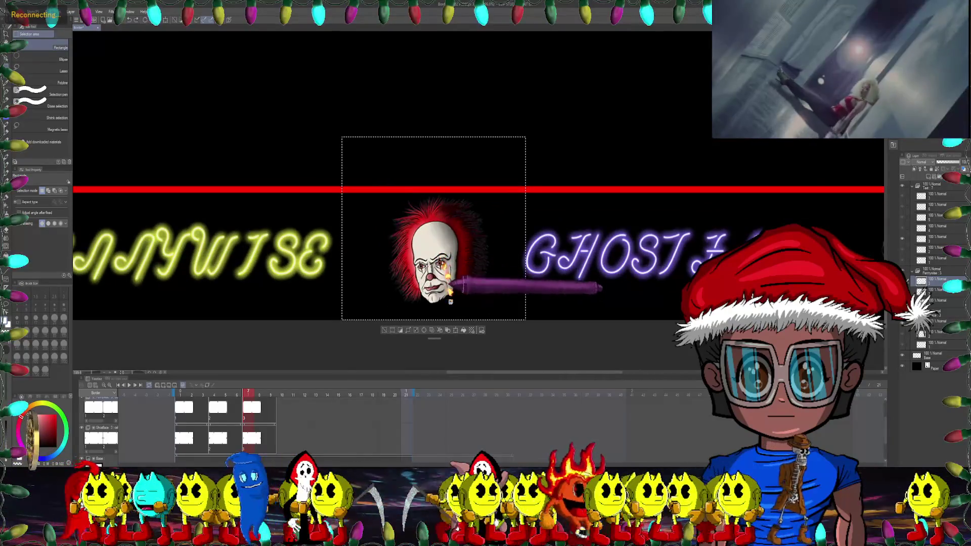
left_click(457, 330)
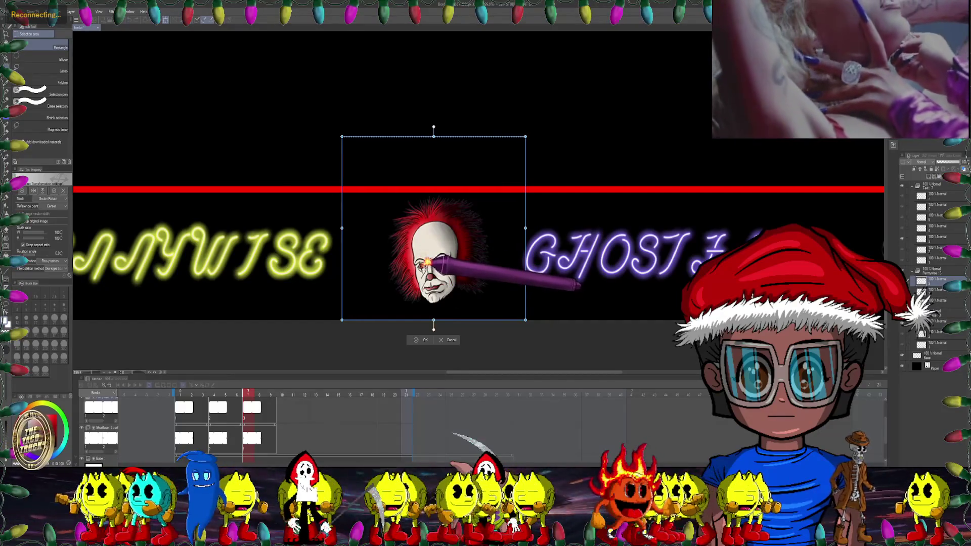
left_click_drag(540, 126, 527, 108)
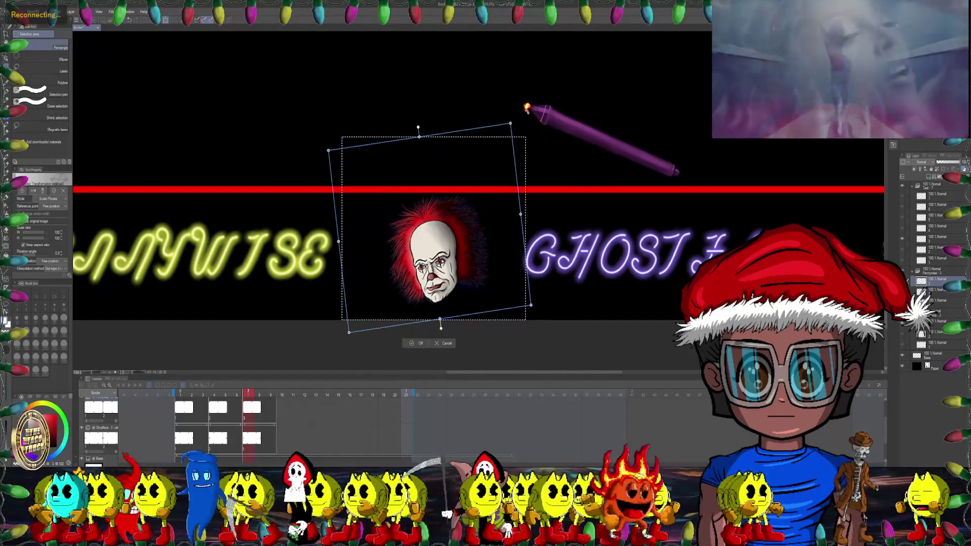
left_click(418, 348)
scroll(541, 268, "down", 2)
scroll(541, 260, "down", 2)
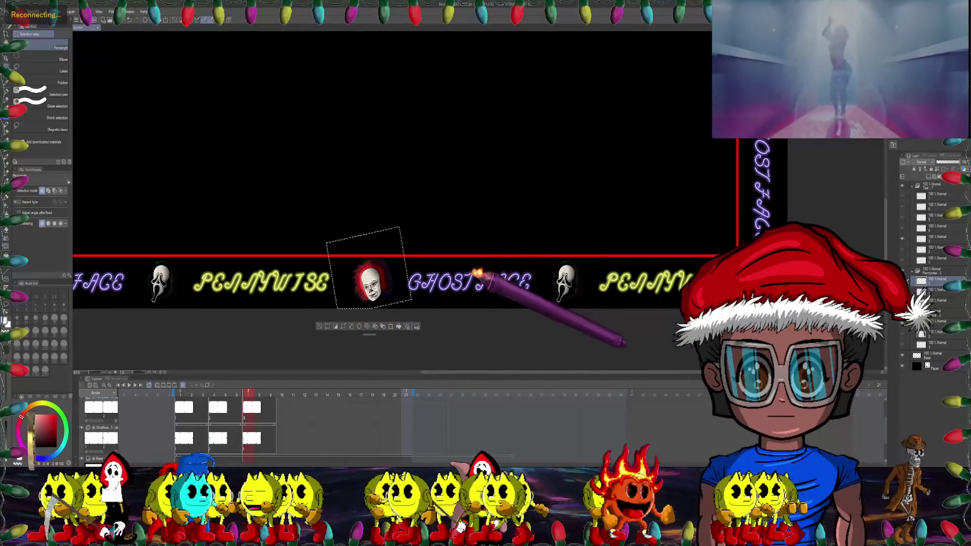
scroll(568, 259, "right", 3)
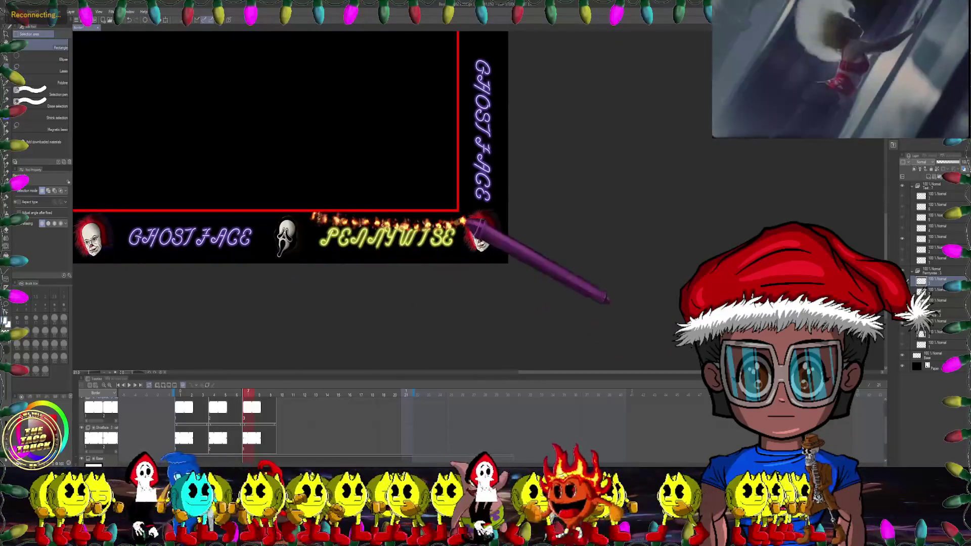
Step: Rotate the bottom-right corner Pennywise head about 10° counterclockwise
left_click_drag(527, 181, 430, 277)
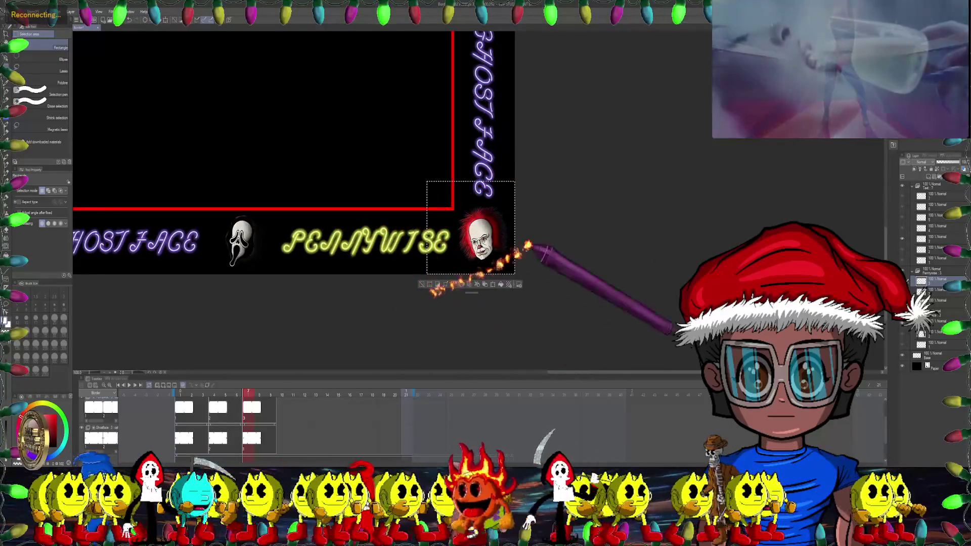
scroll(458, 279, "up", 2)
left_click(465, 303)
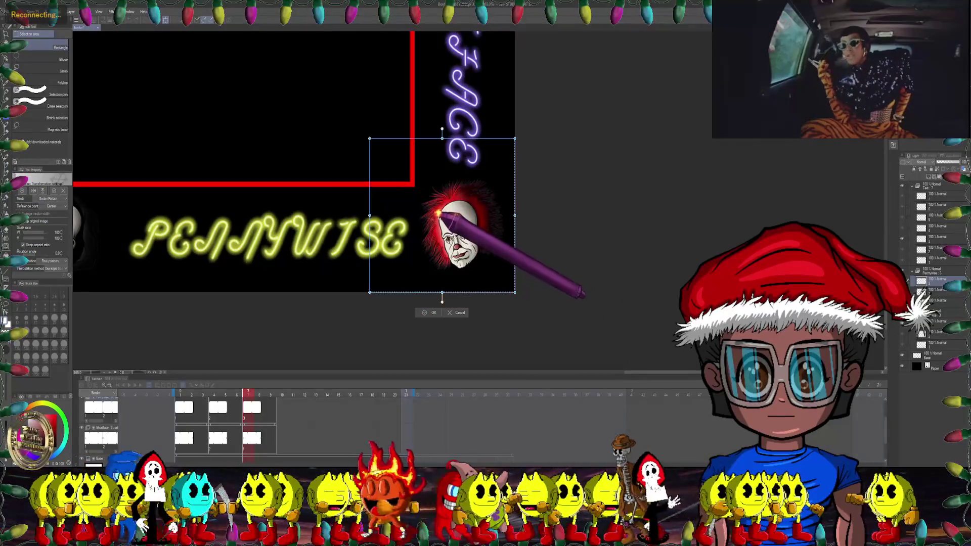
left_click_drag(523, 134, 509, 119)
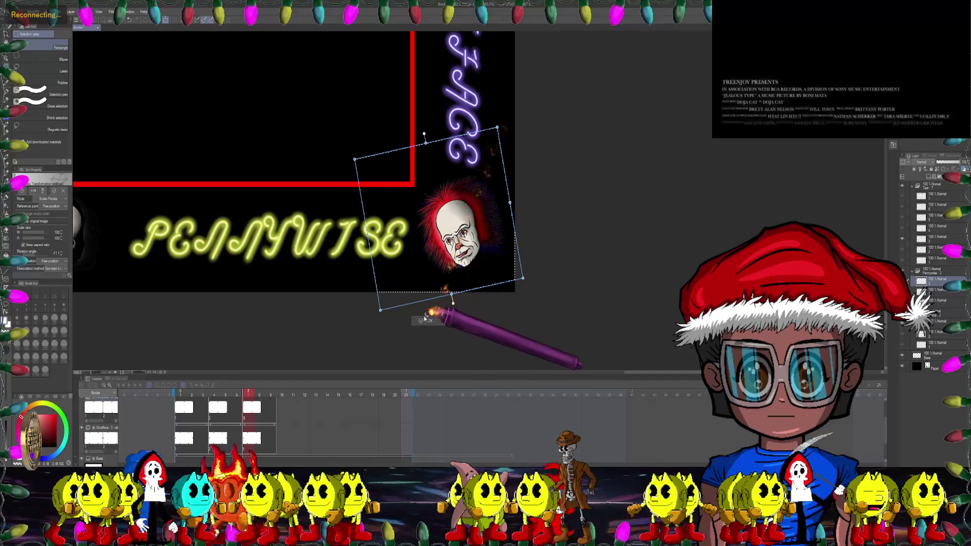
left_click(430, 320)
scroll(488, 249, "down", 3)
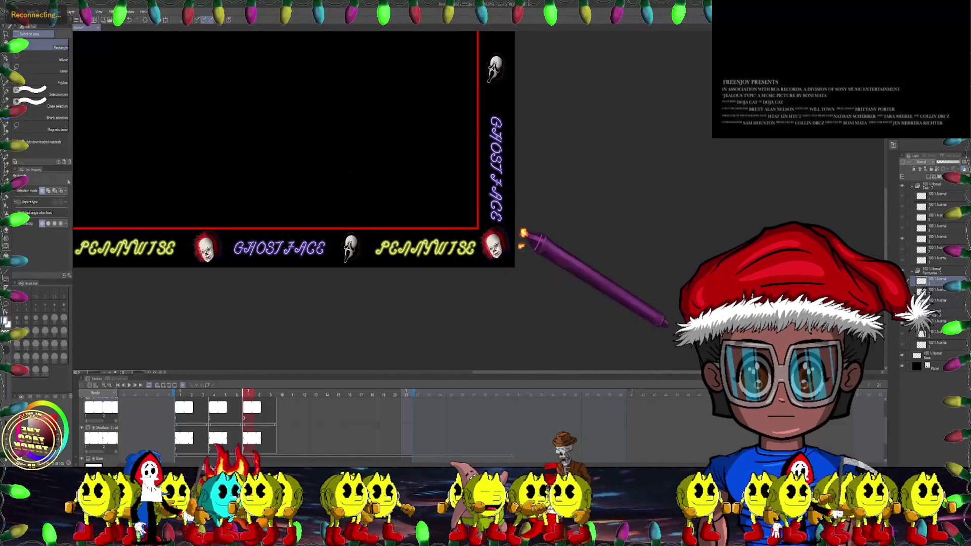
Step: Rotate the first Pennywise head in the top border to about -14.5°
scroll(516, 218, "up", 10)
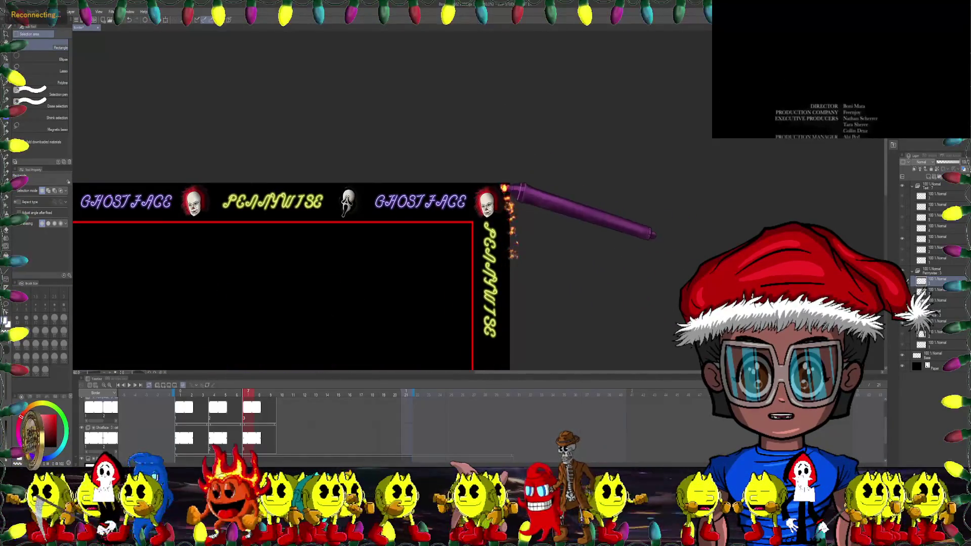
scroll(504, 188, "up", 4)
left_click_drag(553, 142, 412, 256)
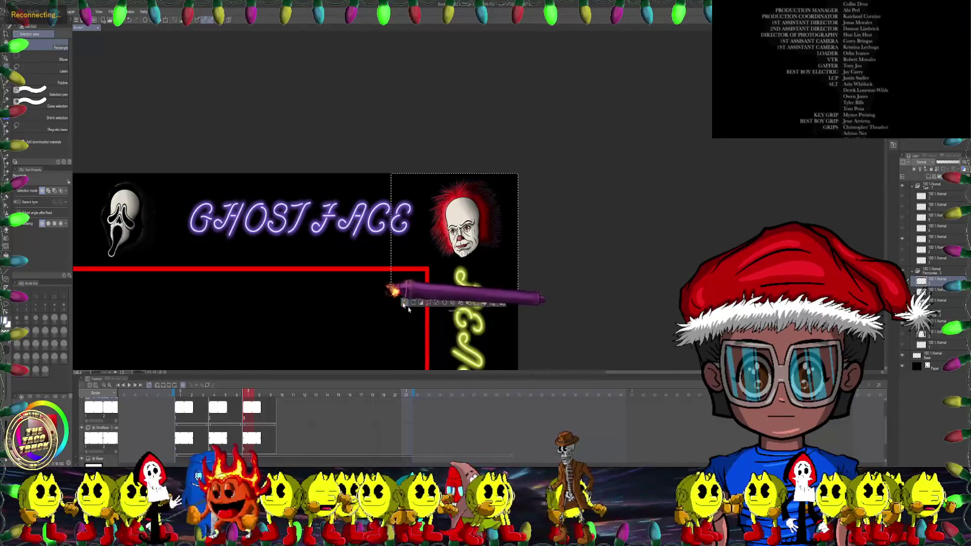
key("ctrl+t")
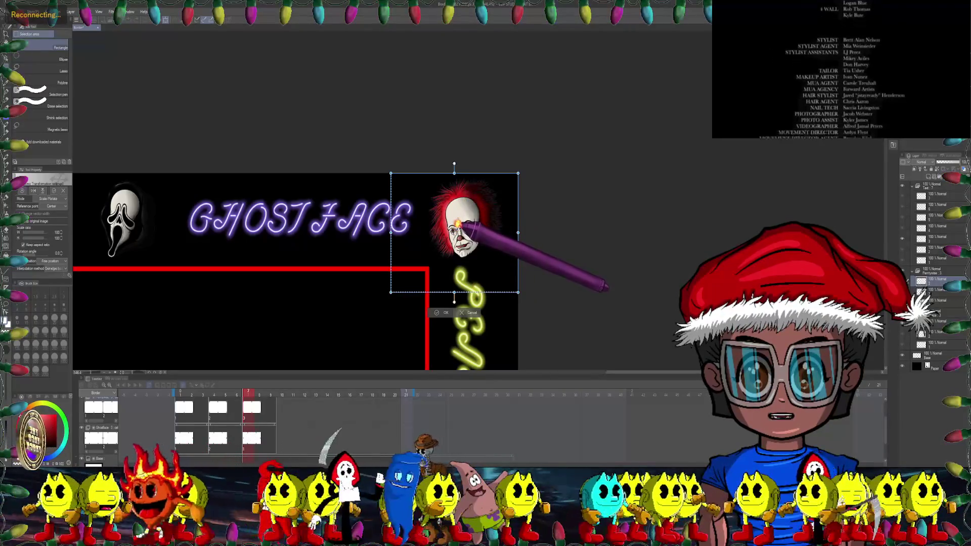
left_click_drag(554, 147, 535, 139)
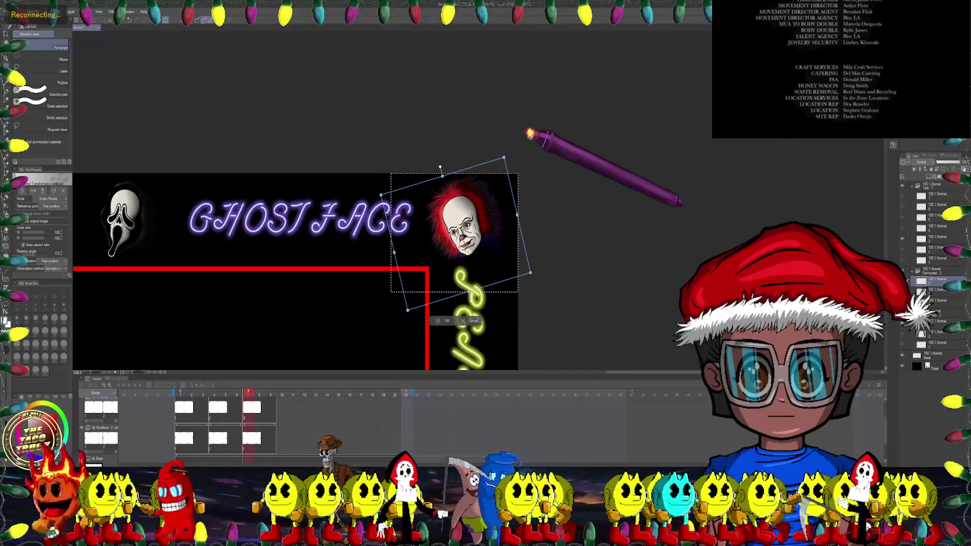
left_click(444, 321)
scroll(530, 261, "down", 3)
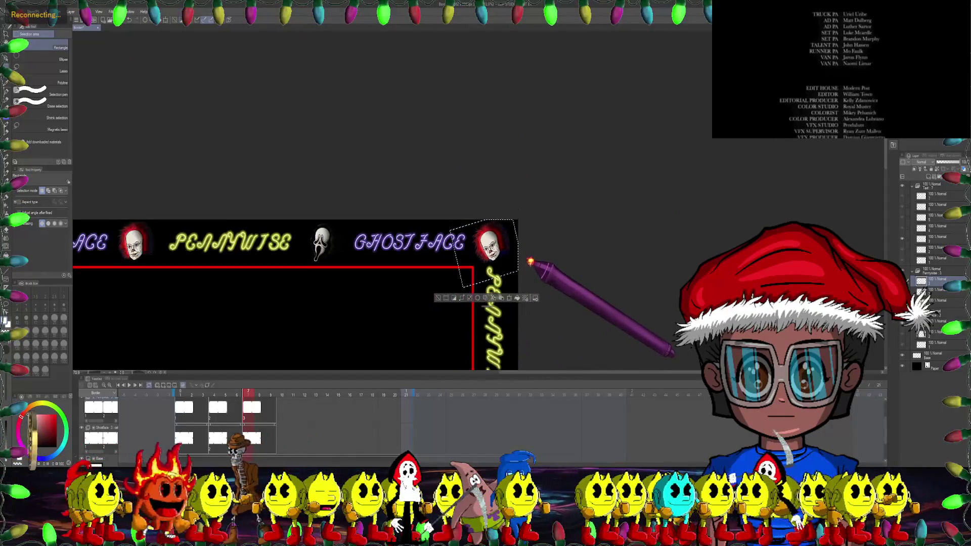
left_click_drag(369, 251, 444, 194)
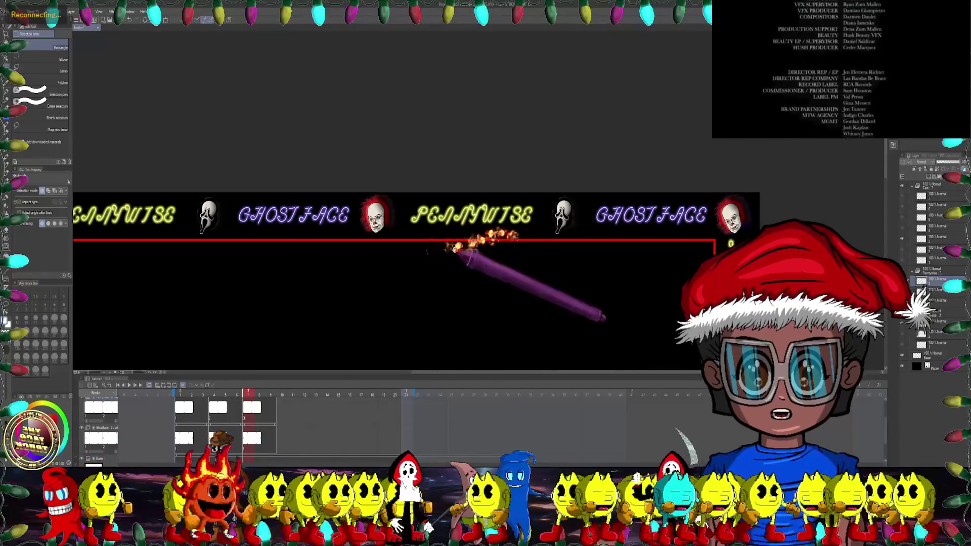
scroll(445, 187, "up", 1)
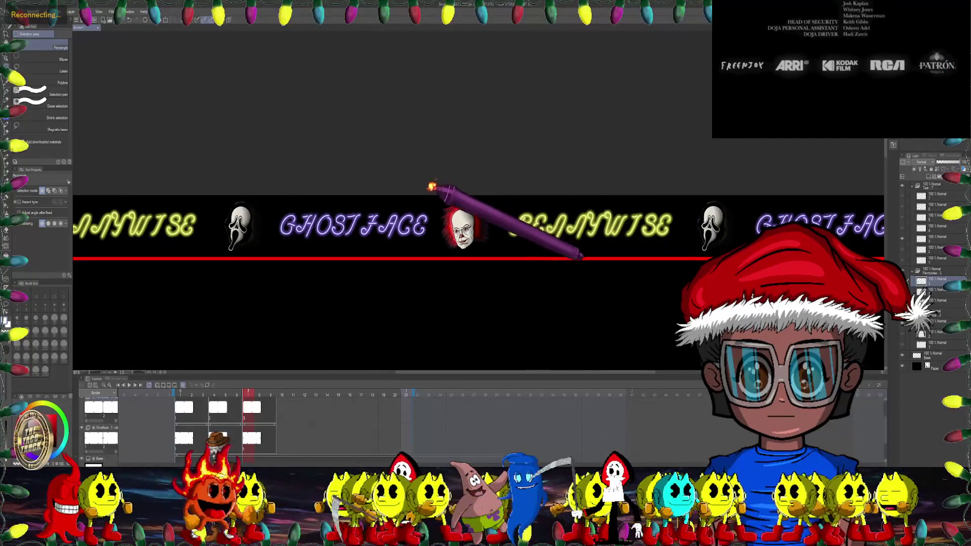
Step: Tilt the next top-border Pennywise head a few degrees counterclockwise
left_click_drag(419, 177, 521, 271)
scroll(471, 235, "up", 1)
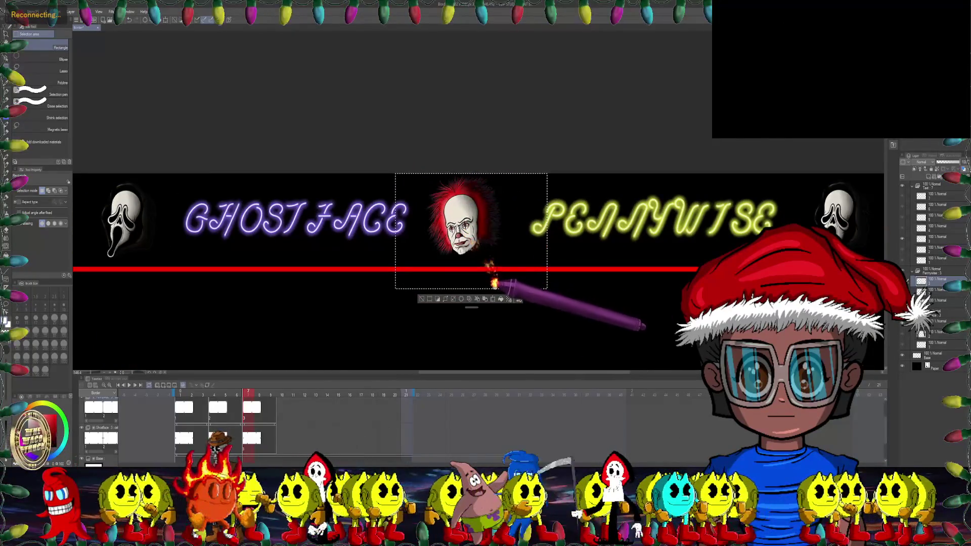
key("ctrl+t")
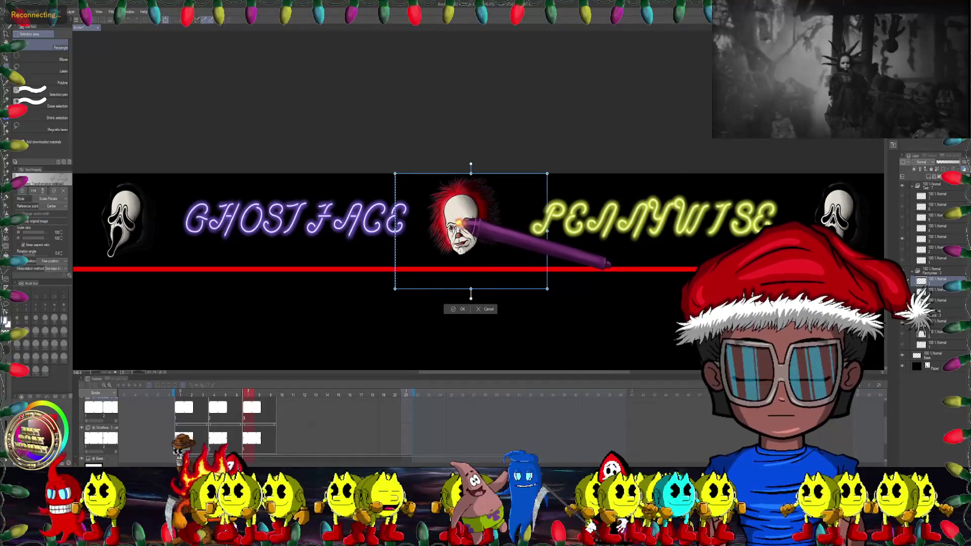
left_click_drag(582, 146, 557, 146)
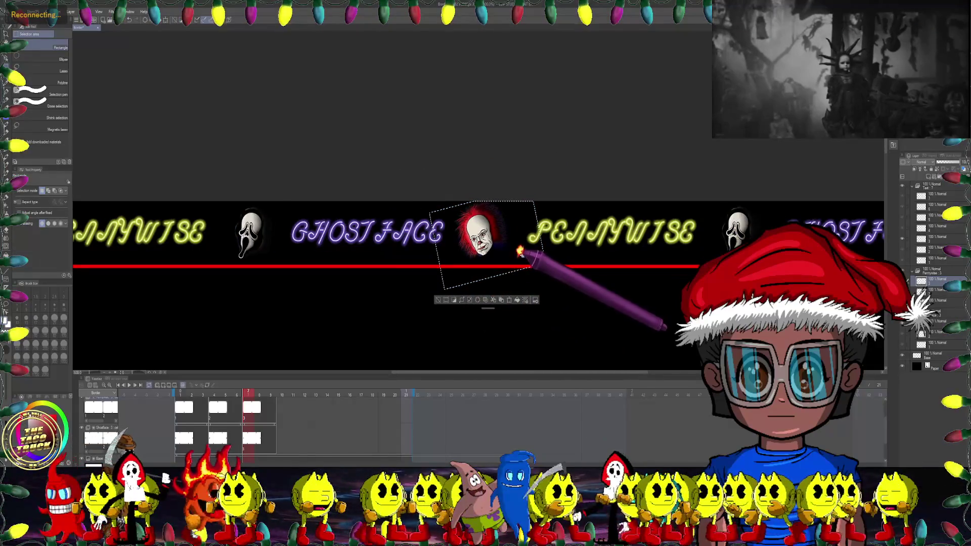
key("Return")
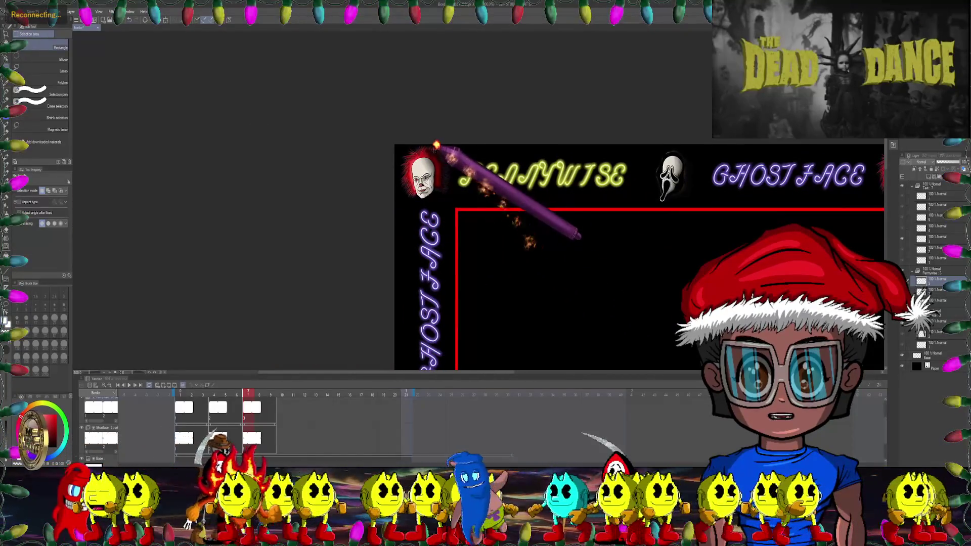
Step: Rotate the top-left corner Pennywise head to about -14.3°
left_click_drag(363, 124, 481, 219)
scroll(420, 197, "up", 2)
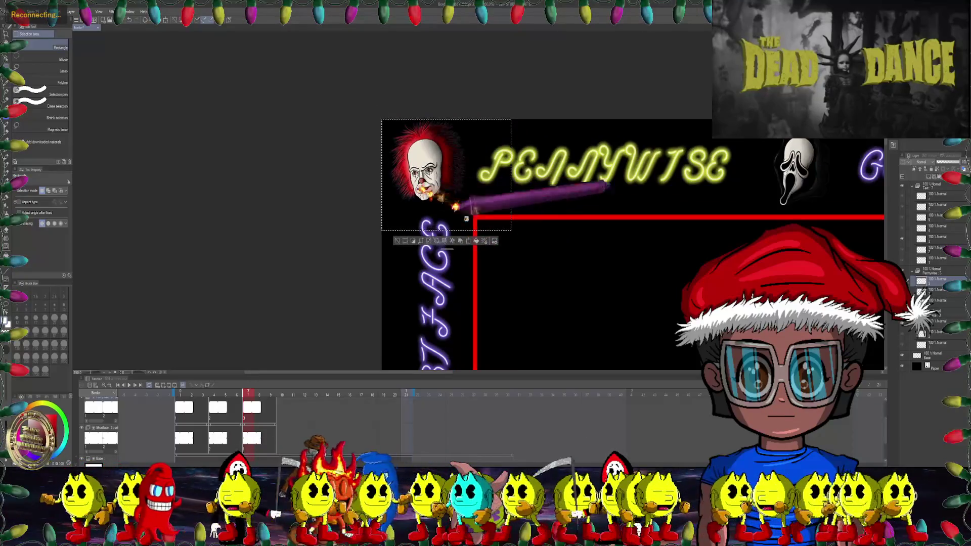
left_click(469, 243)
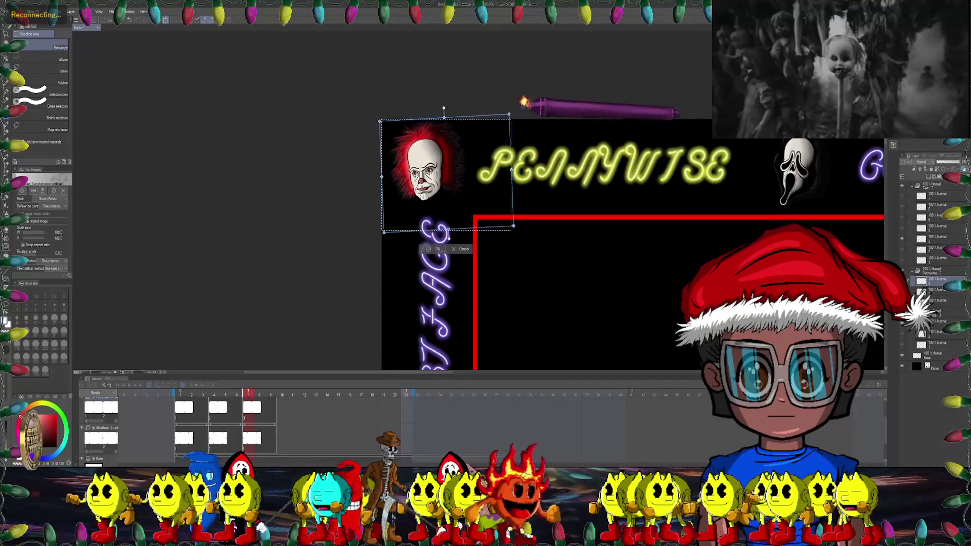
left_click_drag(447, 237, 463, 228)
left_click(437, 250)
scroll(506, 218, "down", 3)
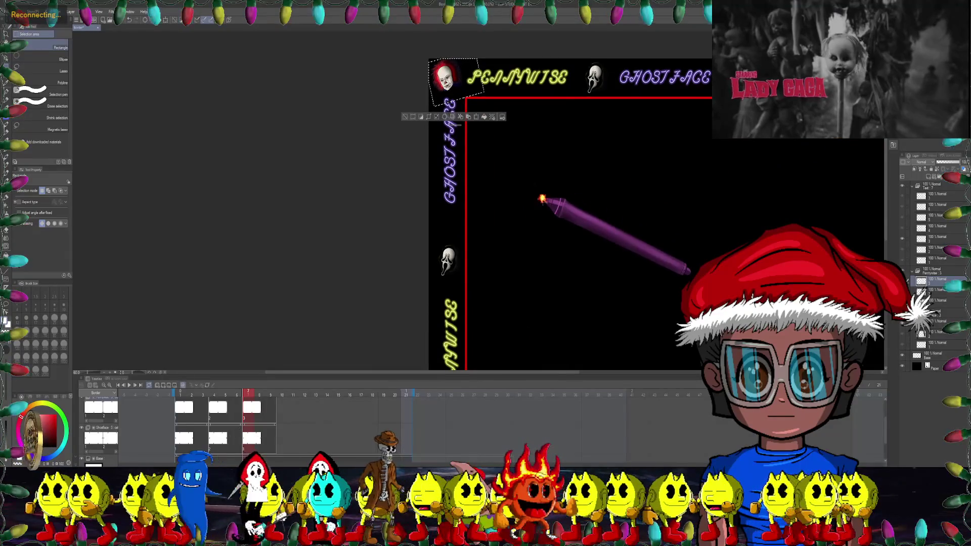
scroll(545, 207, "down", 2)
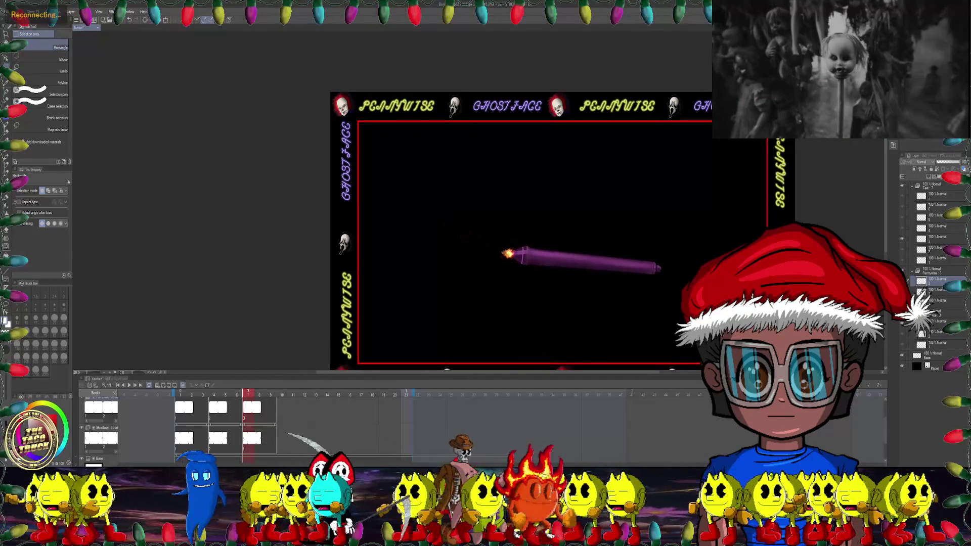
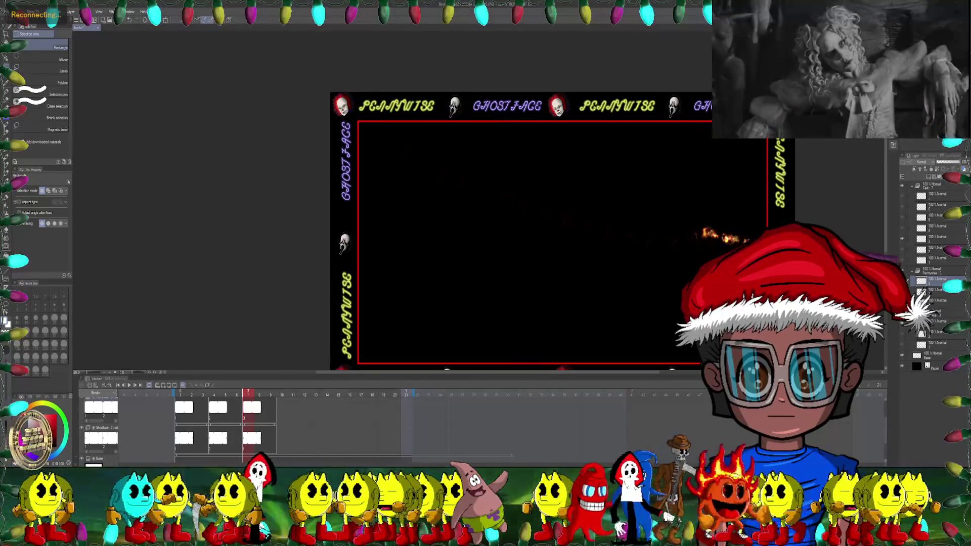
Step: Rotate the first top-border Ghostface mask about 9° clockwise
scroll(531, 94, "up", 1)
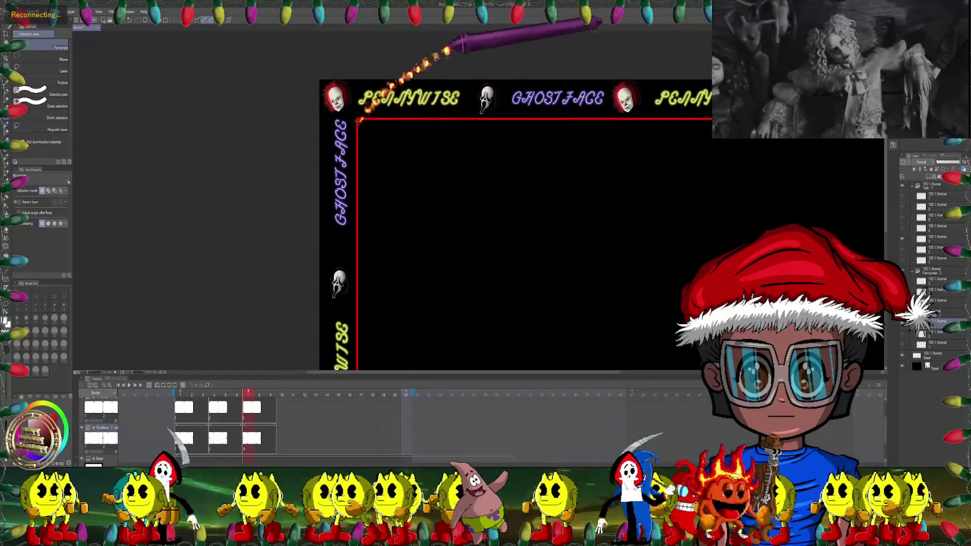
scroll(532, 94, "up", 2)
scroll(531, 93, "up", 2)
scroll(404, 114, "up", 2)
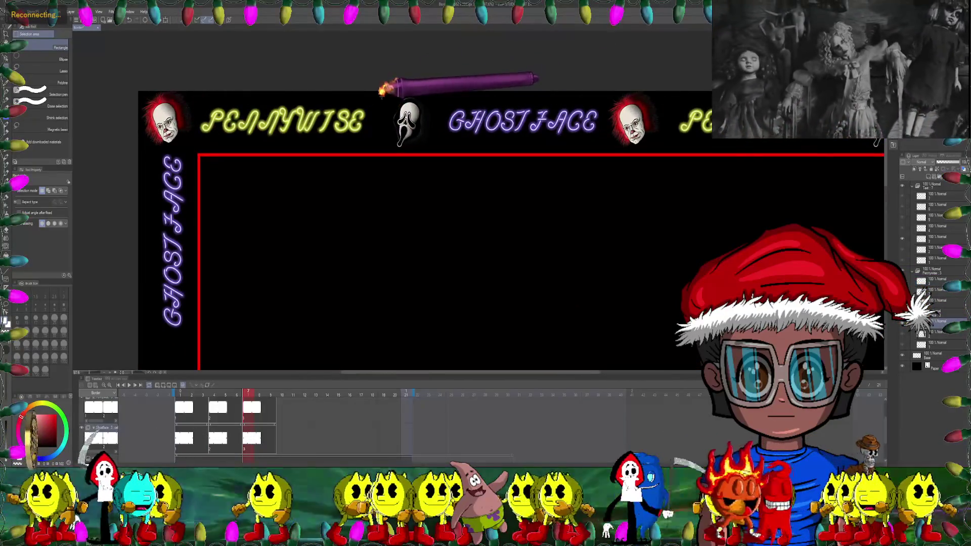
left_click_drag(364, 91, 445, 175)
scroll(431, 114, "up", 1)
scroll(432, 114, "down", 1)
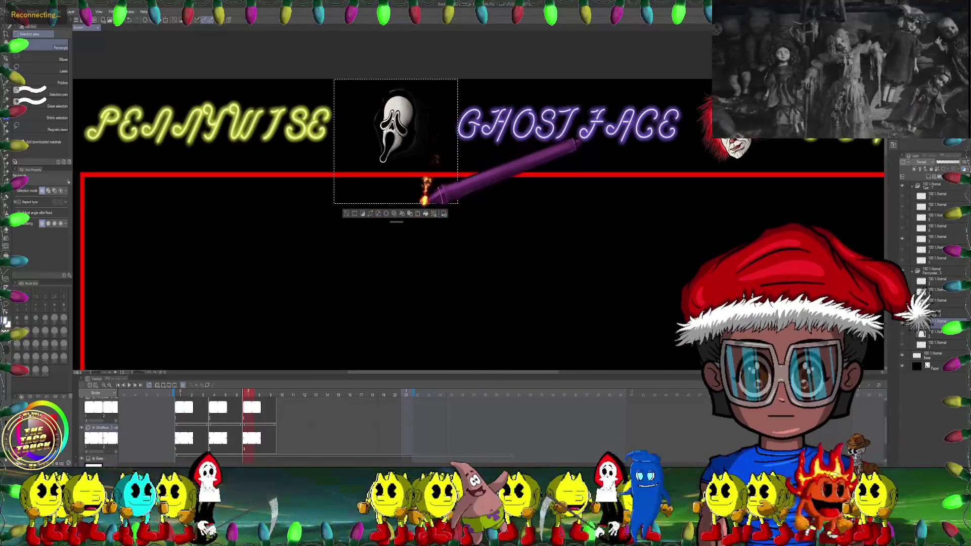
key("ctrl+t")
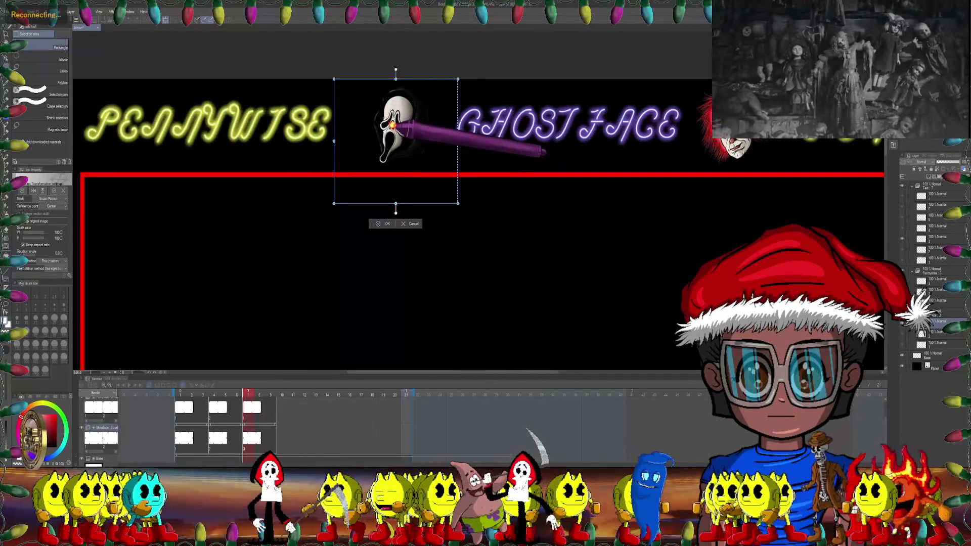
left_click_drag(471, 72, 484, 81)
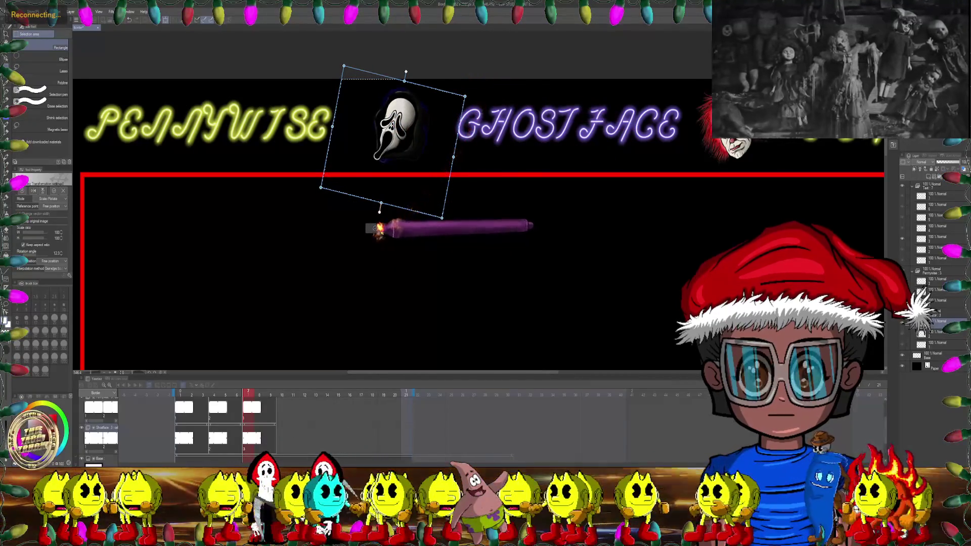
left_click(380, 229)
Step: Rotate the next Ghostface mask along the top border about 15° clockwise
scroll(462, 165, "down", 1)
scroll(470, 187, "down", 1)
left_click_drag(470, 187, 450, 178)
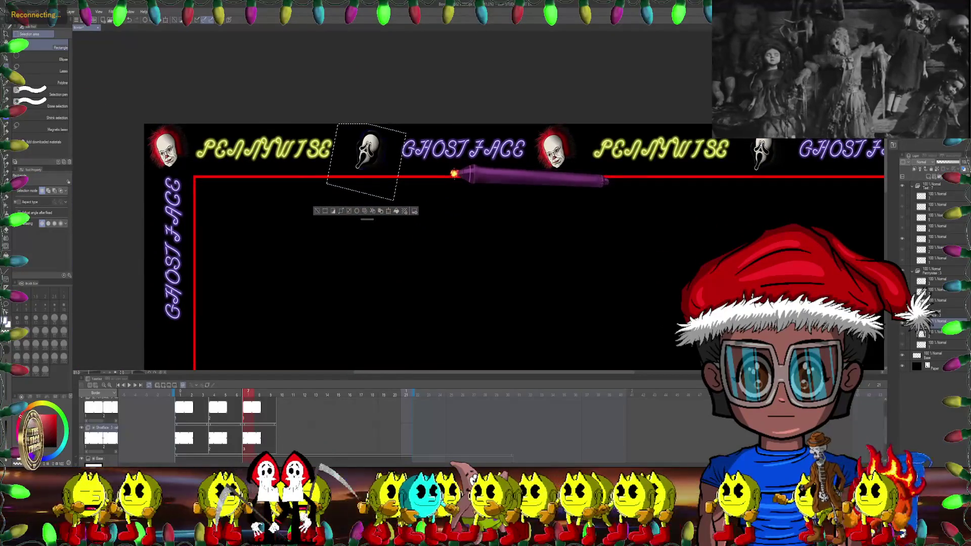
scroll(452, 174, "down", 1)
left_click_drag(531, 163, 430, 171)
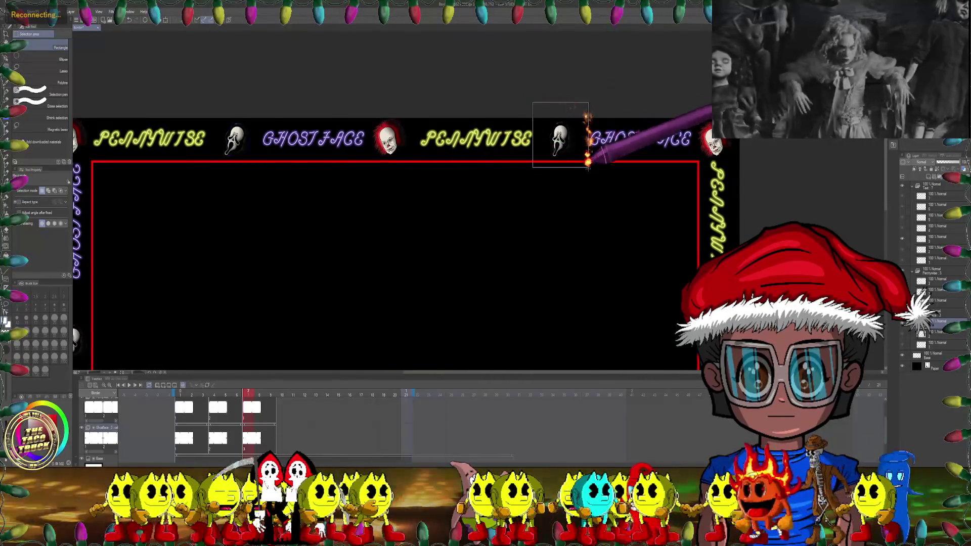
scroll(587, 169, "up", 1)
scroll(582, 169, "up", 1)
key("ctrl+t")
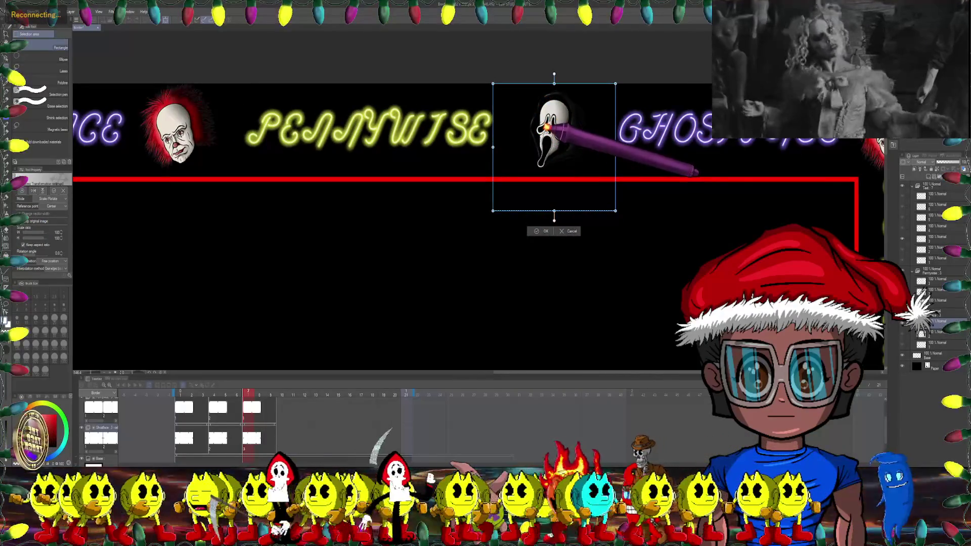
left_click_drag(633, 69, 647, 86)
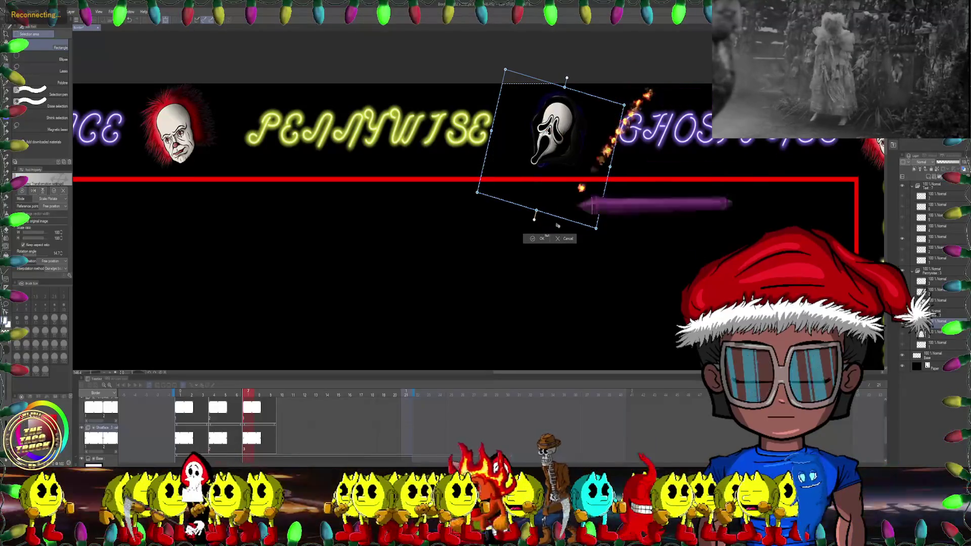
left_click(537, 237)
Step: Deselect, then tilt the right-border Ghostface mask clockwise with Scale/Rotate
scroll(636, 201, "down", 2)
left_click_drag(636, 201, 527, 182)
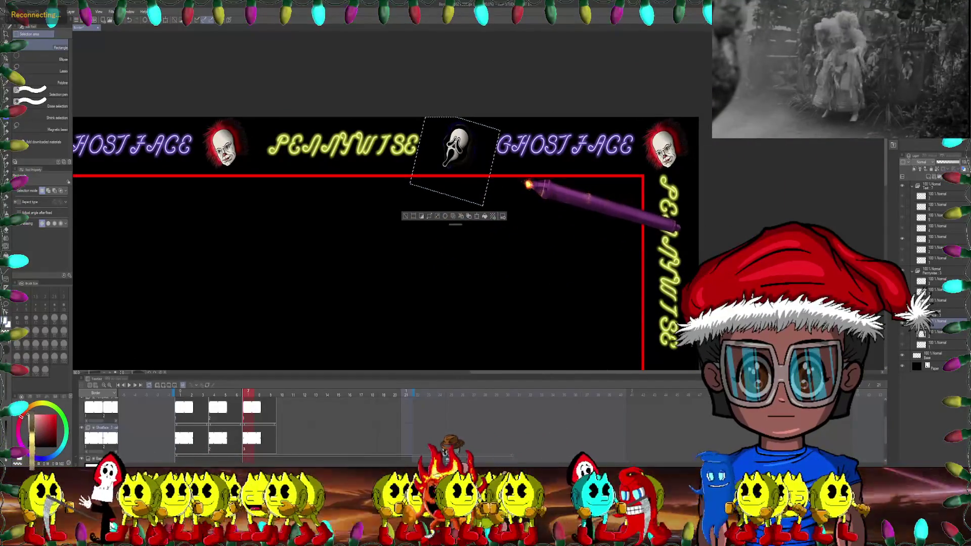
key("ctrl+d")
left_click_drag(594, 205, 563, 174)
scroll(562, 174, "down", 3)
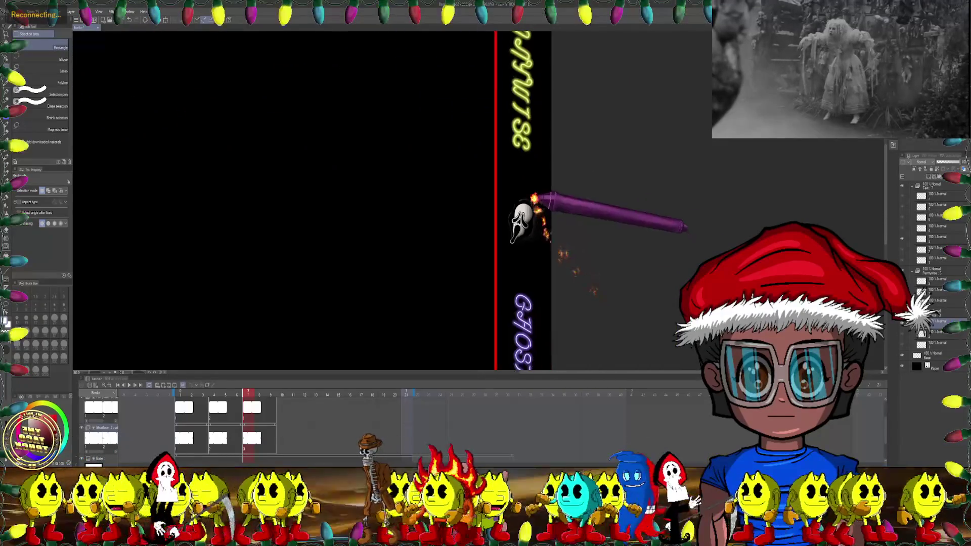
left_click_drag(486, 184, 571, 234)
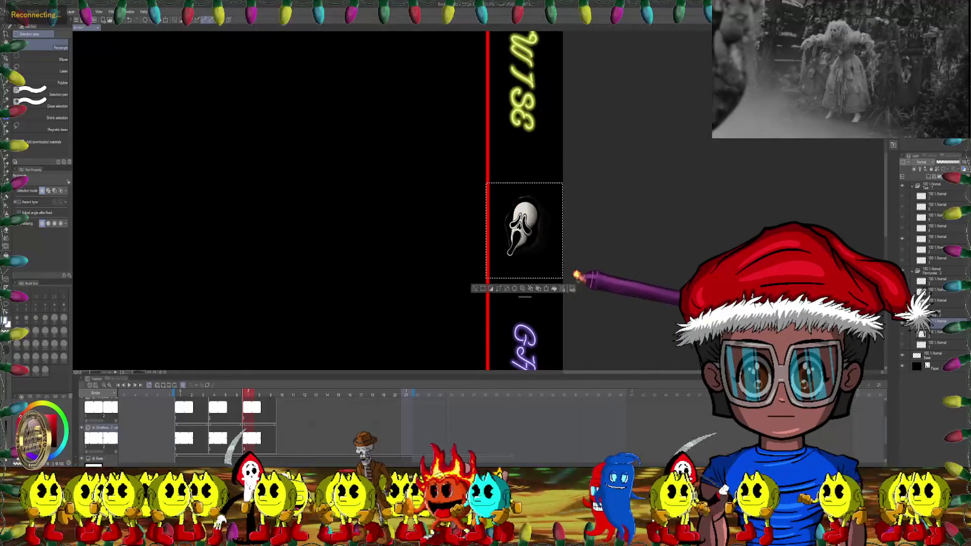
key("ctrl+t")
left_click(525, 230)
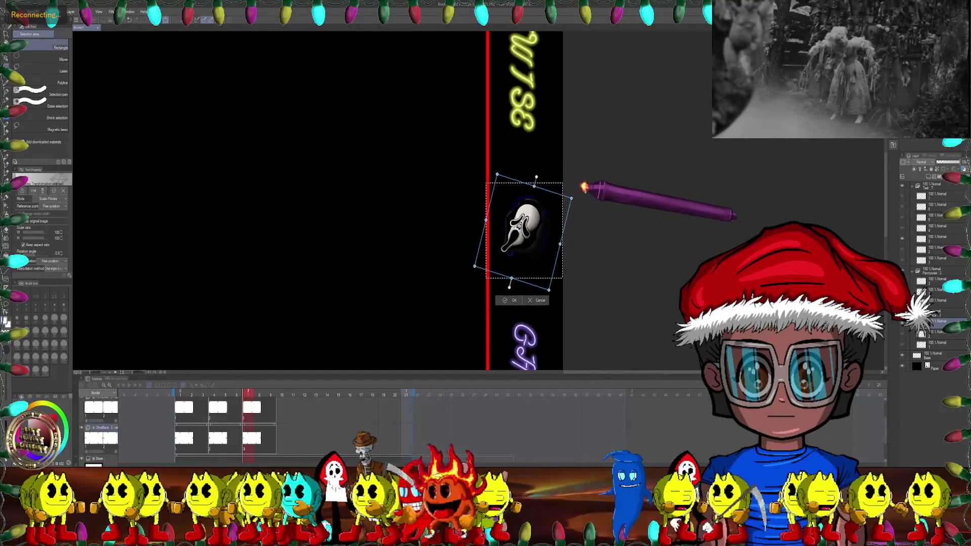
left_click(506, 301)
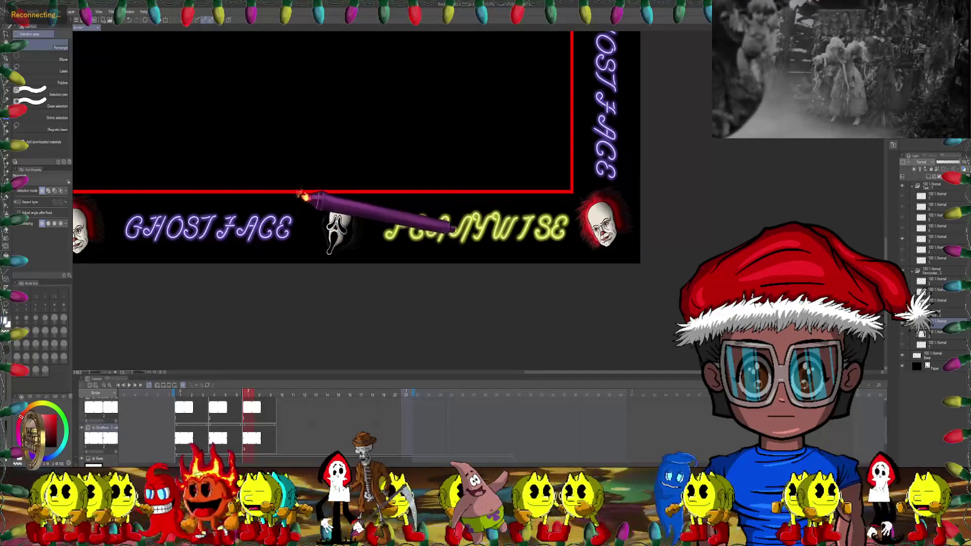
Step: Rotate the first bottom-border Ghostface mask about 11° clockwise
scroll(346, 238, "up", 2)
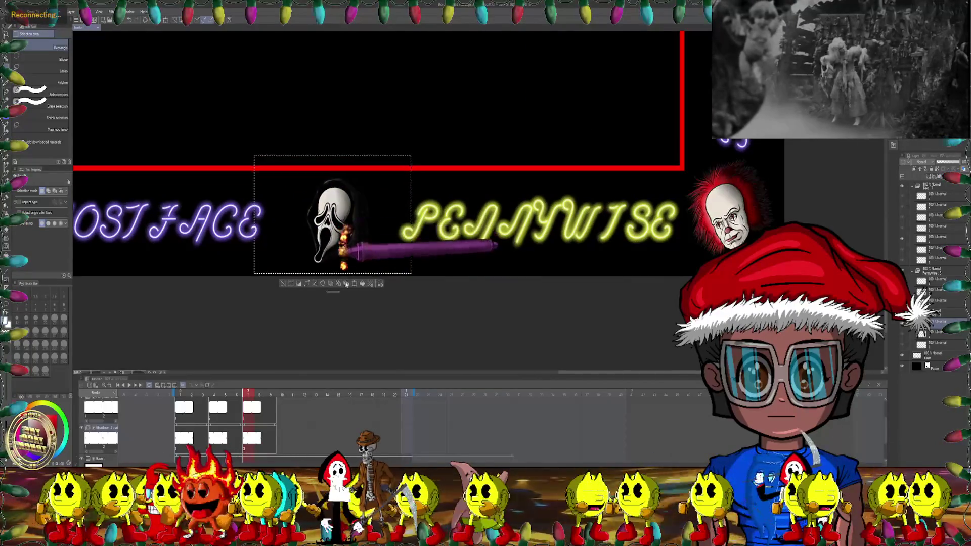
left_click(355, 285)
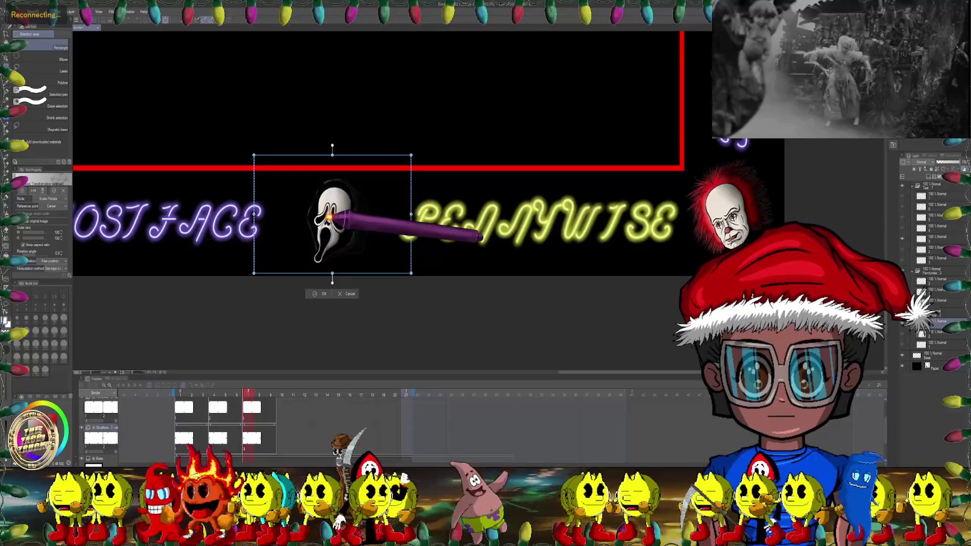
left_click_drag(425, 283, 411, 299)
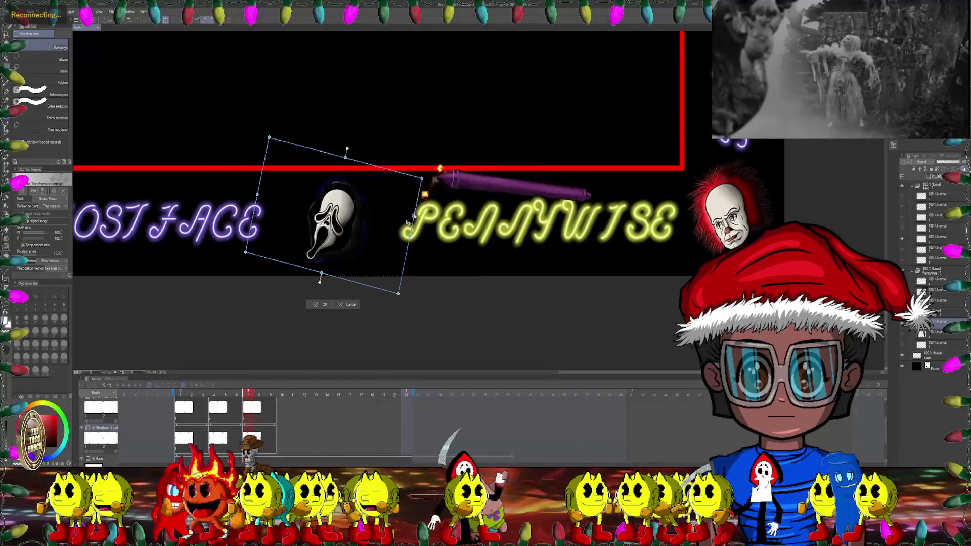
left_click(320, 299)
scroll(320, 299, "down", 2)
Step: Rotate the next bottom-border Ghostface mask about 14° clockwise
left_click_drag(354, 151, 584, 207)
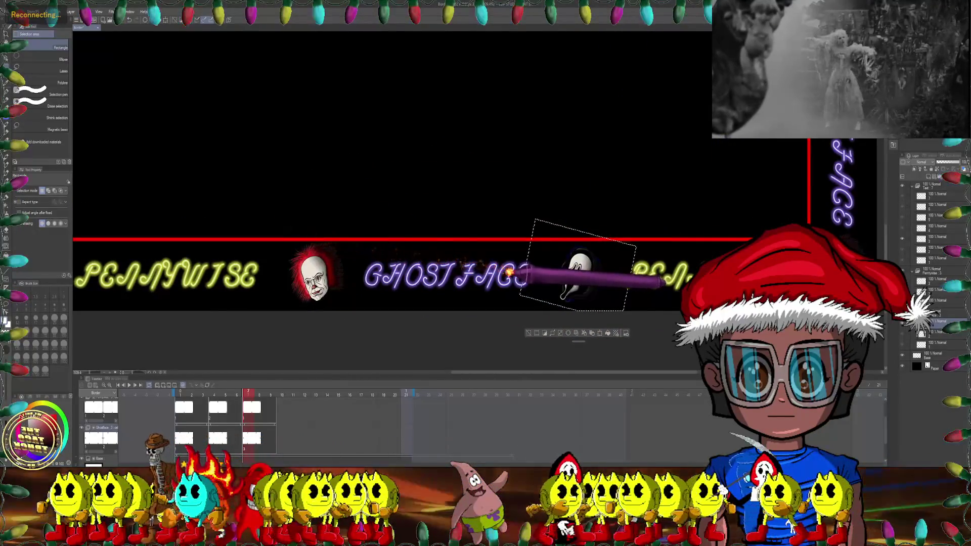
left_click_drag(354, 203, 637, 233)
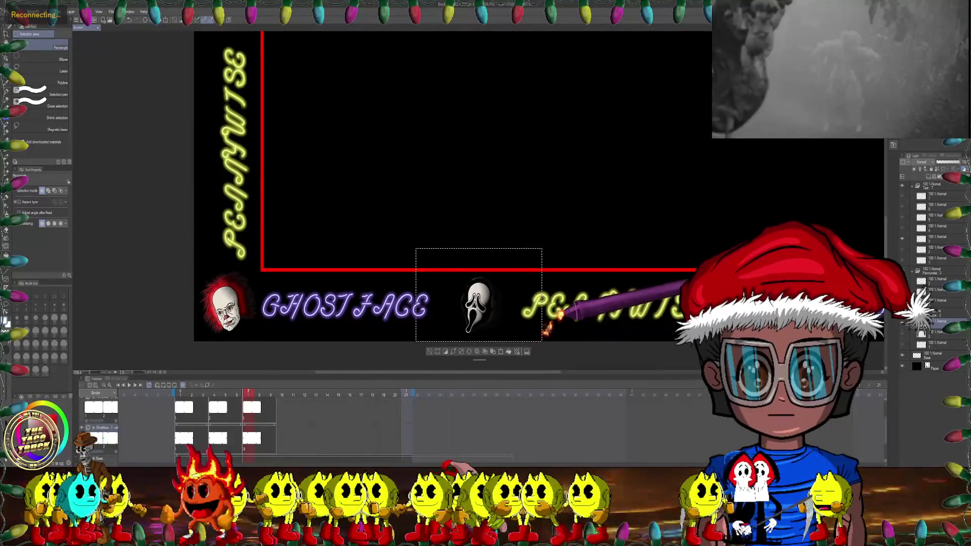
left_click_drag(501, 351, 433, 225)
left_click(432, 233)
scroll(413, 172, "up", 2)
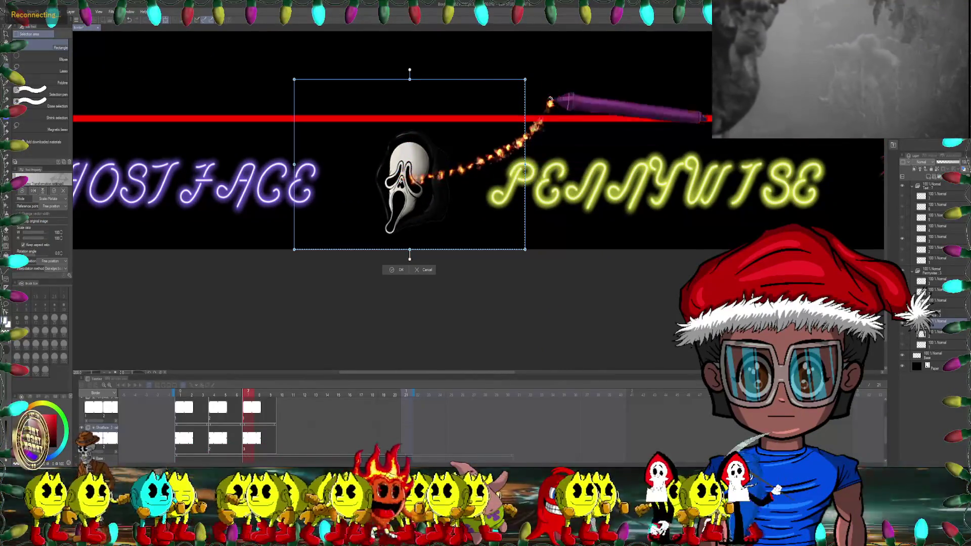
left_click_drag(553, 76, 564, 127)
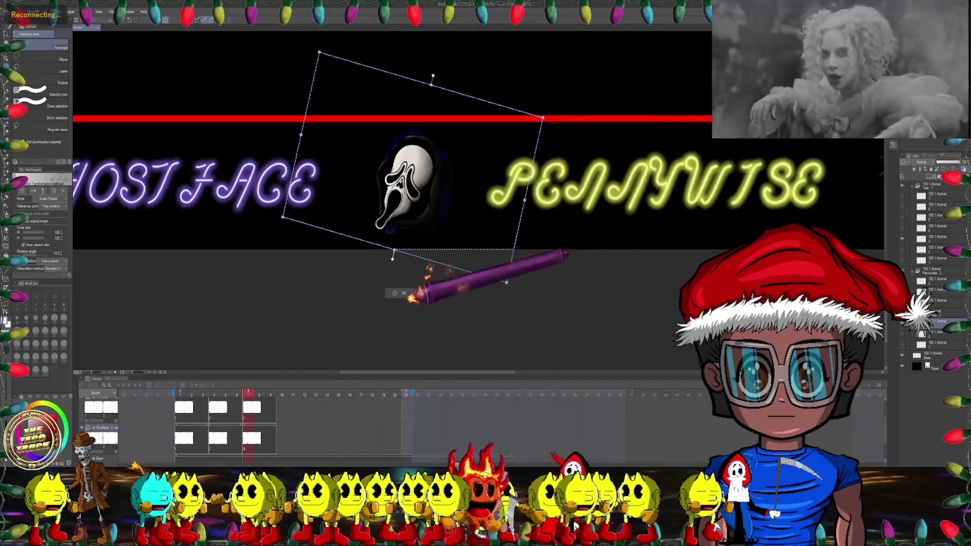
left_click(400, 293)
scroll(500, 163, "down", 3)
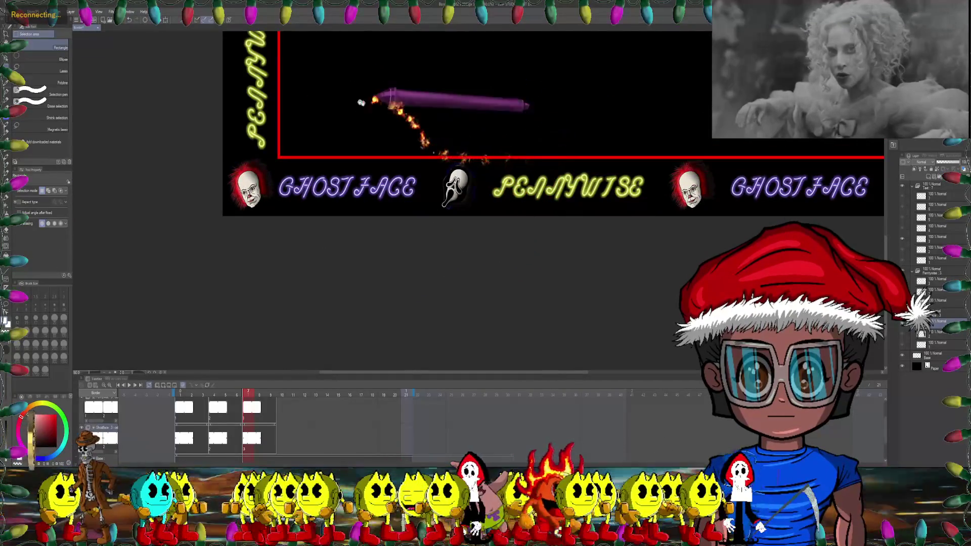
Step: Rotate the left-border Ghostface mask about 20° clockwise
left_click_drag(559, 172, 455, 217)
scroll(404, 177, "up", 3)
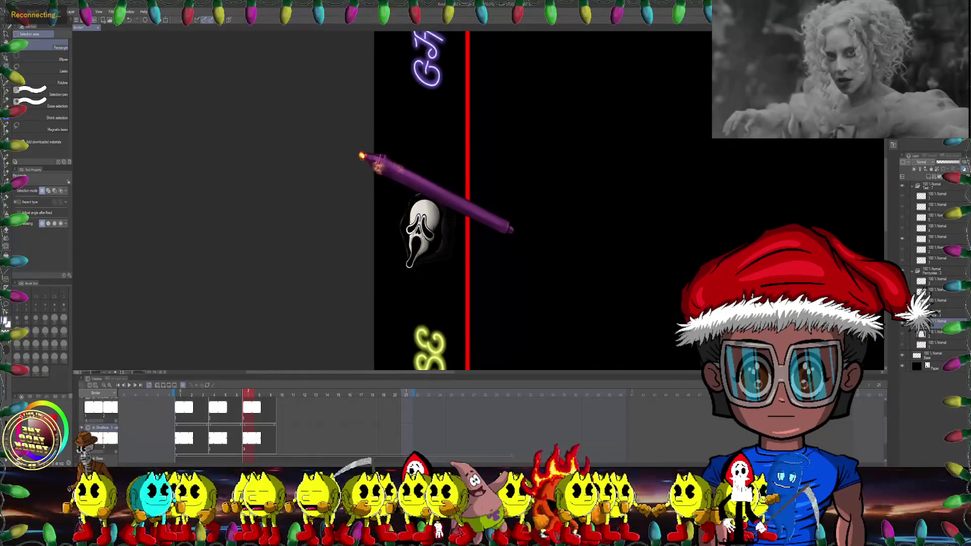
left_click_drag(361, 157, 506, 319)
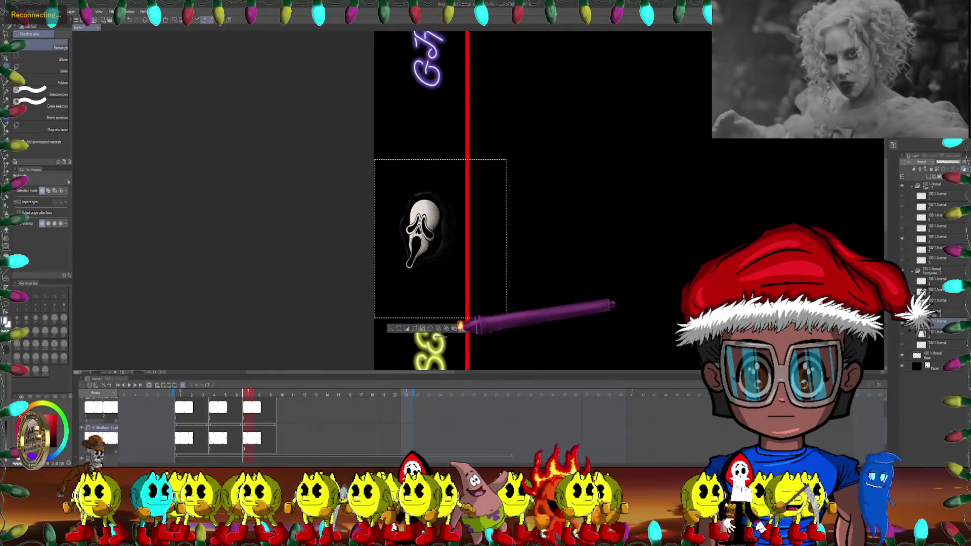
key("ctrl+t")
scroll(442, 237, "up", 1)
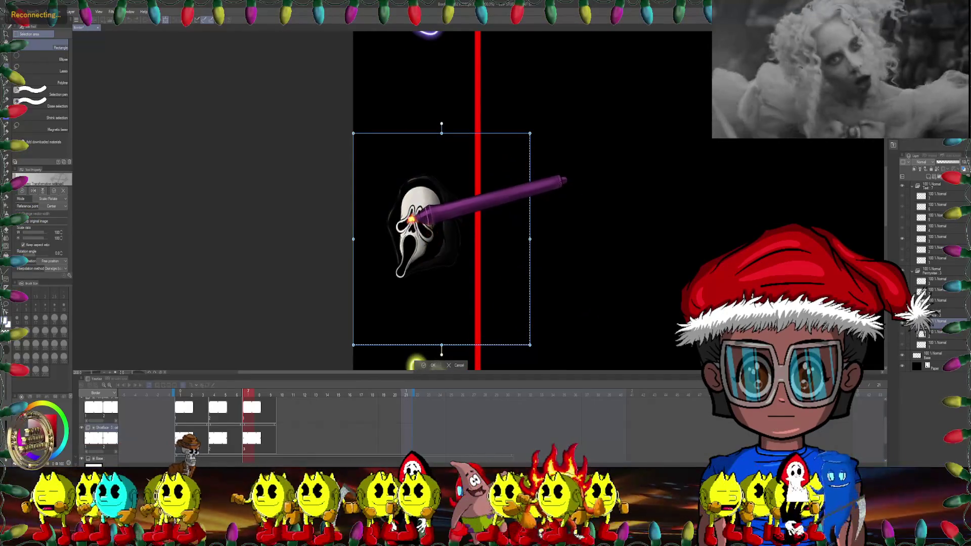
left_click_drag(525, 143, 564, 155)
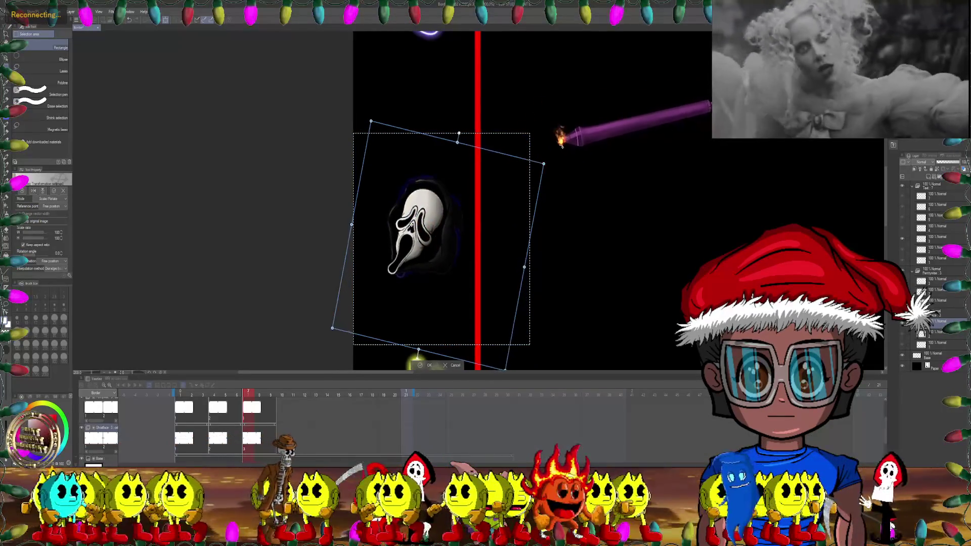
left_click(428, 365)
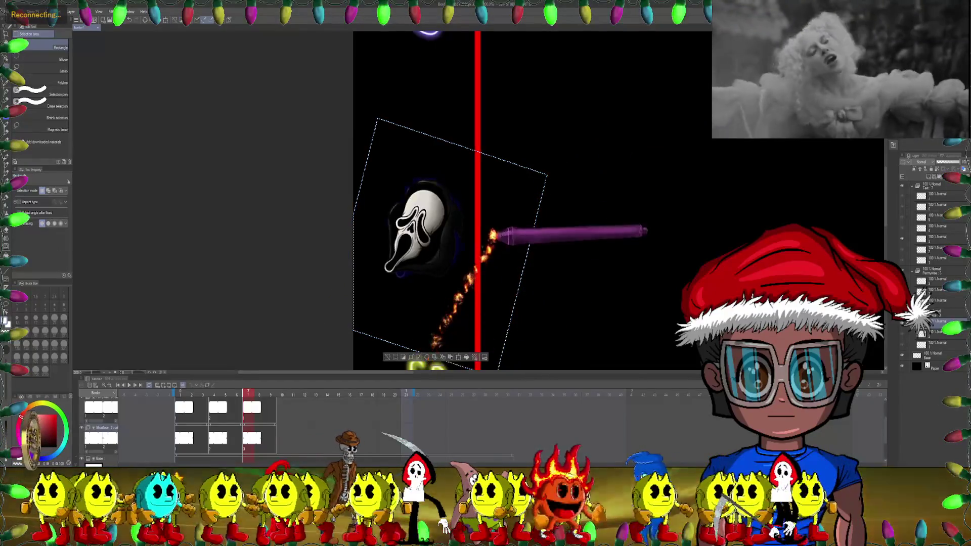
scroll(500, 197, "down", 2)
scroll(506, 218, "down", 1)
scroll(520, 210, "down", 1)
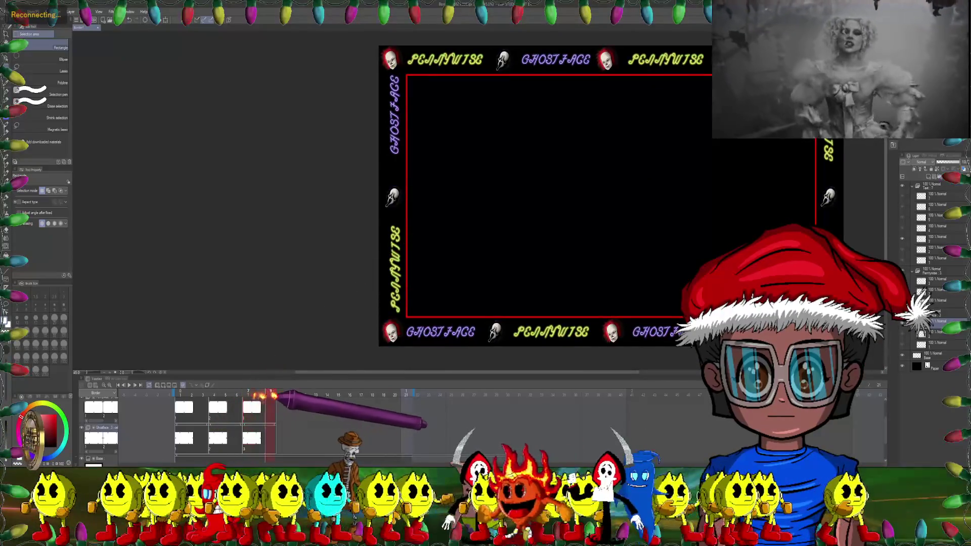
Step: Scrub the timeline around frames 12–13 and settle back on an earlier frame
left_click(304, 396)
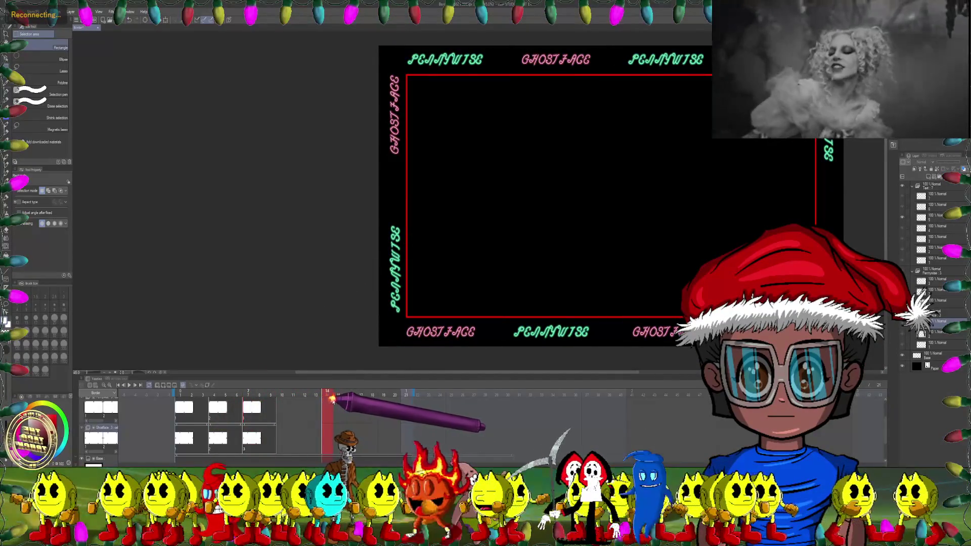
mouse_move(339, 400)
left_mouse_down()
mouse_move(361, 400)
mouse_move(289, 397)
left_mouse_up()
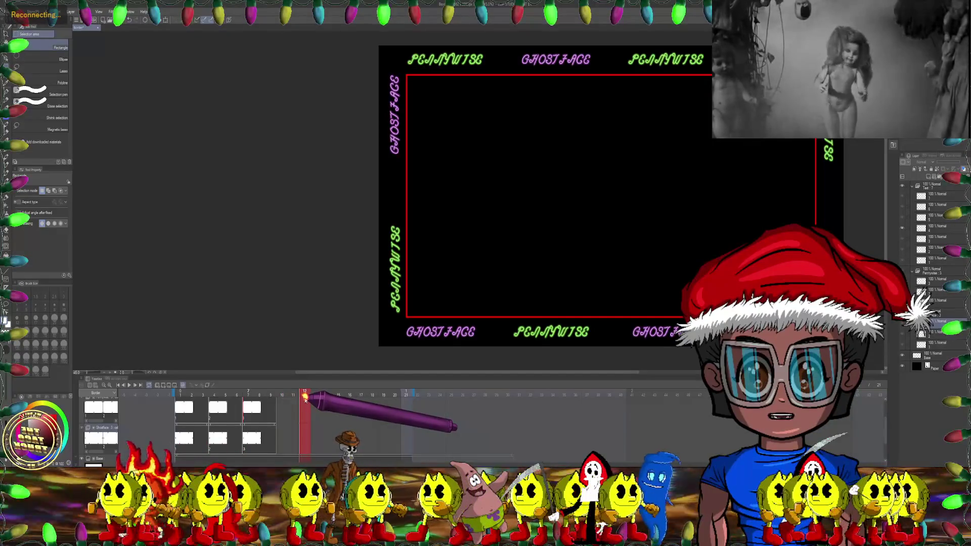
left_click_drag(305, 399, 313, 400)
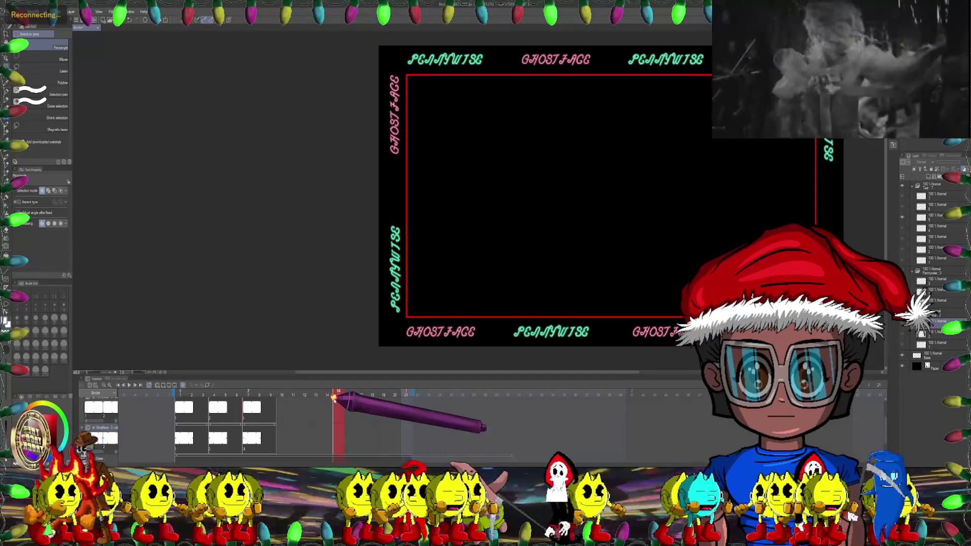
left_click_drag(284, 395, 307, 399)
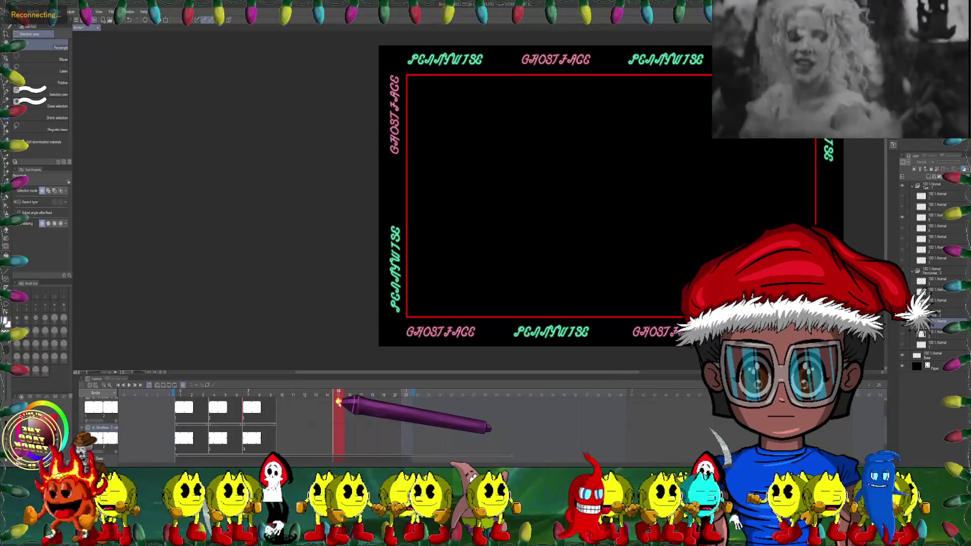
mouse_move(322, 400)
left_mouse_down()
mouse_move(358, 400)
mouse_move(282, 397)
left_mouse_up()
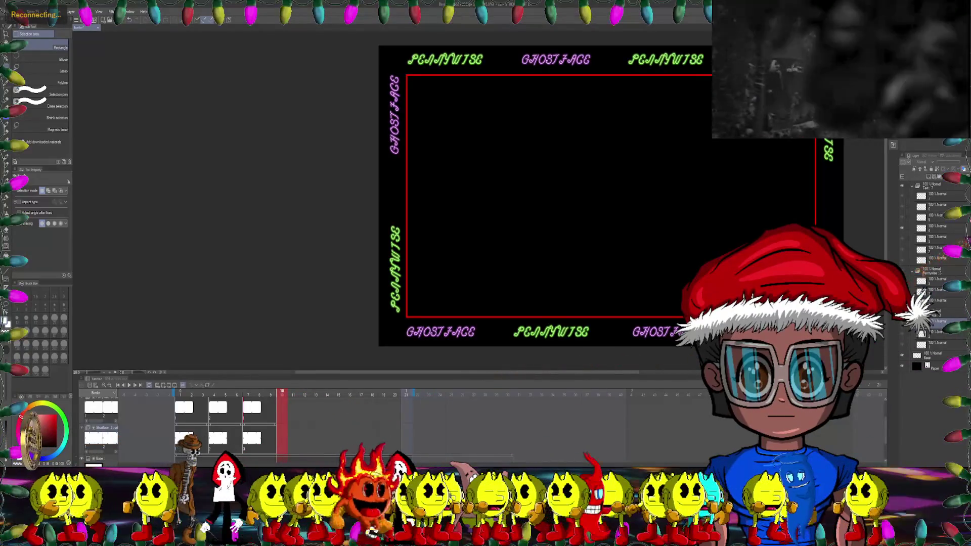
right_click(936, 279)
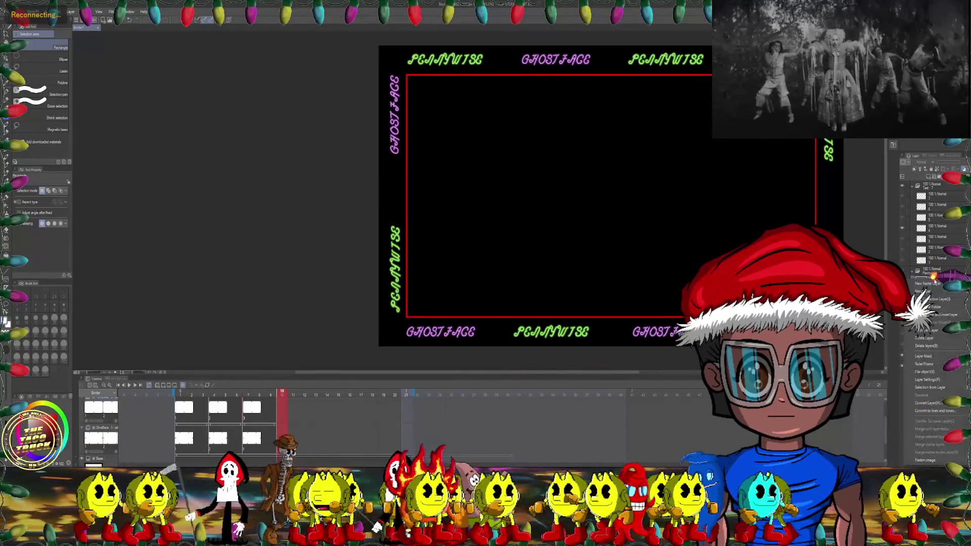
Step: Duplicate the Pennywise layer, select frames 10–13, then duplicate the Ghostface layer
left_click(934, 330)
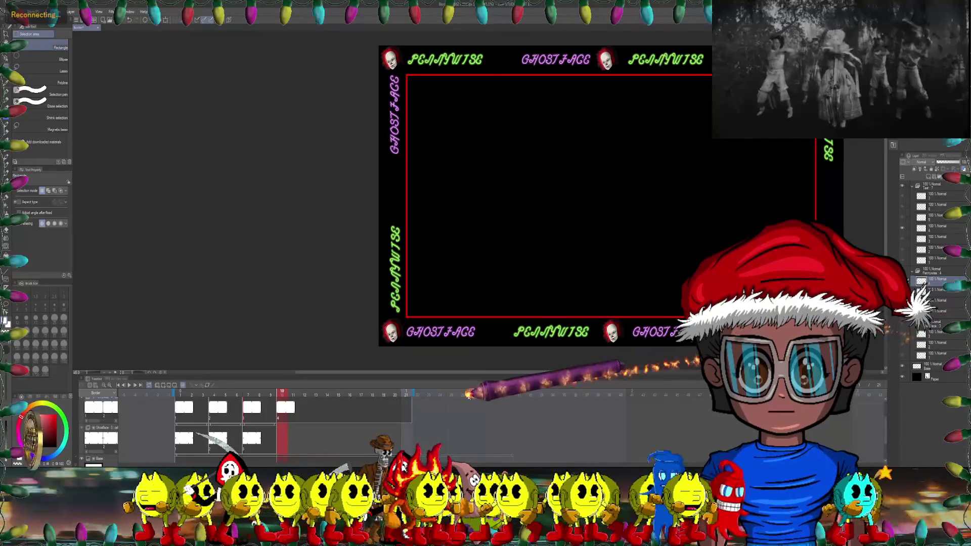
left_click_drag(286, 424, 411, 424)
left_click_drag(326, 415, 317, 415)
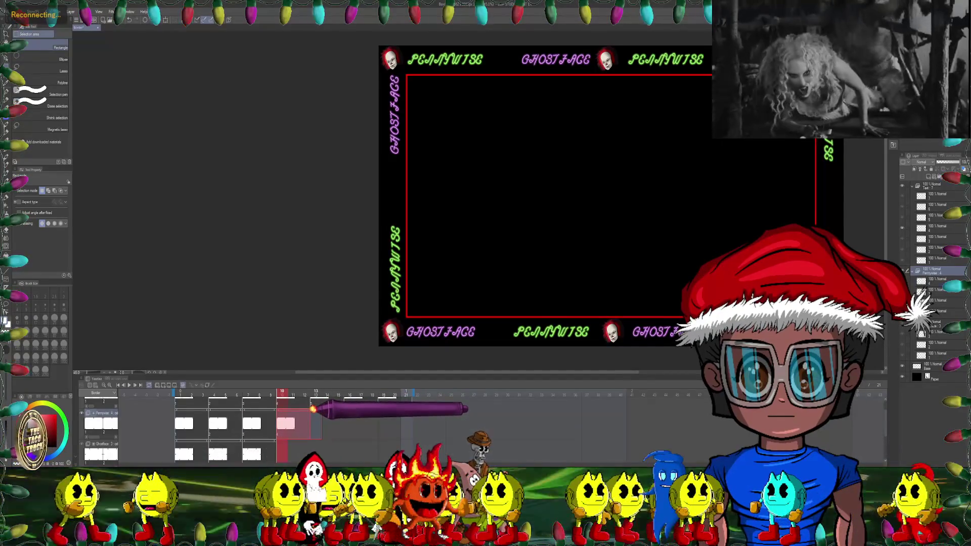
scroll(385, 413, "down", 1)
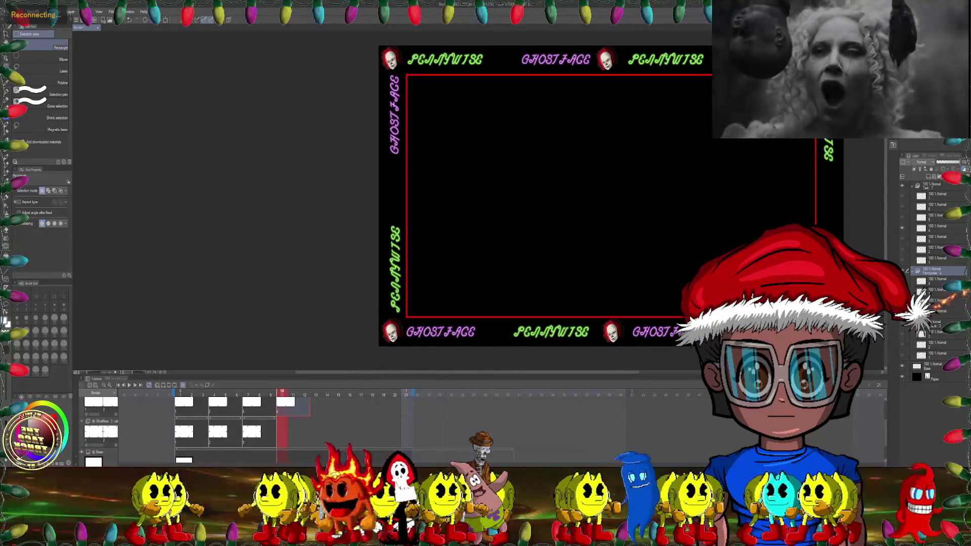
right_click(922, 334)
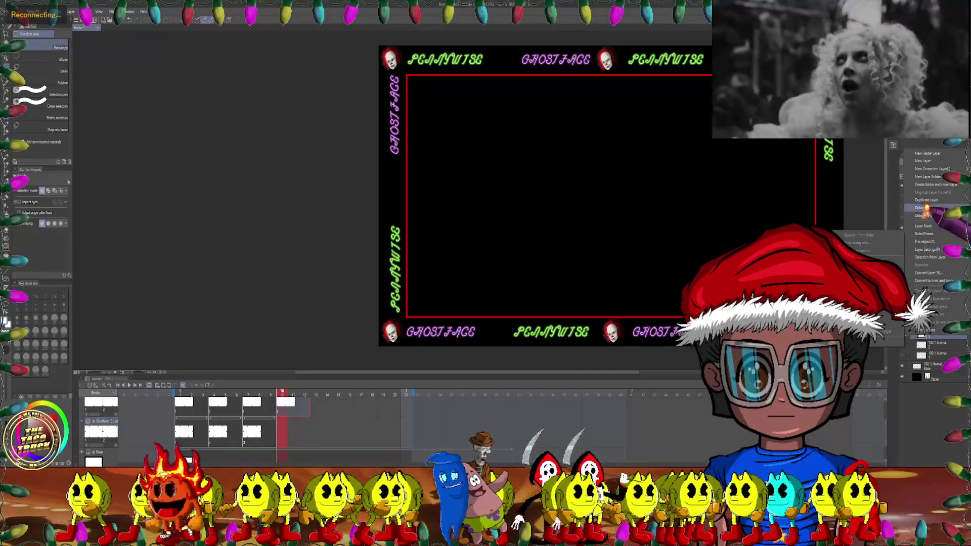
left_click(926, 200)
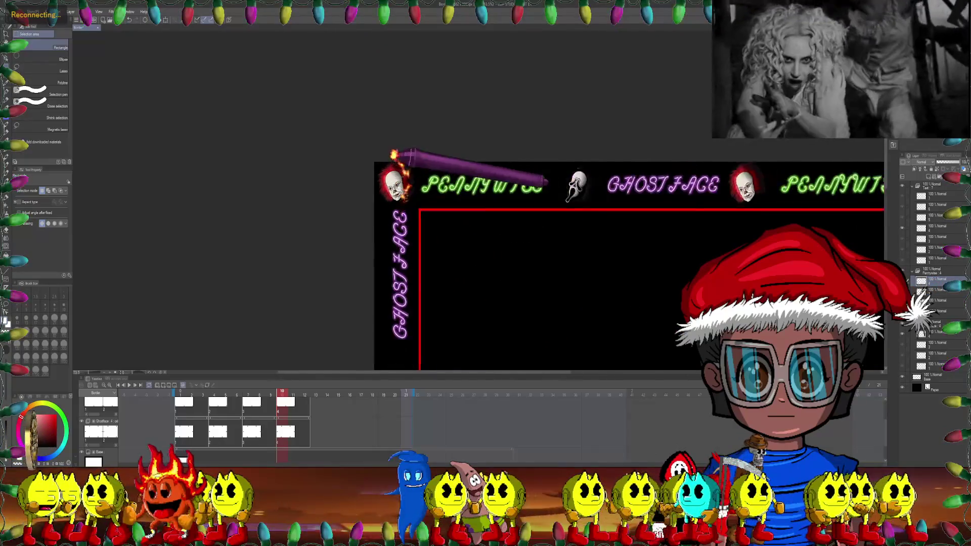
Step: Rotate the top-left corner Pennywise head slightly
scroll(390, 162, "up", 3)
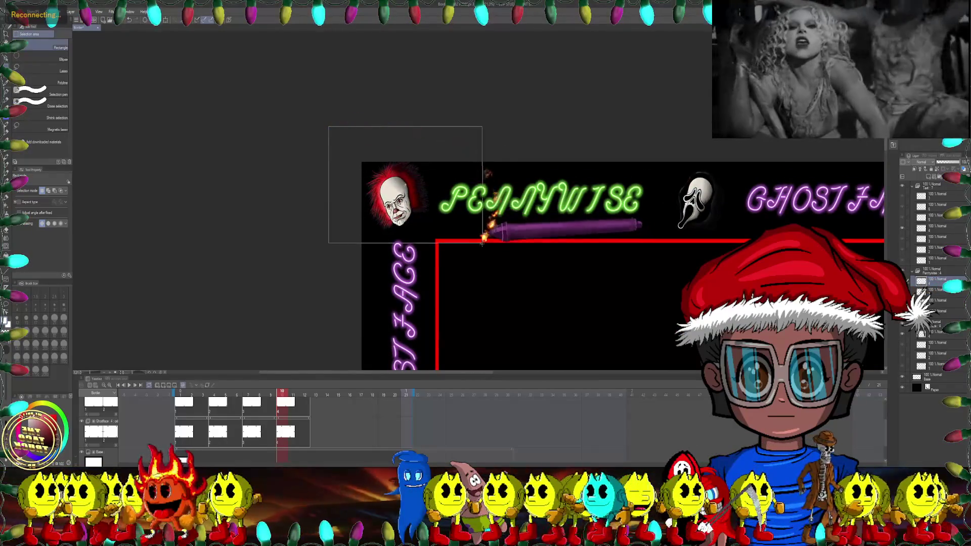
key("ctrl+t")
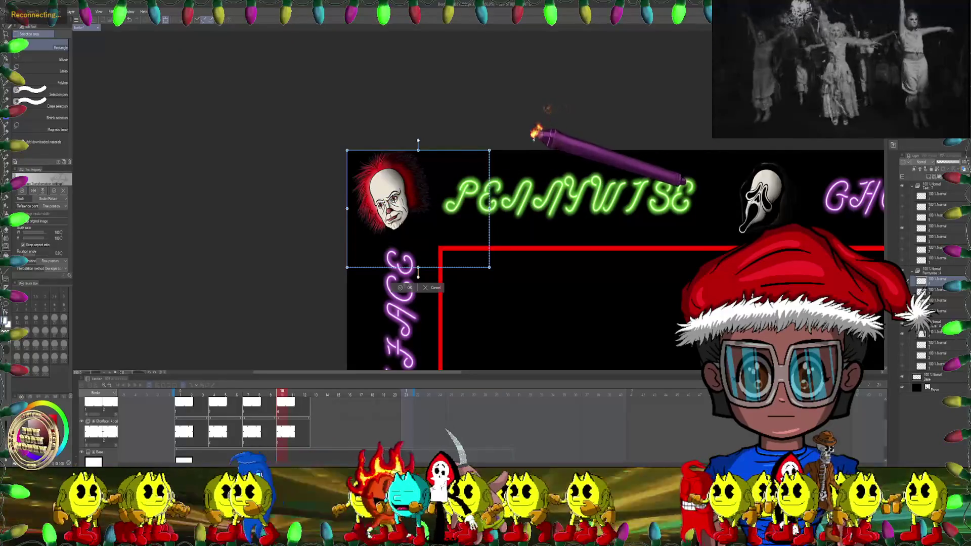
left_click_drag(521, 113, 433, 265)
key("Return")
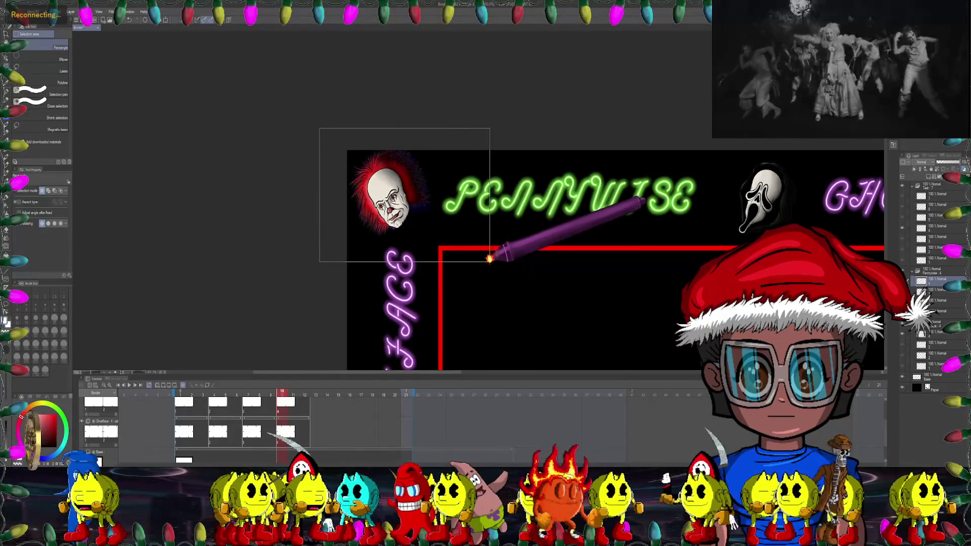
Step: Mesh-warp the corner Pennywise head, pushing grid points outward to distort the face
left_click_drag(319, 128, 490, 260)
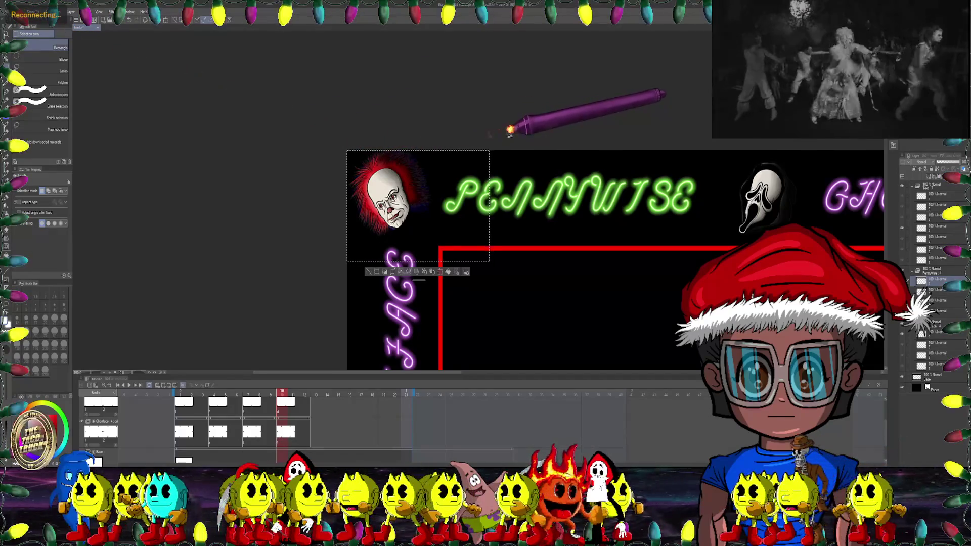
left_click_drag(511, 135, 455, 272)
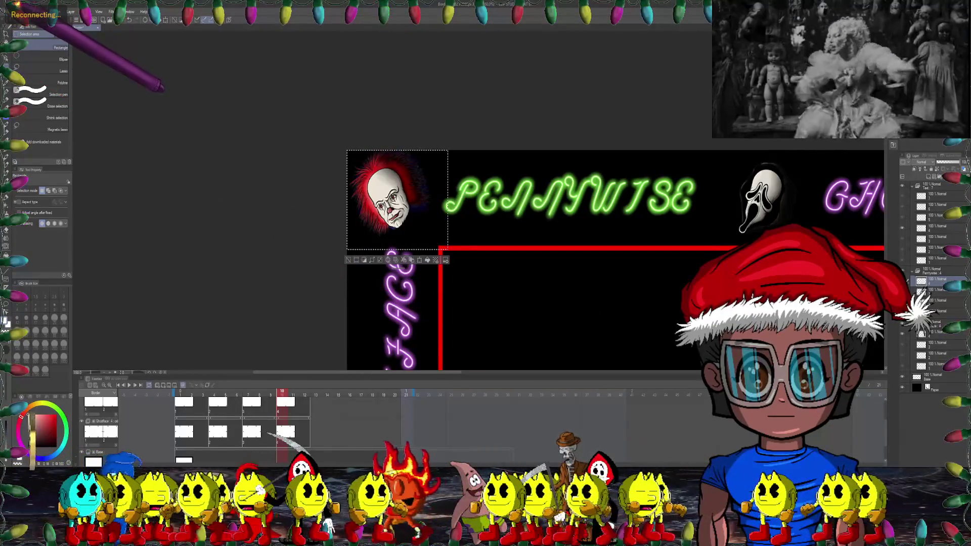
left_click(26, 11)
mouse_move(45, 176)
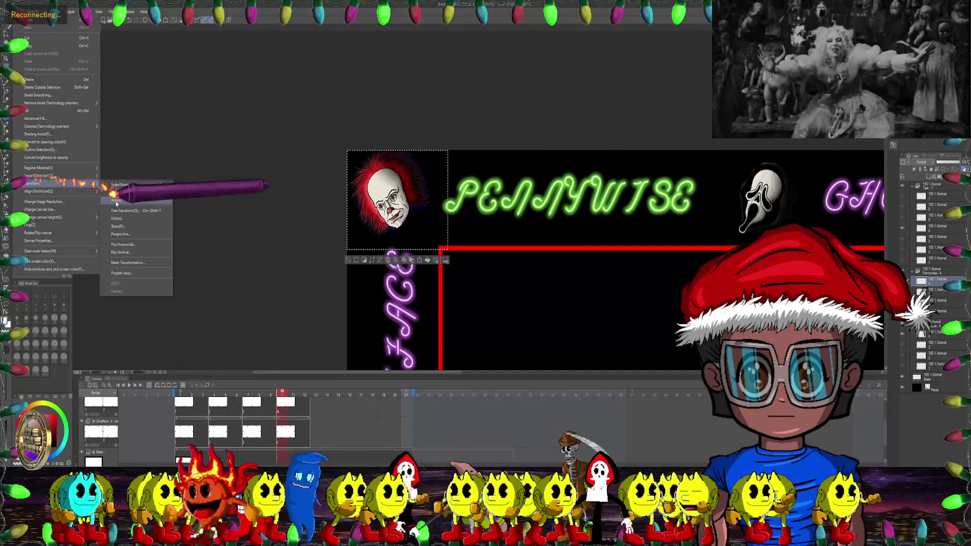
left_click(126, 256)
scroll(386, 189, "up", 2)
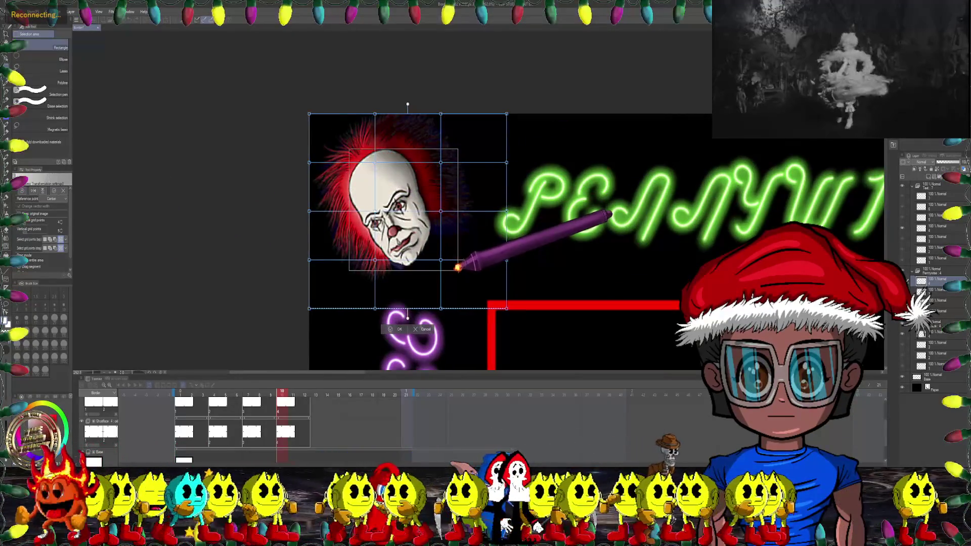
scroll(422, 218, "up", 1)
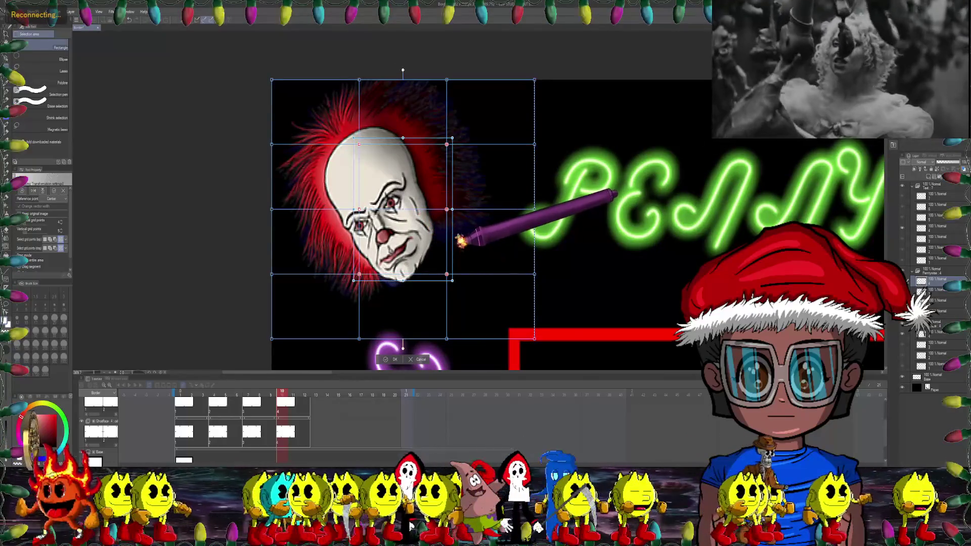
scroll(445, 174, "down", 1)
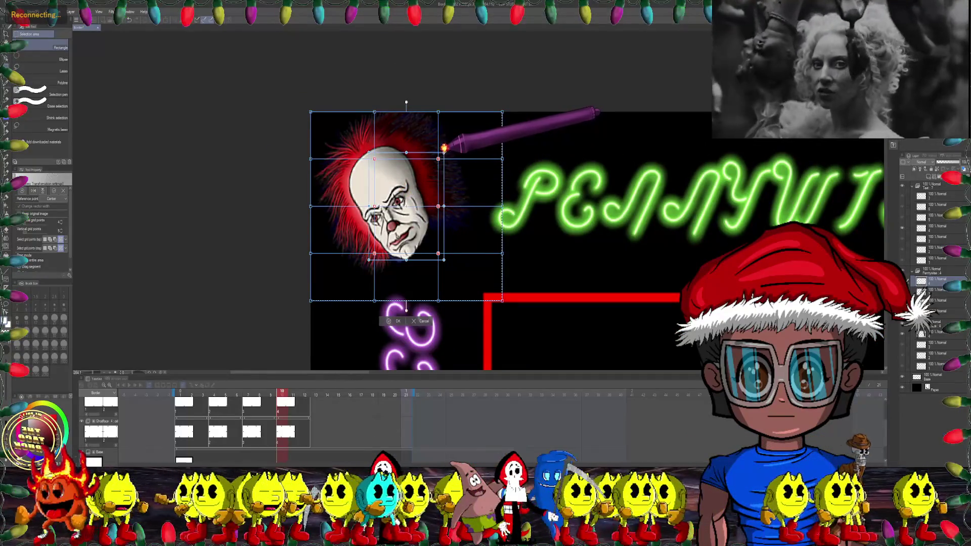
left_click_drag(443, 148, 449, 144)
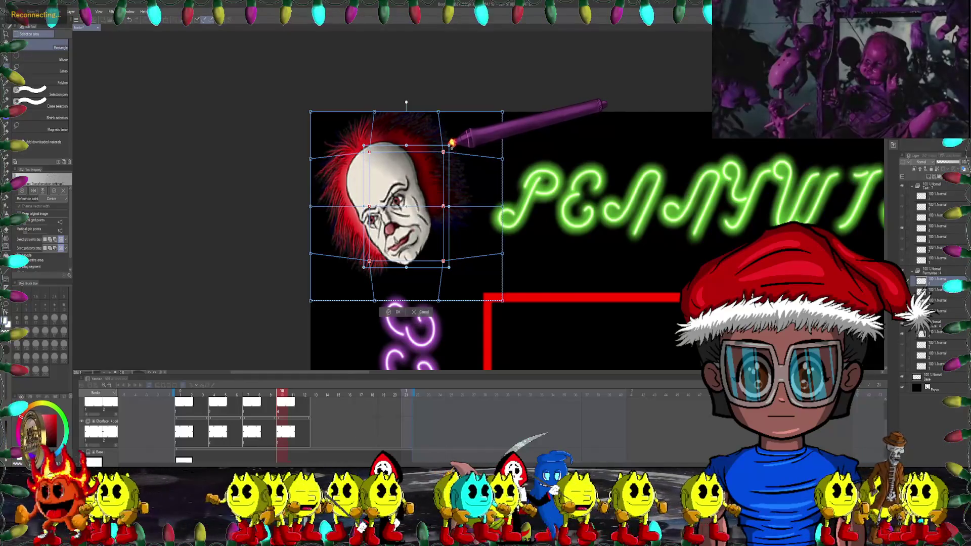
left_click(395, 312)
Step: Select the Pennywise head in the middle of the top border
scroll(394, 304, "down", 2)
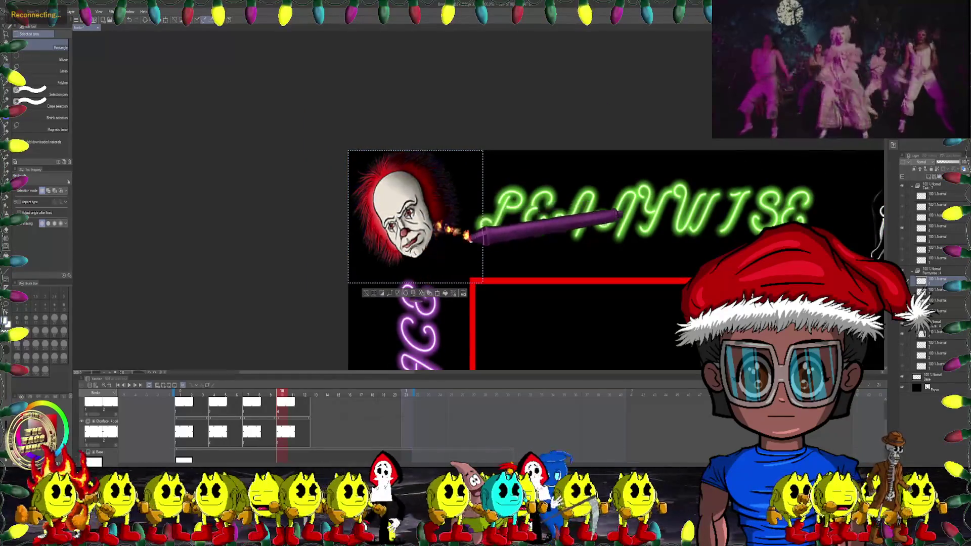
scroll(448, 236, "down", 2)
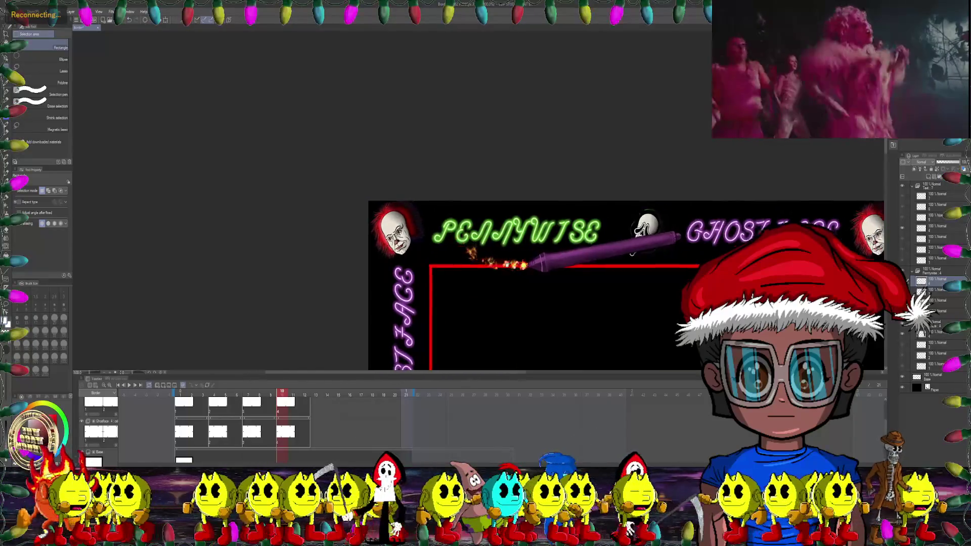
scroll(448, 237, "down", 2)
scroll(449, 237, "right", 2)
scroll(448, 237, "up", 2)
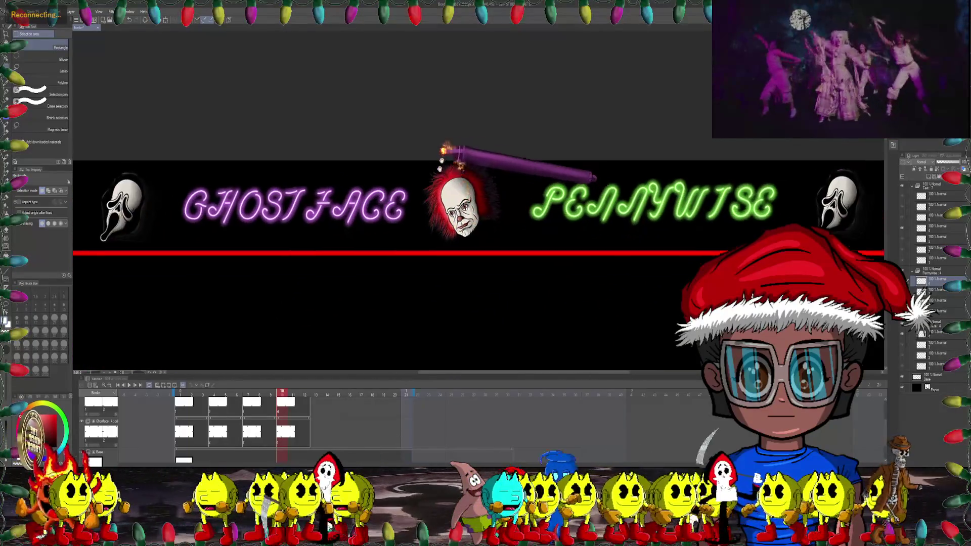
left_click_drag(473, 181, 543, 288)
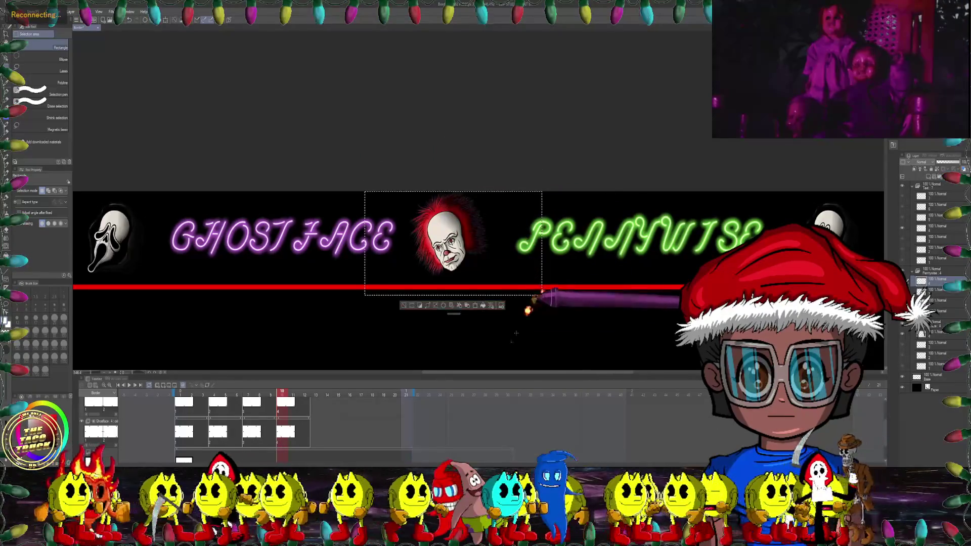
Step: Rotate the middle Pennywise head slightly counter-clockwise
left_click(428, 305)
scroll(455, 282, "up", 1)
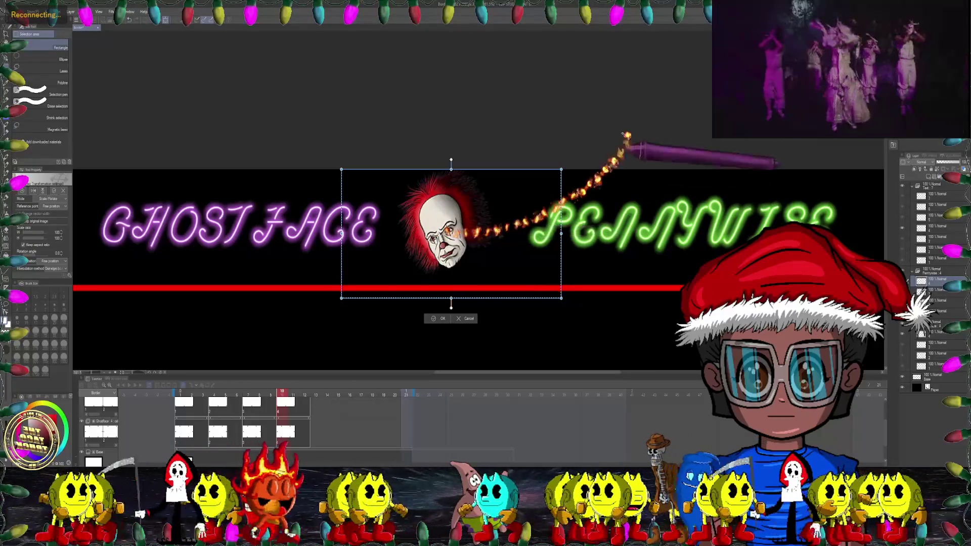
left_click_drag(602, 156, 575, 120)
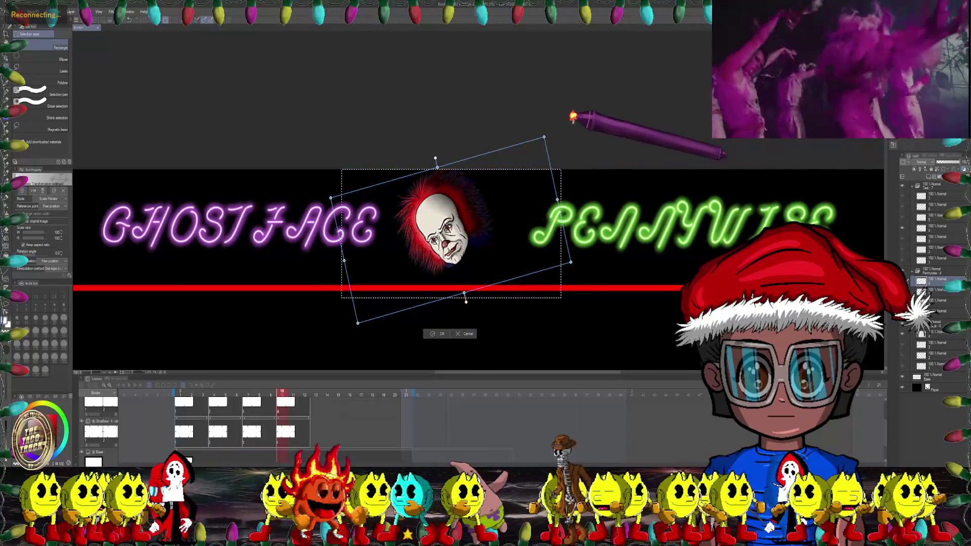
left_click(438, 331)
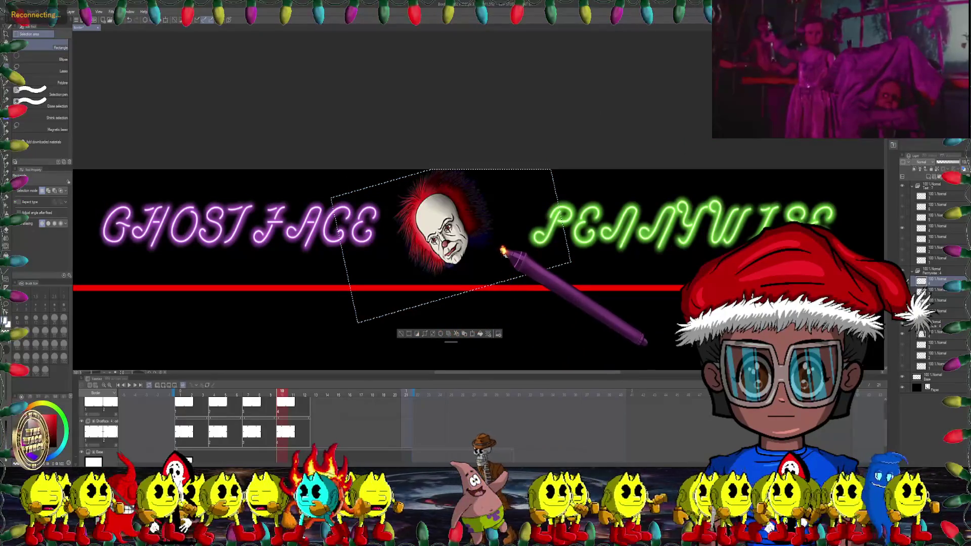
Step: Deselect and draw a fresh rectangle selection around the middle Pennywise head
left_click(504, 252)
left_click_drag(377, 150, 523, 266)
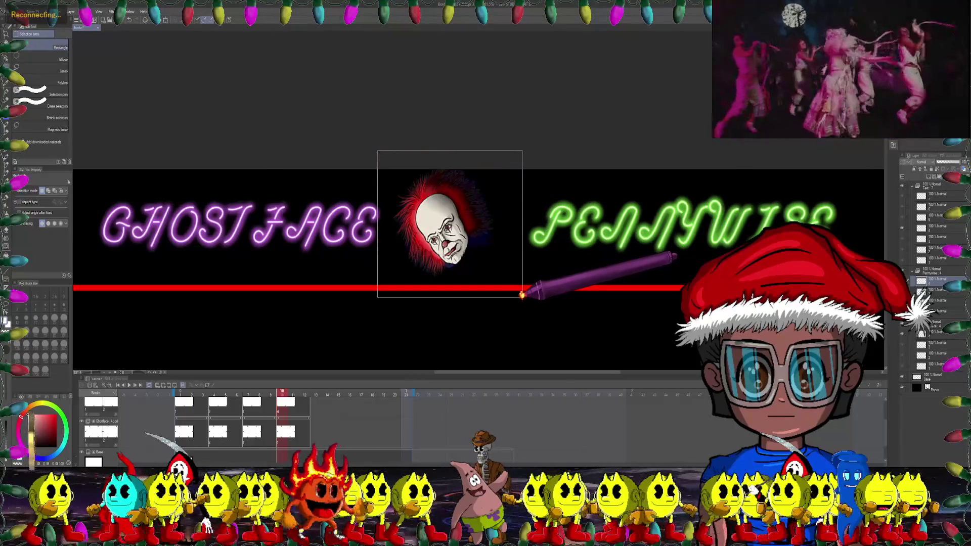
left_click_drag(525, 291, 522, 297)
left_click(28, 11)
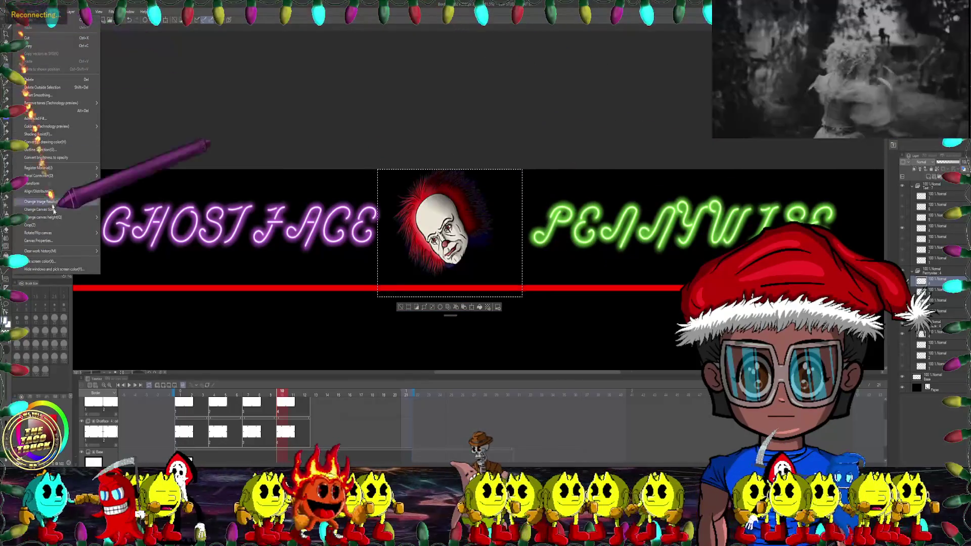
Step: Apply a Mesh Transformation spreading the inner grid points so the middle head's face bulges
mouse_move(86, 184)
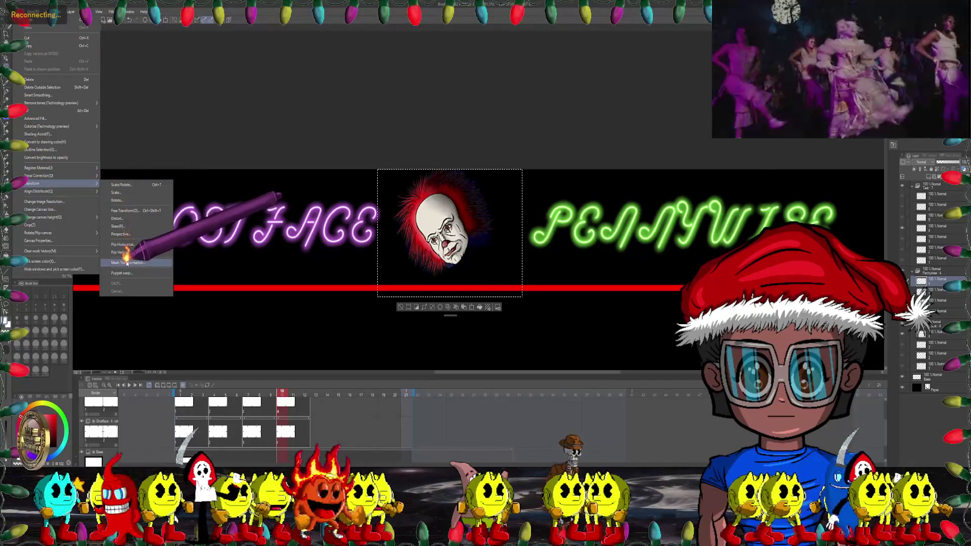
left_click(128, 262)
scroll(407, 197, "up", 2)
left_click_drag(407, 175, 515, 272)
left_click_drag(492, 173, 498, 169)
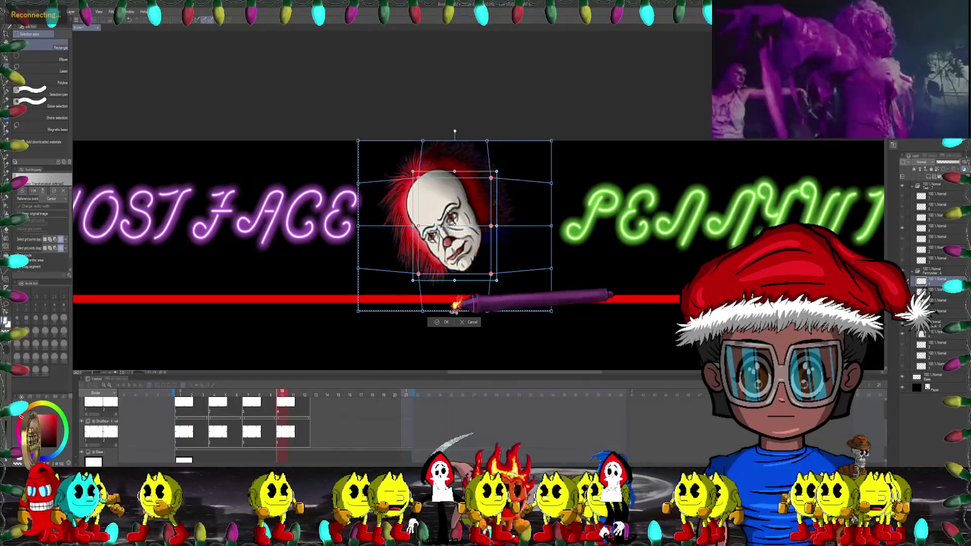
left_click(441, 322)
scroll(497, 217, "down", 2)
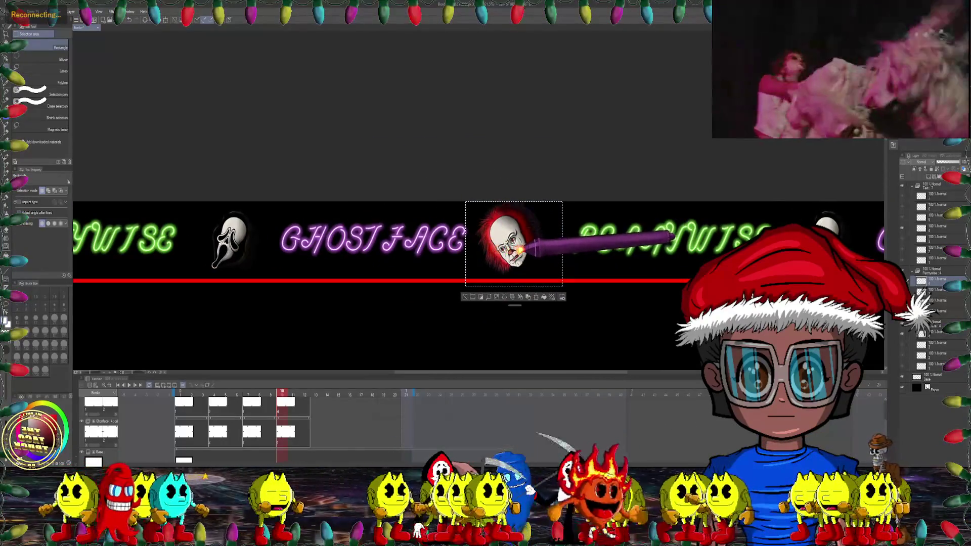
Step: Tilt the top-right corner Pennywise head about 13.5° counter-clockwise
scroll(537, 237, "down", 1)
scroll(528, 247, "down", 1)
scroll(557, 245, "right", 5)
scroll(480, 222, "right", 3)
scroll(466, 203, "up", 1)
scroll(442, 165, "up", 1)
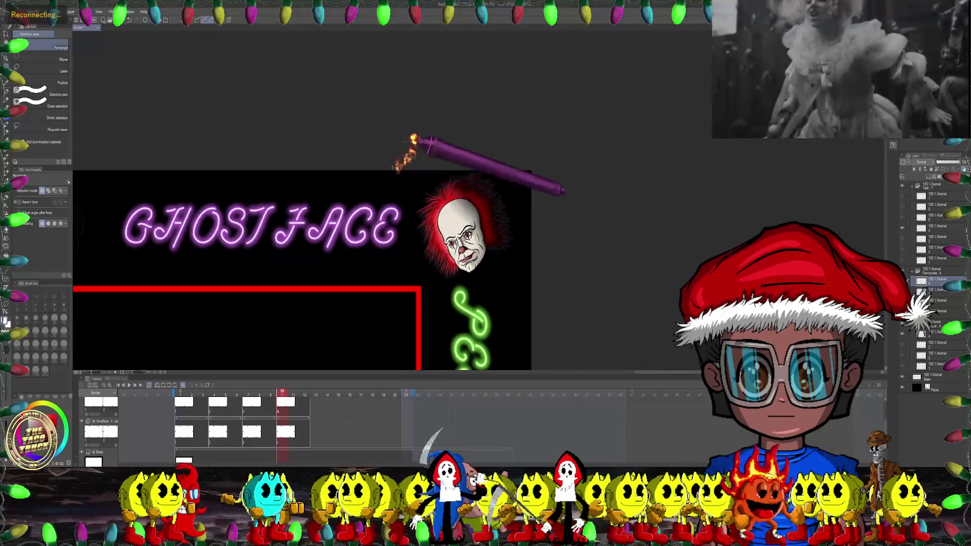
left_click_drag(398, 144, 540, 295)
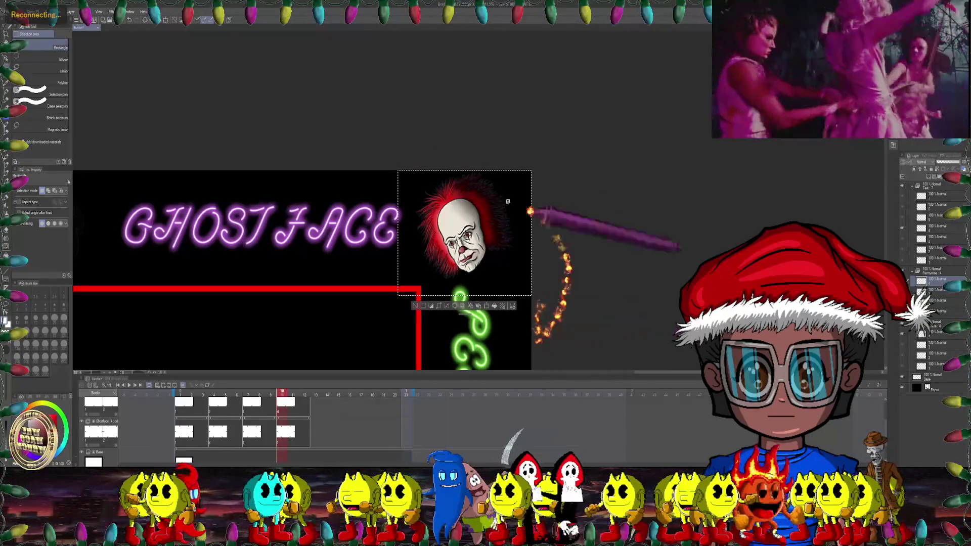
key("ctrl+t")
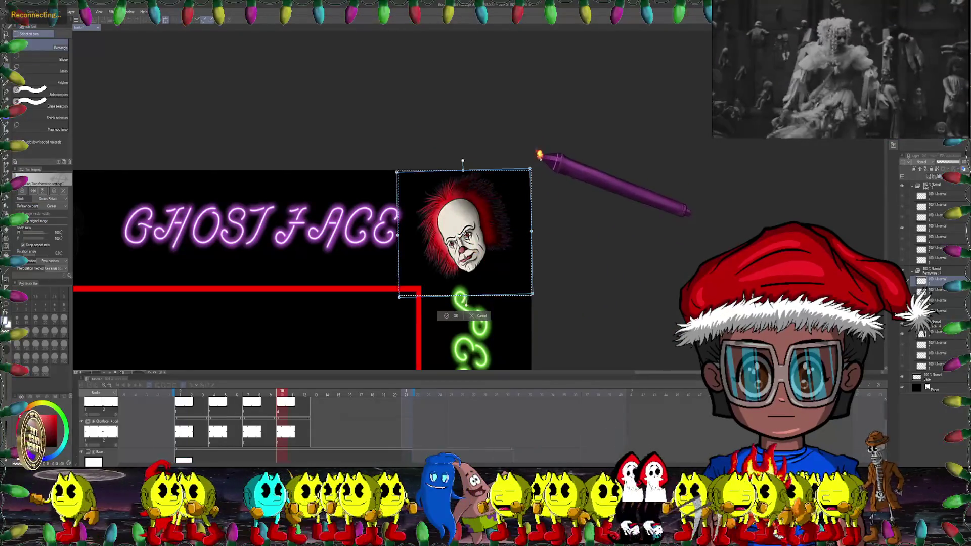
left_click_drag(542, 156, 527, 139)
left_click(453, 323)
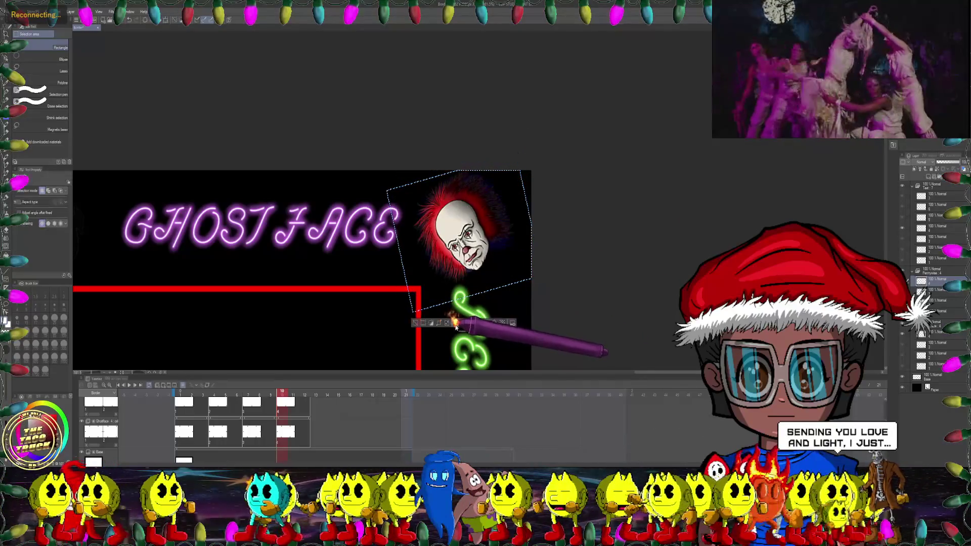
Step: Deselect and reselect the corner Pennywise head
scroll(473, 236, "down", 3)
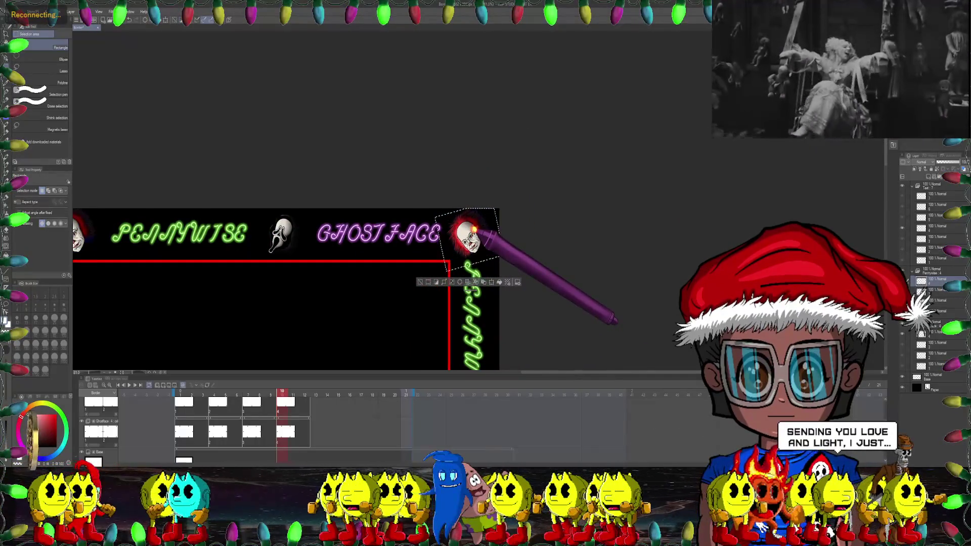
key("ctrl+d")
left_click_drag(347, 238, 404, 240)
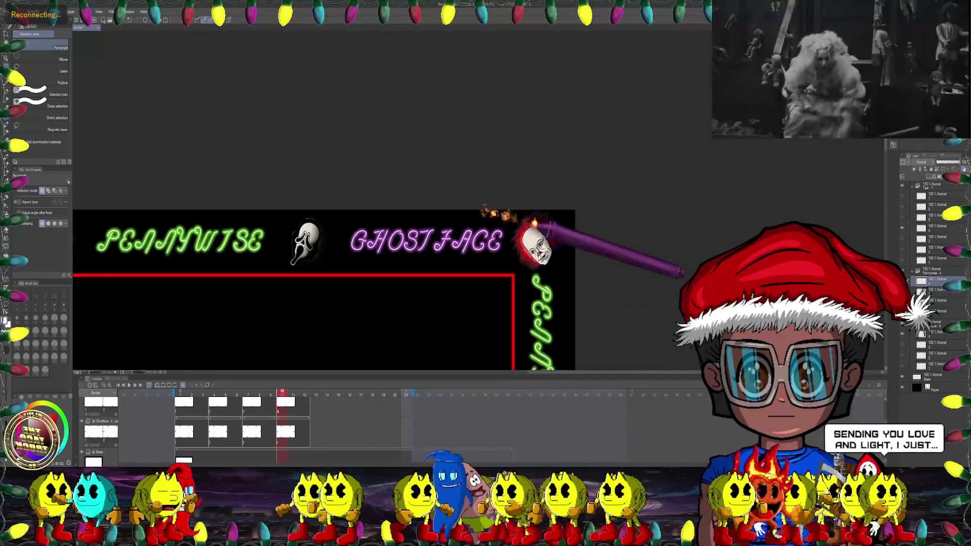
scroll(545, 213, "up", 3)
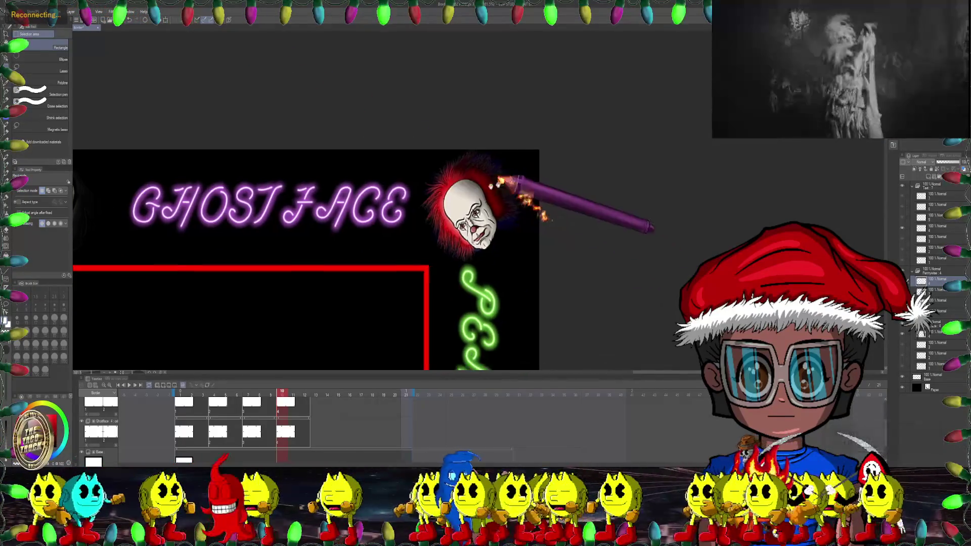
left_click_drag(561, 223, 511, 182)
mouse_move(395, 140)
left_mouse_down()
mouse_move(542, 241)
mouse_move(538, 273)
left_mouse_up()
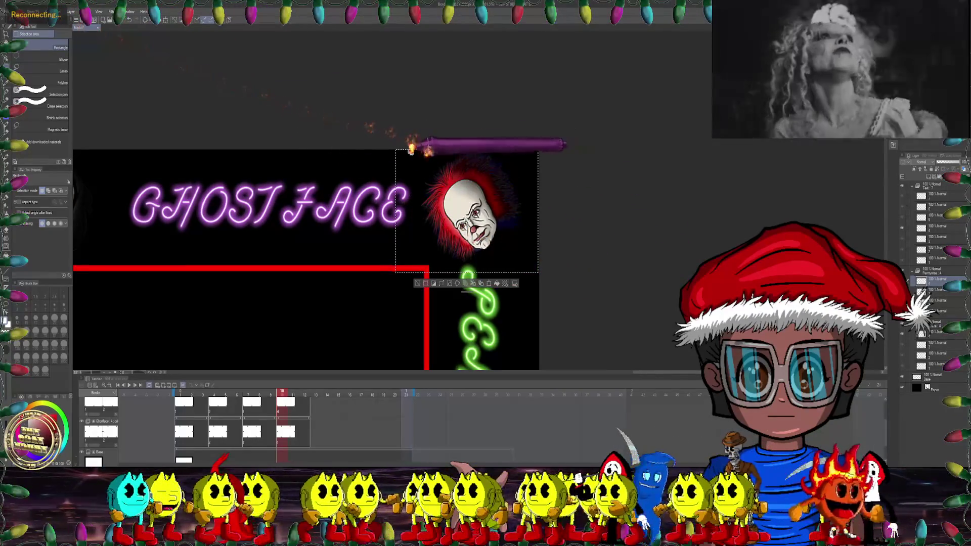
left_click_drag(360, 134, 413, 309)
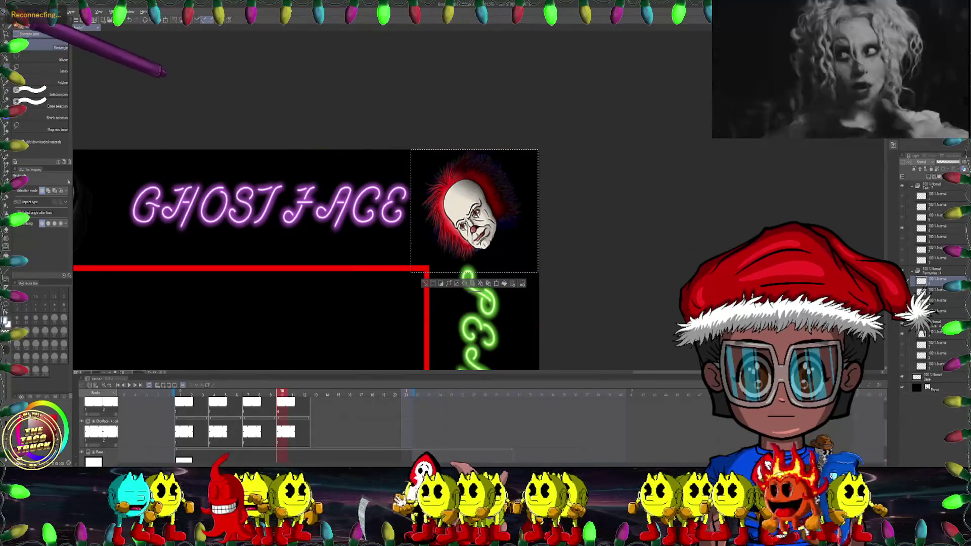
Step: Apply a Mesh Transformation to the corner Pennywise head
left_click(23, 11)
mouse_move(50, 184)
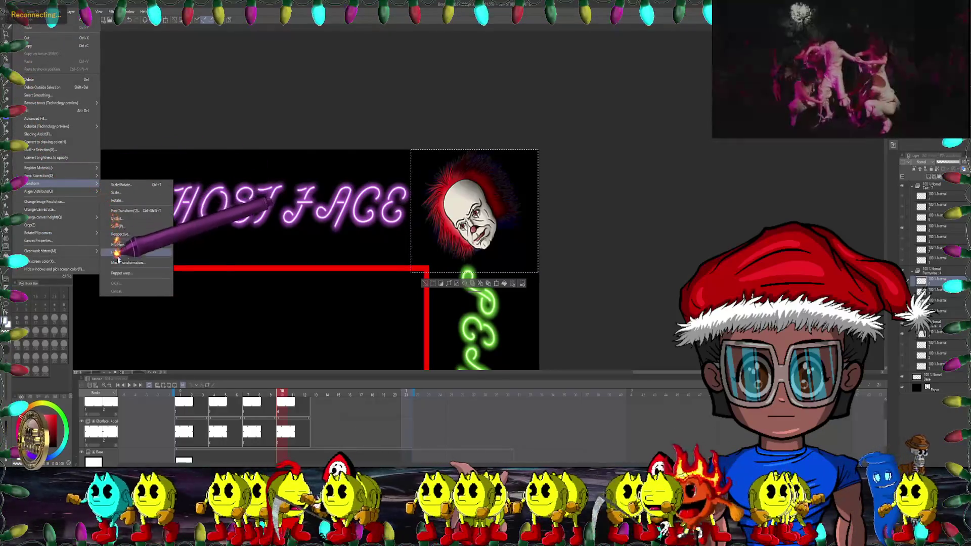
left_click(128, 263)
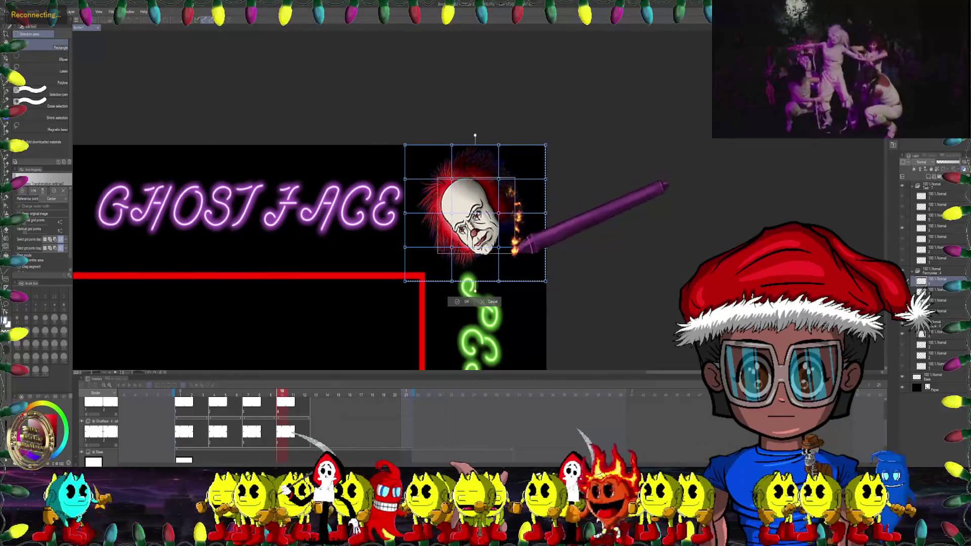
scroll(516, 218, "up", 1)
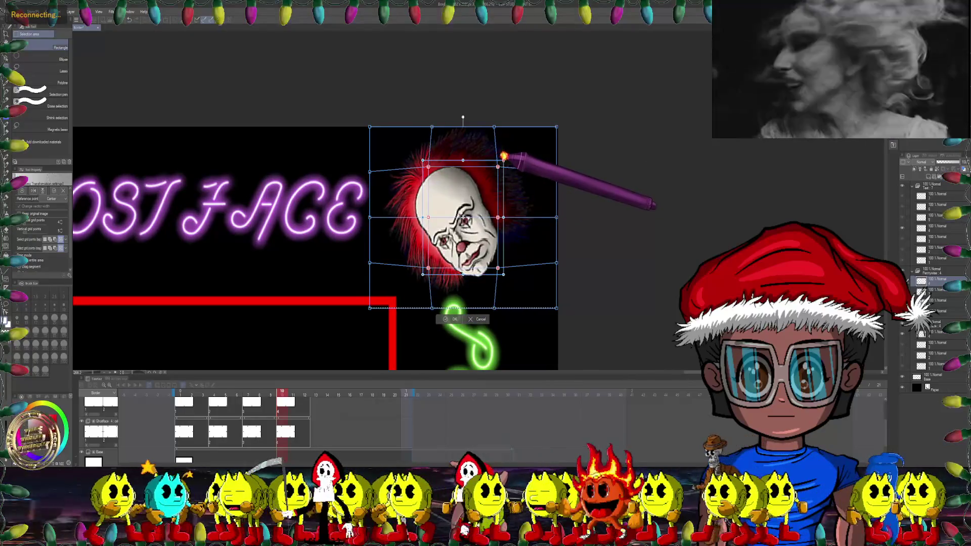
scroll(485, 234, "down", 1)
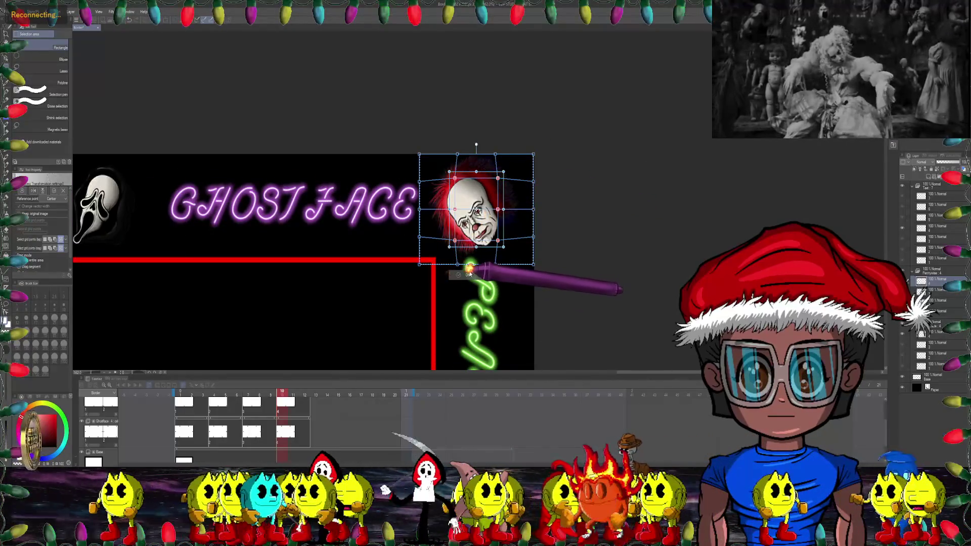
left_click(464, 275)
scroll(554, 203, "down", 2)
scroll(587, 217, "down", 2)
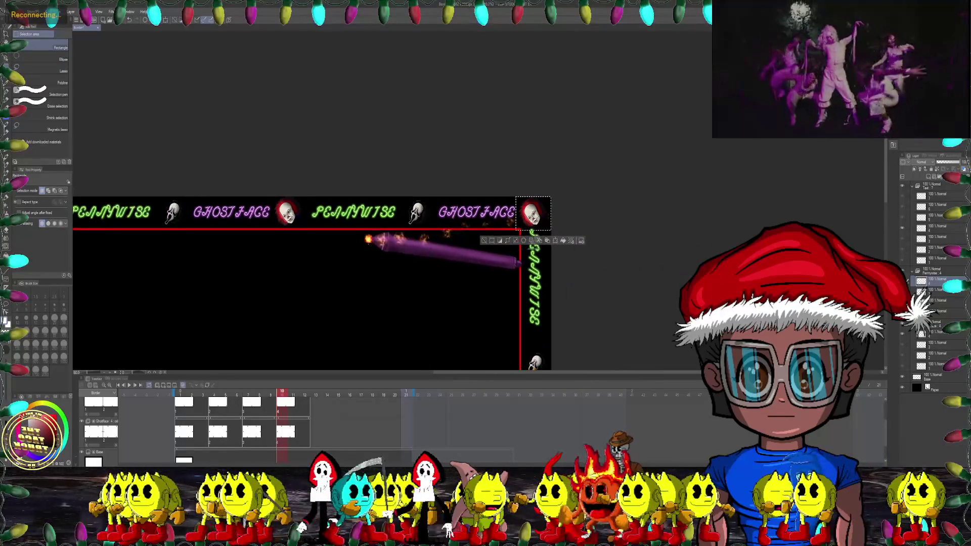
left_click_drag(400, 387, 379, 376)
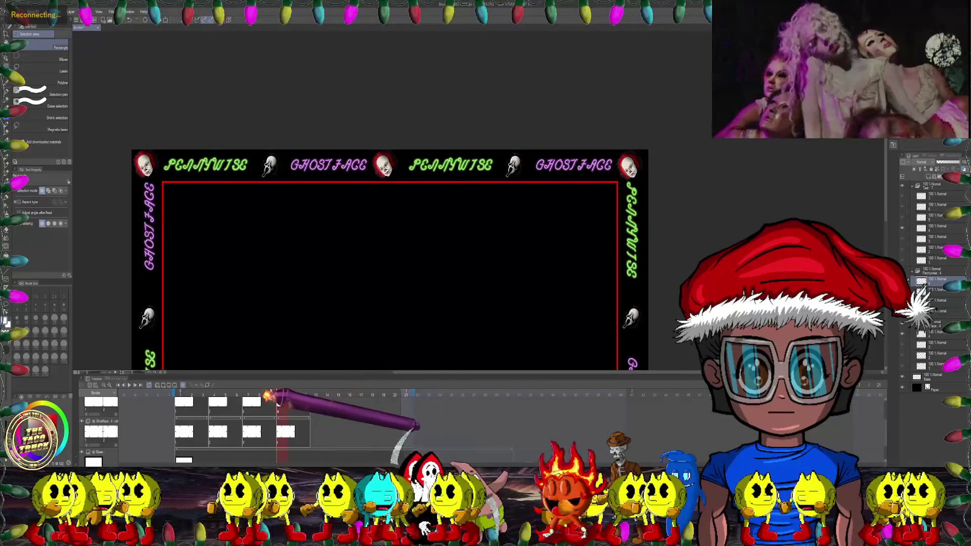
left_click(256, 394)
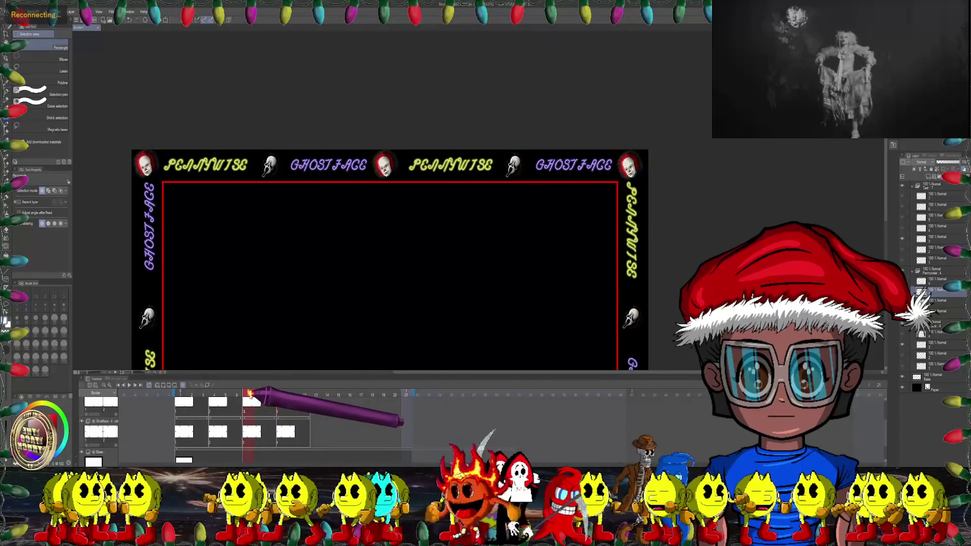
left_click(252, 393)
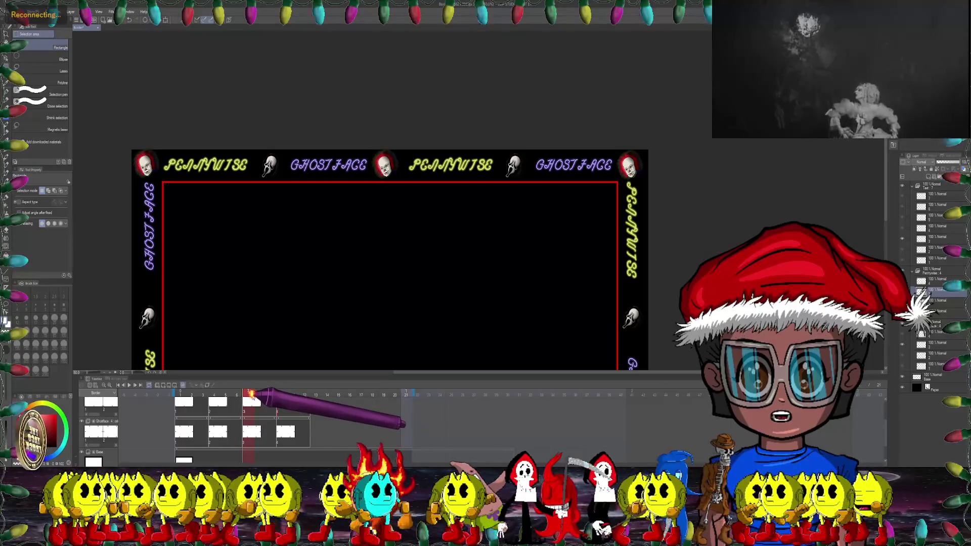
left_click(304, 394)
left_click(314, 394)
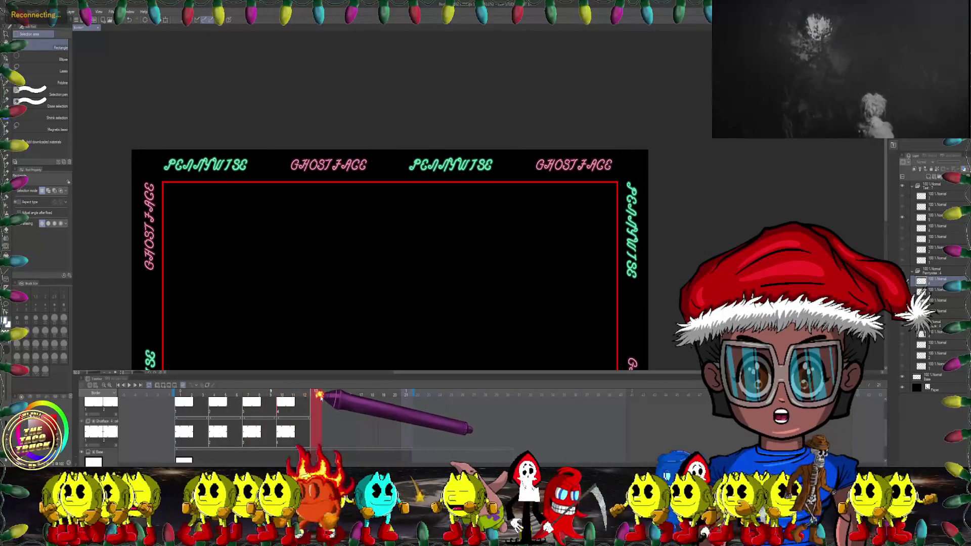
left_click(303, 394)
left_click(291, 394)
mouse_move(289, 394)
left_mouse_down()
mouse_move(348, 394)
mouse_move(325, 394)
left_mouse_up()
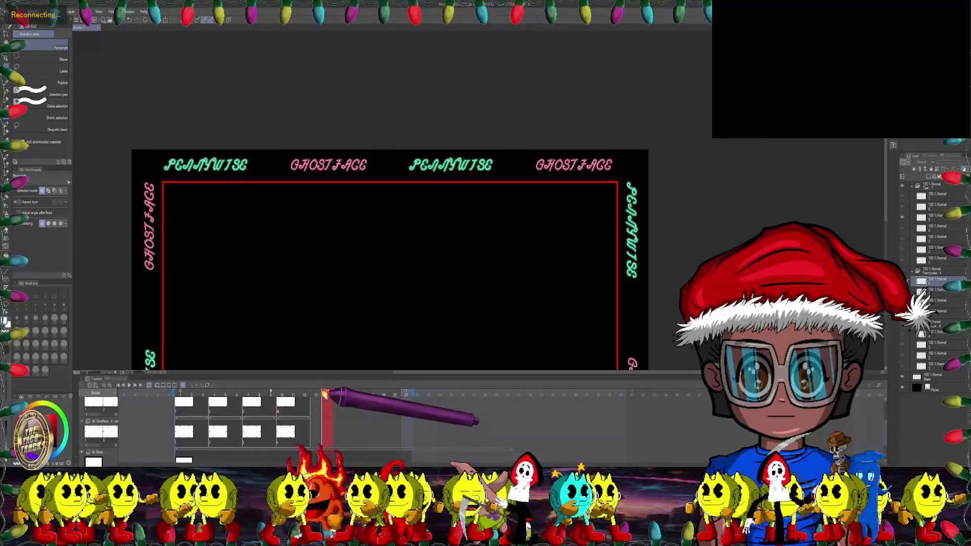
mouse_move(325, 395)
left_mouse_down()
mouse_move(256, 396)
mouse_move(405, 397)
mouse_move(283, 401)
left_mouse_up()
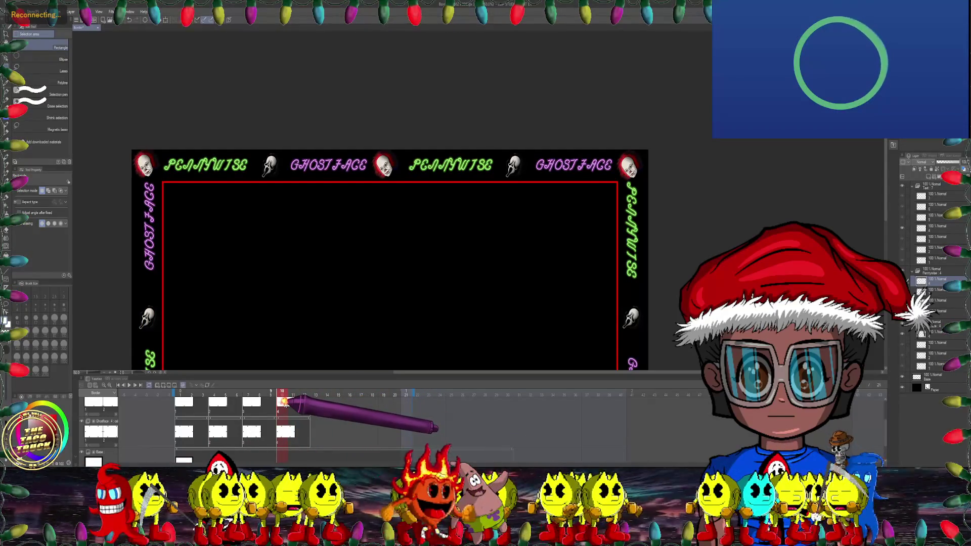
scroll(286, 405, "up", 2)
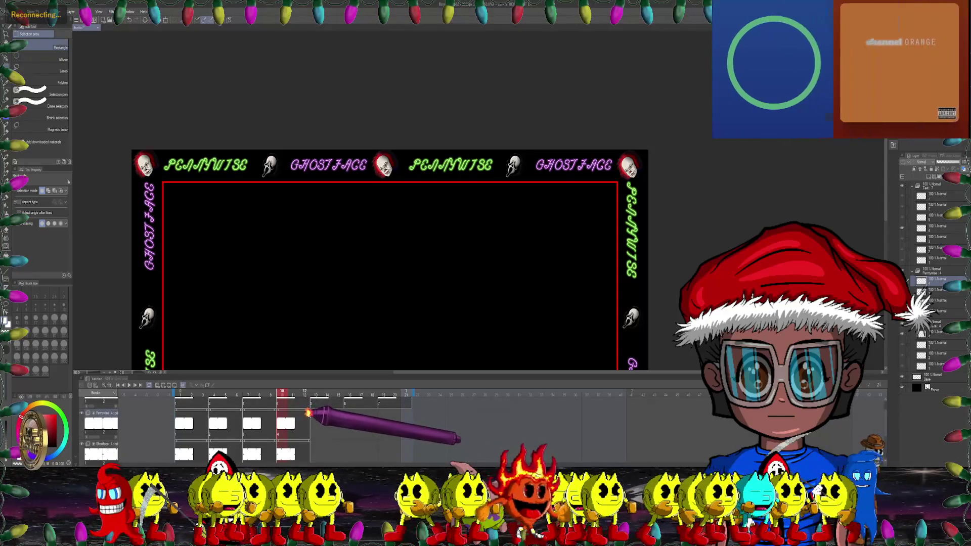
left_click(313, 409)
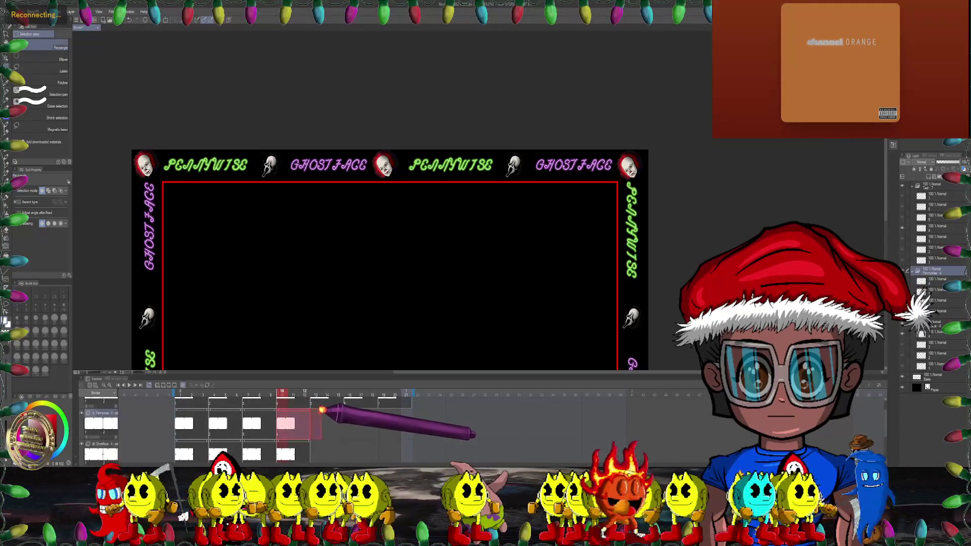
scroll(316, 425, "down", 1)
left_click(310, 433, "shift")
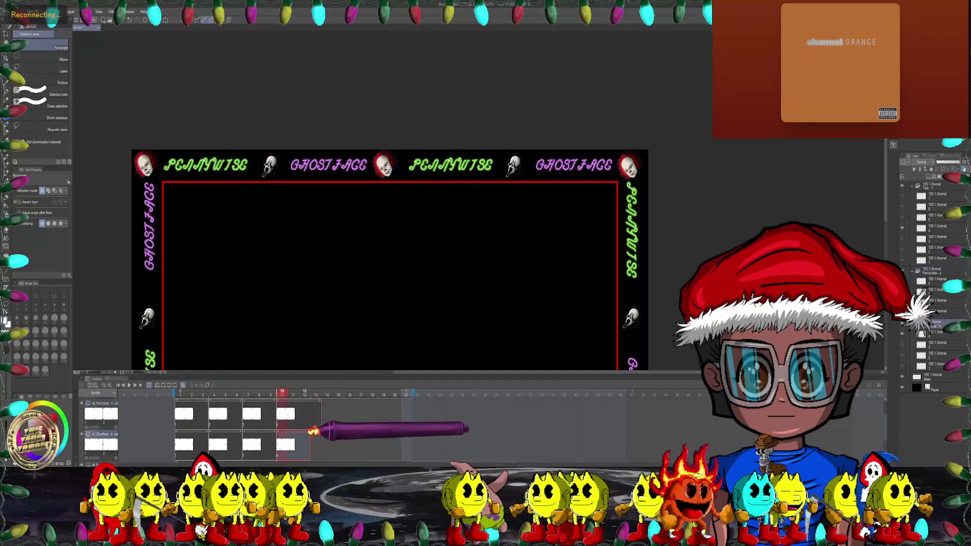
left_click_drag(326, 407, 383, 409)
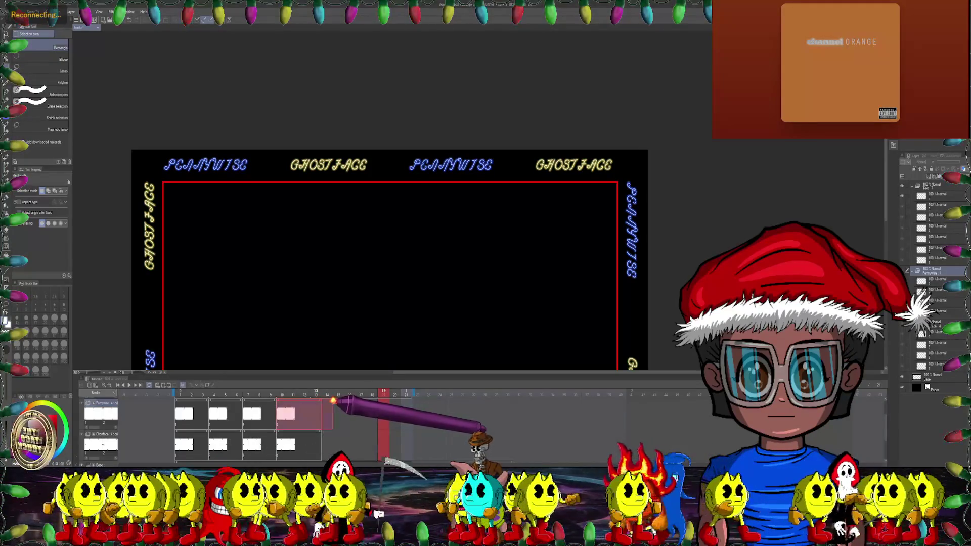
left_click(333, 434)
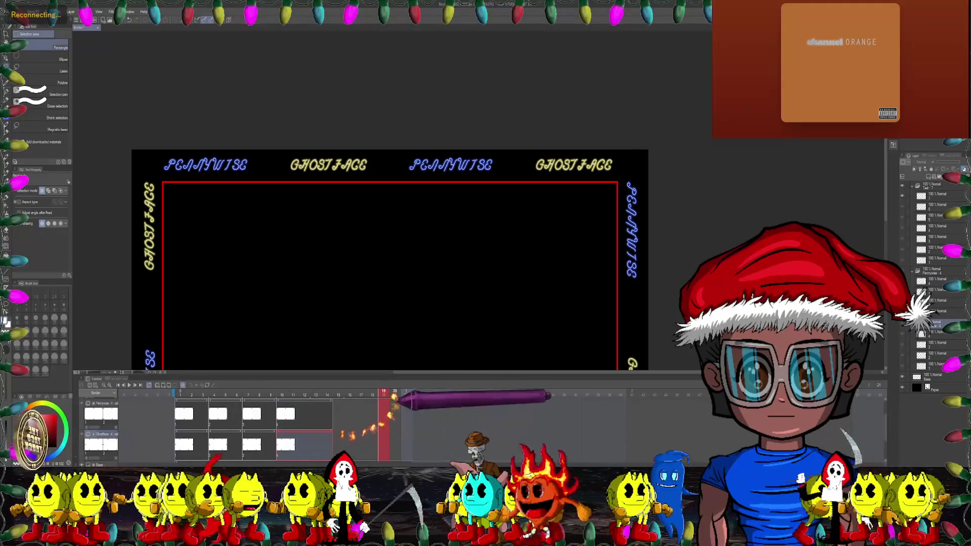
left_click(340, 395)
left_click_drag(340, 395, 356, 397)
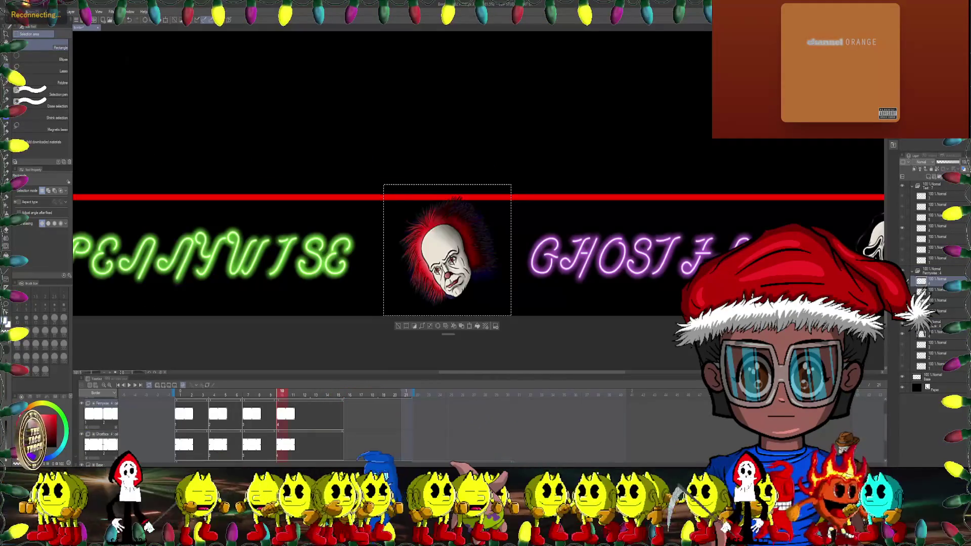
Step: Apply a Mesh Transformation, dragging the head's upper-right grid point outward
left_click(28, 11)
mouse_move(80, 191)
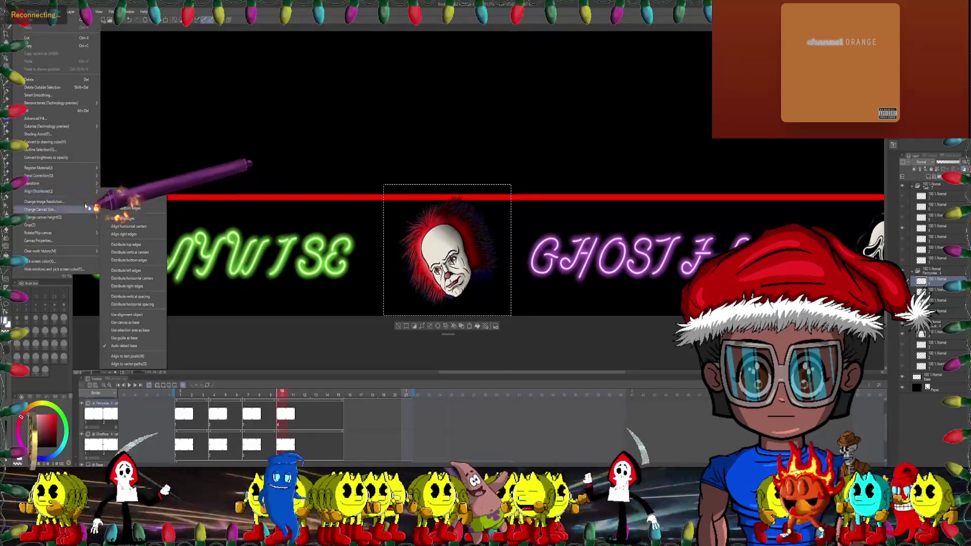
left_click(156, 263)
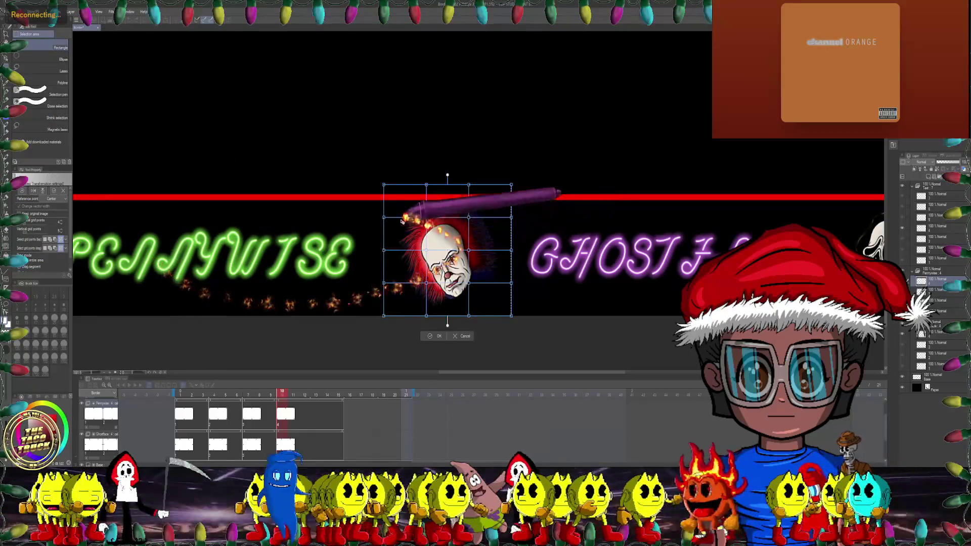
scroll(476, 263, "up", 2)
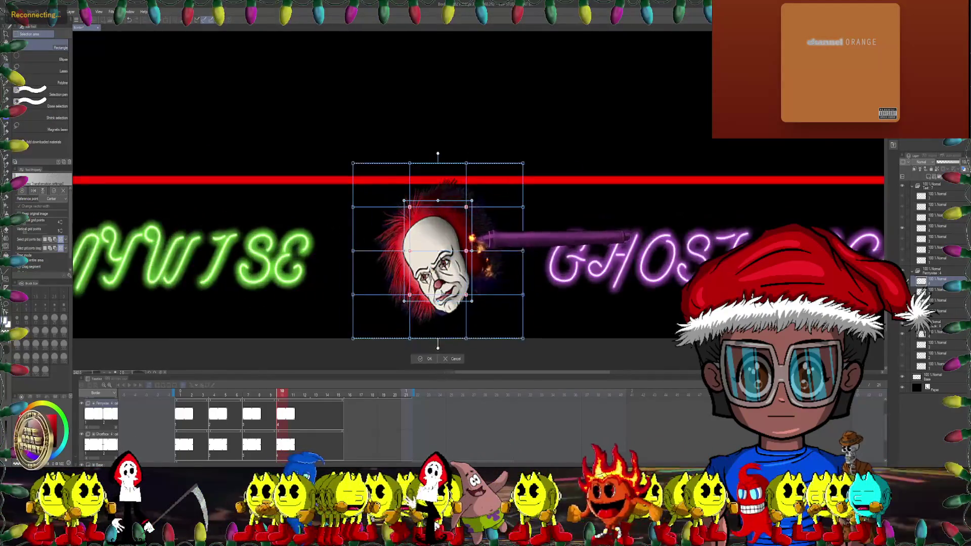
scroll(473, 227, "up", 1)
left_click_drag(466, 198, 474, 189)
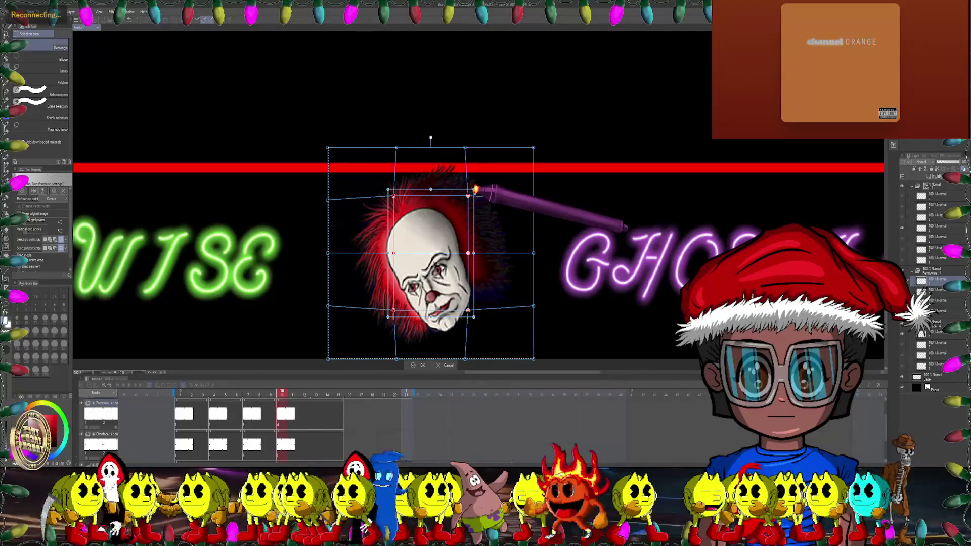
scroll(458, 223, "down", 2)
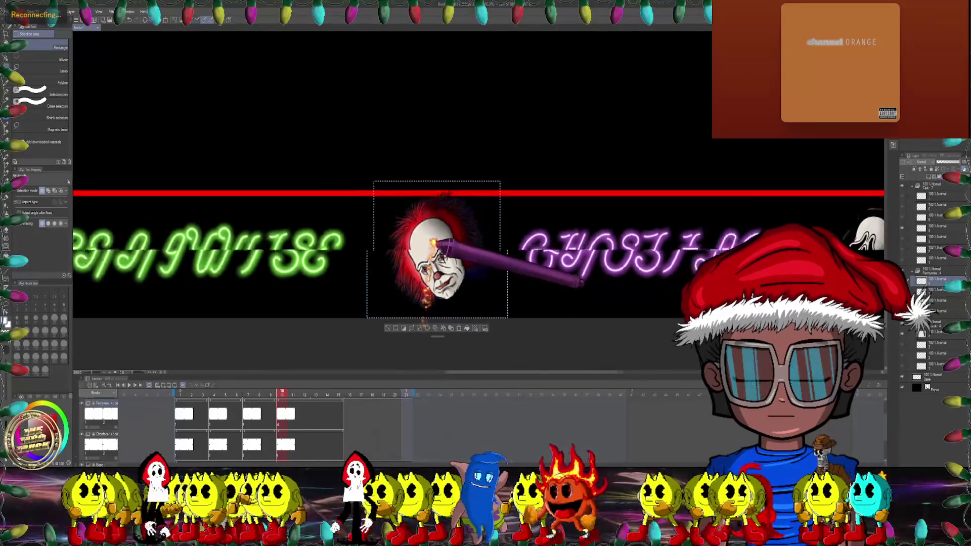
Step: Commit the previous warp, then rotate the lower-left Pennywise head about 13° counter-clockwise
scroll(424, 335, "down", 3)
key("Return")
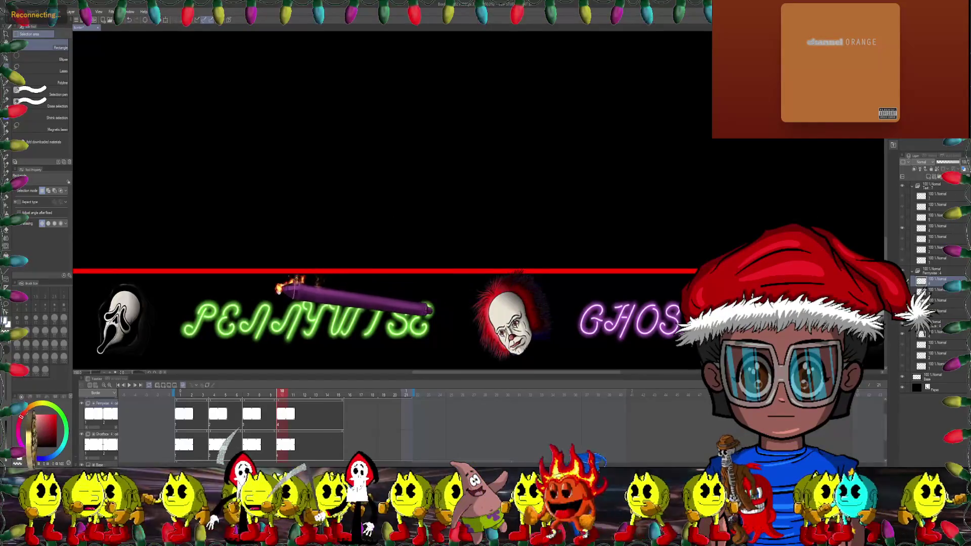
scroll(480, 202, "left", 5)
scroll(480, 202, "down", 3)
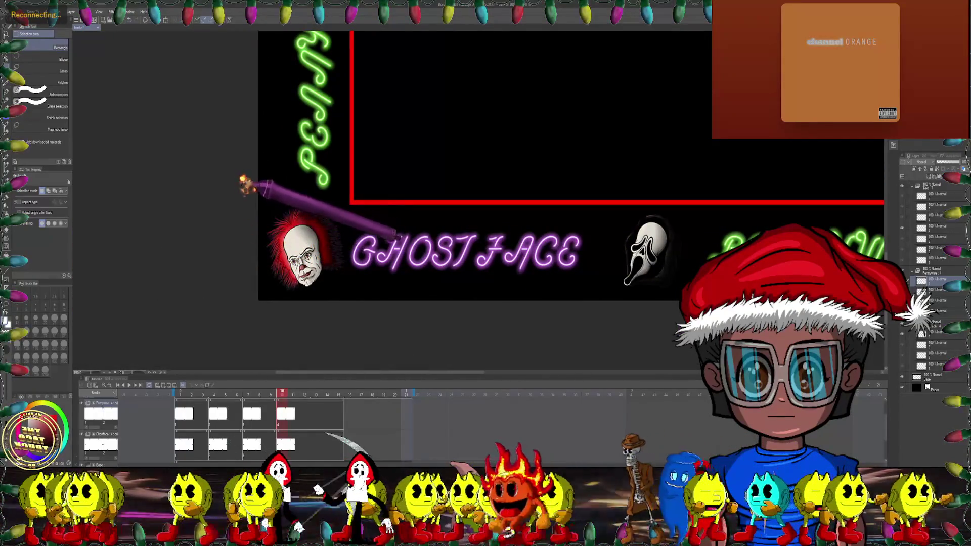
left_click_drag(238, 180, 364, 301)
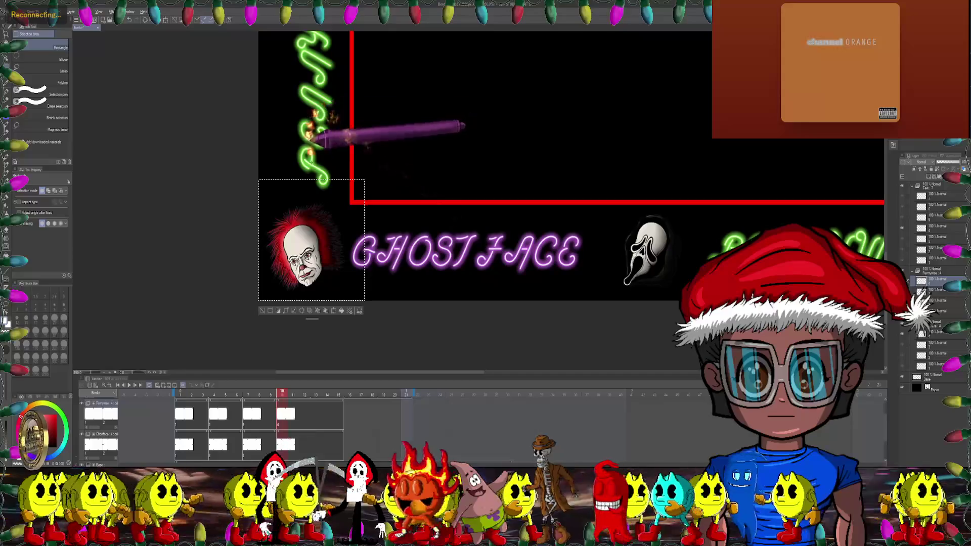
left_click(334, 309)
scroll(337, 231, "up", 2)
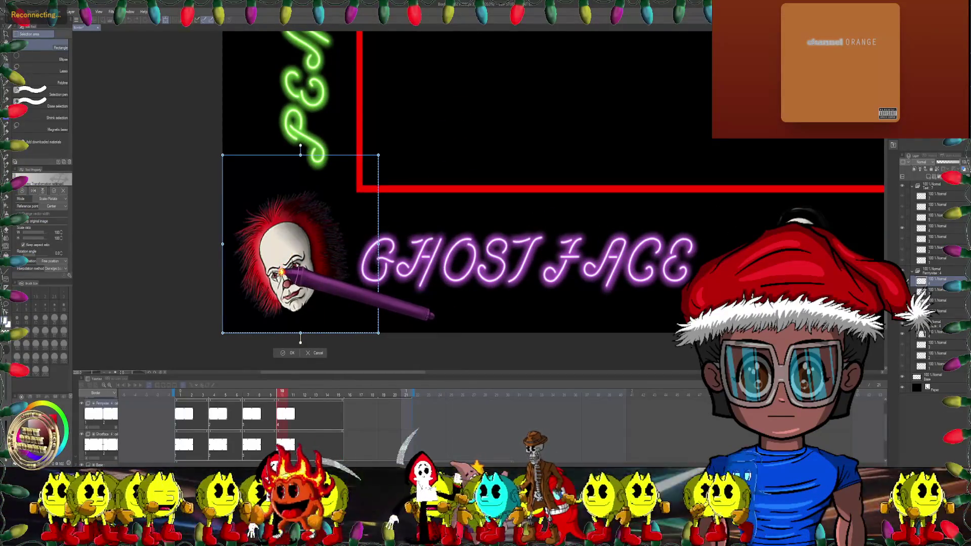
left_click_drag(425, 130, 393, 109)
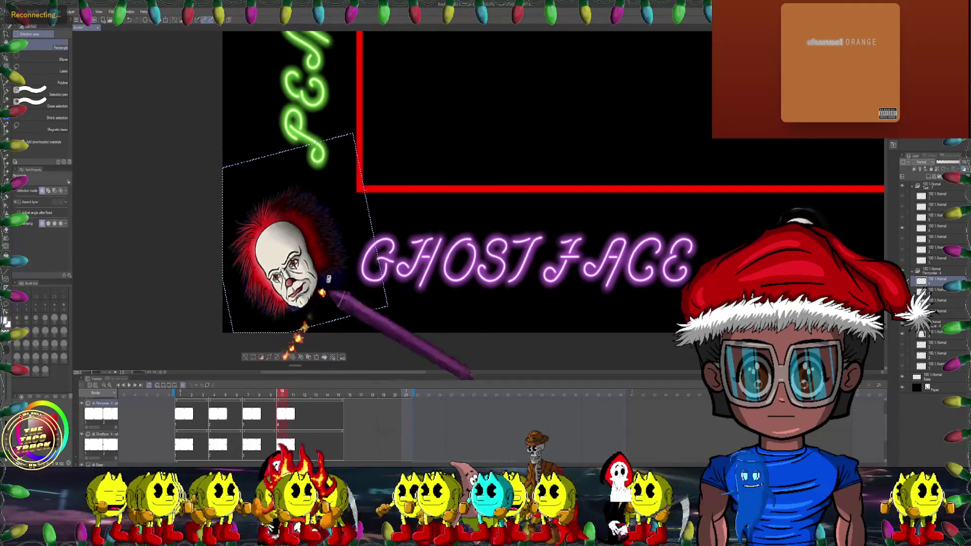
key("Return")
Step: Reselect the rotated head and mesh-warp its face by stretching the inner points
scroll(273, 227, "down", 2)
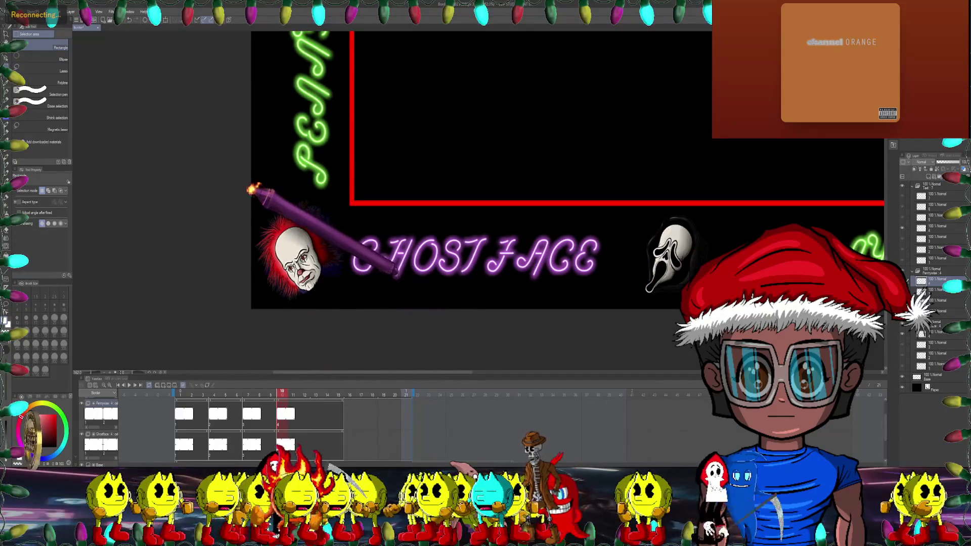
mouse_move(247, 194)
left_mouse_down()
mouse_move(369, 276)
mouse_move(356, 308)
left_mouse_up()
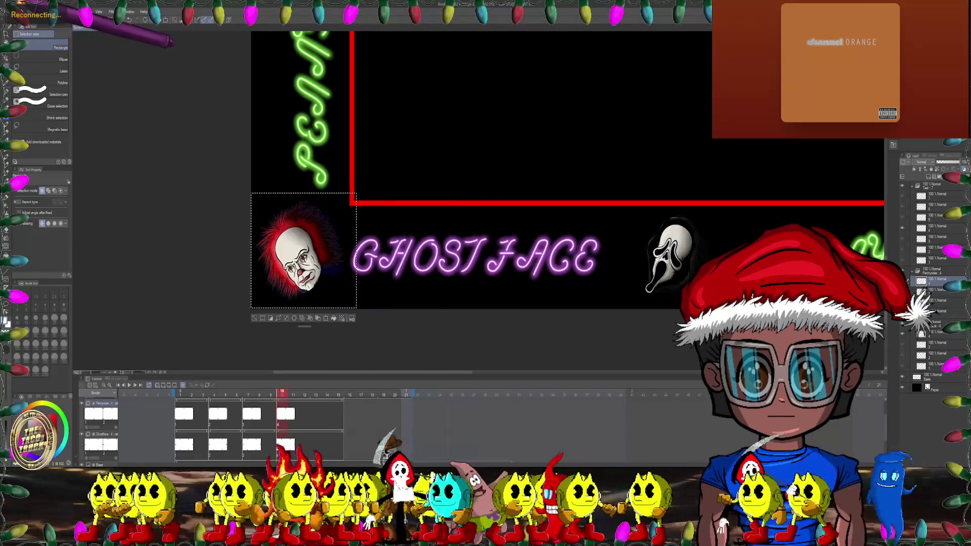
left_click(21, 11)
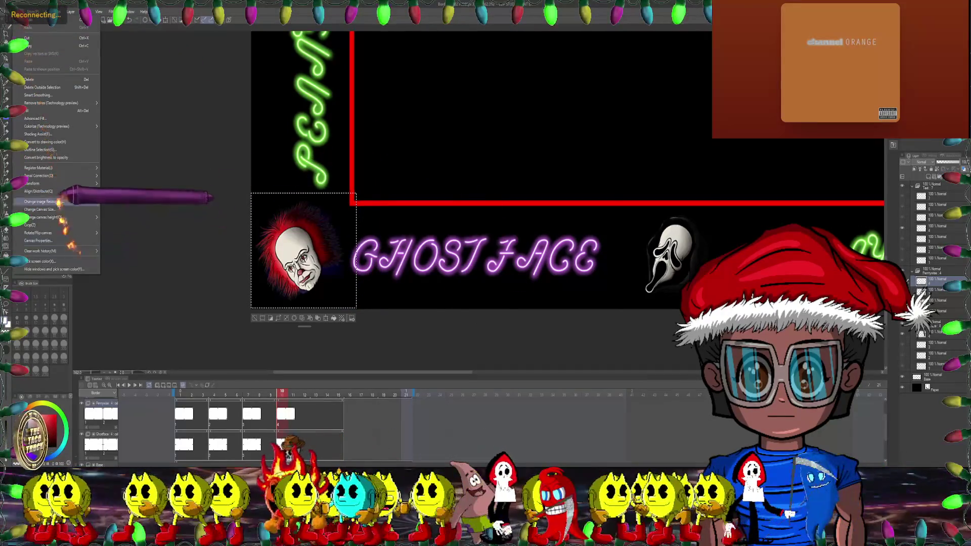
mouse_move(53, 184)
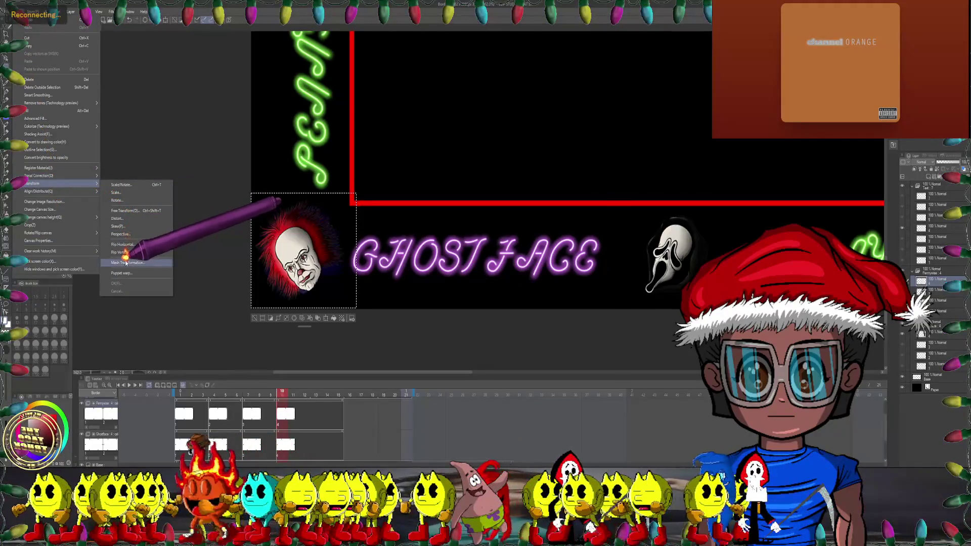
left_click(127, 262)
left_click_drag(340, 307, 343, 313)
left_click_drag(341, 206, 343, 203)
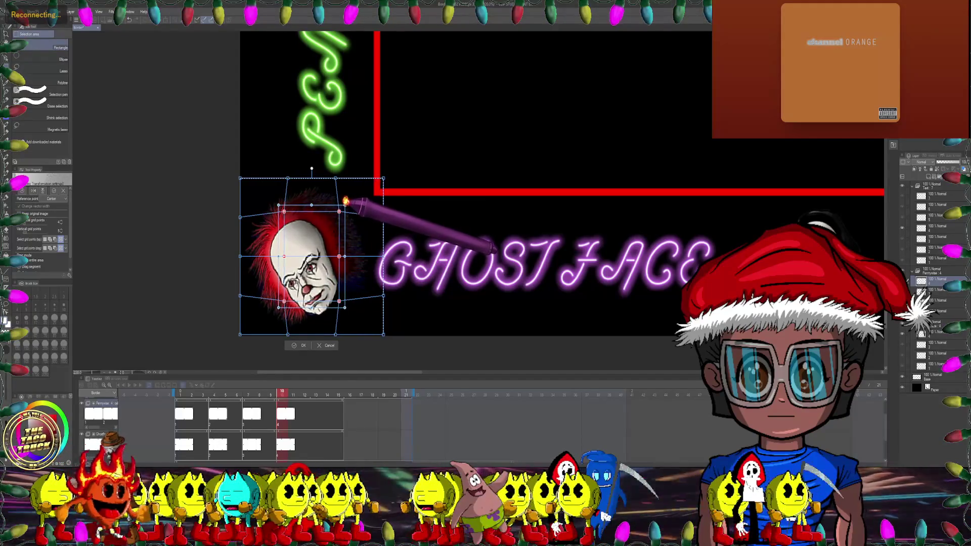
left_click(299, 345)
scroll(428, 161, "down", 3)
left_click_drag(423, 143, 400, 283)
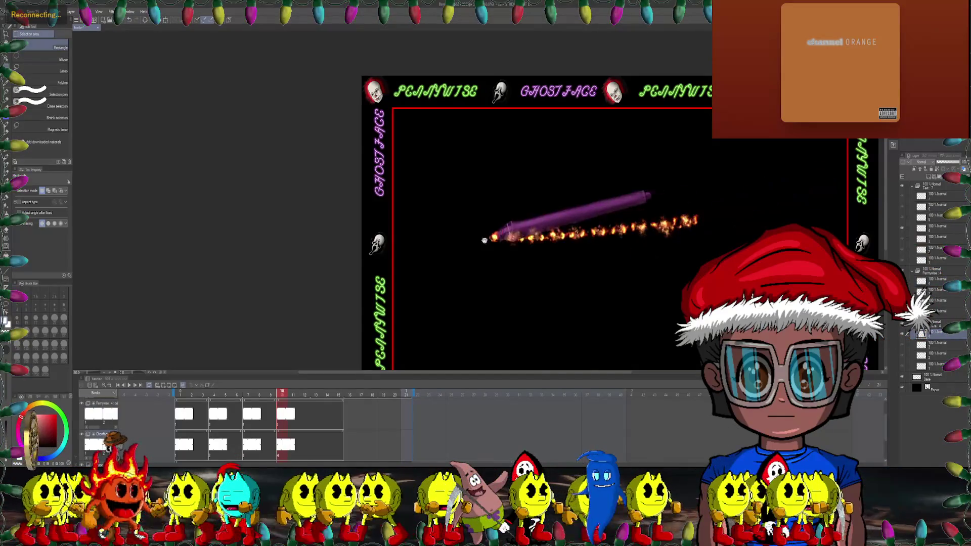
Step: Select the left-border Ghostface mask and rotate it about 14° clockwise with Ctrl+T
scroll(537, 202, "down", 2)
scroll(455, 203, "up", 4)
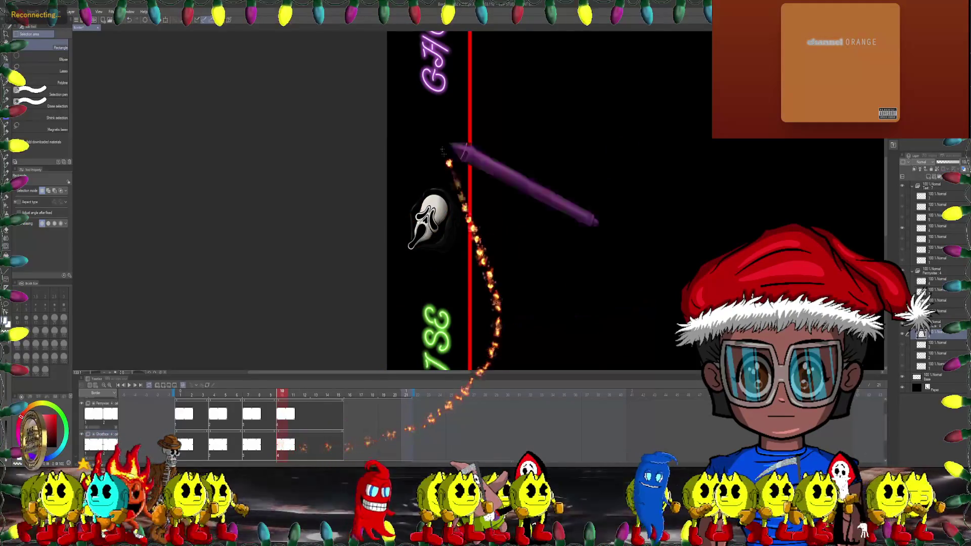
left_click_drag(462, 171, 389, 181)
key("ctrl+t")
scroll(470, 349, "up", 2)
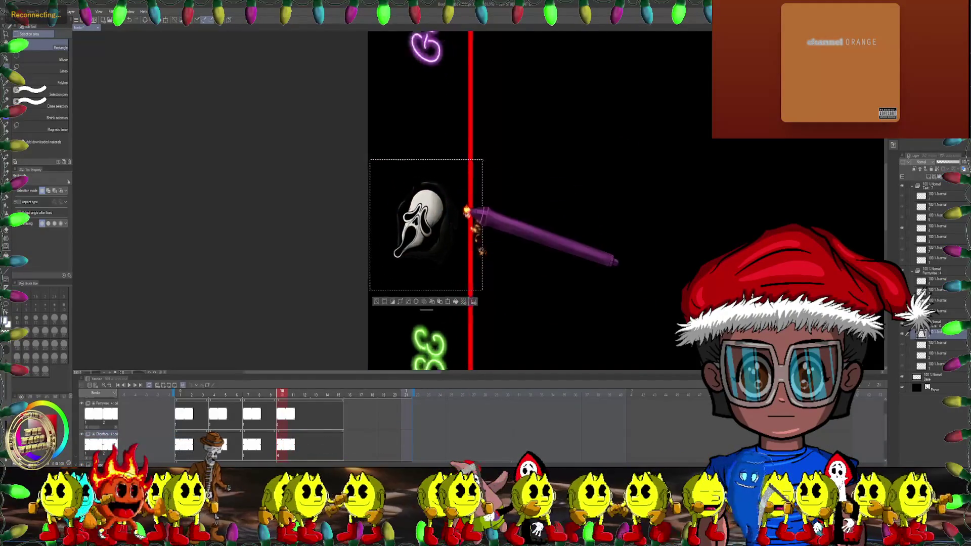
scroll(439, 238, "up", 1)
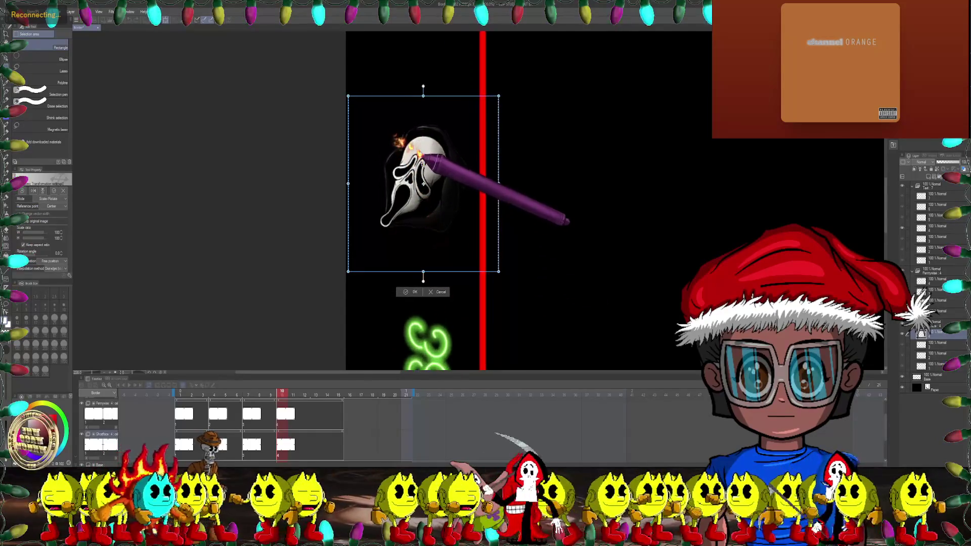
left_click_drag(536, 81, 529, 99)
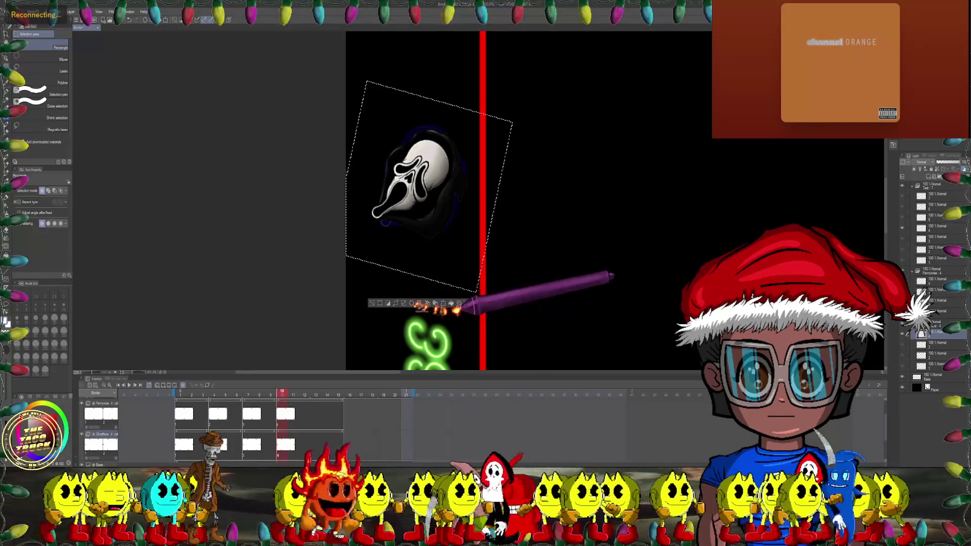
key("Return")
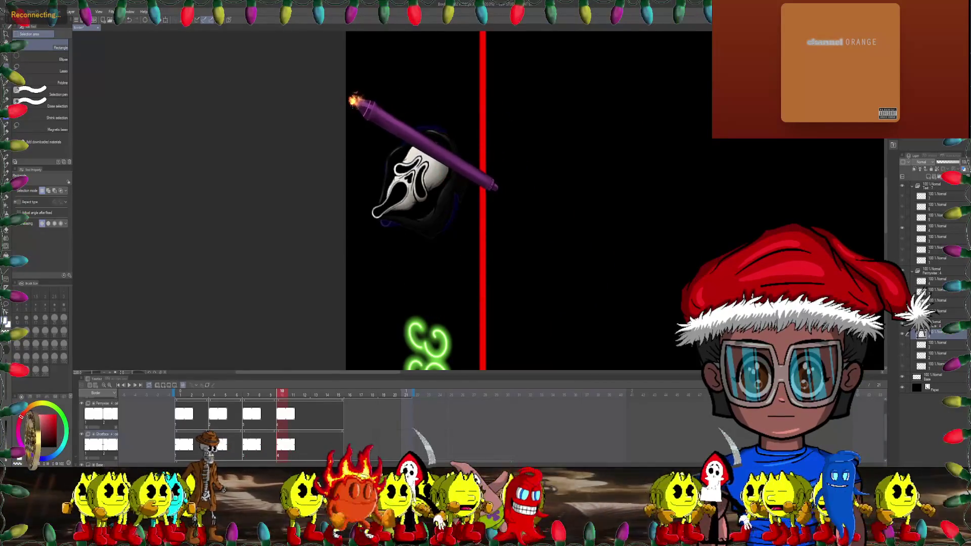
Step: Reselect the rotated Ghostface mask with a tightly trimmed selection
left_click_drag(353, 106, 509, 265)
left_click_drag(353, 107, 479, 265)
left_click_drag(478, 86, 494, 110)
left_click_drag(326, 94, 362, 306)
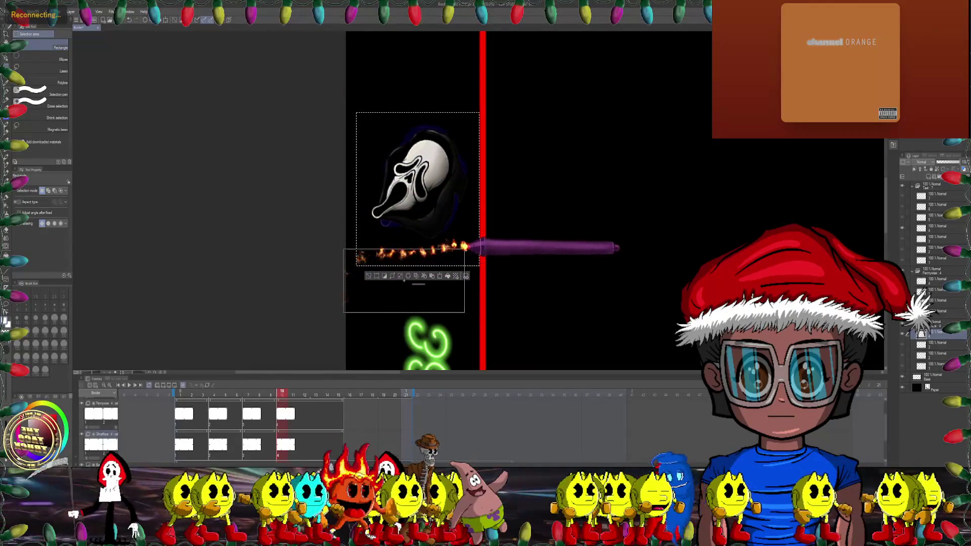
left_click_drag(404, 280, 405, 258)
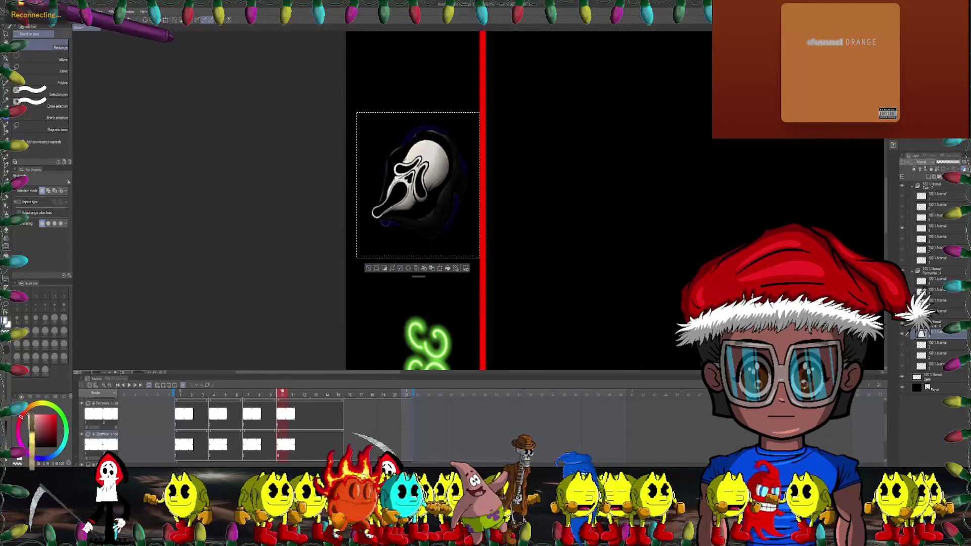
Step: Mesh-warp the mask, pushing its inner points outward to enlarge it
left_click(26, 11)
mouse_move(45, 184)
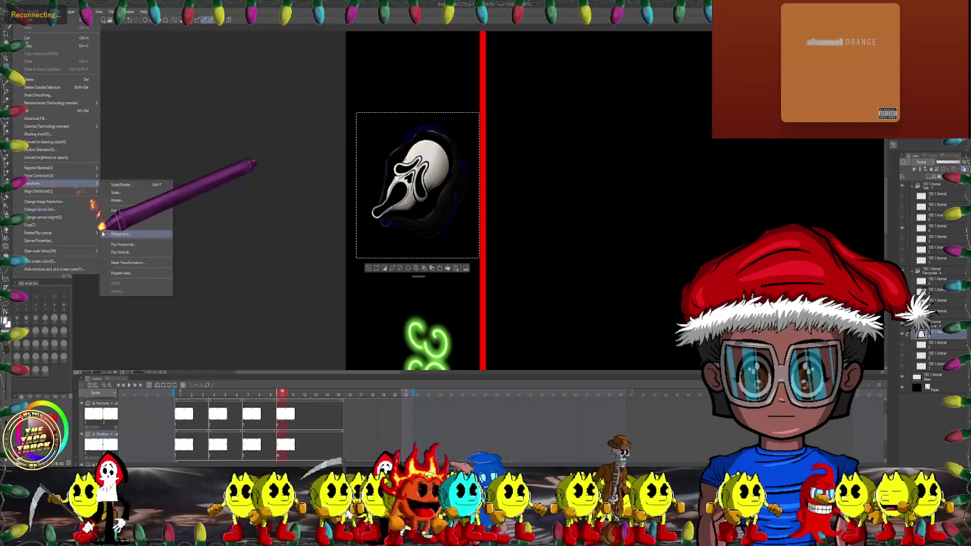
left_click(127, 262)
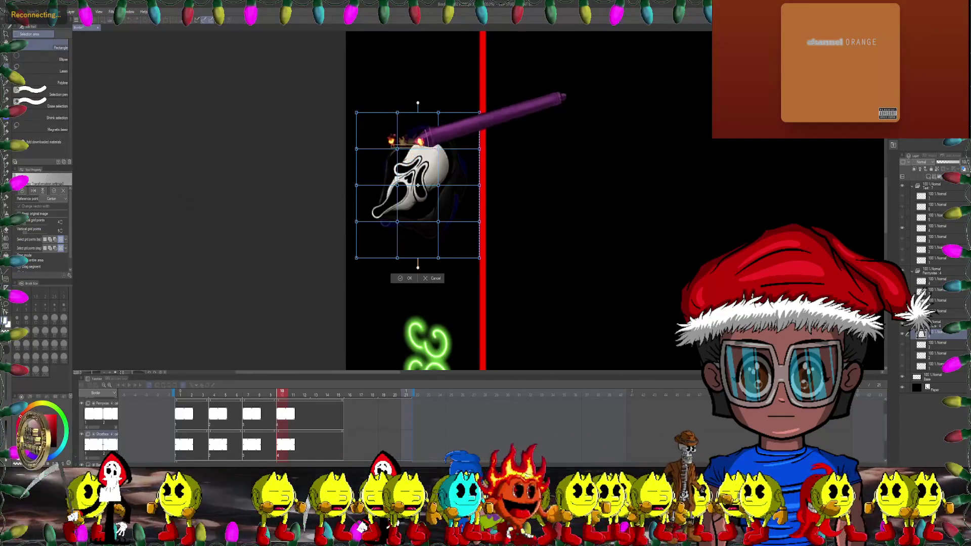
left_click_drag(445, 225, 445, 228)
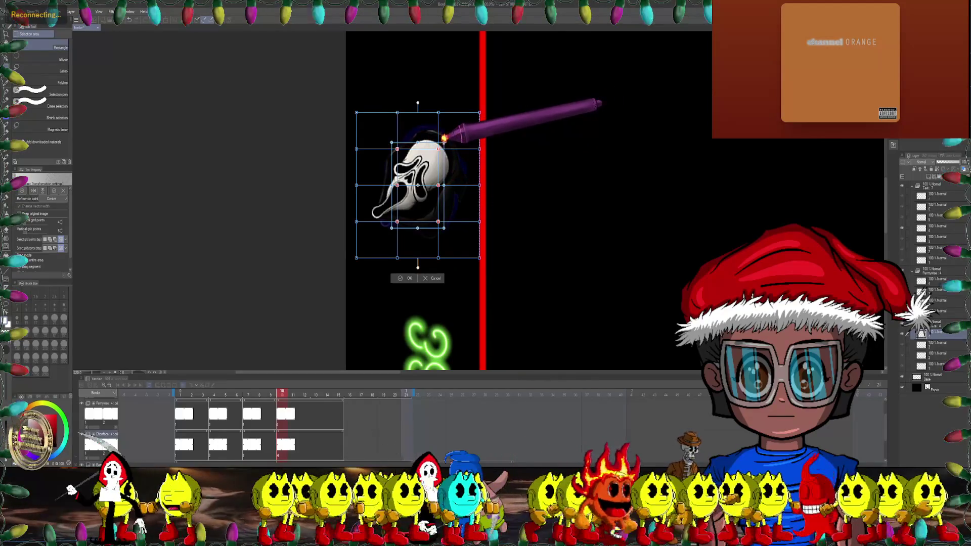
left_click_drag(444, 139, 448, 134)
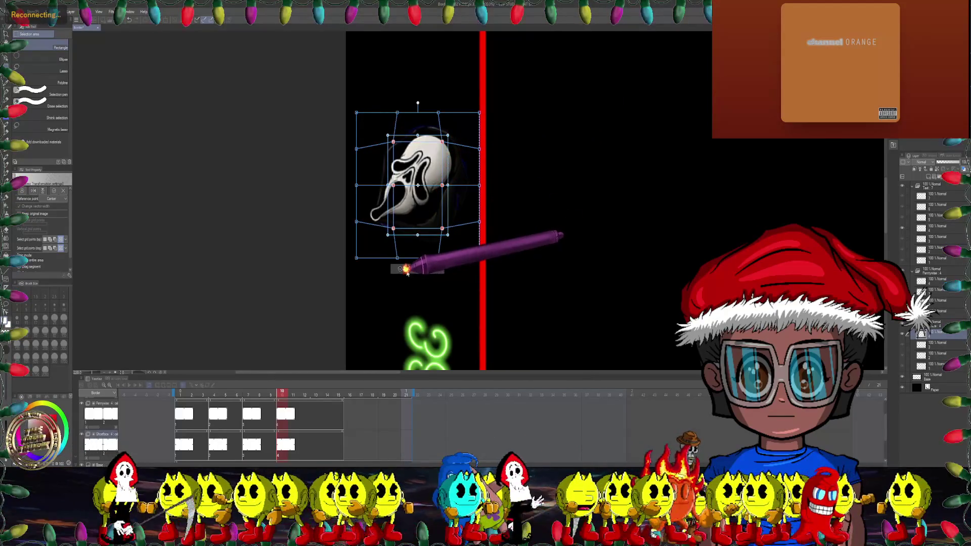
left_click(406, 270)
scroll(493, 122, "down", 3)
left_click_drag(495, 119, 455, 206)
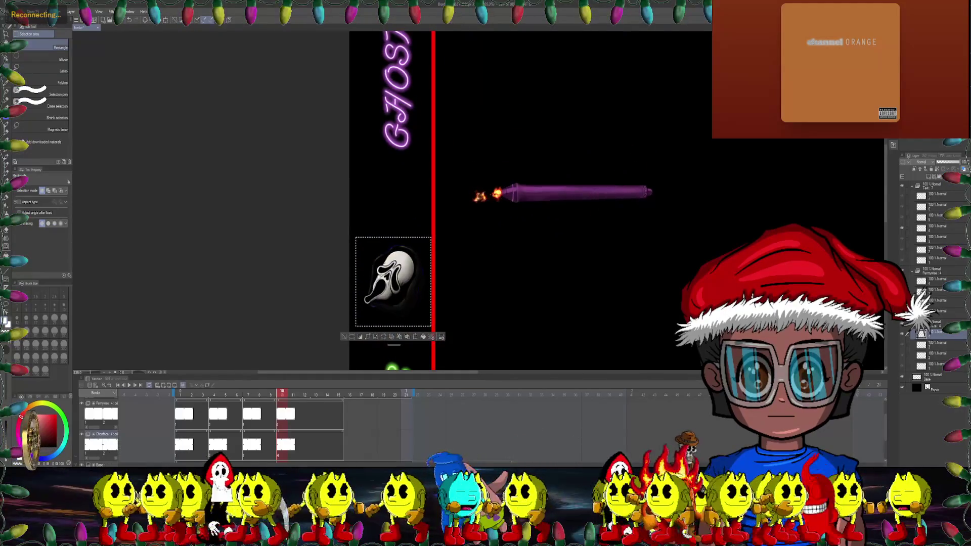
scroll(501, 192, "down", 5)
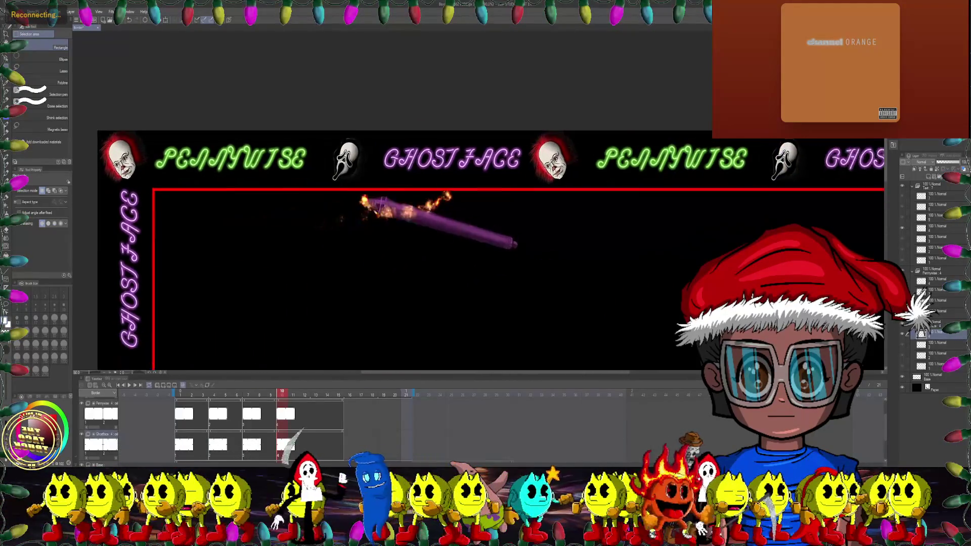
Step: Select the top-border Ghostface mask and rotate it about 15° clockwise
scroll(364, 201, "up", 3)
scroll(325, 152, "up", 2)
left_click_drag(373, 130, 433, 256)
left_click(359, 324)
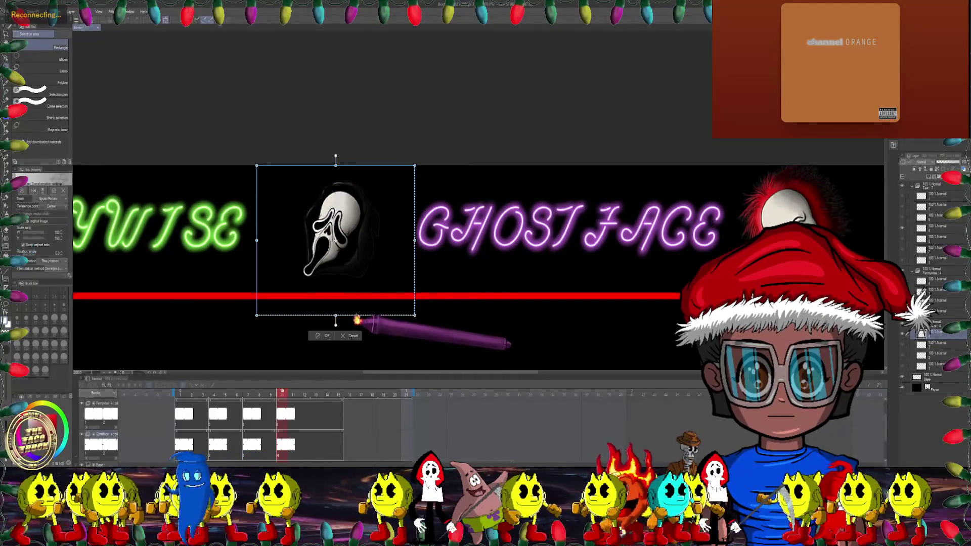
left_click_drag(445, 152, 444, 184)
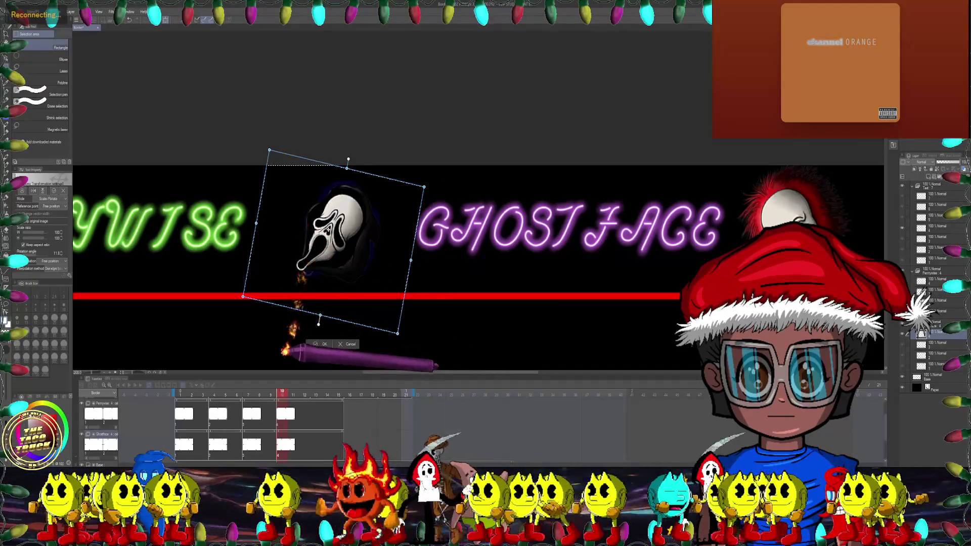
left_click(329, 344)
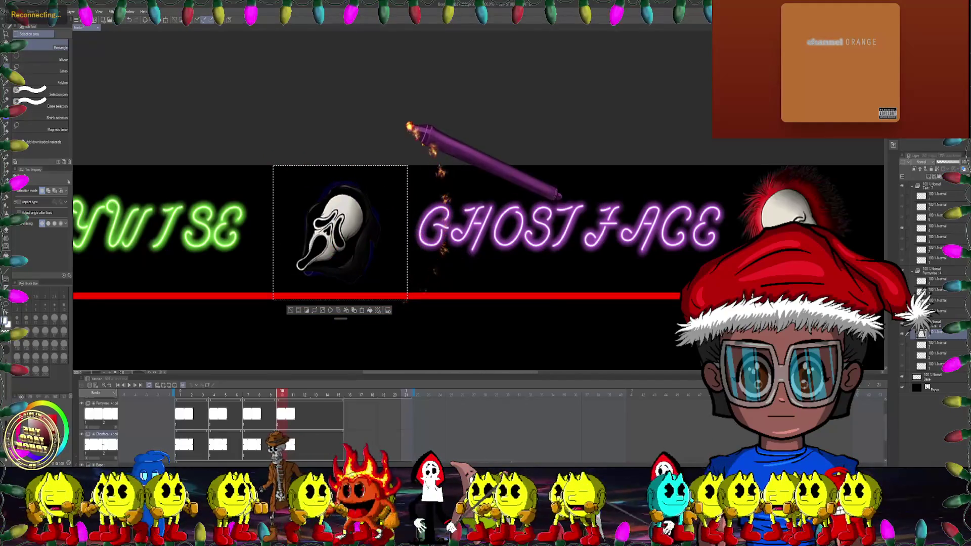
Step: Trim the selection around the mask and apply a Mesh Transformation warp to it
left_click_drag(431, 152, 396, 322)
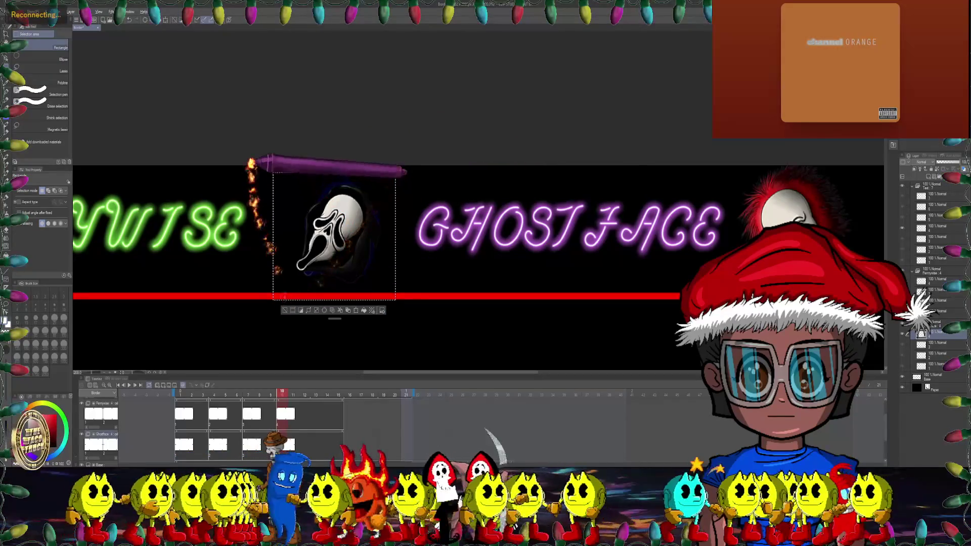
mouse_move(284, 195)
left_mouse_down()
mouse_move(279, 313)
mouse_move(391, 294)
left_mouse_up()
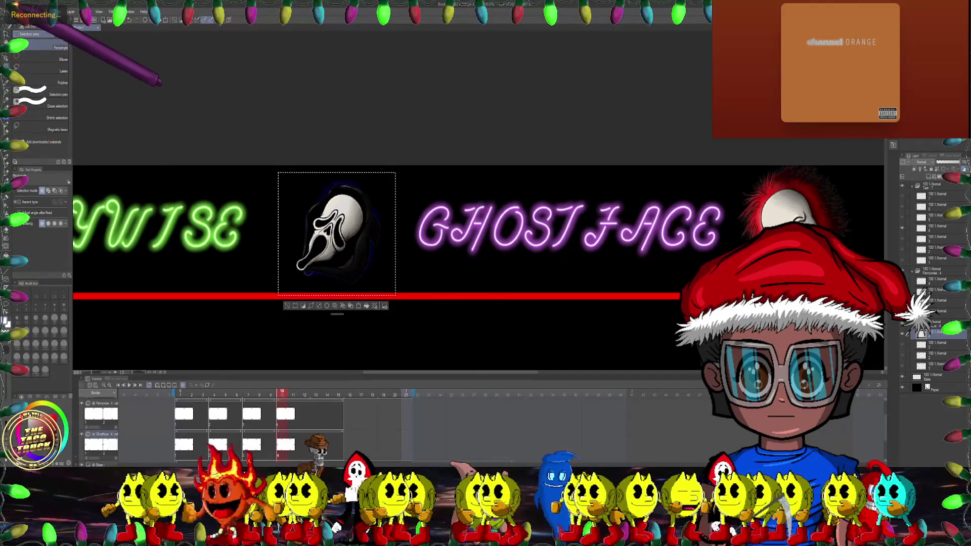
left_click(28, 11)
mouse_move(44, 183)
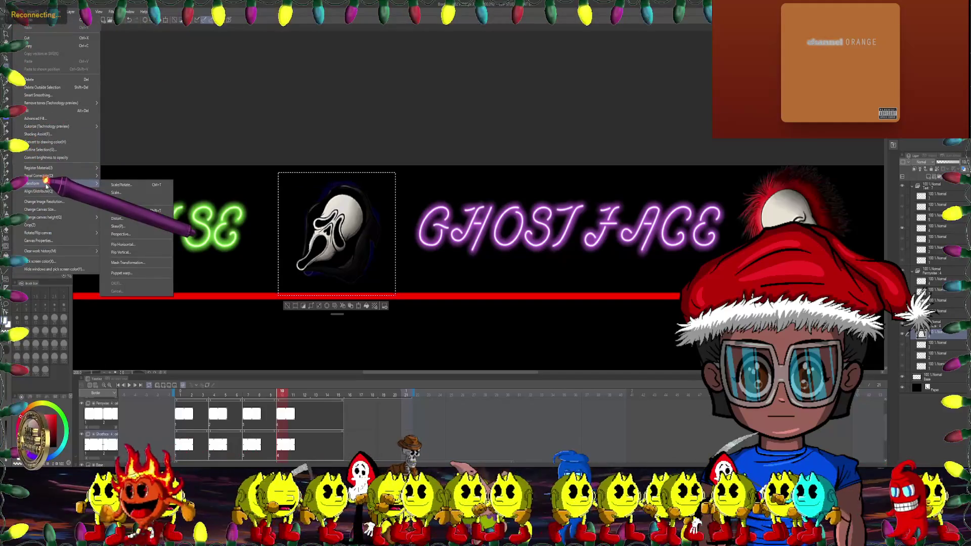
left_click(133, 259)
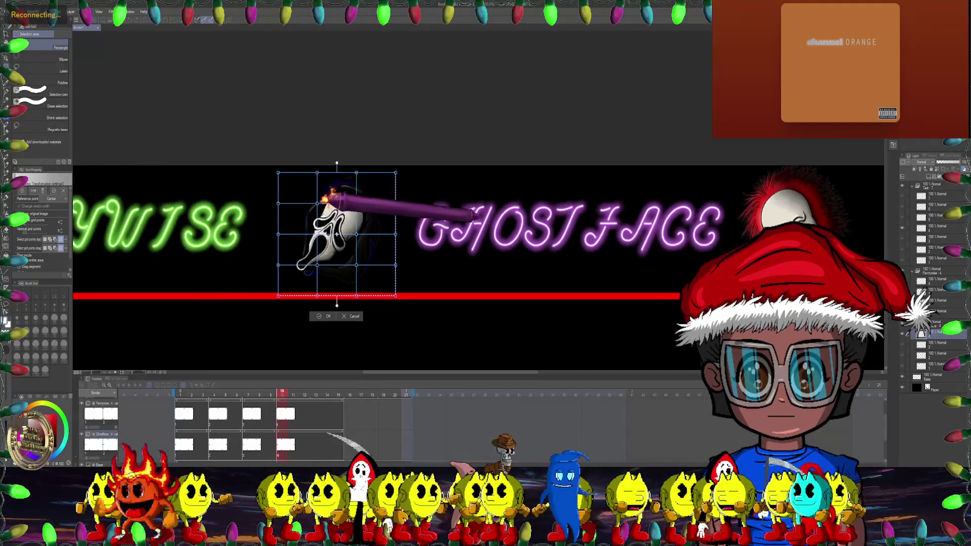
left_click_drag(366, 275, 310, 199)
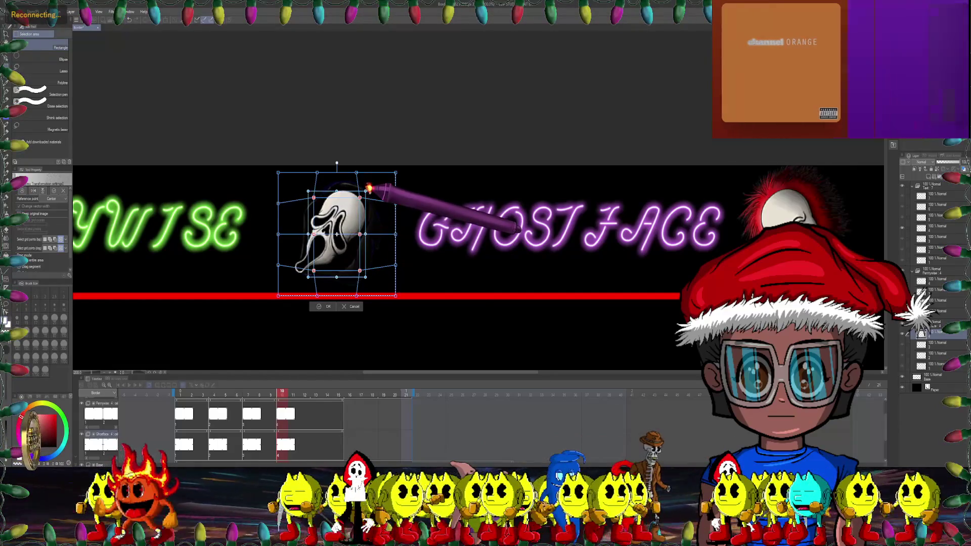
left_click(324, 307)
scroll(388, 203, "down", 2)
scroll(388, 198, "right", 3)
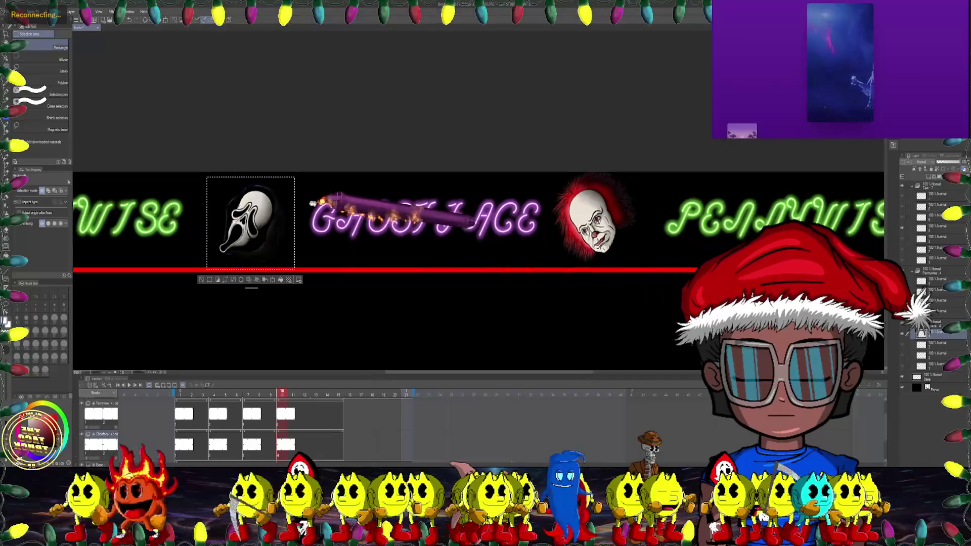
Step: Select the next top-border Ghostface mask and rotate it about 23° clockwise
key("ctrl+d")
scroll(526, 197, "right", 4)
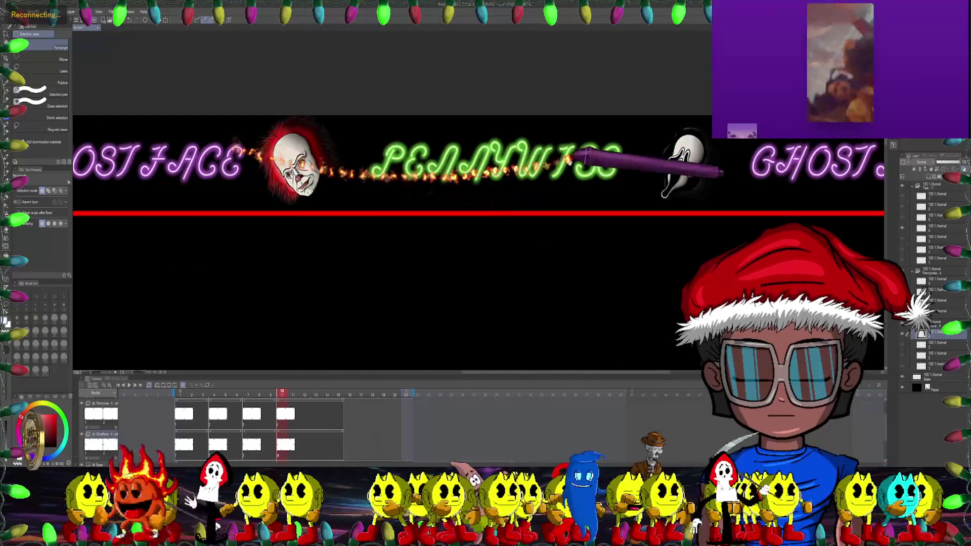
scroll(587, 151, "right", 3)
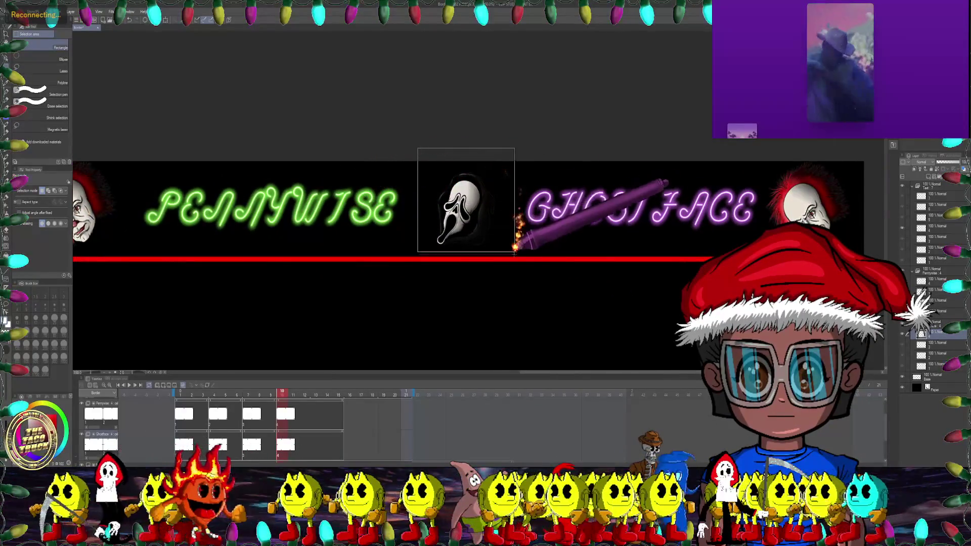
left_click_drag(418, 162, 512, 267)
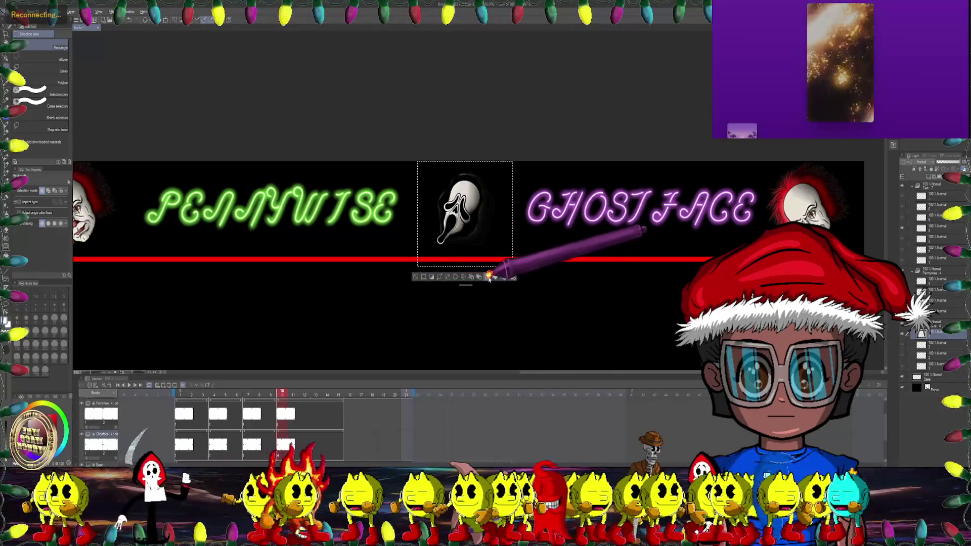
left_click(489, 276)
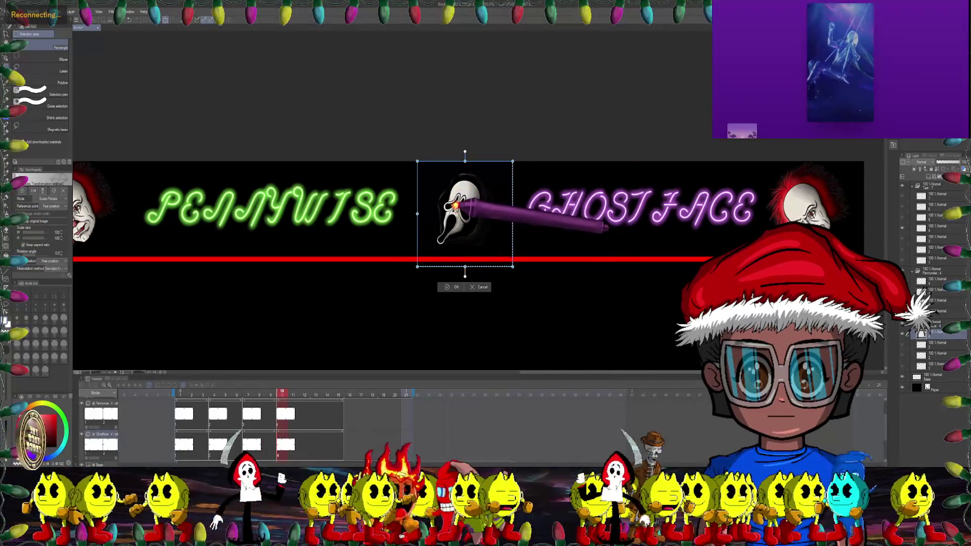
left_click_drag(520, 134, 536, 154)
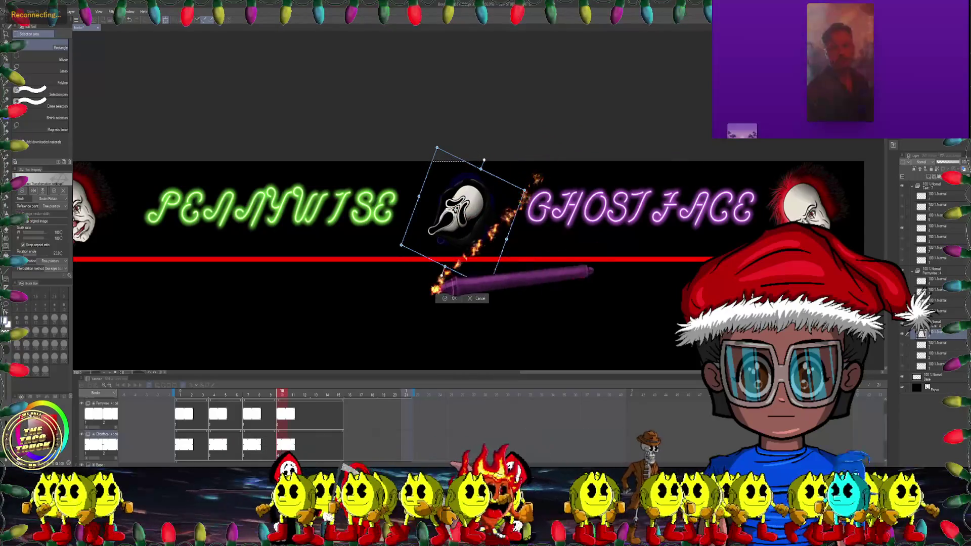
key("Return")
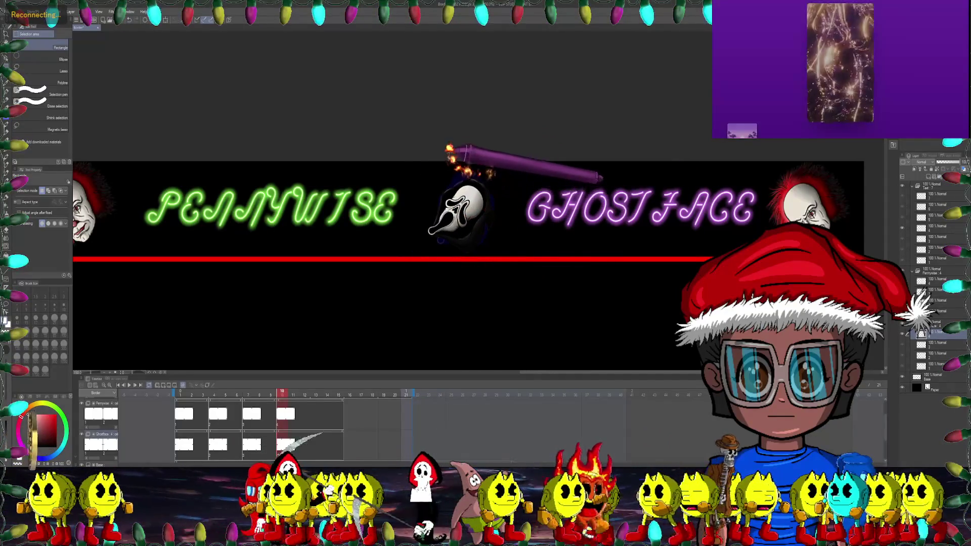
Step: Reselect that mask and mesh-warp it, stretching its points outward
left_click_drag(400, 162, 534, 267)
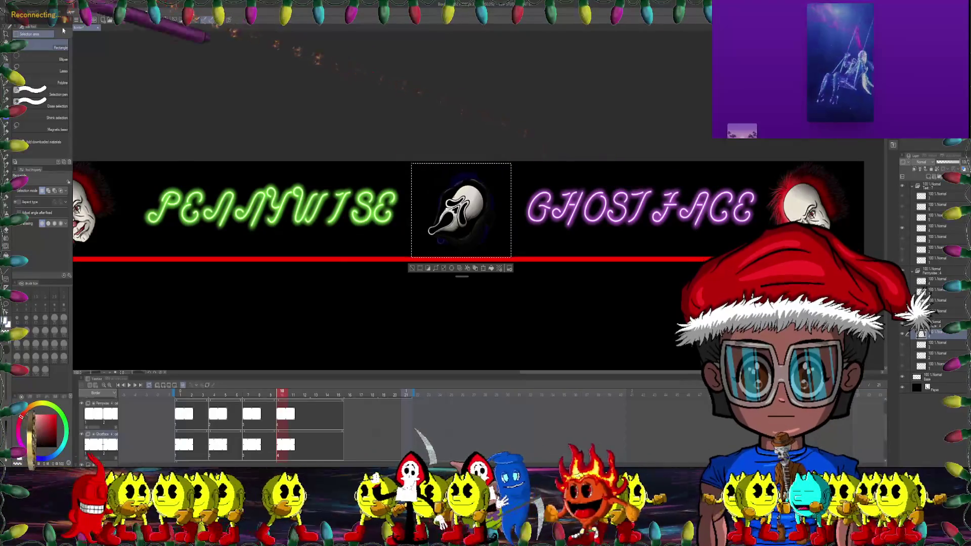
left_click(21, 11)
mouse_move(56, 183)
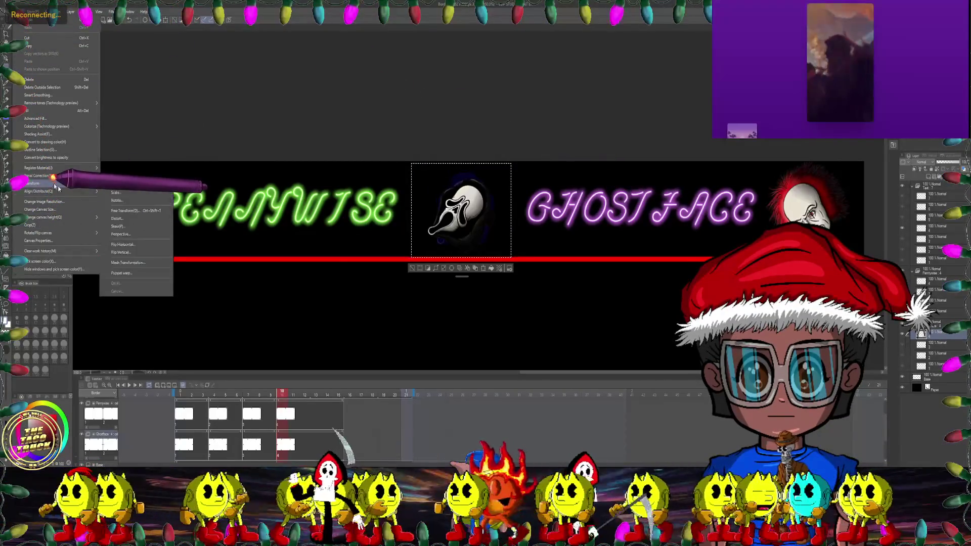
left_click(127, 262)
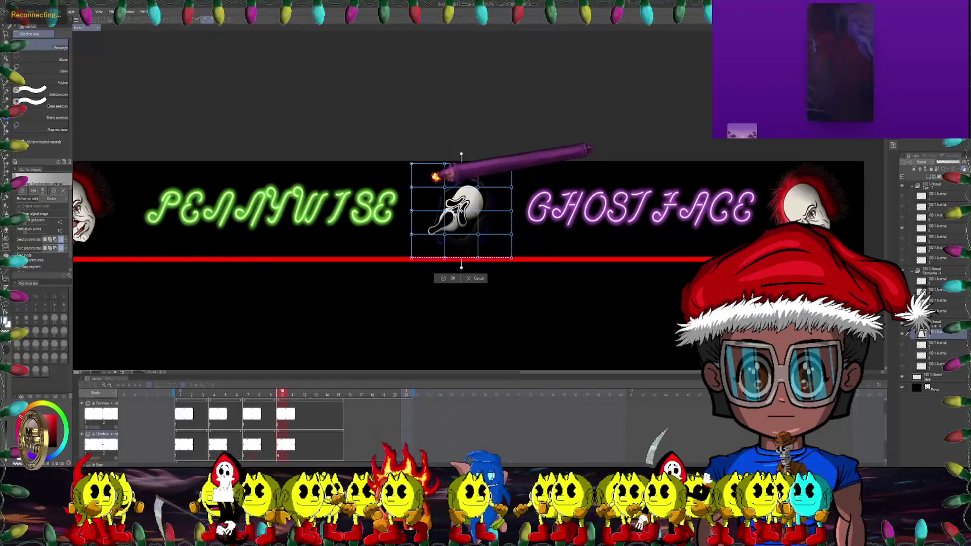
left_click_drag(483, 176, 486, 173)
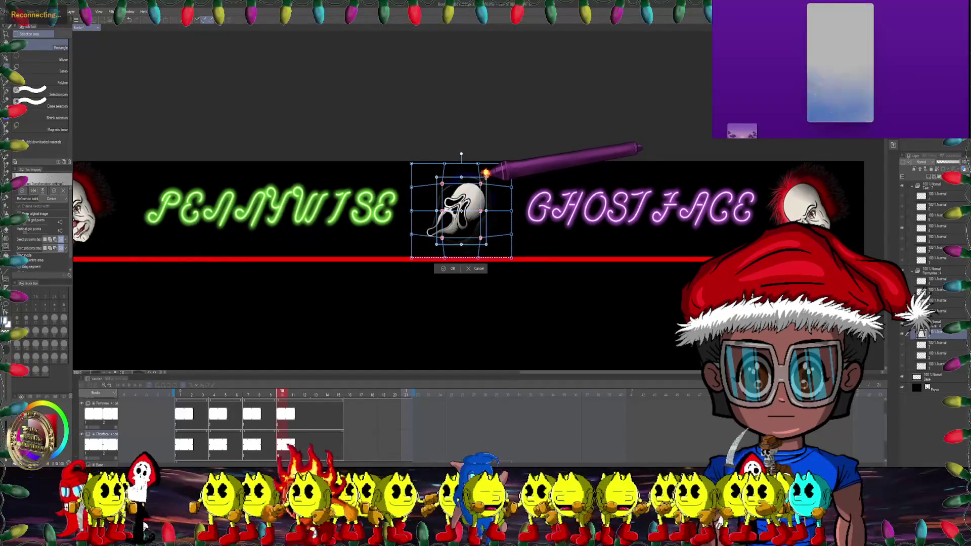
left_click(450, 269)
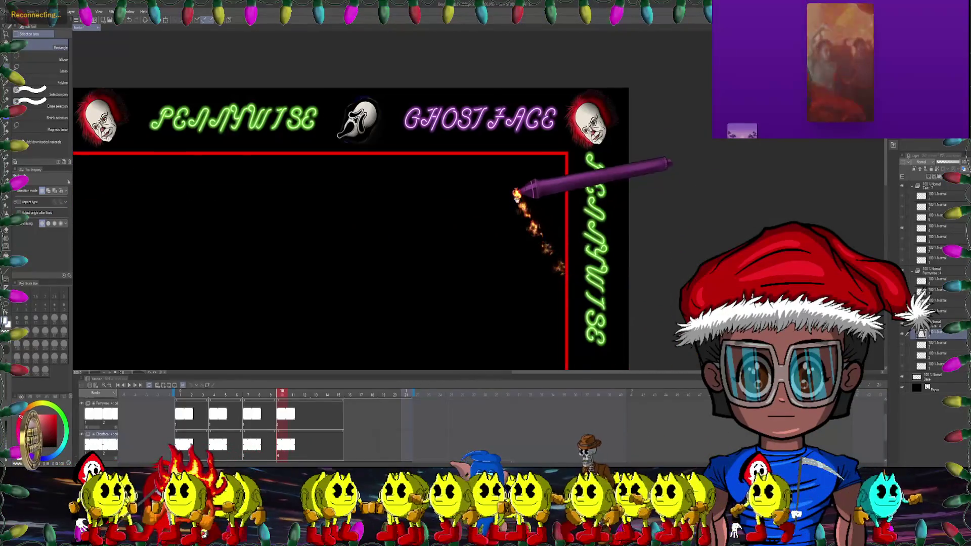
scroll(566, 272, "down", 5)
scroll(483, 169, "up", 2)
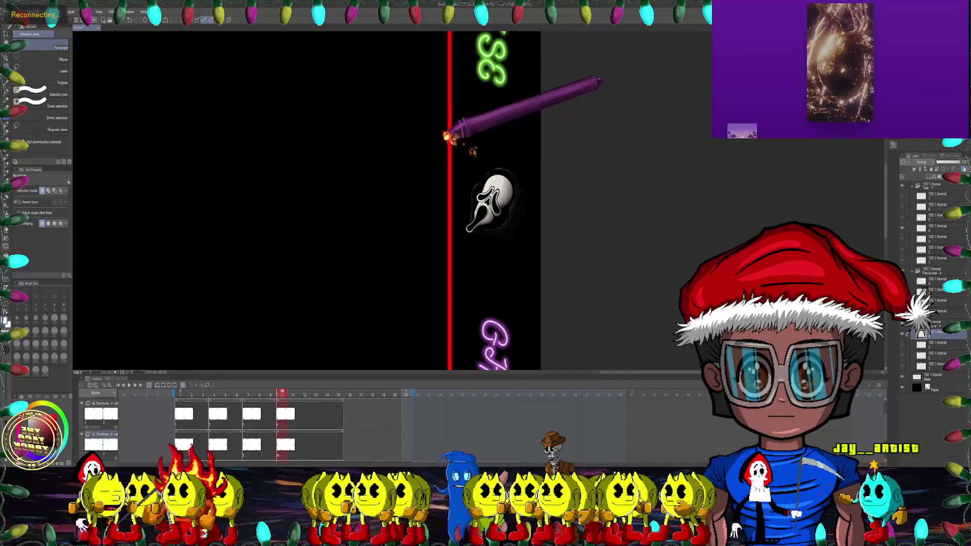
Step: Select the Ghostface head on the right edge and rotate it
left_click_drag(438, 137, 543, 262)
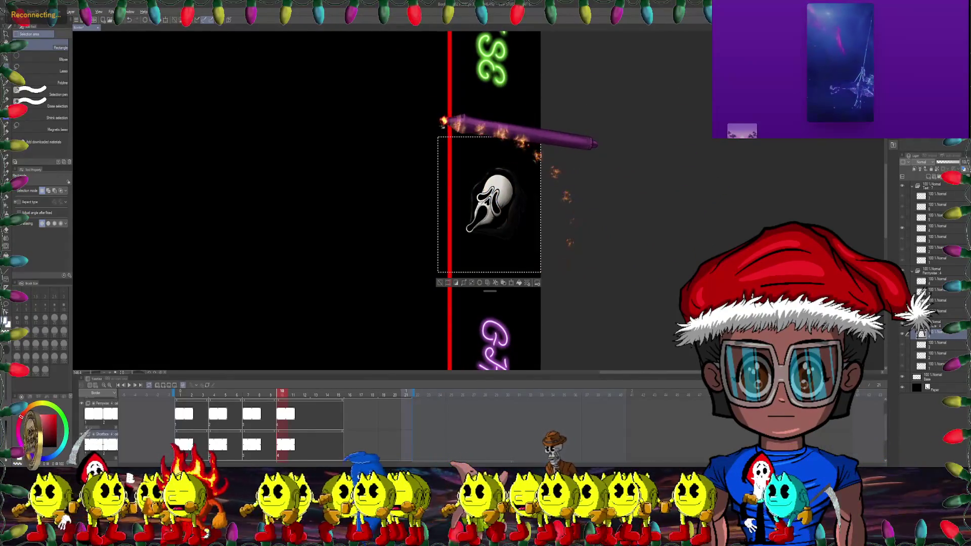
mouse_move(542, 149)
left_mouse_down()
mouse_move(438, 274)
mouse_move(448, 294)
left_mouse_up()
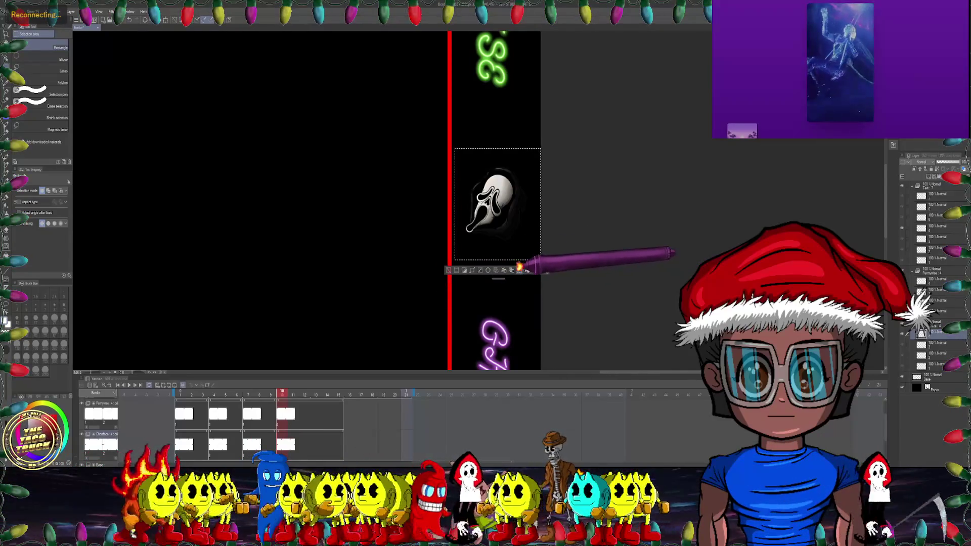
left_click(520, 269)
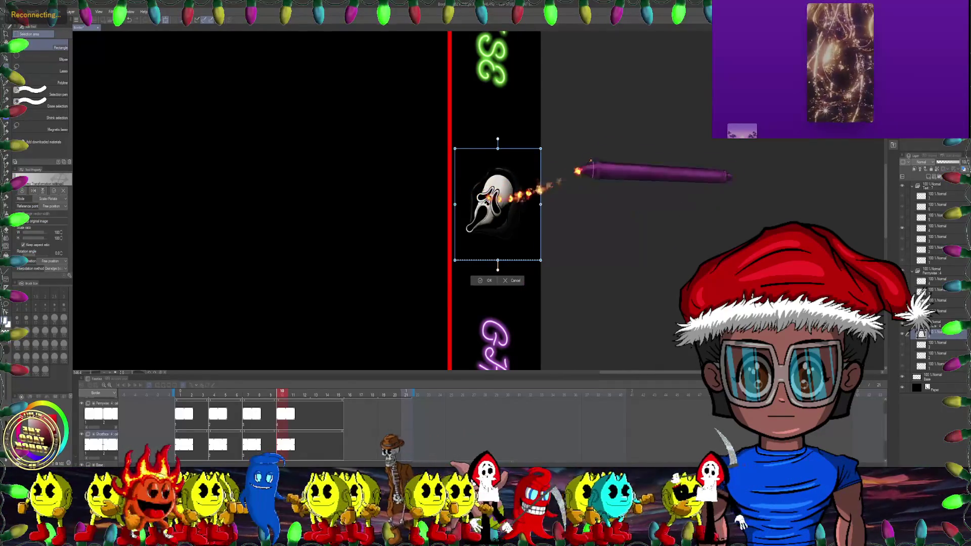
scroll(574, 167, "down", 3)
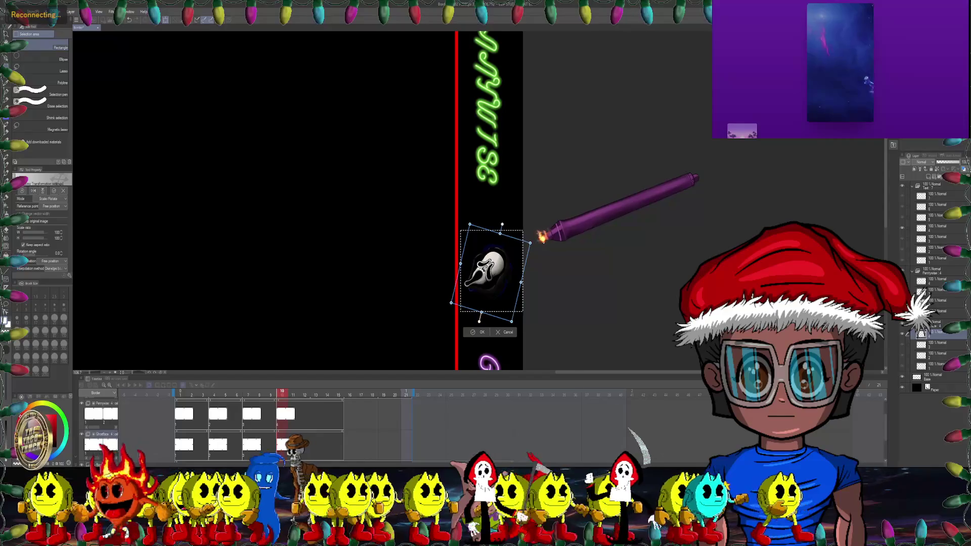
scroll(431, 268, "down", 3)
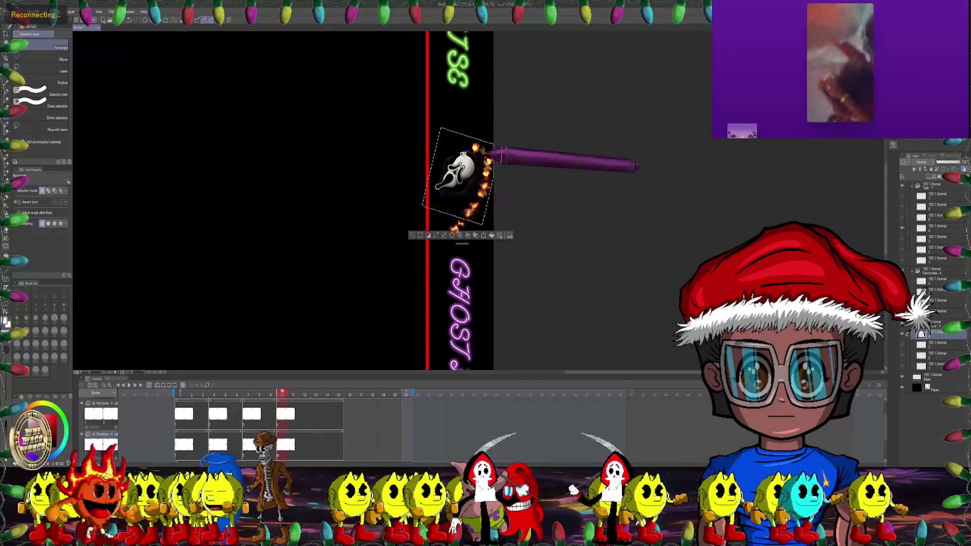
scroll(451, 172, "up", 3)
key("Return")
Step: Reselect the right-edge Ghostface tightly and apply a Mesh Transformation warp
left_click_drag(397, 112, 528, 244)
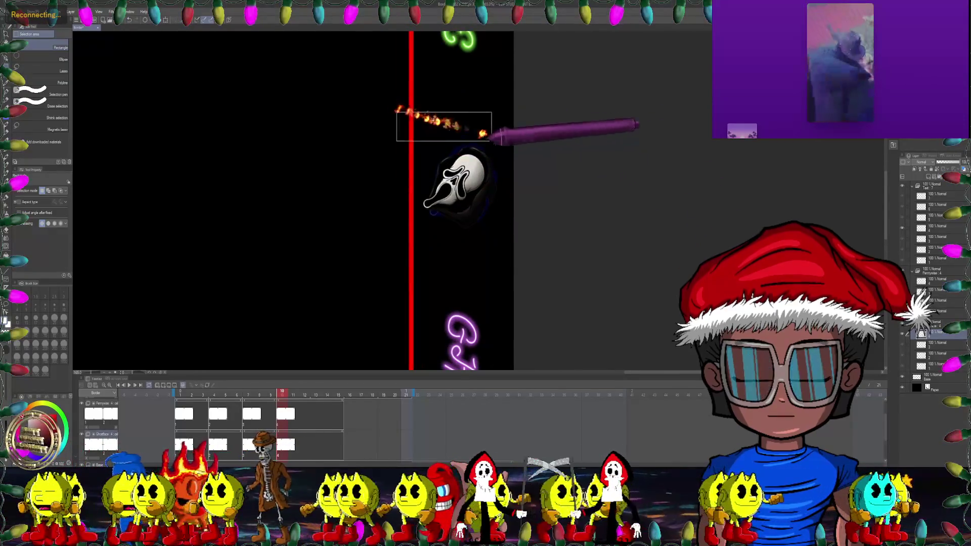
left_click_drag(375, 86, 525, 129)
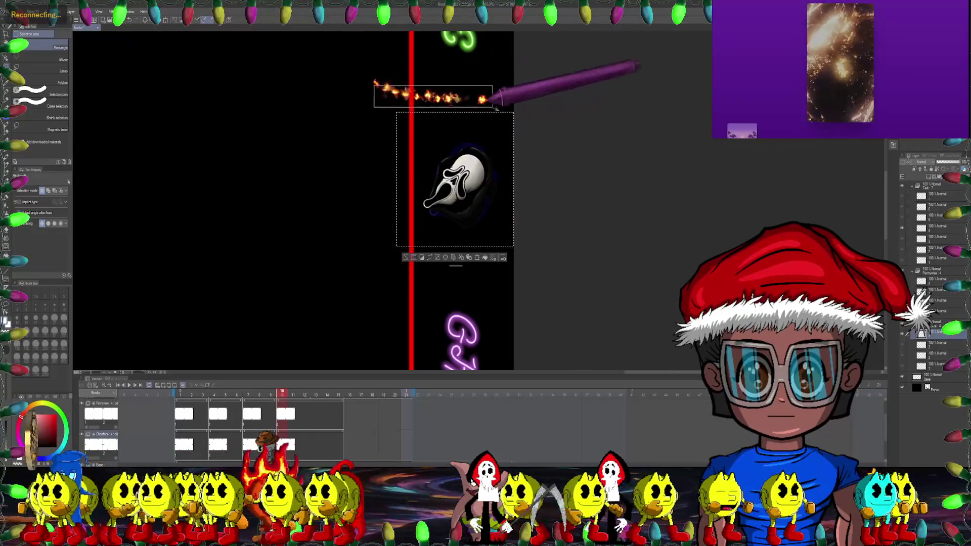
left_click_drag(373, 101, 413, 259)
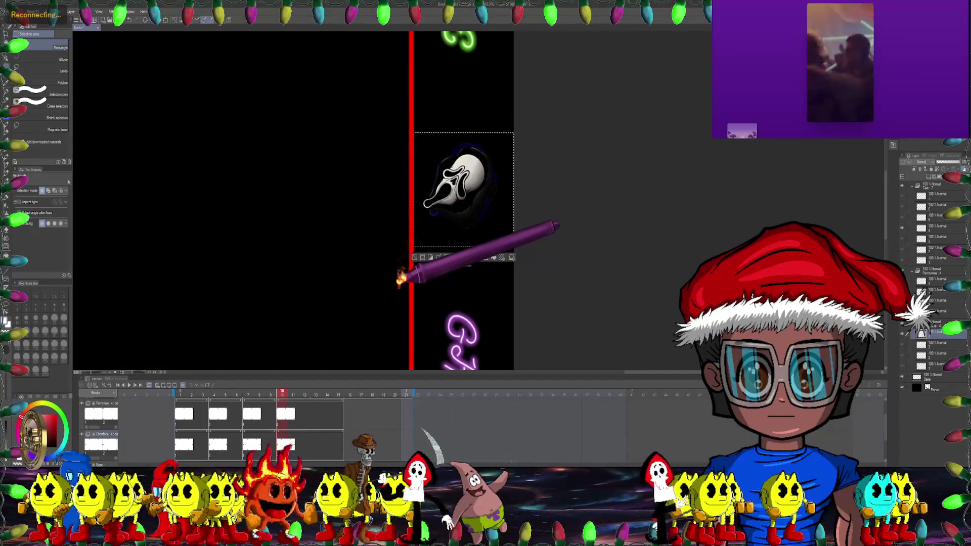
mouse_move(534, 120)
left_mouse_down()
mouse_move(503, 232)
mouse_move(507, 252)
left_mouse_up()
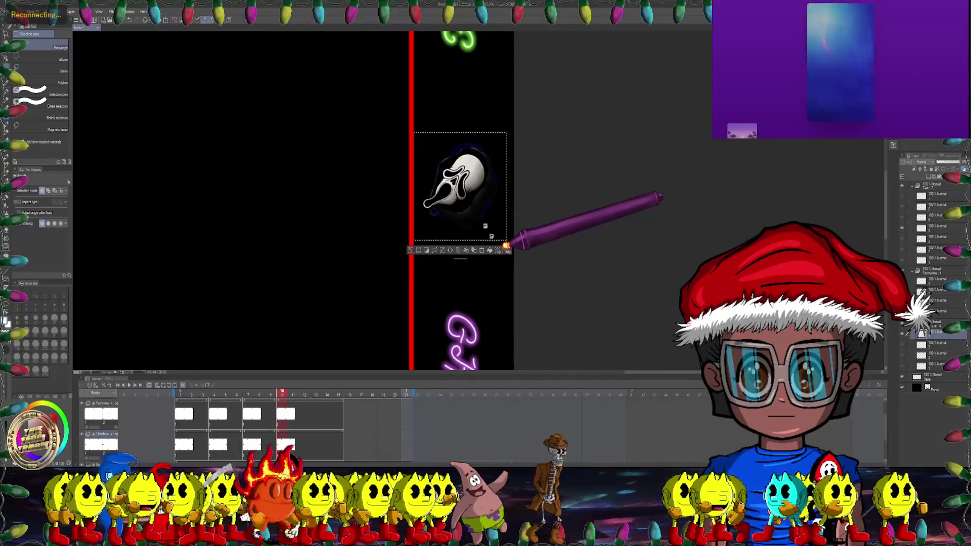
left_click(29, 11)
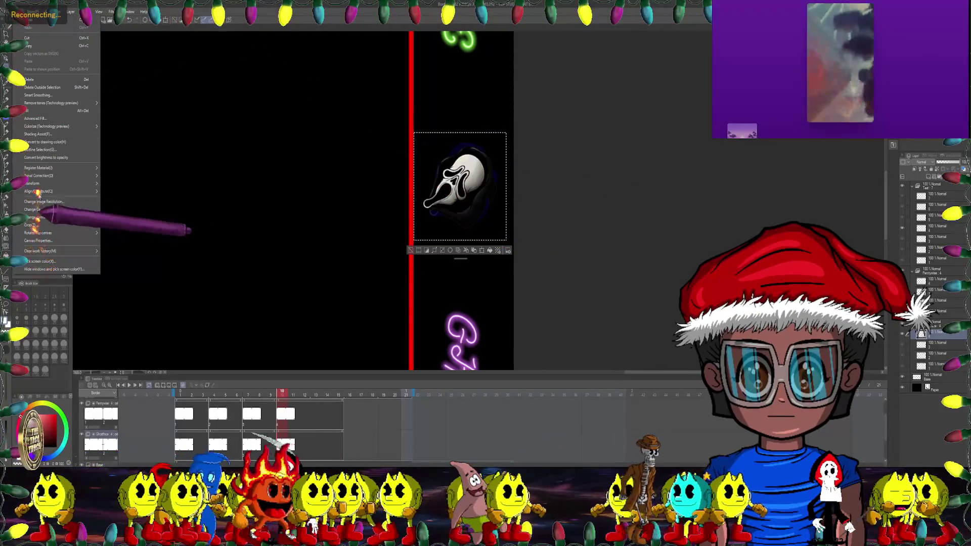
mouse_move(41, 192)
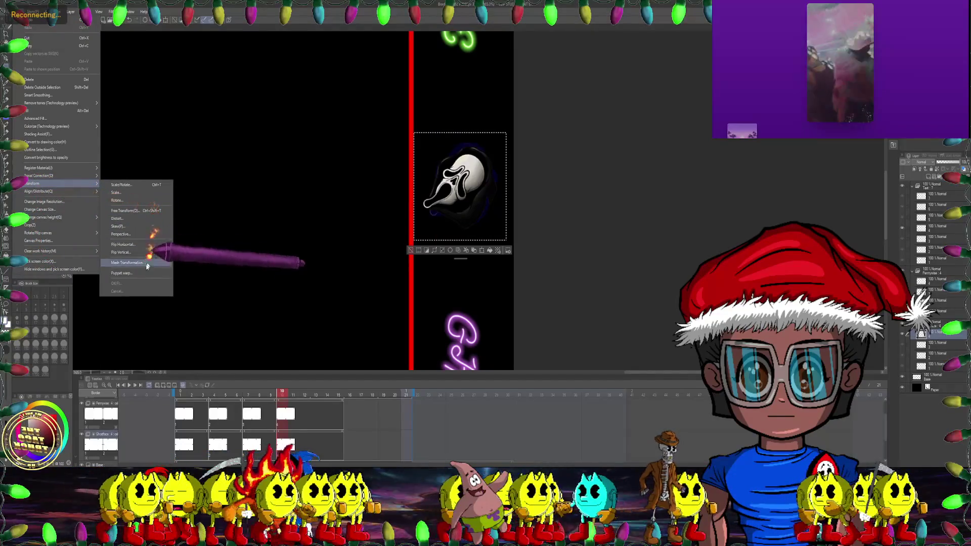
left_click(127, 263)
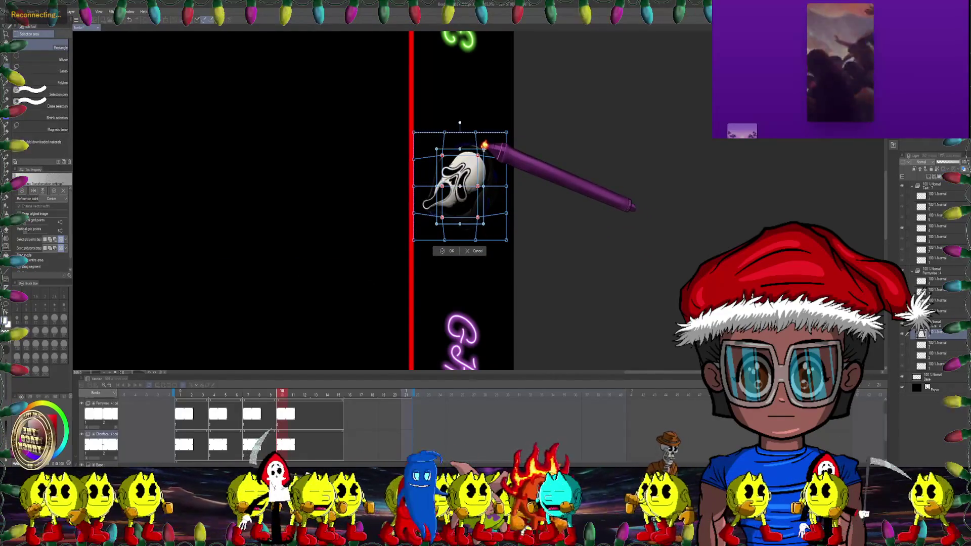
key("Return")
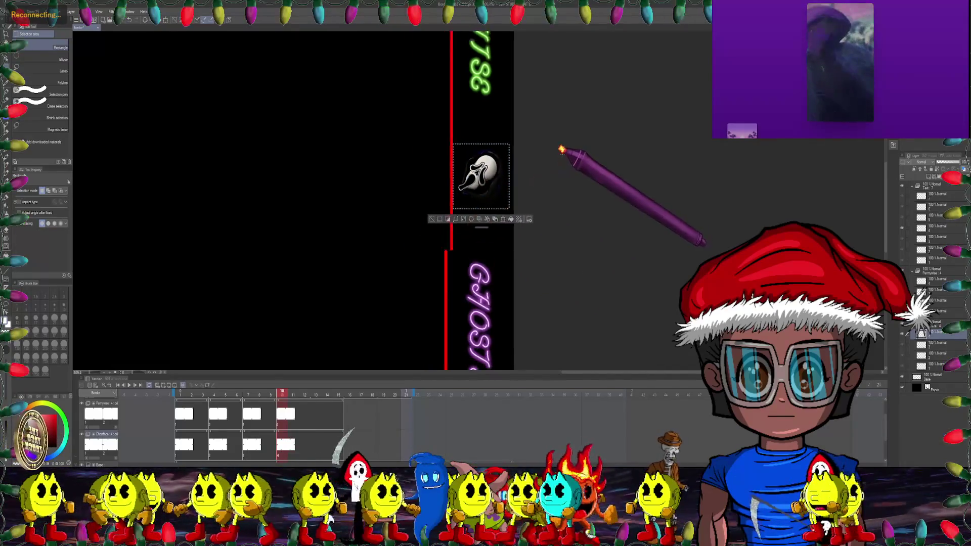
Step: Zoom out and rotate the bottom-border Ghostface mask about 15° clockwise
key("ctrl+0")
scroll(535, 189, "down", 3)
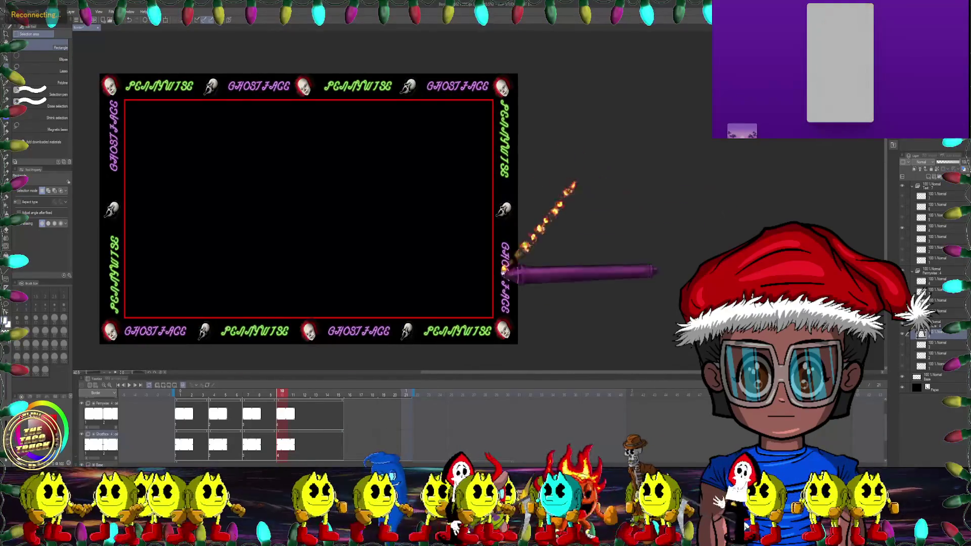
scroll(460, 244, "up", 5)
scroll(439, 198, "up", 1)
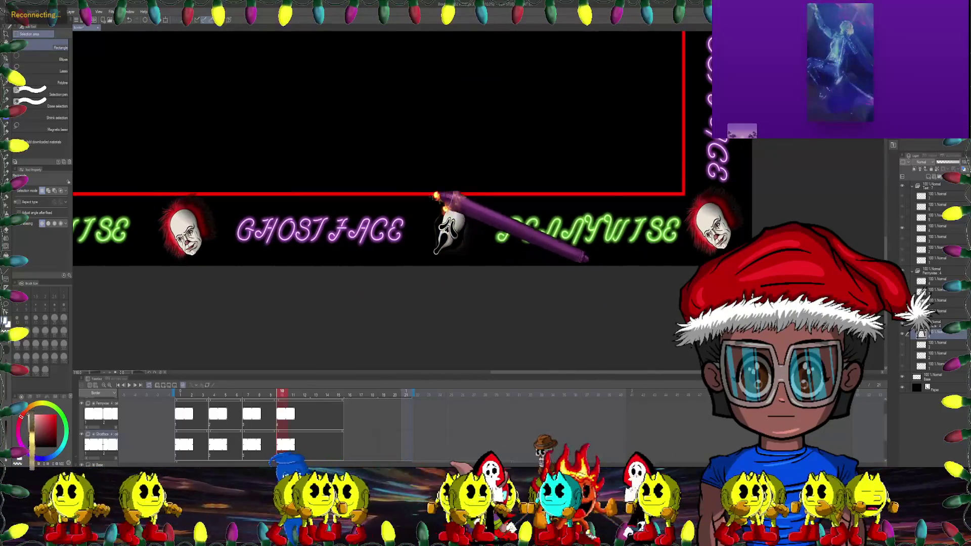
left_click_drag(499, 261, 493, 265)
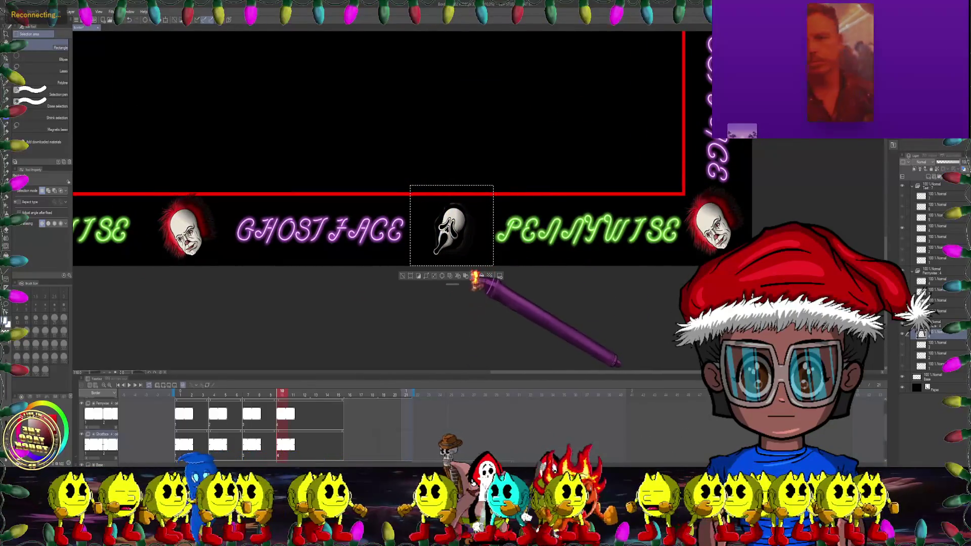
left_click(470, 275)
scroll(450, 208, "up", 2)
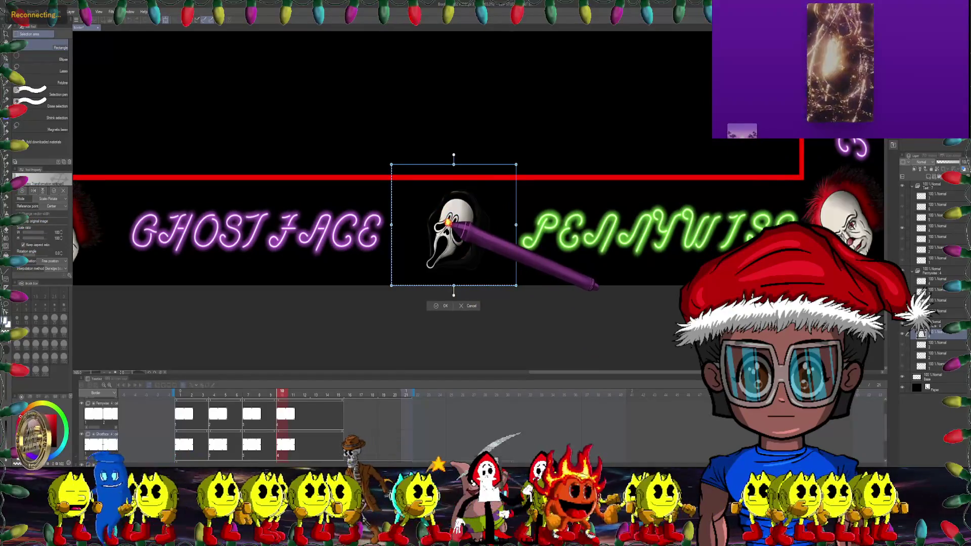
left_click_drag(538, 156, 539, 187)
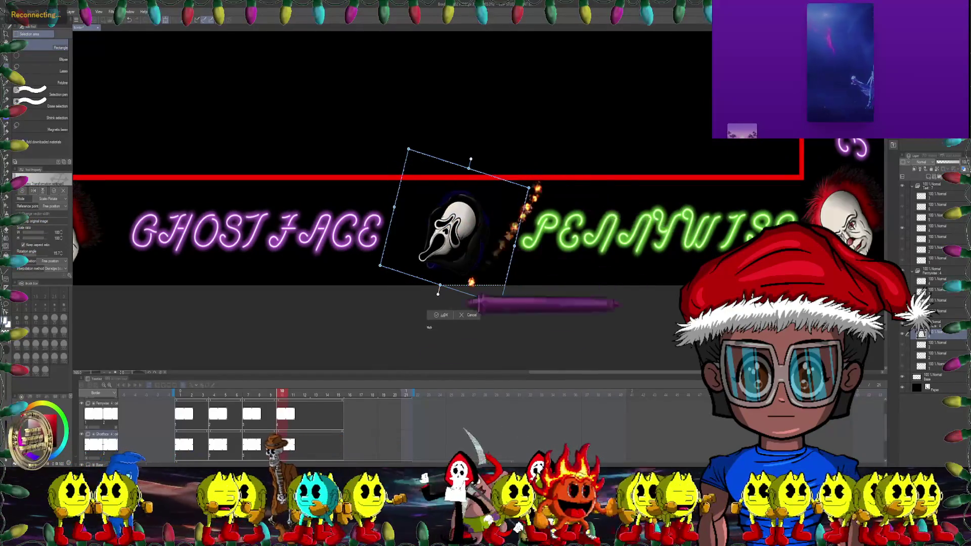
left_click(443, 315)
Step: Reselect the rotated mask closely and apply a Mesh Transformation warp
left_click(433, 161)
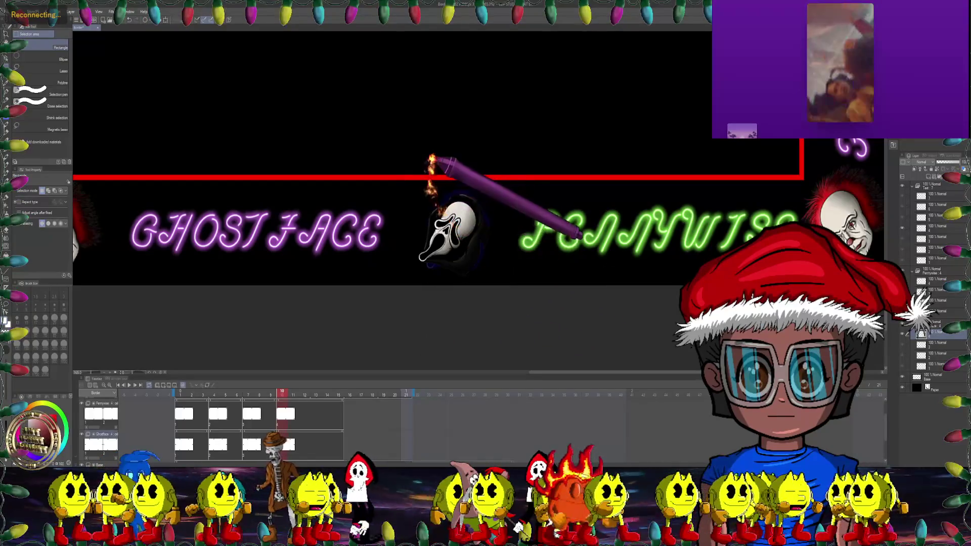
left_click_drag(393, 163, 527, 285)
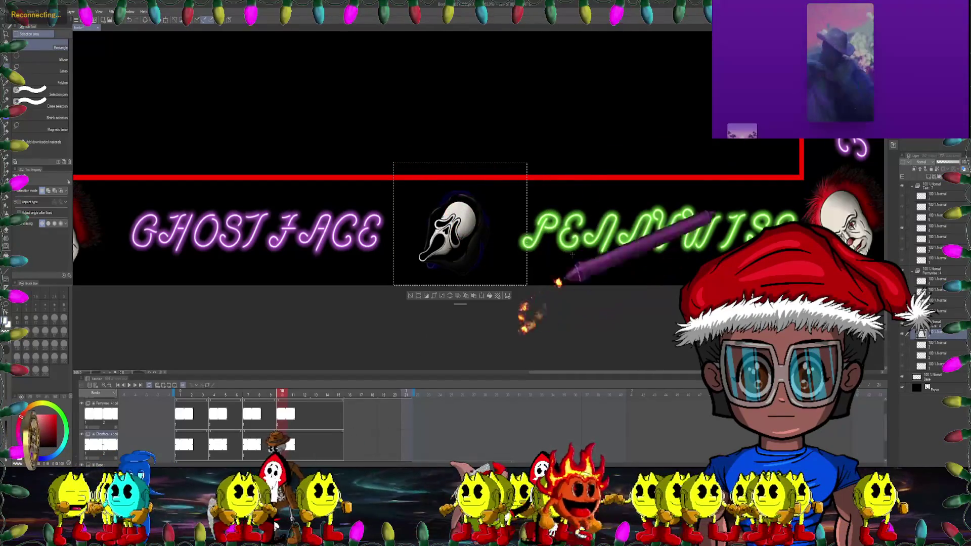
left_click_drag(393, 163, 508, 285)
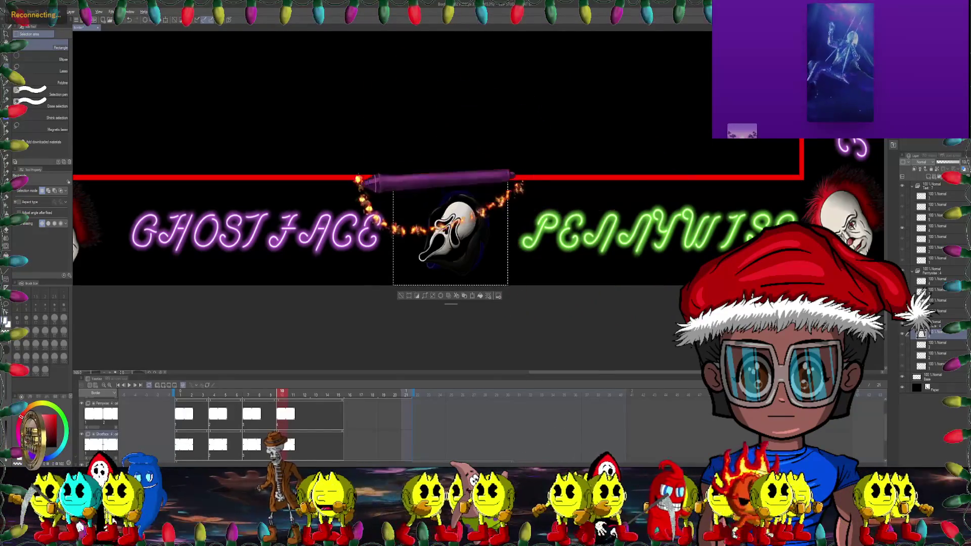
left_click_drag(356, 158, 400, 289)
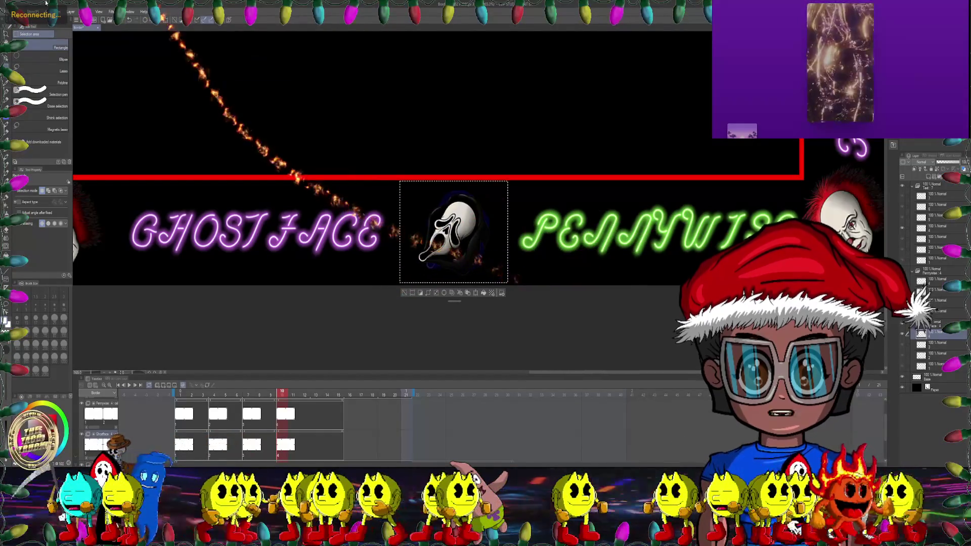
left_click(22, 11)
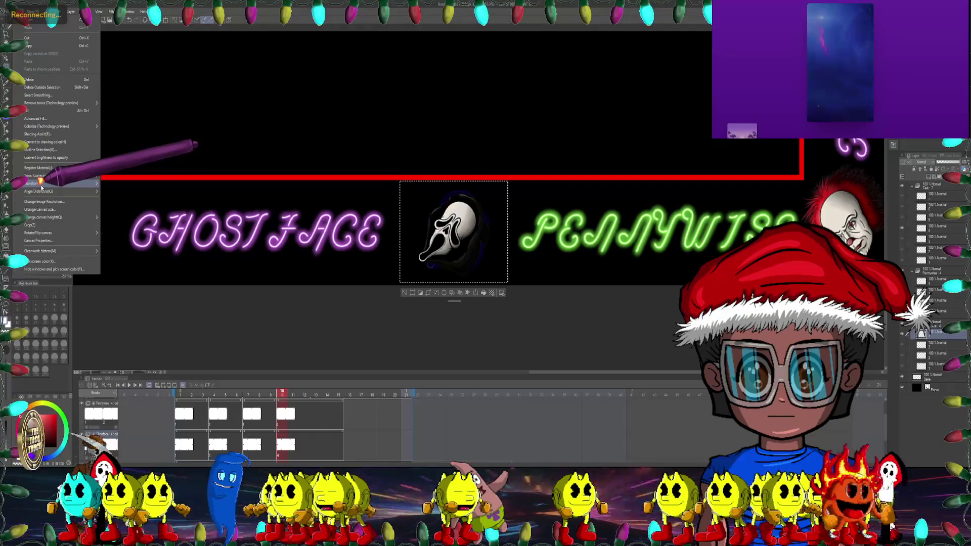
mouse_move(41, 184)
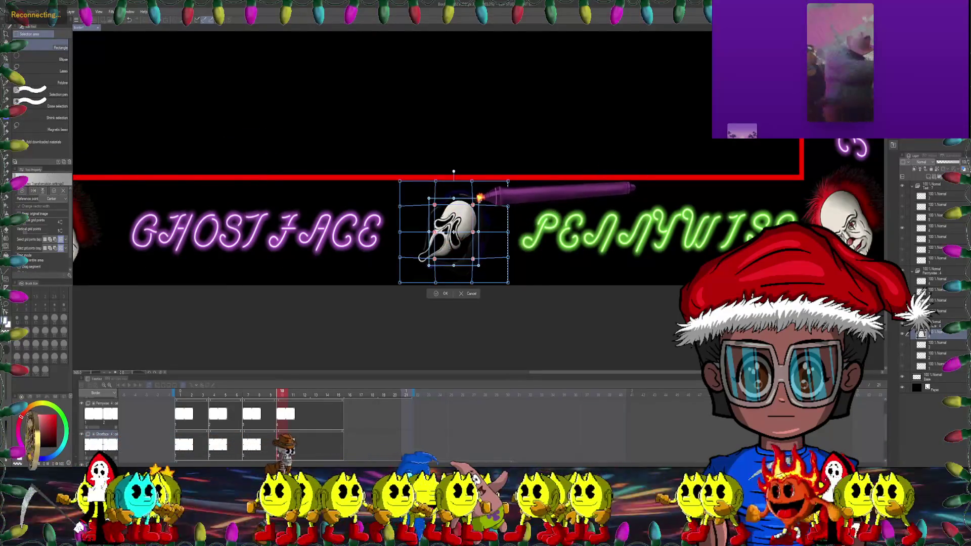
key("Return")
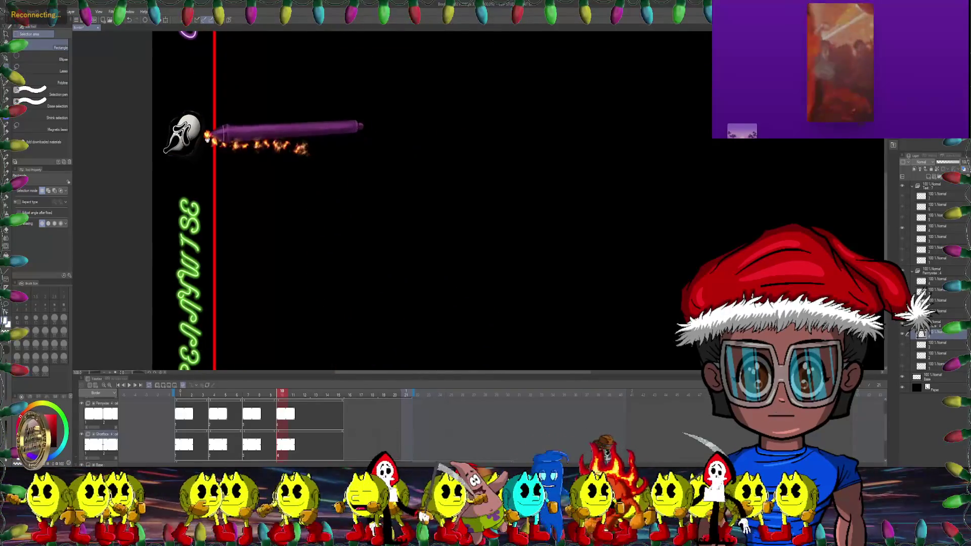
Step: Select the Ghostface head beside GHOSTFACE and rotate it about 15° clockwise
left_click_drag(335, 148, 440, 261)
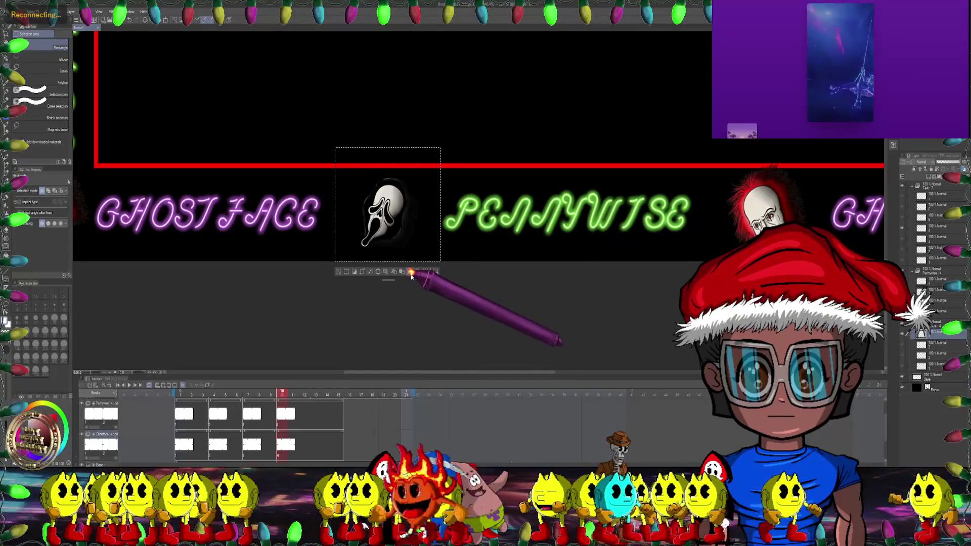
left_click(411, 273)
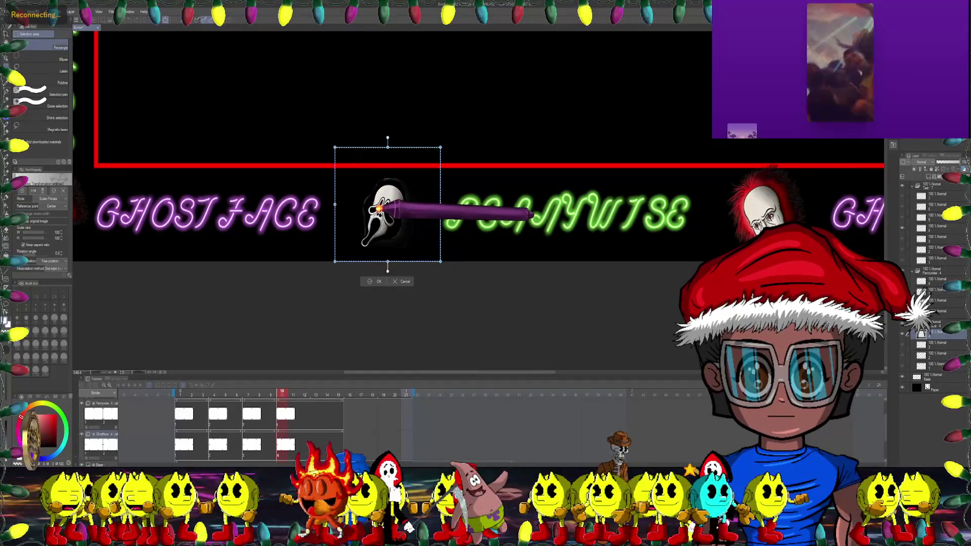
left_click_drag(439, 171, 446, 185)
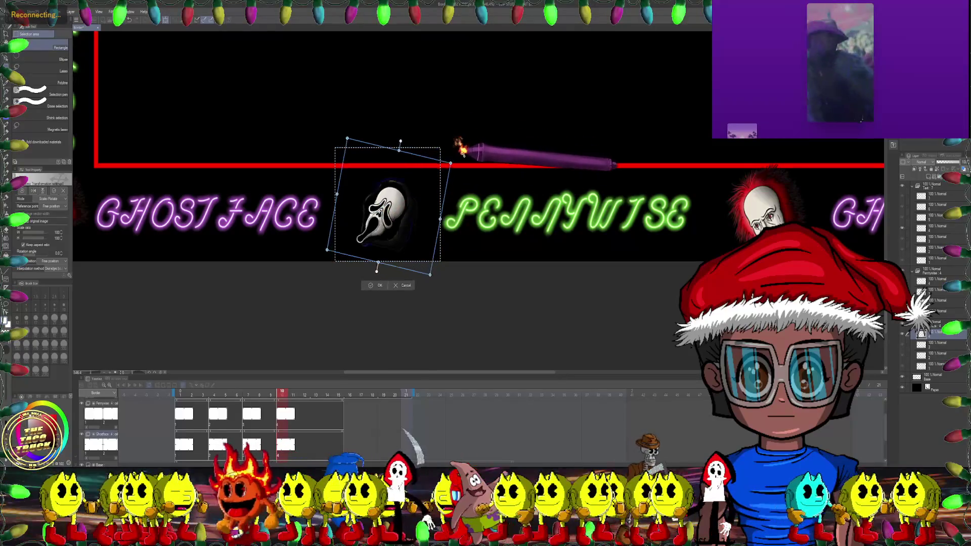
left_click(377, 288)
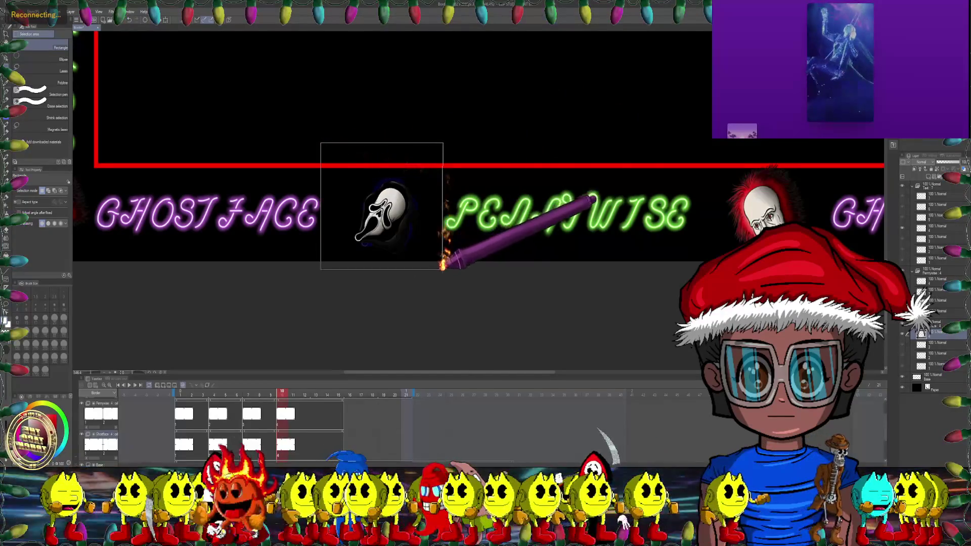
Step: Reselect the rotated head and commit a Mesh Transformation warp on it
mouse_move(311, 122)
left_mouse_down()
mouse_move(490, 167)
mouse_move(433, 196)
left_mouse_up()
left_click_drag(431, 265, 430, 263)
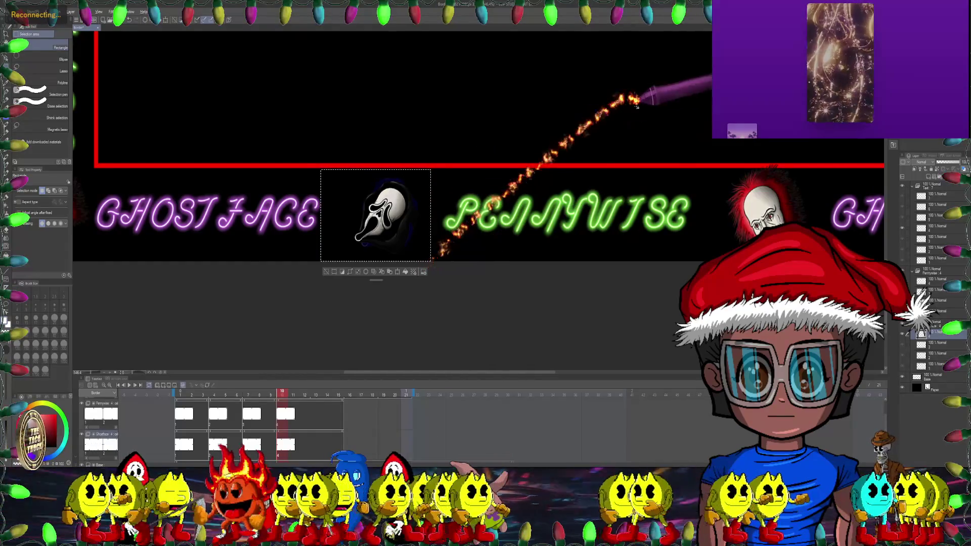
left_click_drag(305, 156, 345, 262)
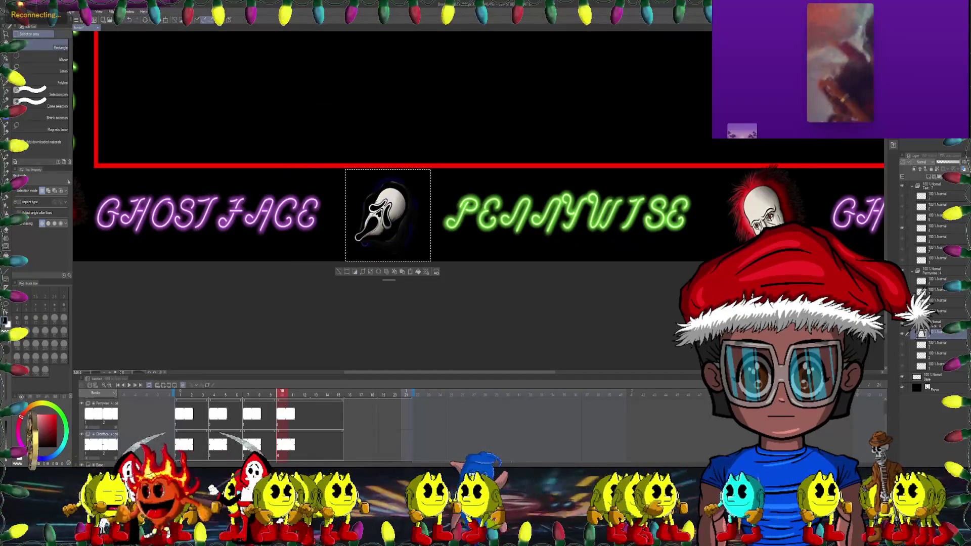
left_click(20, 11)
mouse_move(60, 183)
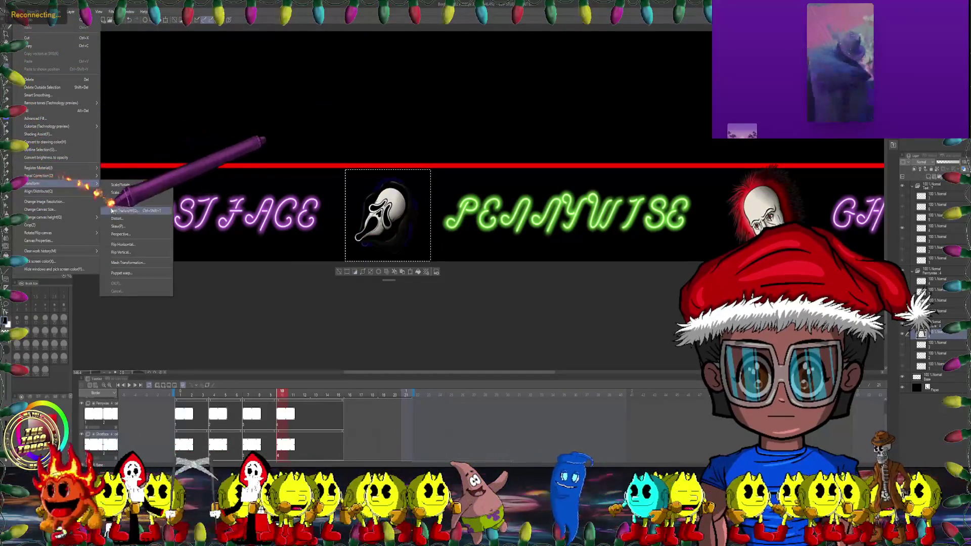
left_click(128, 263)
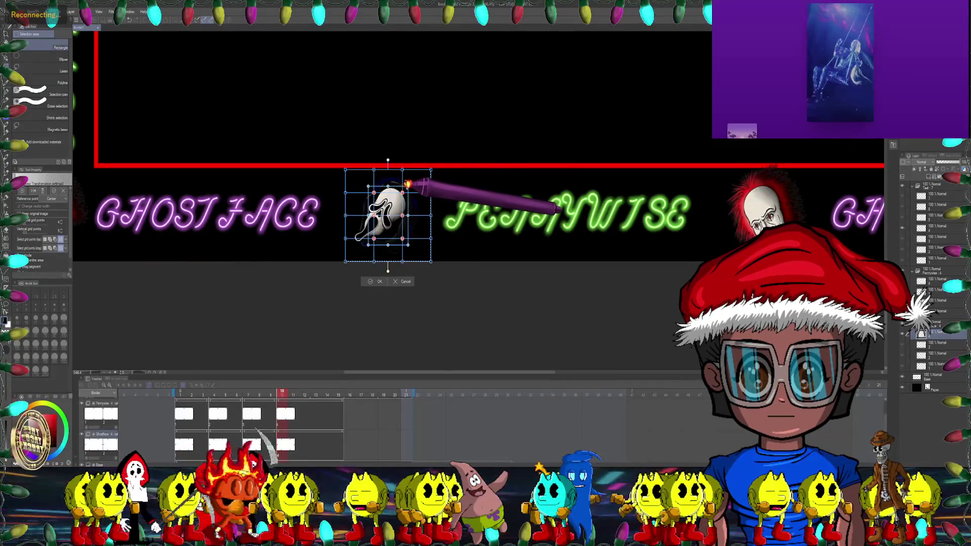
left_click(375, 272)
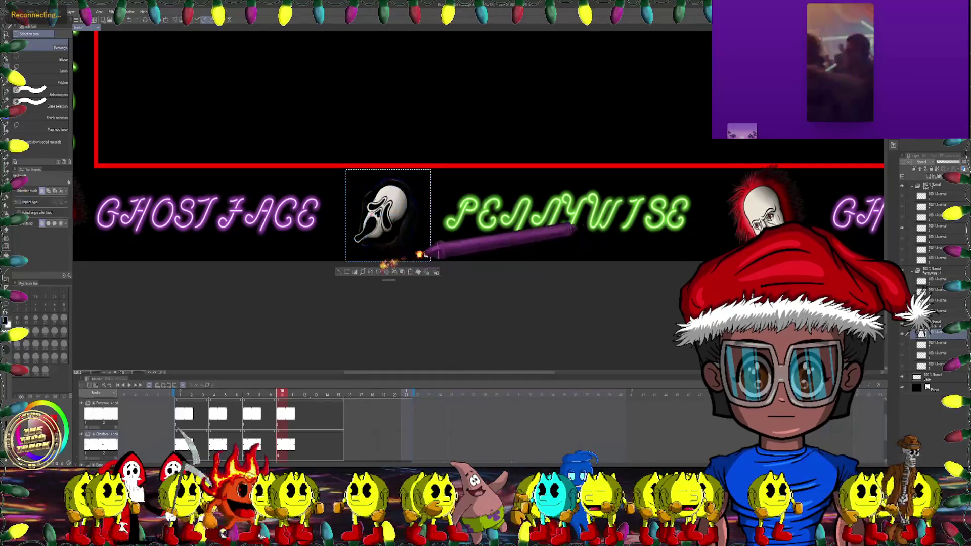
scroll(446, 208, "down", 3)
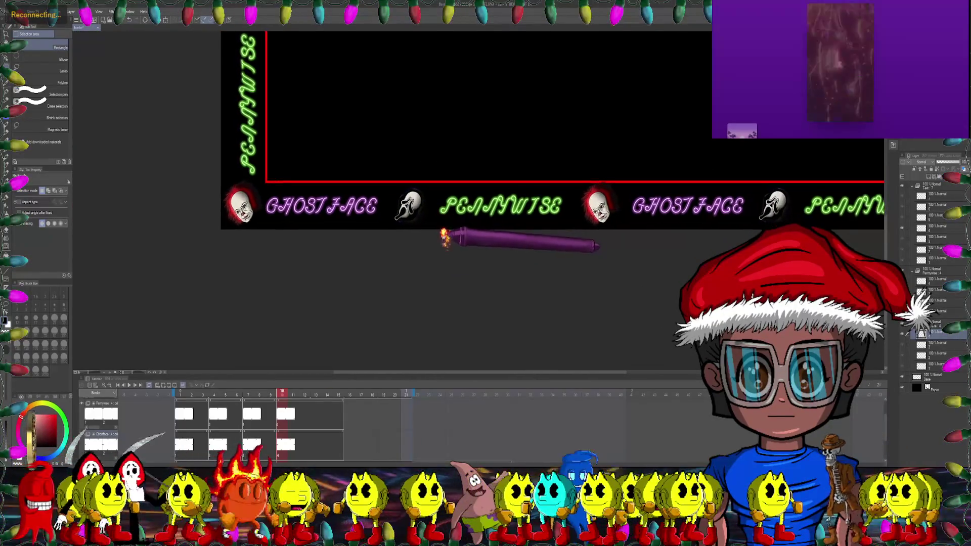
Step: Duplicate the current layer as new cel 3a
scroll(431, 156, "down", 2)
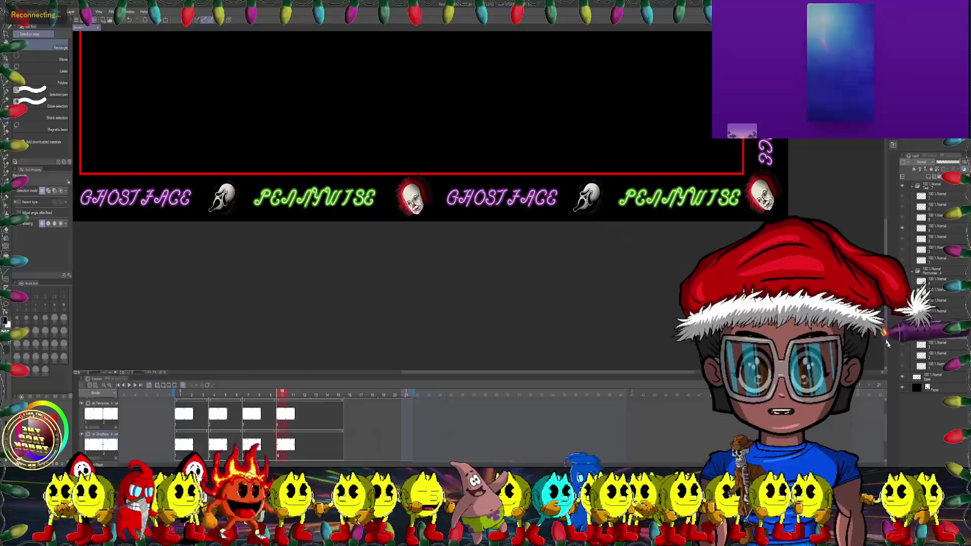
right_click(930, 289)
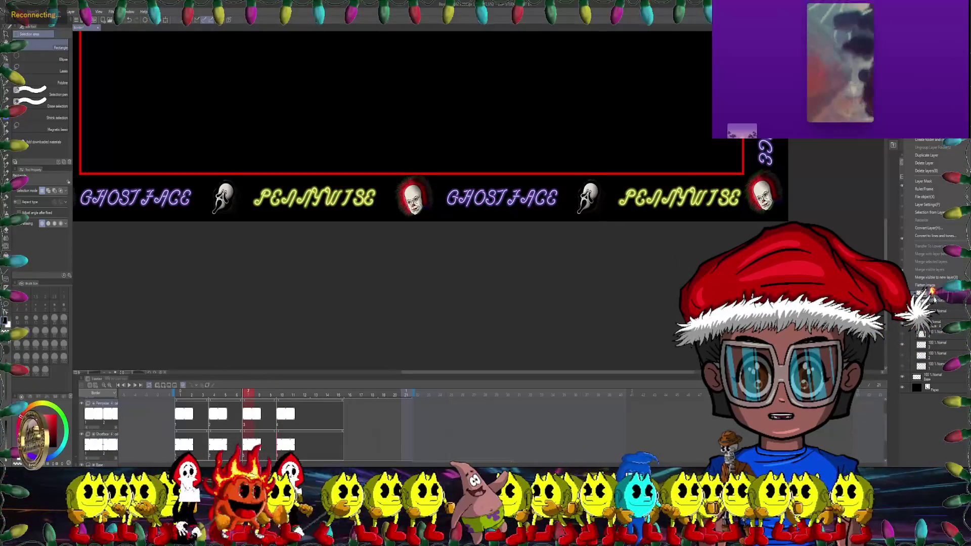
mouse_move(928, 210)
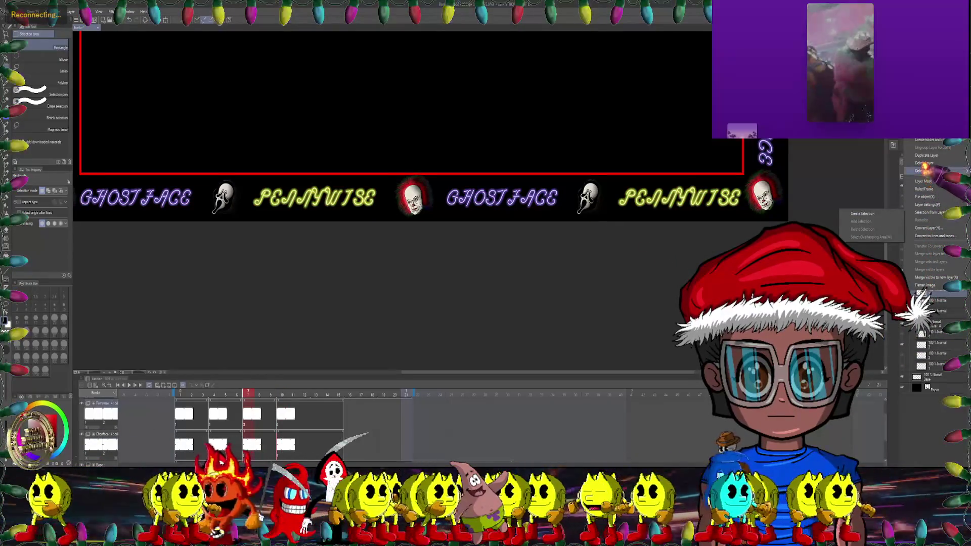
left_click(922, 156)
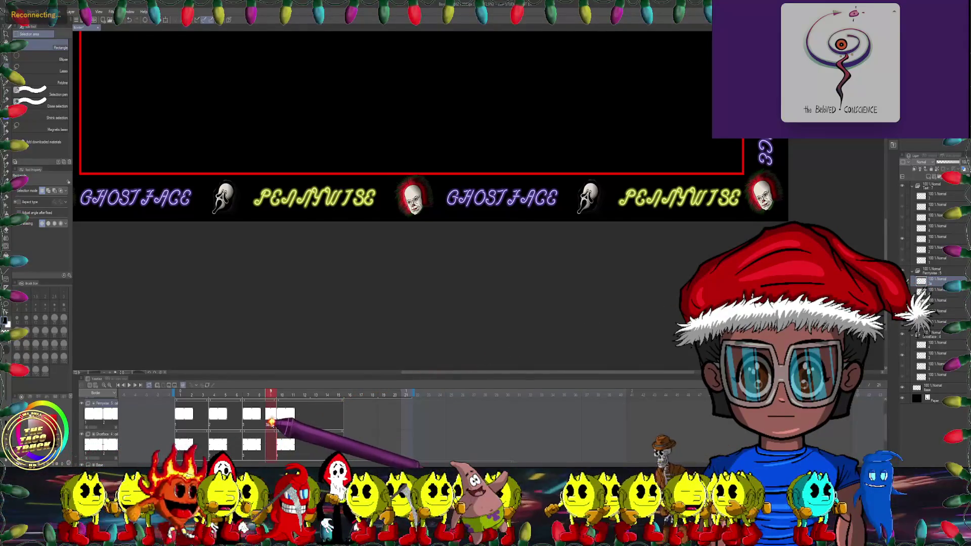
Step: Delete the frame-9 cell from the Pennywise timeline track
right_click(268, 403)
left_click(287, 390)
left_click(270, 414)
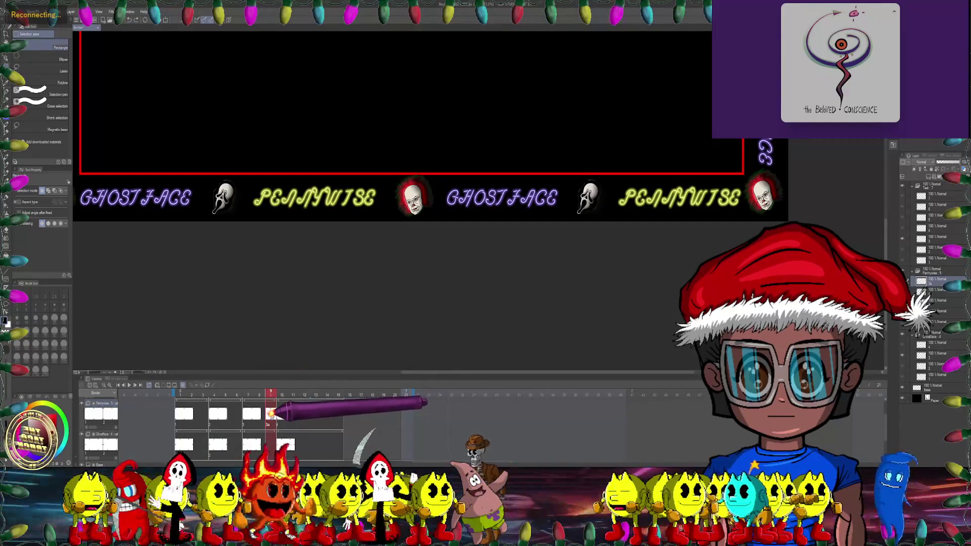
right_click(270, 410)
left_click(311, 307)
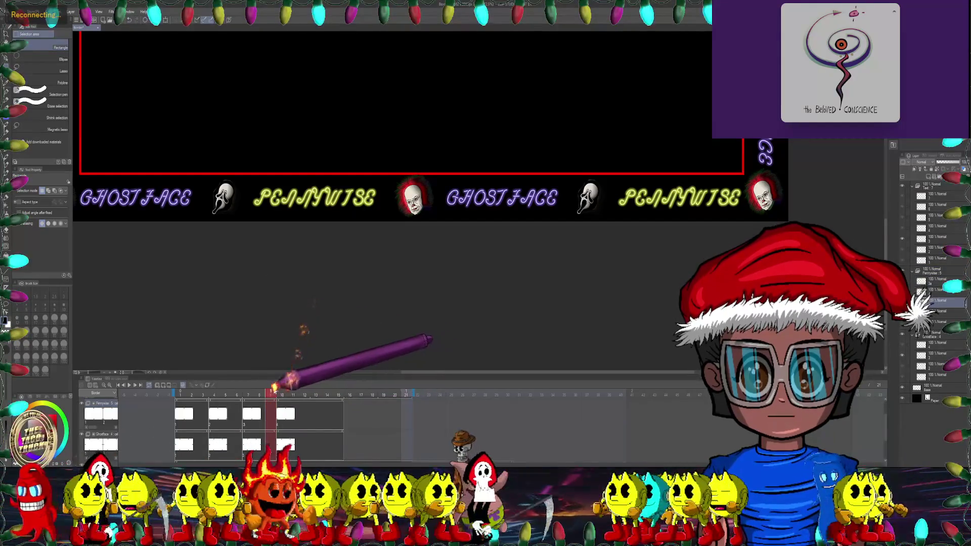
left_click(348, 403)
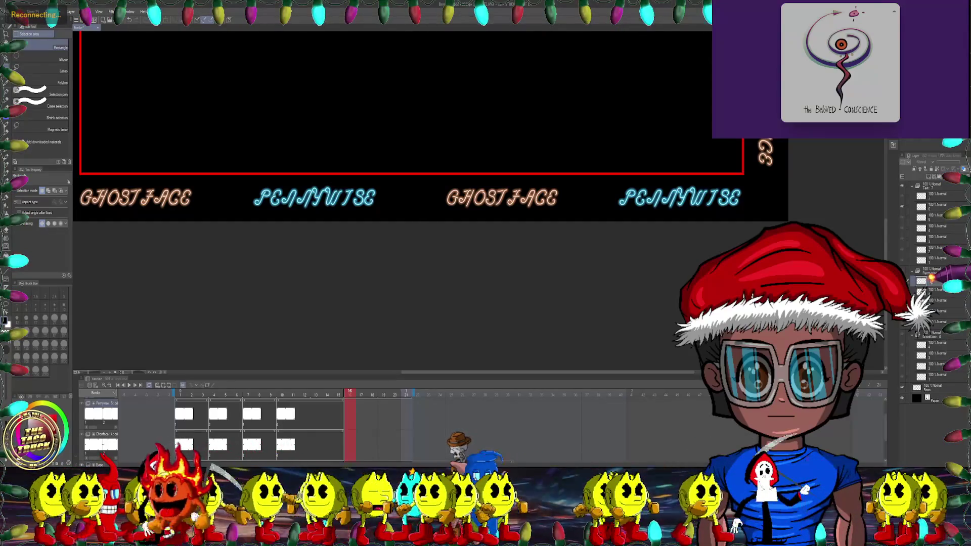
right_click(349, 412)
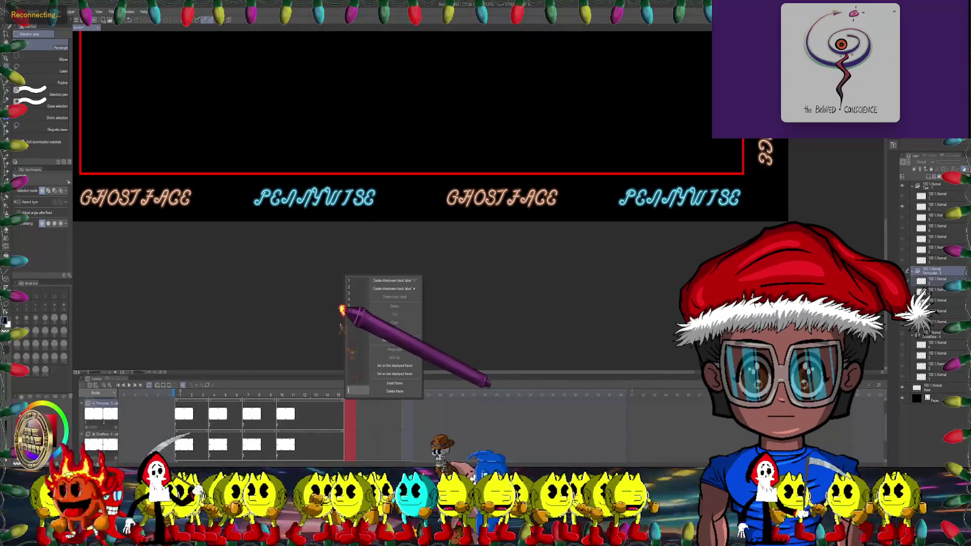